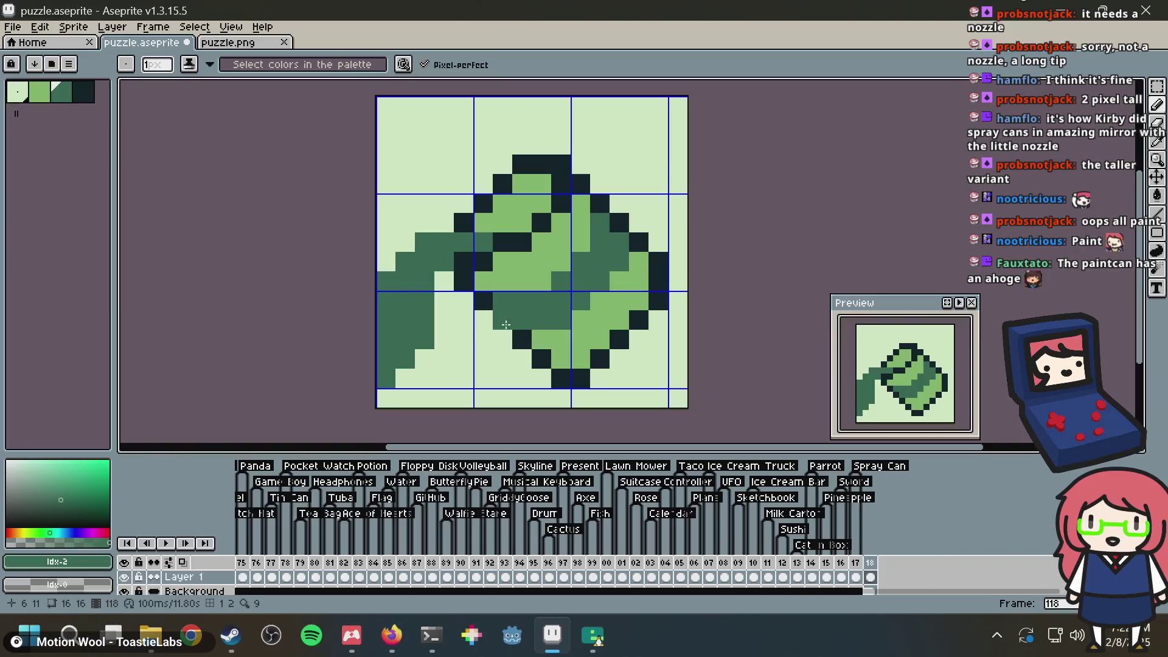
Step: Save the sprite, pick the darkest colour, and draw a line from the can's top up and left
left_click(461, 311, "alt")
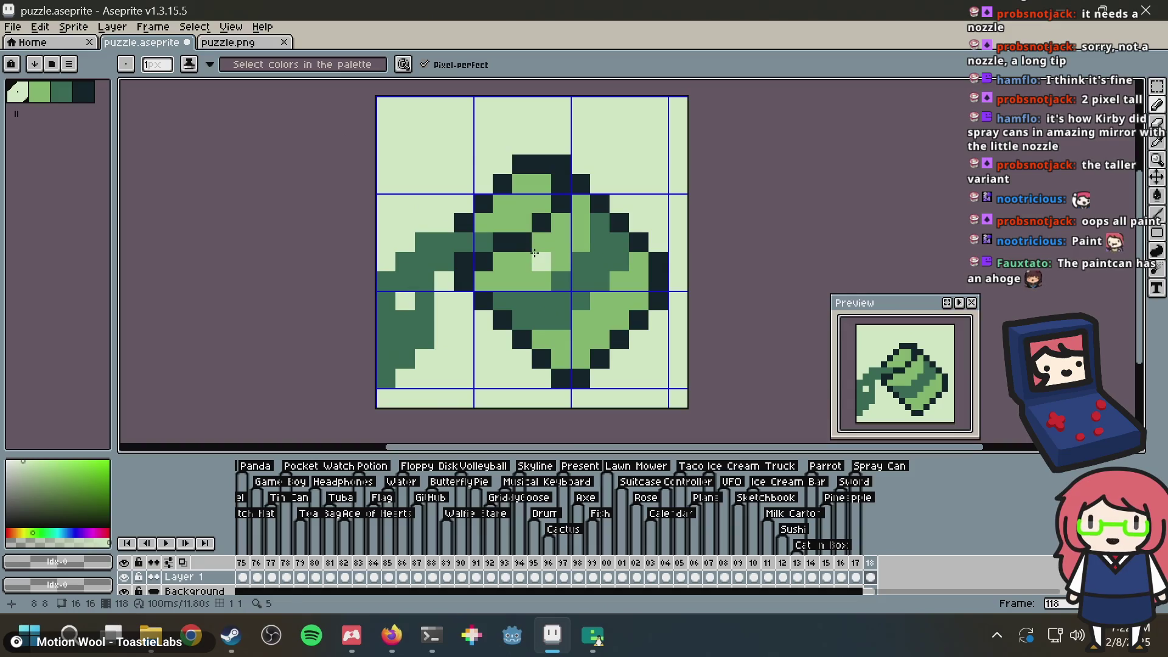
key("ctrl+s")
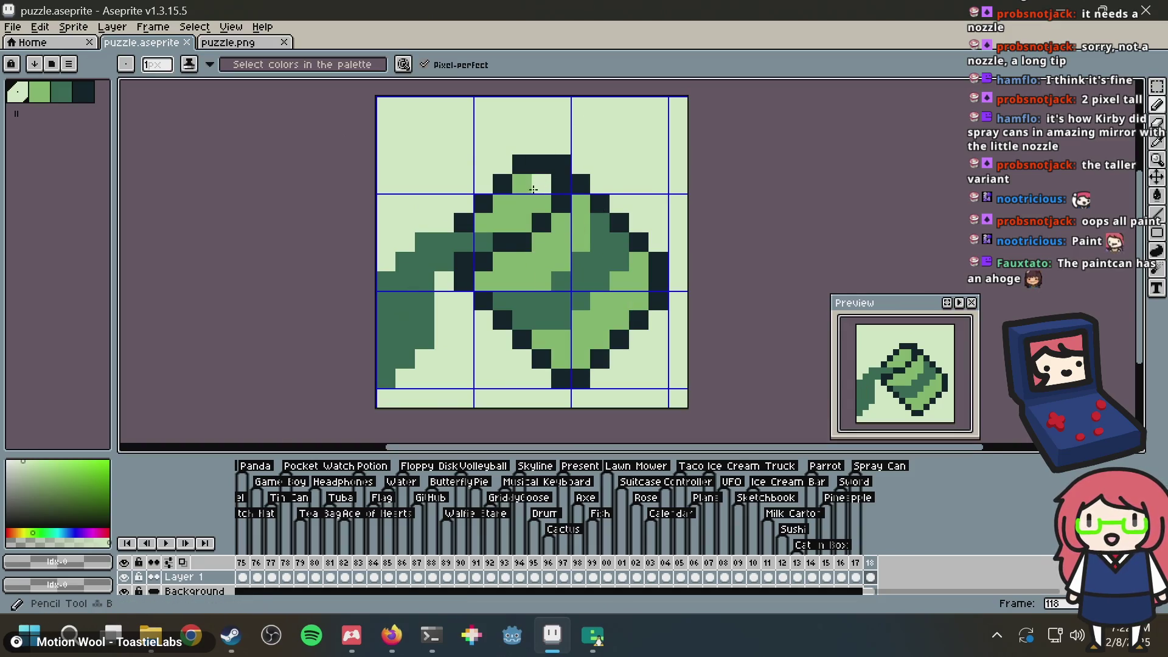
left_click(506, 324, "alt")
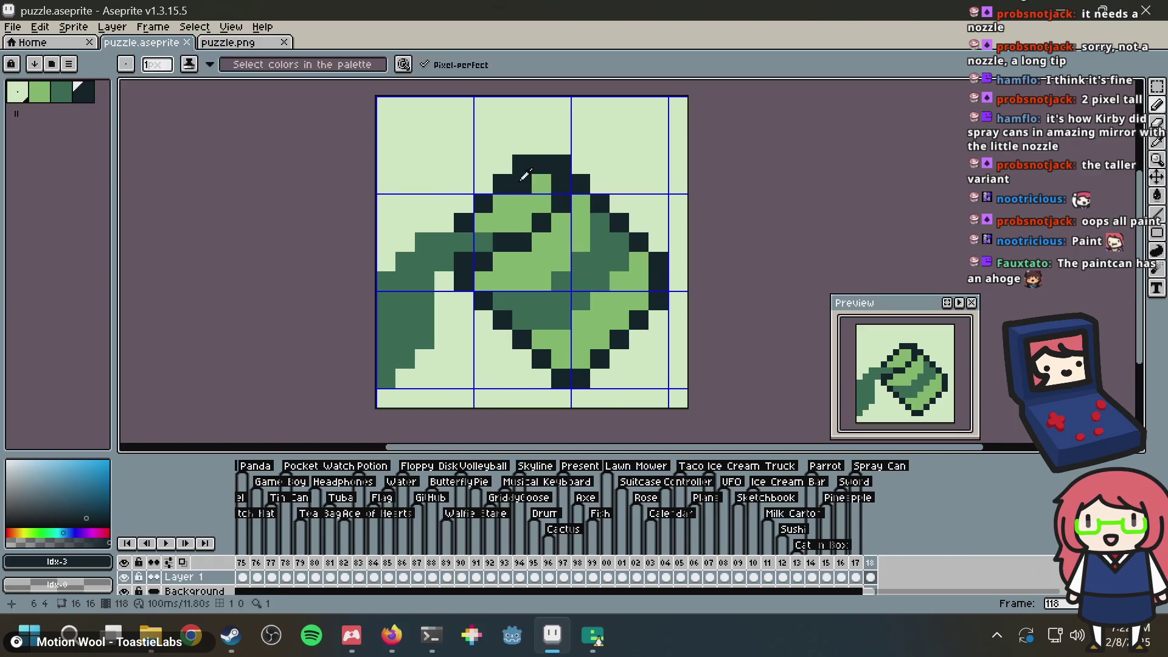
key("alt+Tab")
key("alt+Tab")
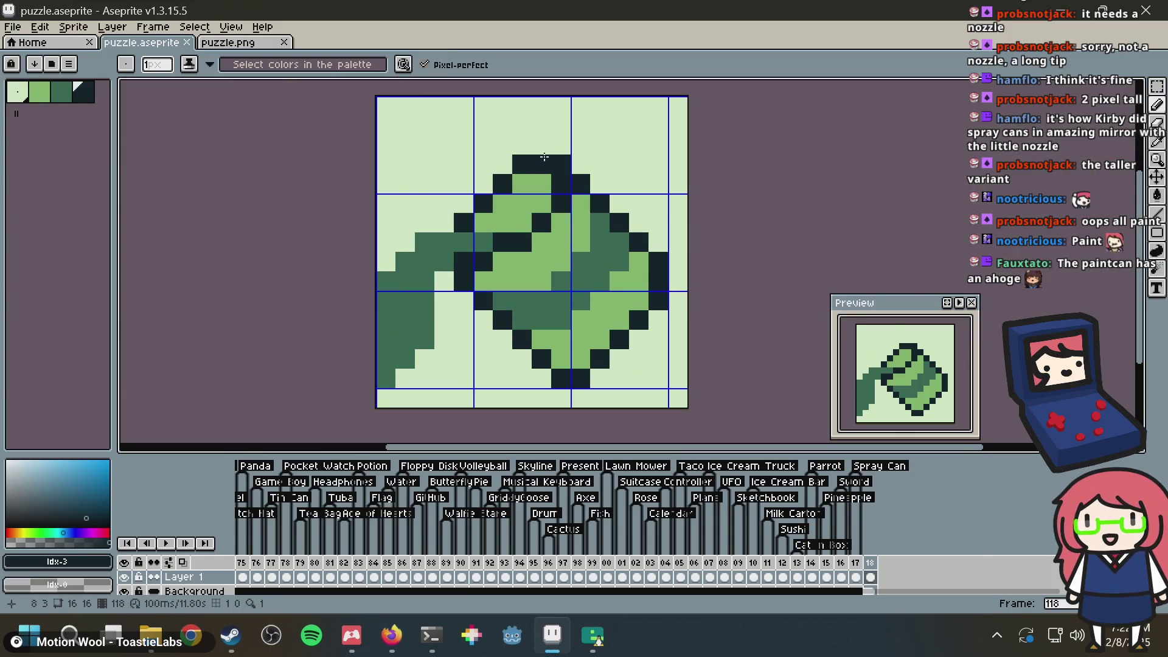
left_click_drag(542, 146, 443, 125)
Step: Undo the top stroke and pencil a dark curved handle from the can's left side over its top
key("v")
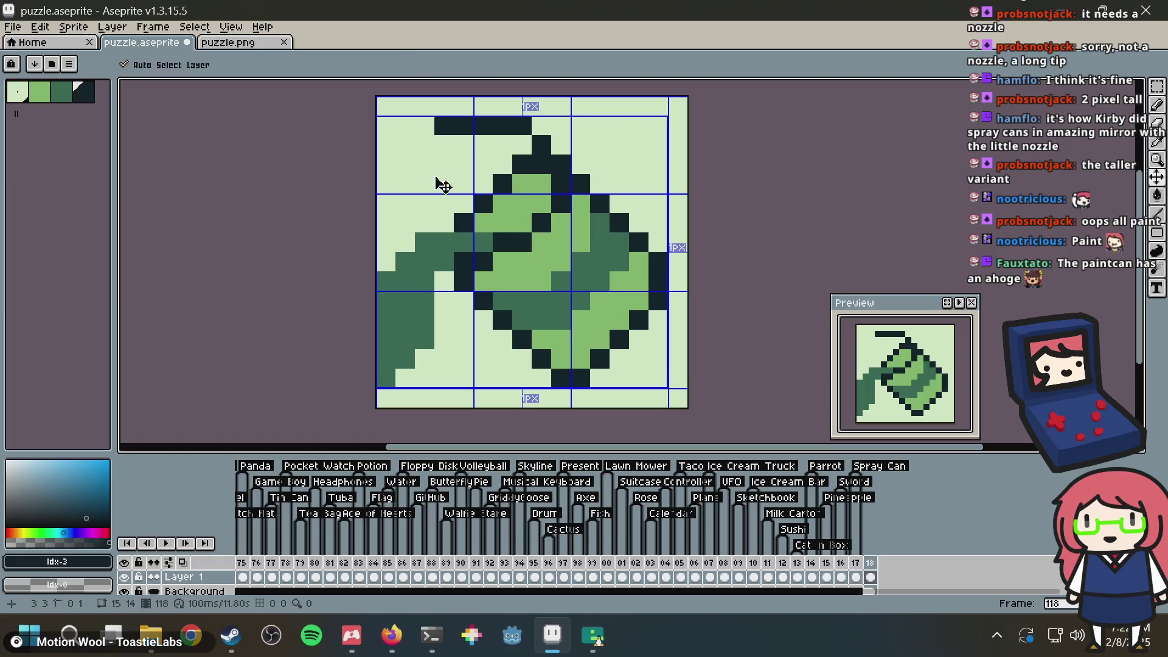
key("ctrl+z")
key("b")
left_click(431, 229)
key("ctrl+z")
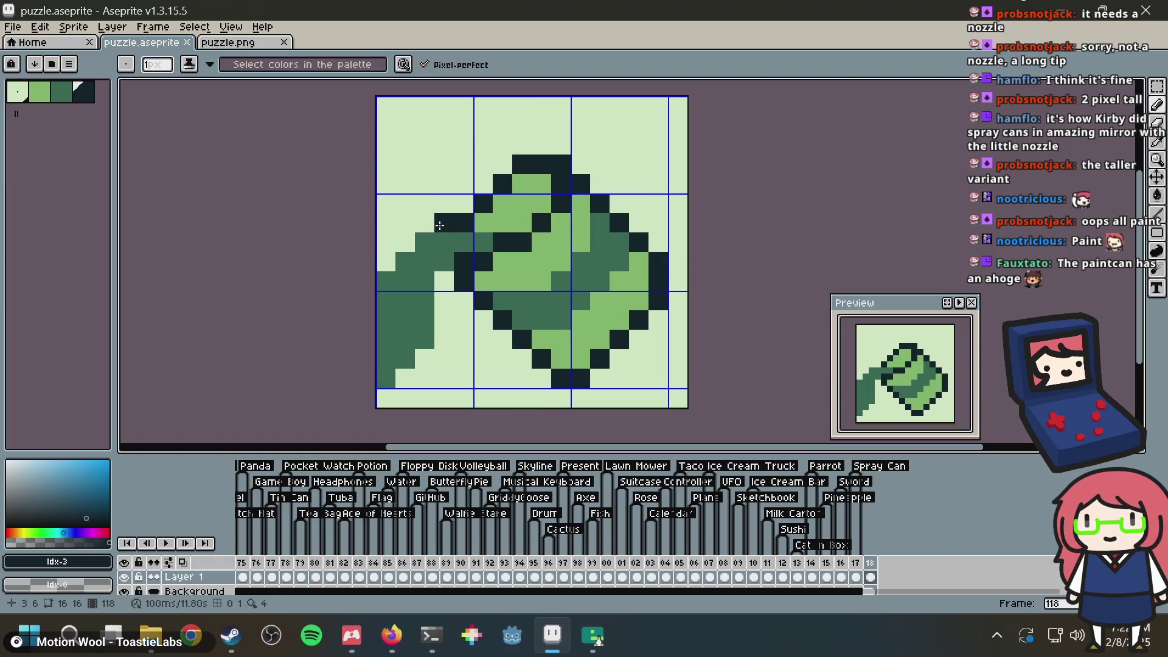
mouse_move(443, 223)
left_mouse_down()
mouse_move(430, 180)
mouse_move(444, 145)
left_mouse_up()
left_click(443, 186)
key("ctrl+z")
key("ctrl+z")
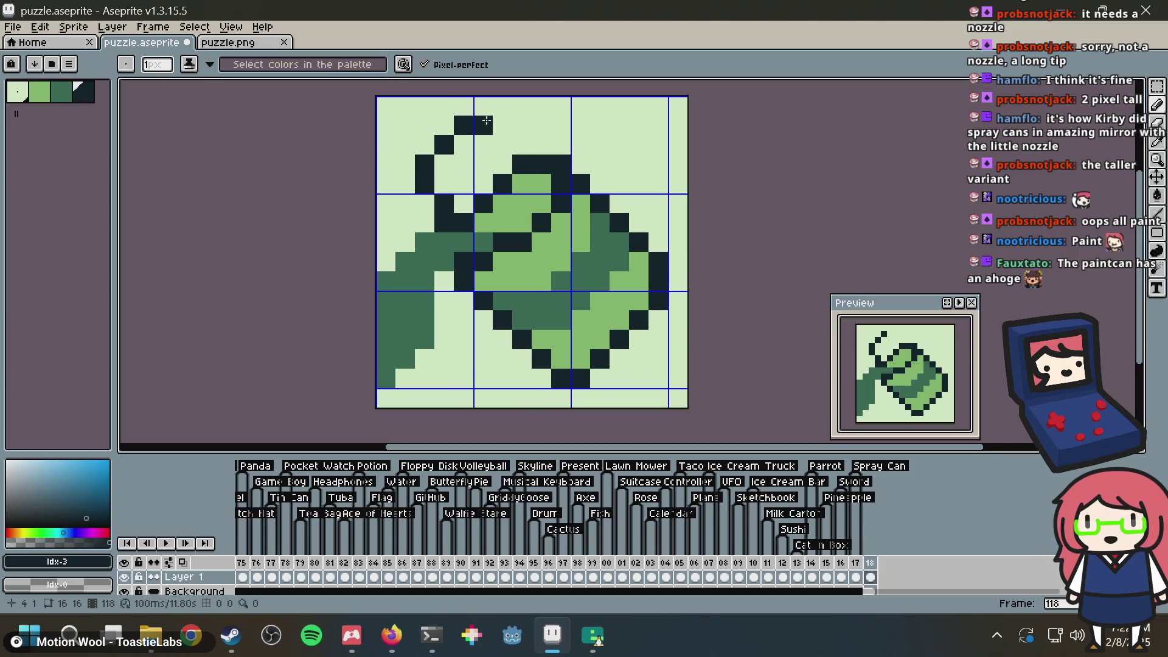
mouse_move(511, 136)
left_mouse_down()
mouse_move(503, 126)
mouse_move(534, 146)
left_mouse_up()
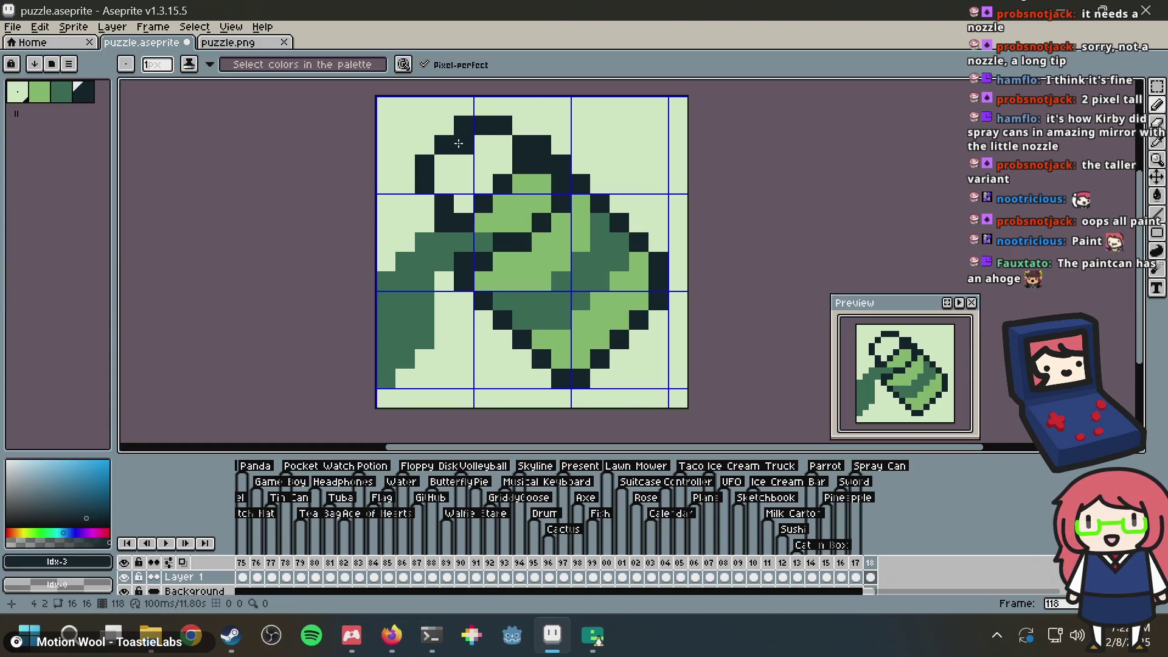
key("bracketleft")
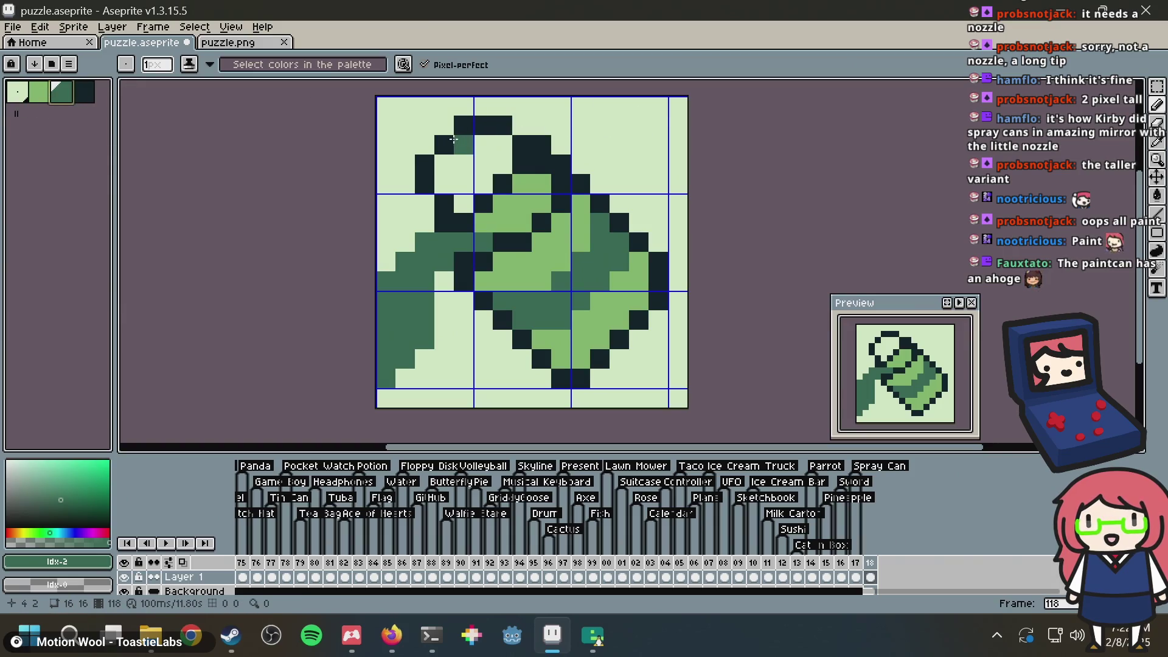
Step: Shade the handle's lower-left pixel dark green
left_click(444, 145)
left_click(457, 131)
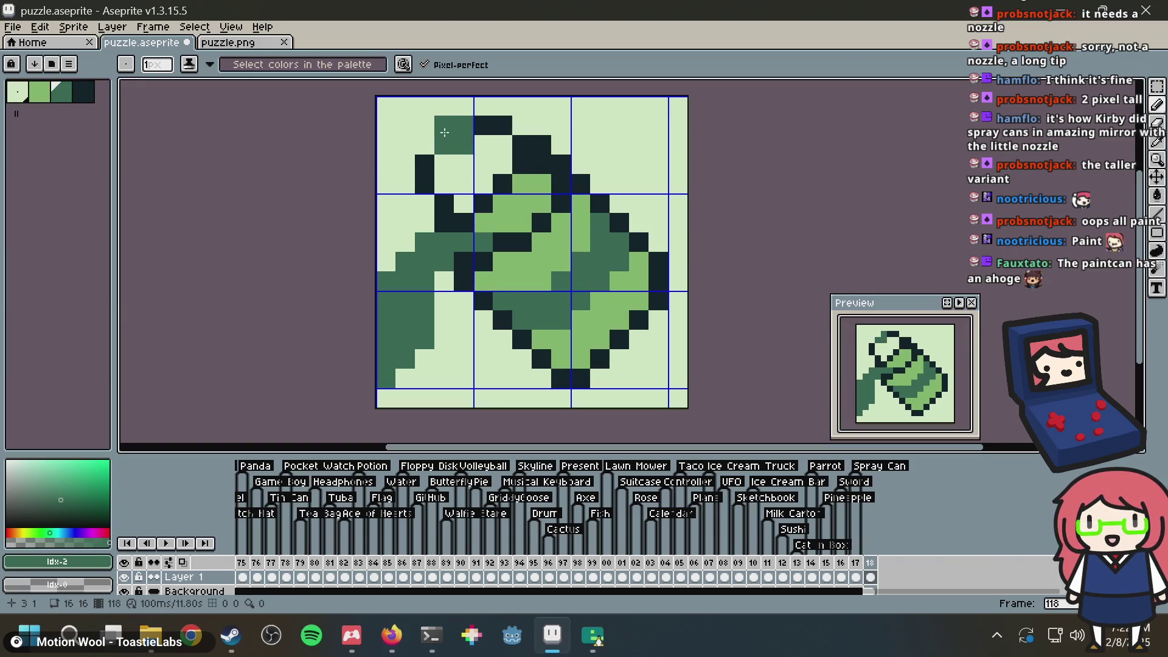
key("ctrl+z")
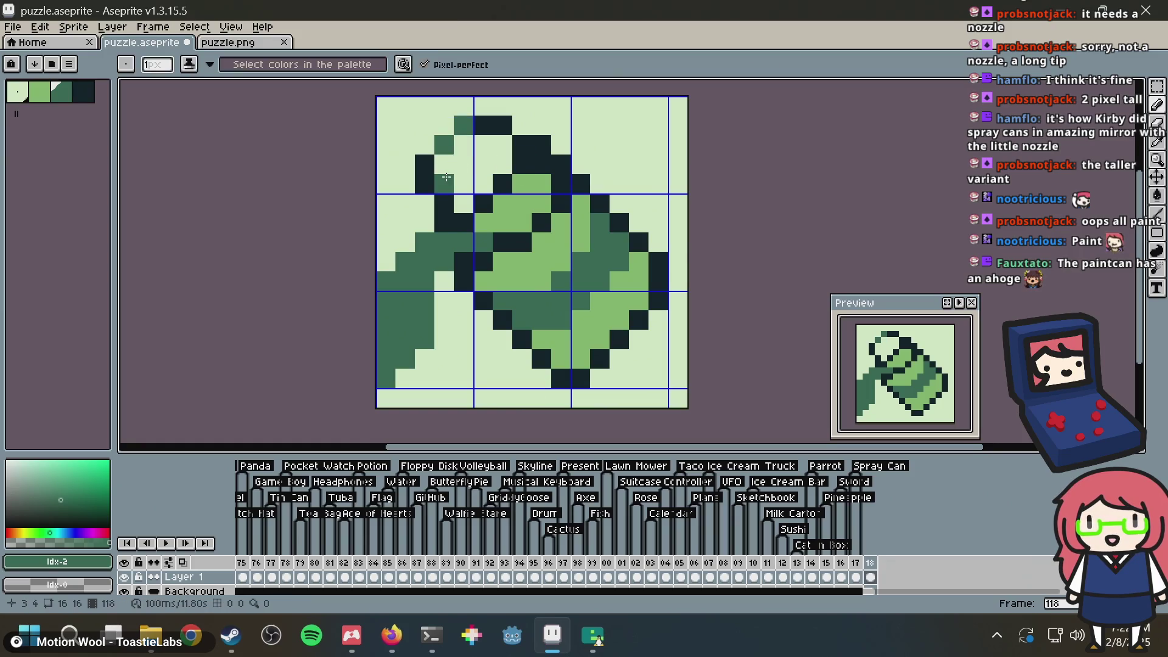
left_click(425, 164)
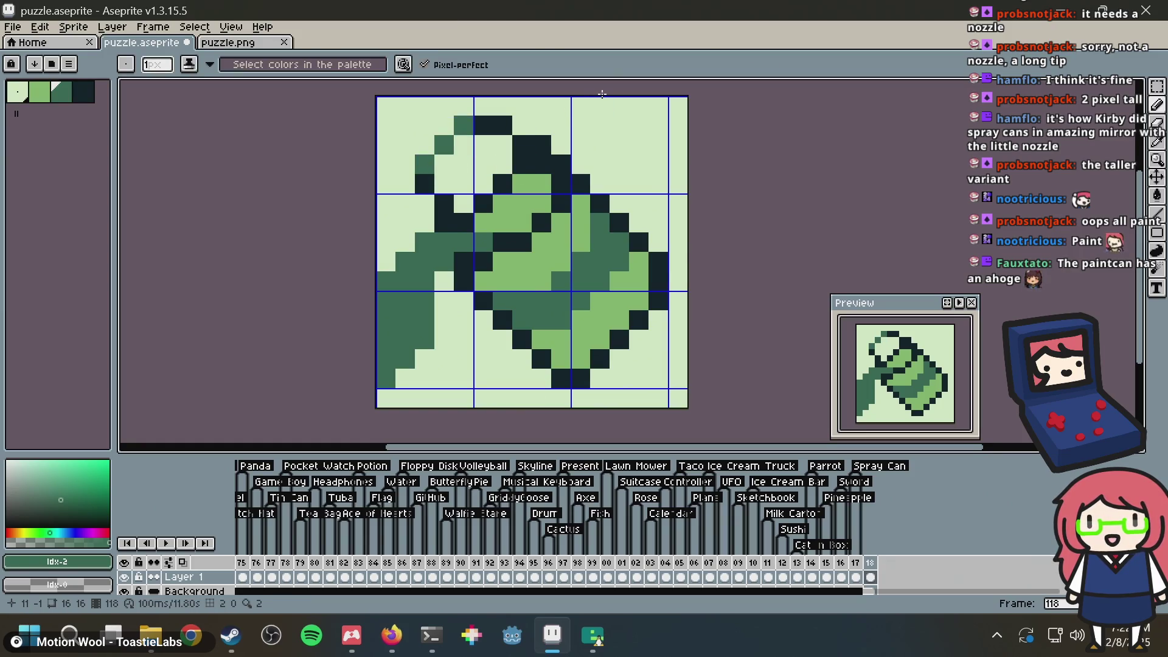
Step: Rework the can's bottom outline in the darkest colour with light green fill, then save
key("i")
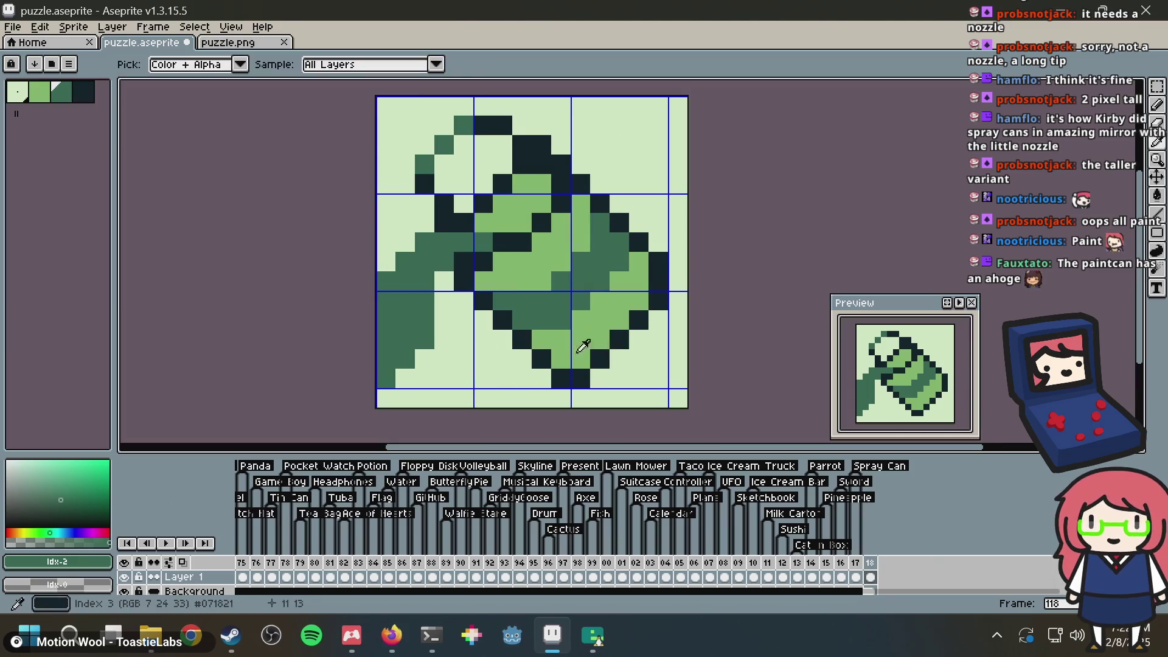
left_click(548, 363, "alt")
left_click(580, 359)
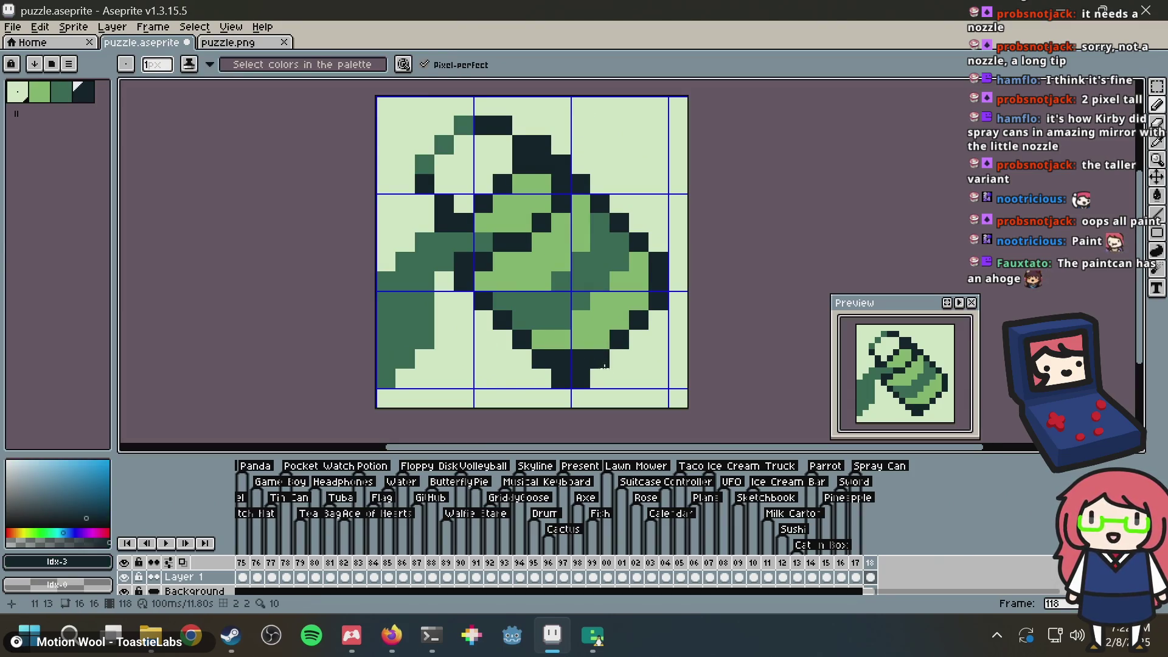
left_click(599, 378, "alt")
mouse_move(580, 378)
left_mouse_down()
mouse_move(561, 378)
mouse_move(580, 378)
mouse_move(560, 359)
left_mouse_up()
left_click(581, 357, "alt")
left_click(571, 345)
left_click(566, 344, "alt")
left_click(580, 340)
left_click(638, 321)
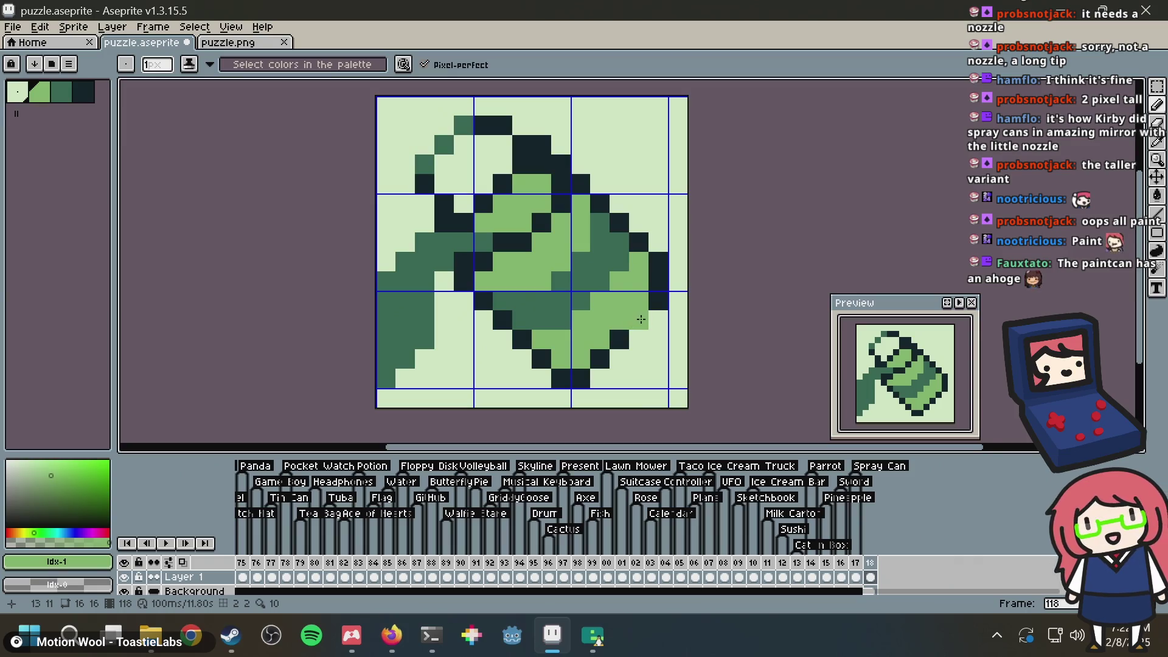
key("ctrl+z")
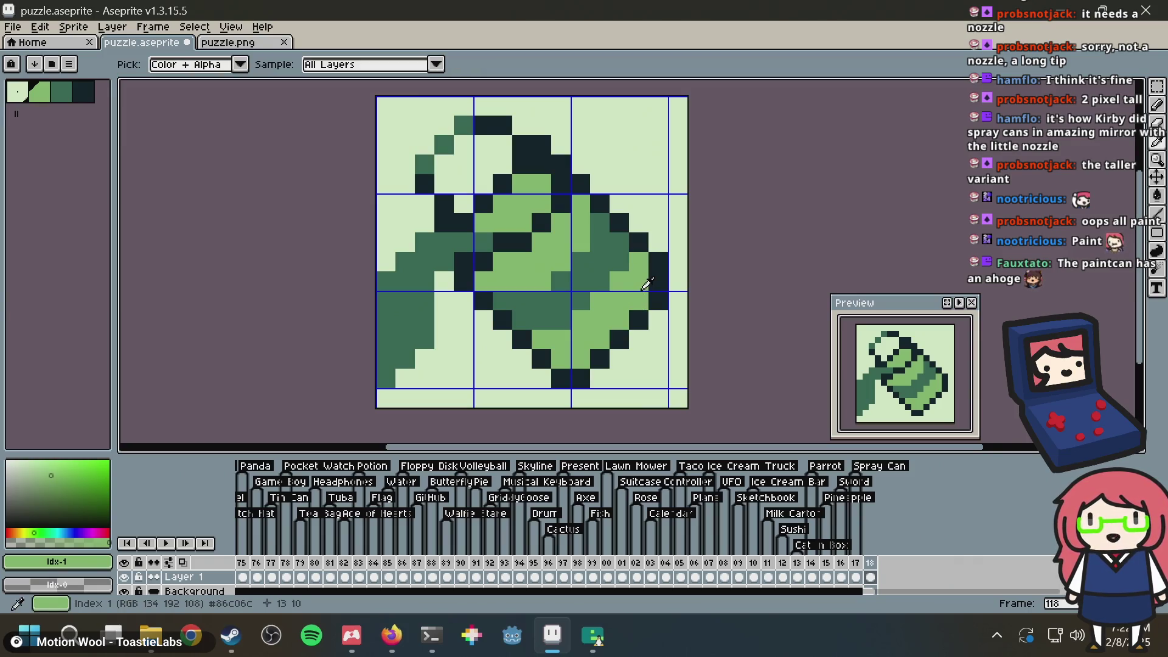
key("ctrl+s")
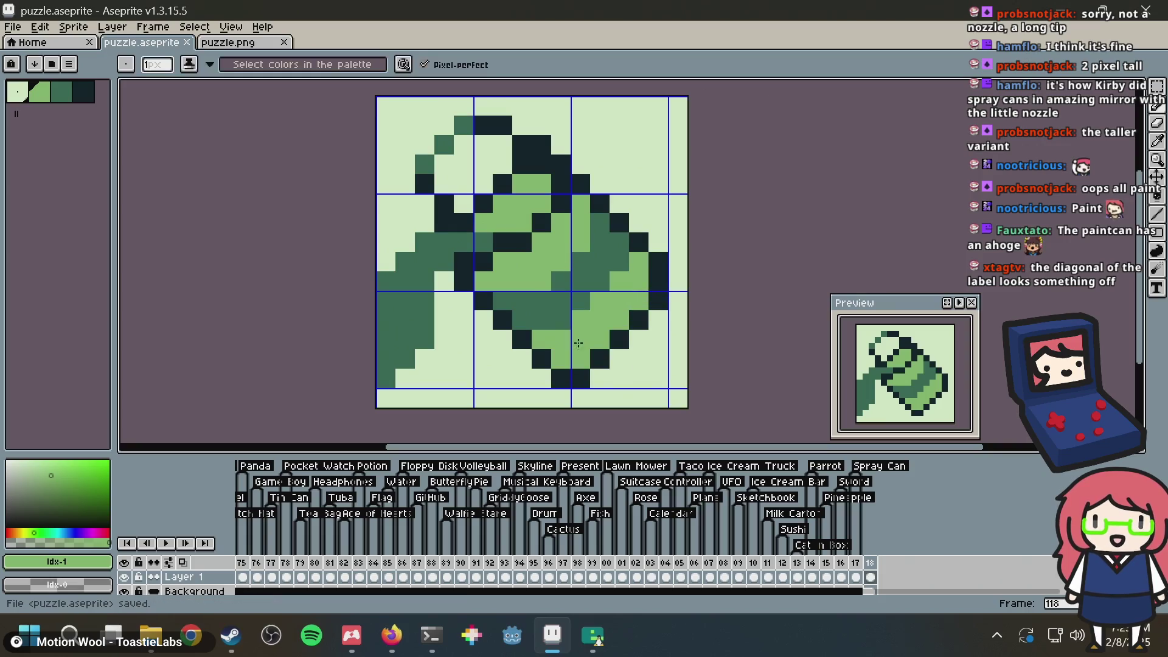
Step: Paint the can's base dark, erase the two tip pixels below it, and fix the right-edge pixel
key("alt")
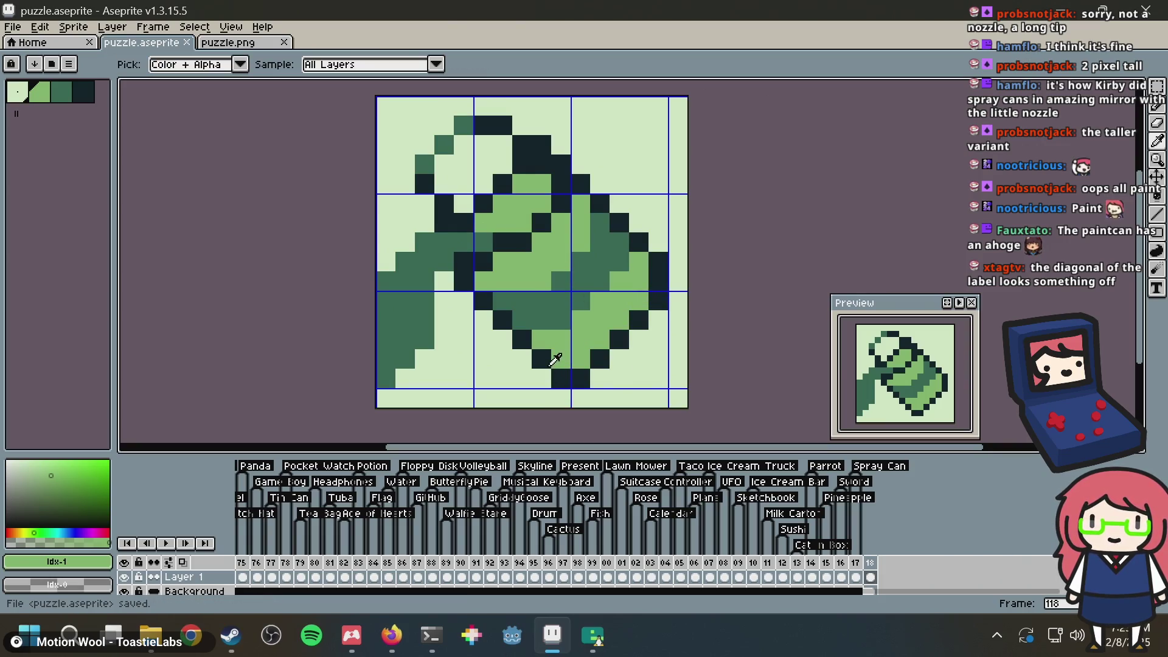
left_click(555, 359, "alt")
left_click_drag(560, 359, 580, 359)
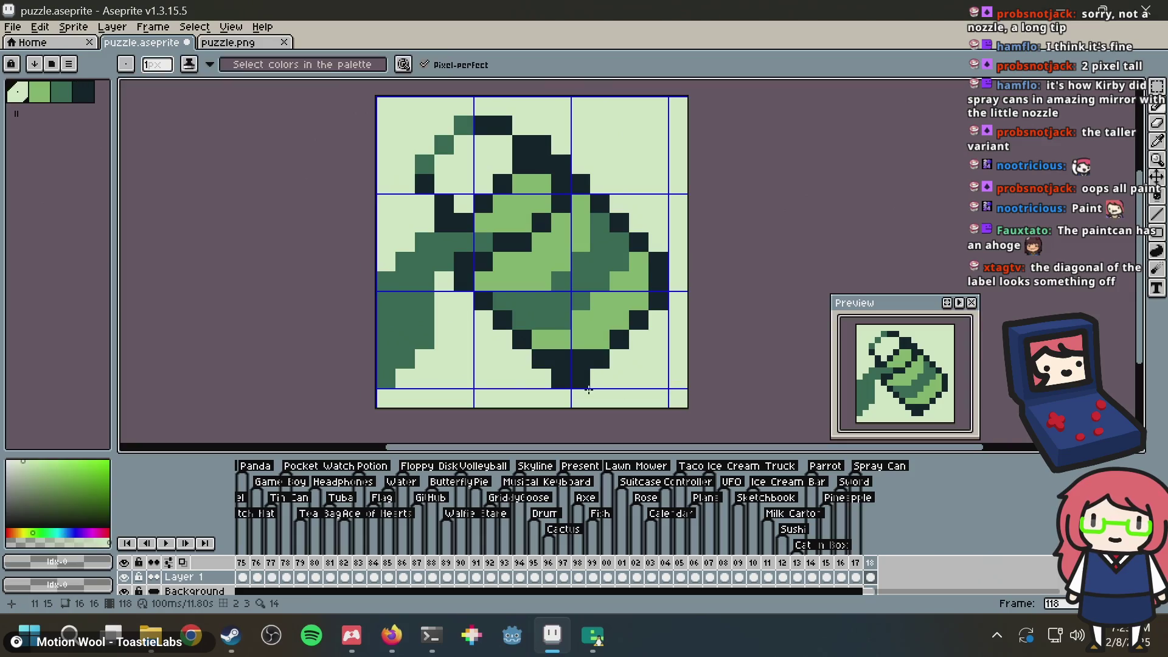
right_click(584, 380)
right_click(561, 378)
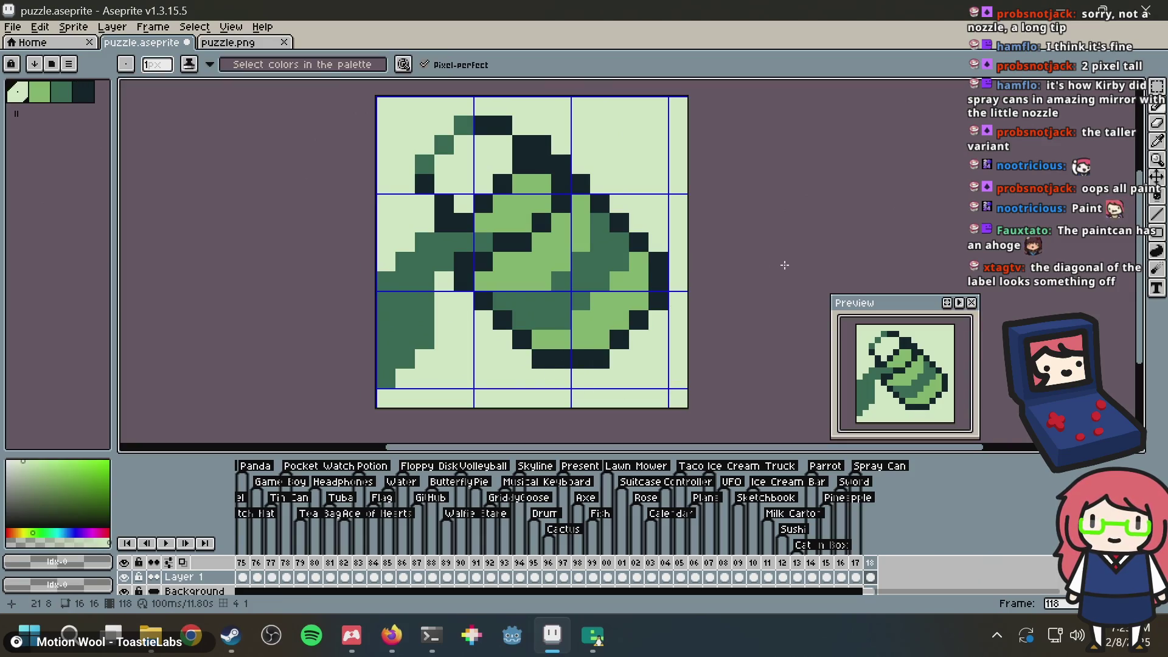
right_click(661, 254)
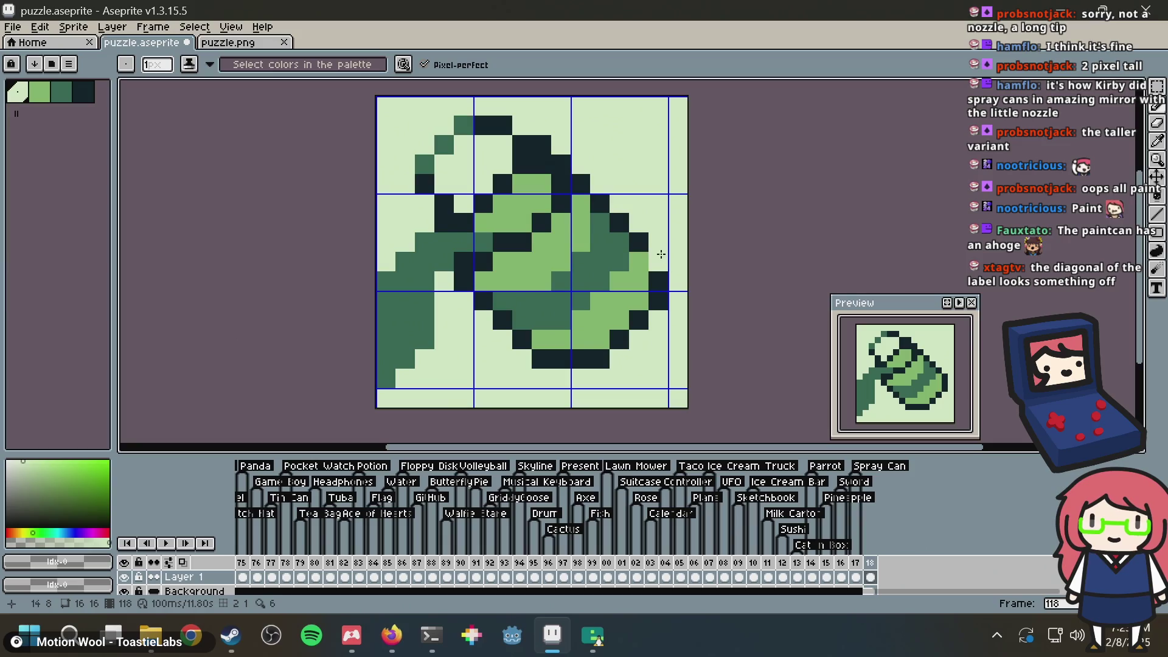
left_click(661, 256)
Step: Sample the light green, save the sprite, and compare against the reference sketch in the browser
key("alt")
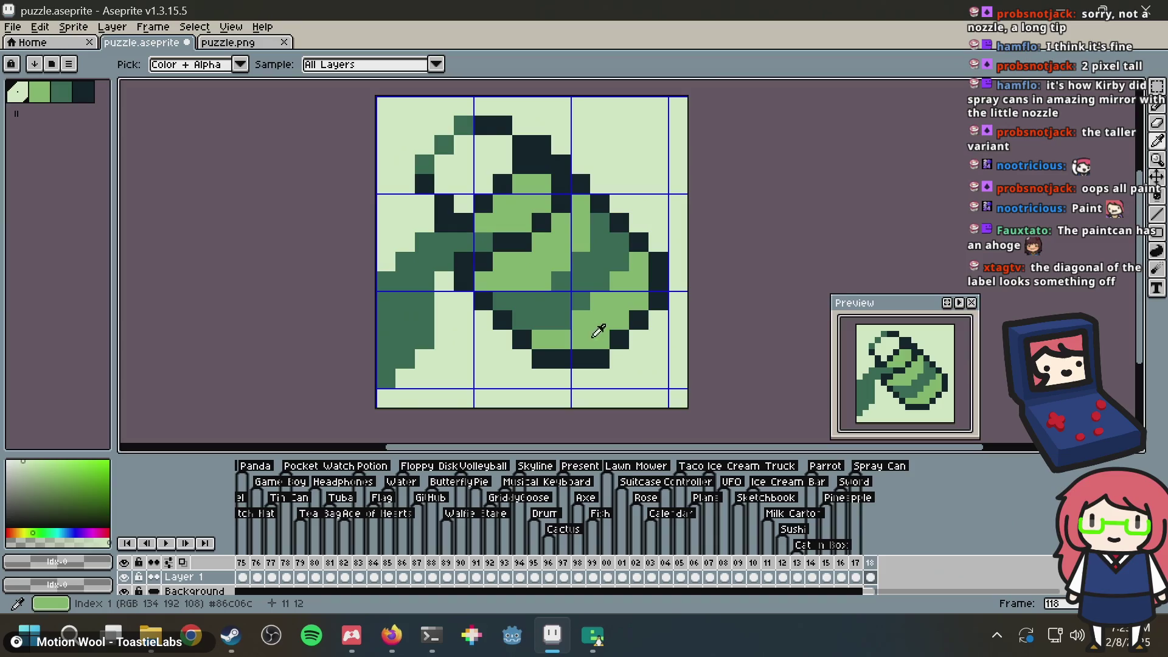
left_click(583, 342)
key("ctrl+s")
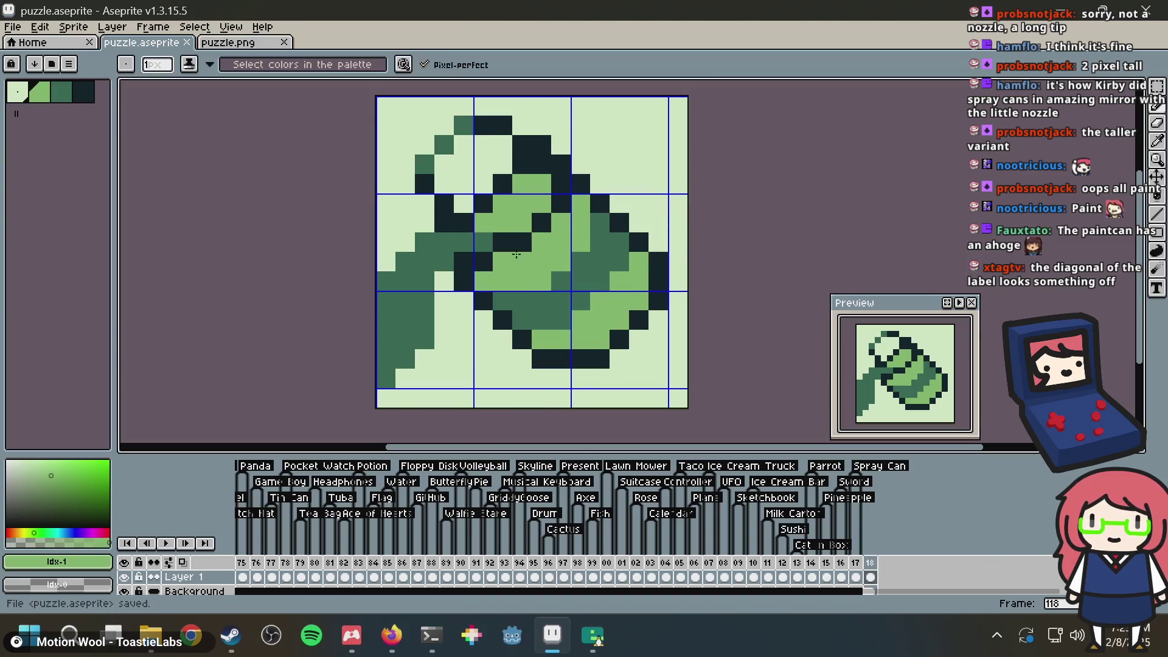
key("alt")
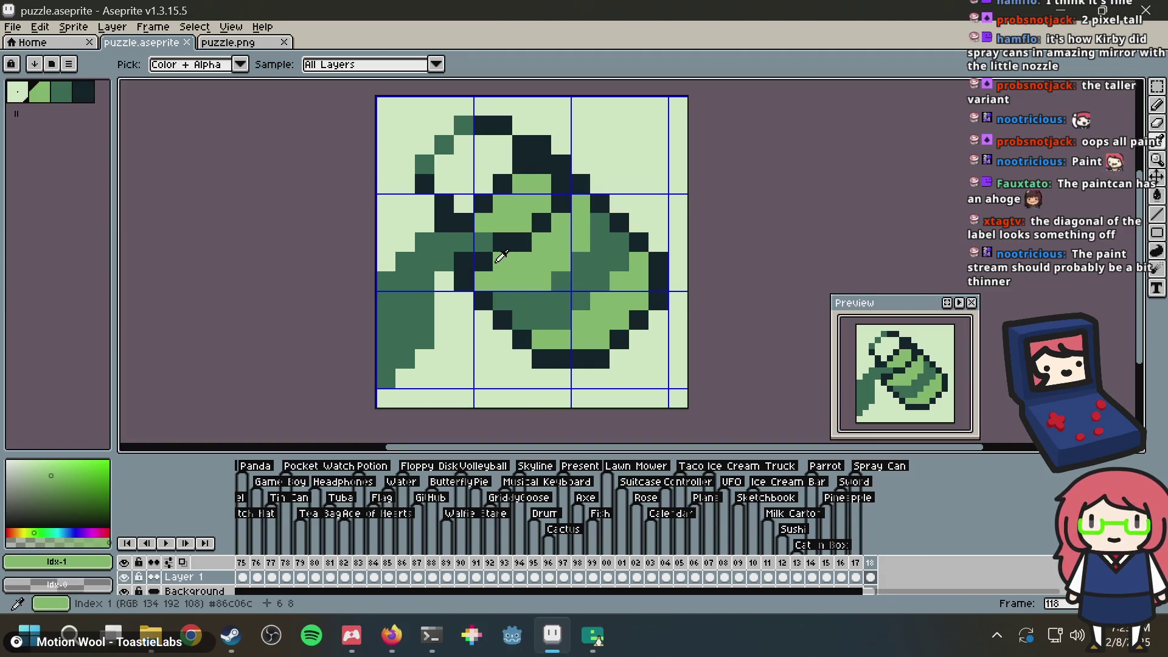
key("alt+Tab")
key("alt+Tab")
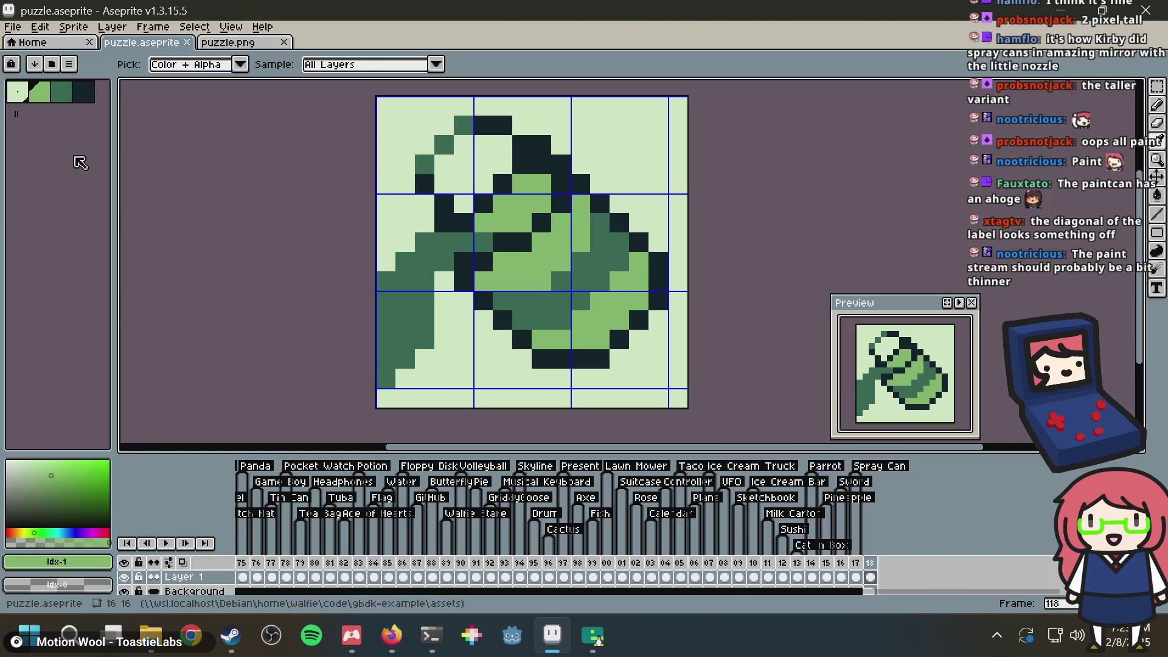
key("alt+Tab")
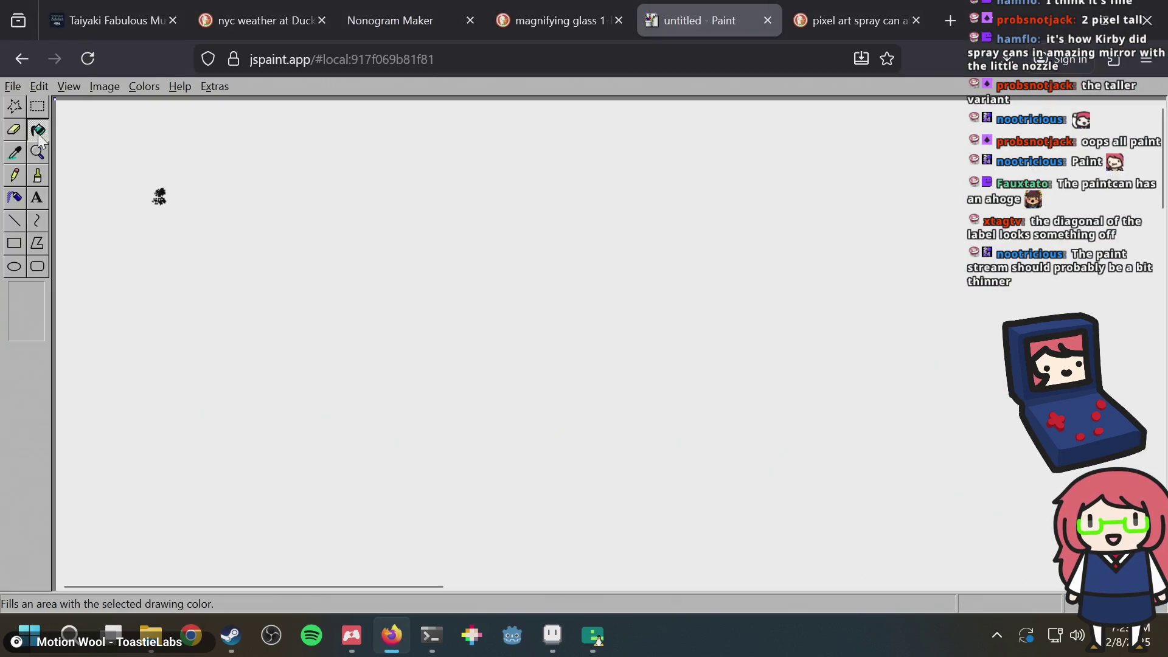
key("alt+Tab")
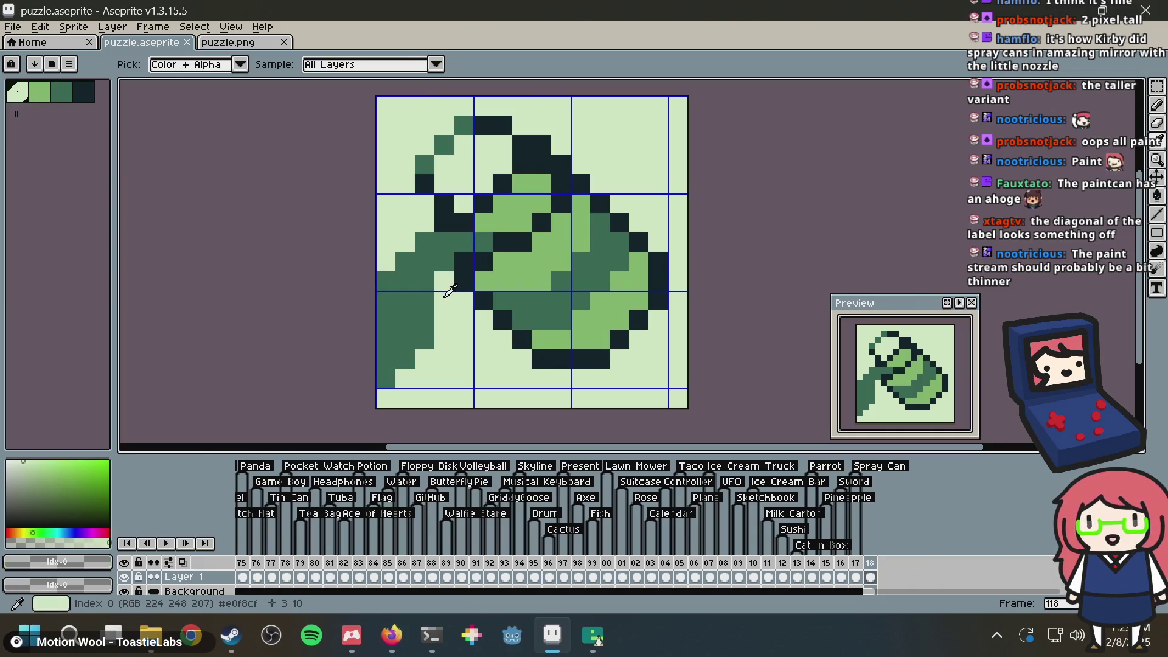
Step: Try thinning the paint stream with the light background colour, then undo those edits
left_click(424, 320)
left_click(424, 340)
left_click(406, 341)
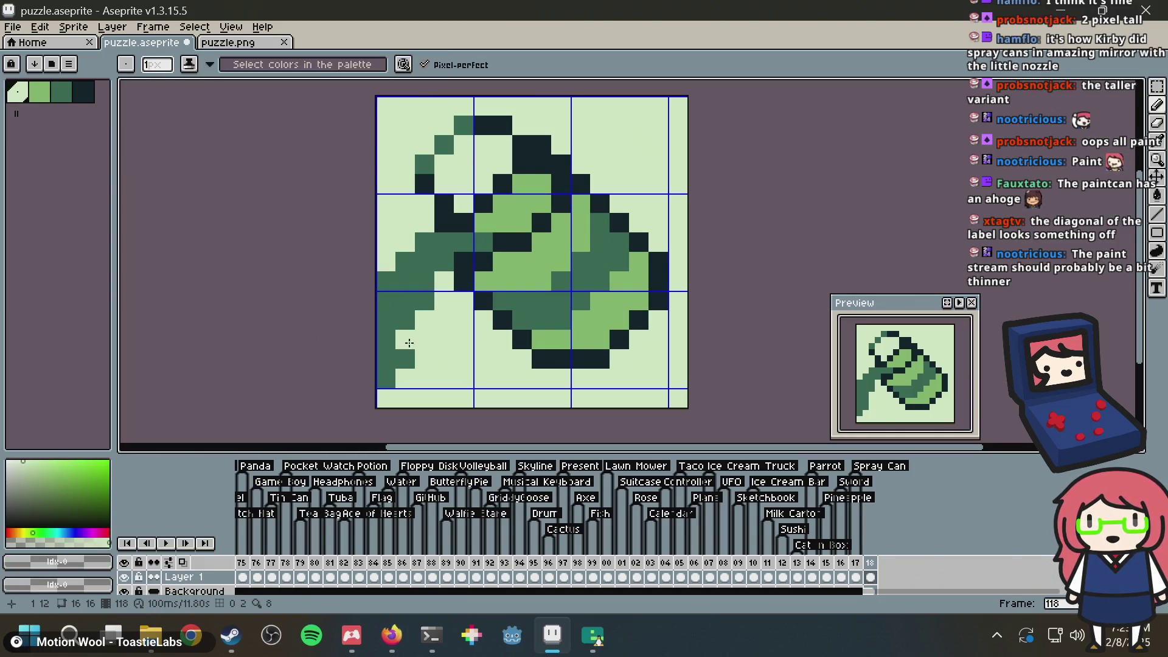
left_click(405, 358)
left_click(385, 359)
left_click(385, 377)
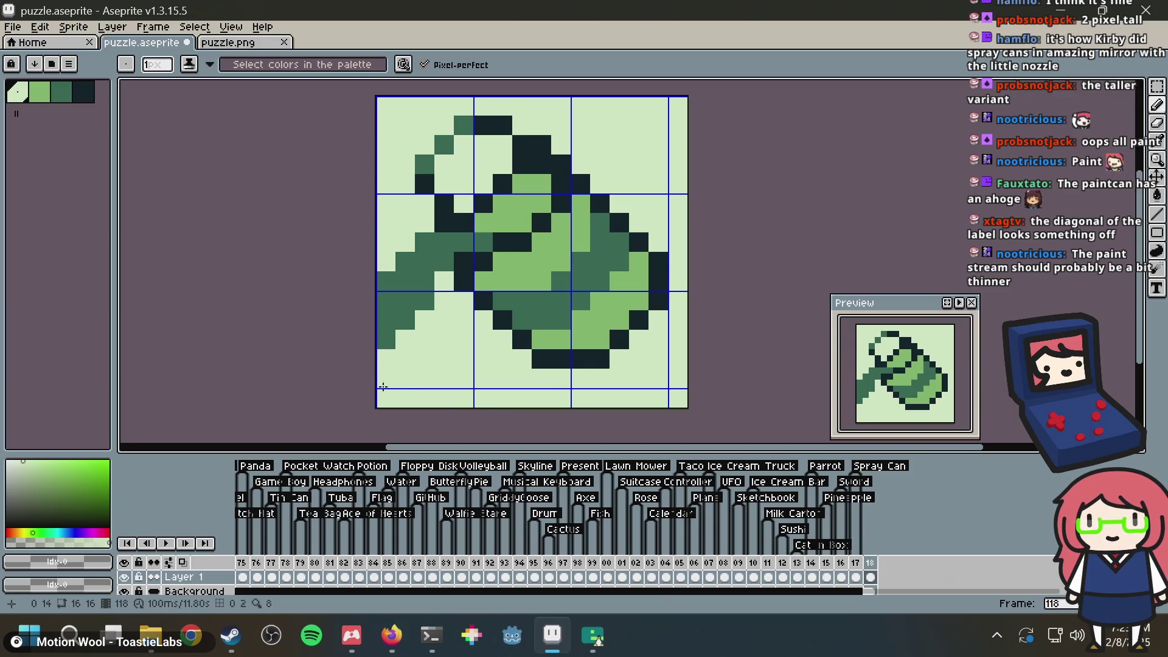
key("ctrl+z")
key("ctrl+z")
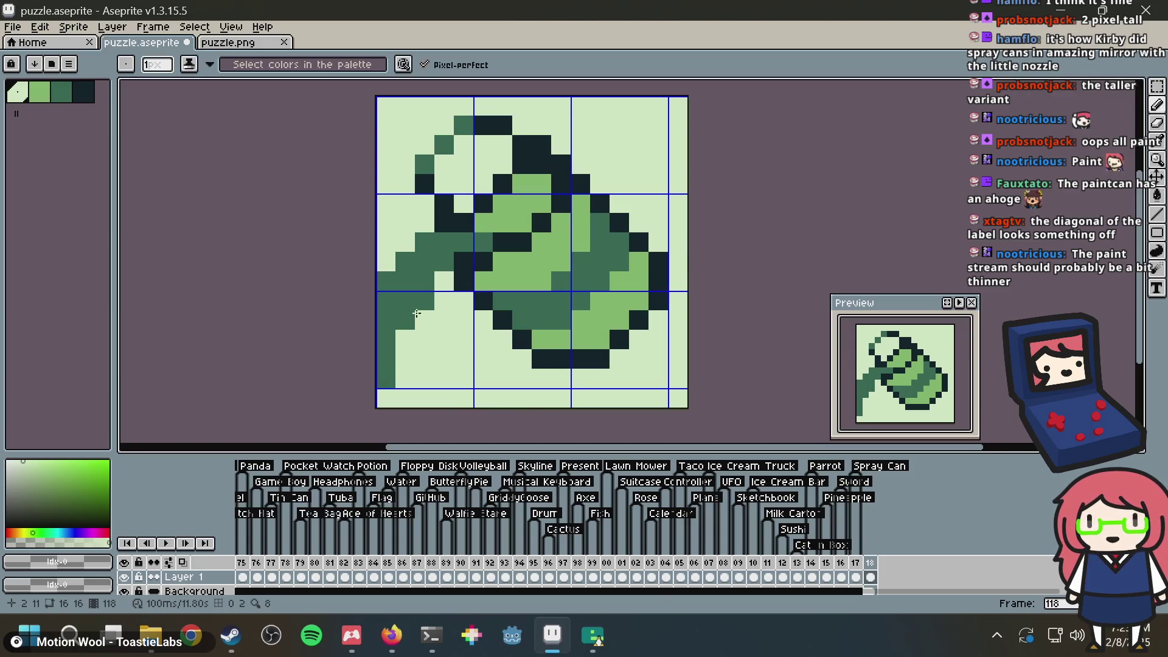
left_click(423, 260)
key("ctrl+z")
Step: Redraw the stream as a thin dark-green column, erase the old wide left column, and save
left_click(419, 313, "alt")
left_click(444, 339)
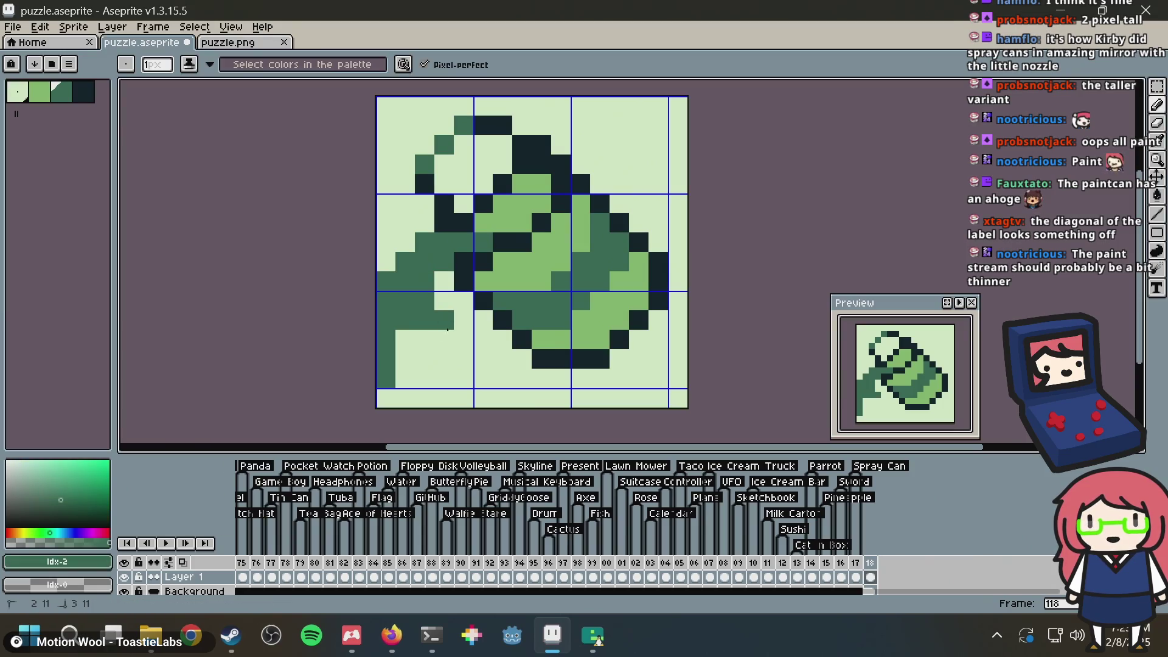
left_click(463, 359)
key("ctrl+z")
key("ctrl+z")
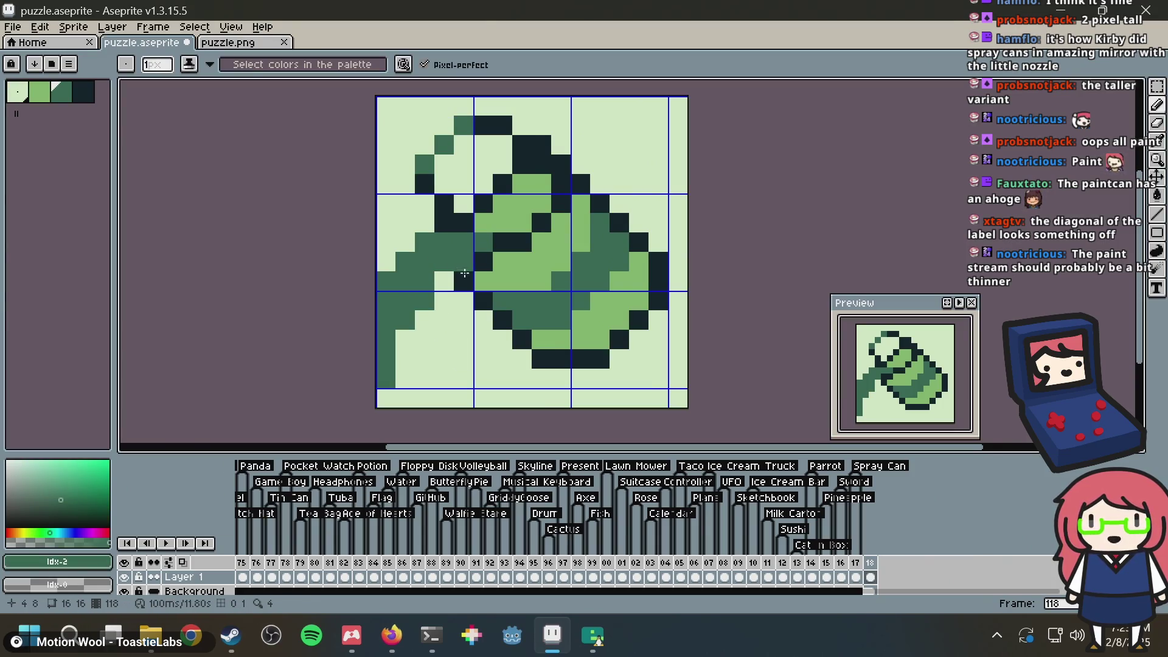
left_click(438, 316)
key("ctrl+z")
left_click_drag(425, 320, 424, 362)
left_click(407, 340, "alt")
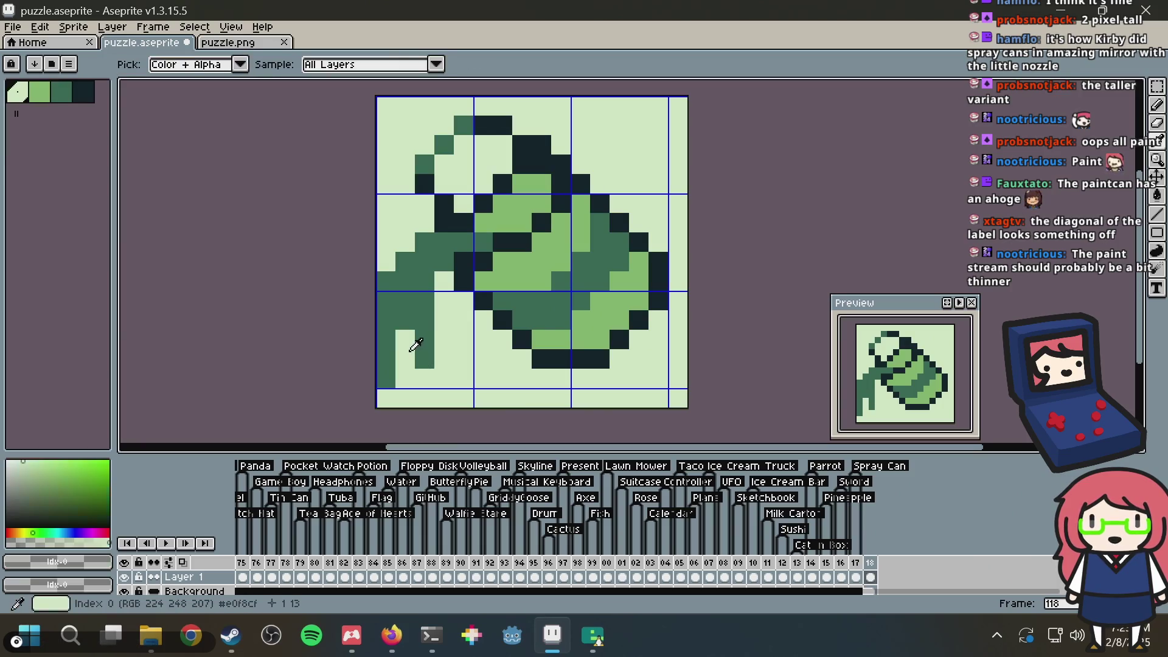
left_click(378, 282)
left_click_drag(378, 281, 387, 396)
key("ctrl+s")
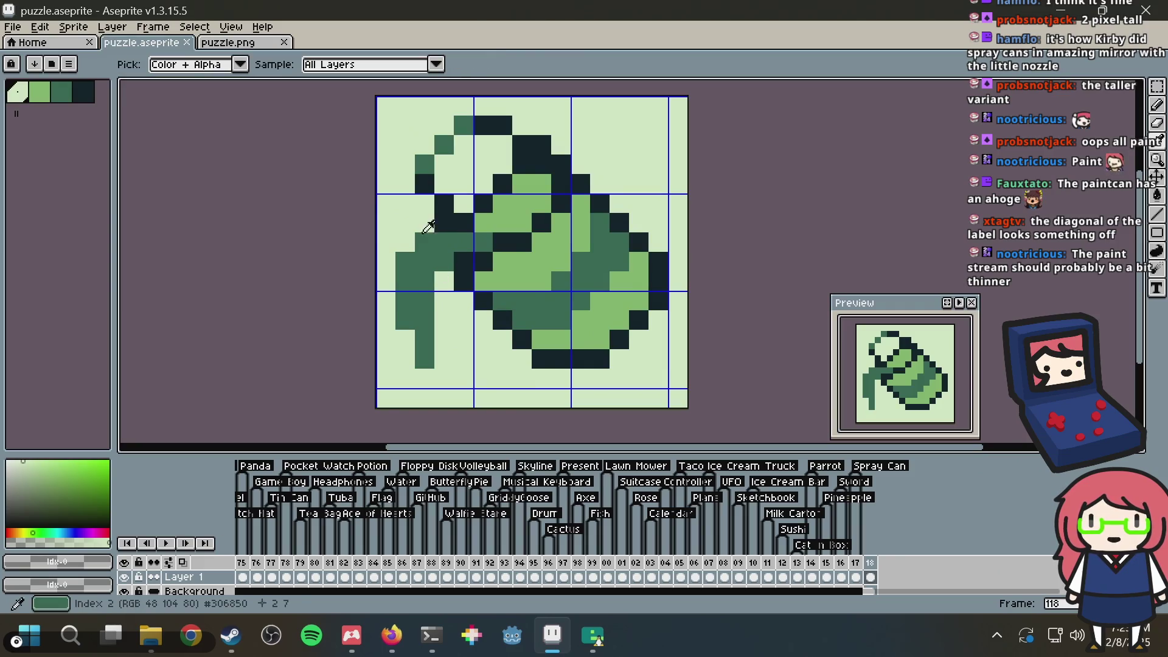
Step: Clear a leftover stream pixel, add a dark-green pixel at the bottom-left corner, and save
left_click(425, 339)
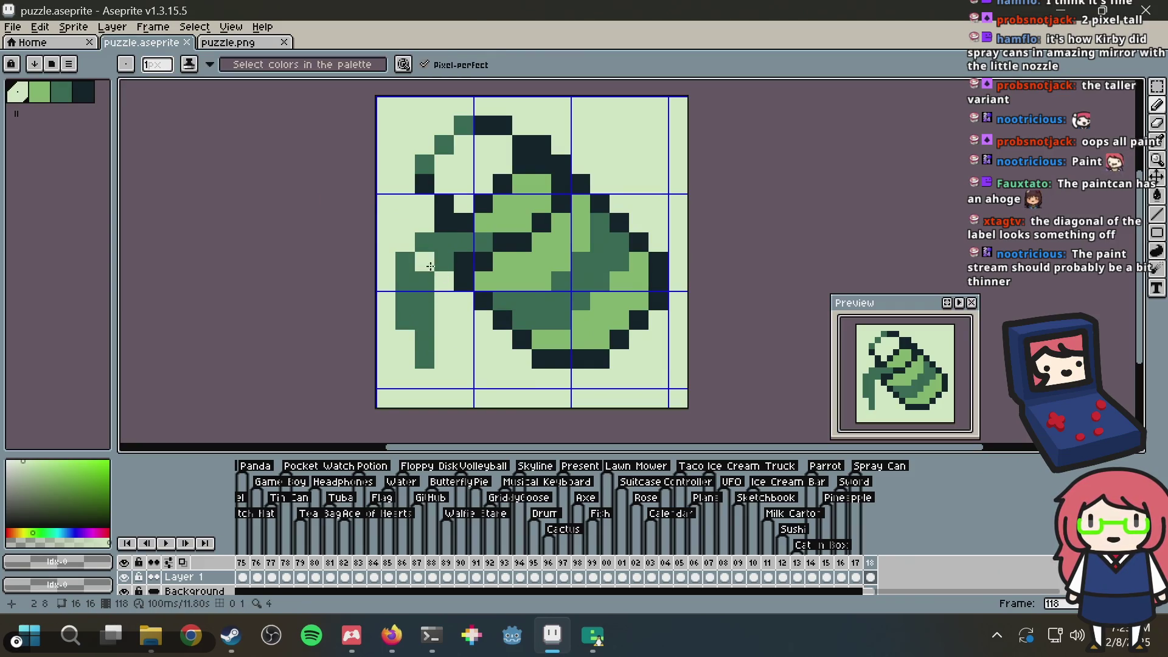
left_click(405, 321, "alt")
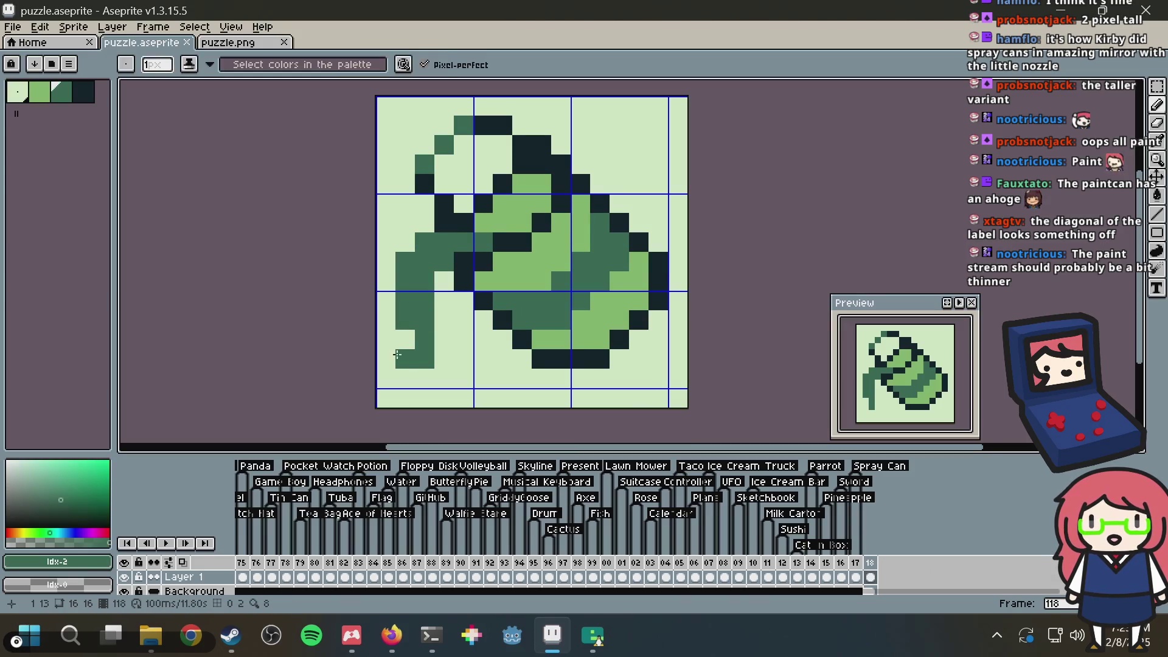
left_click(389, 381)
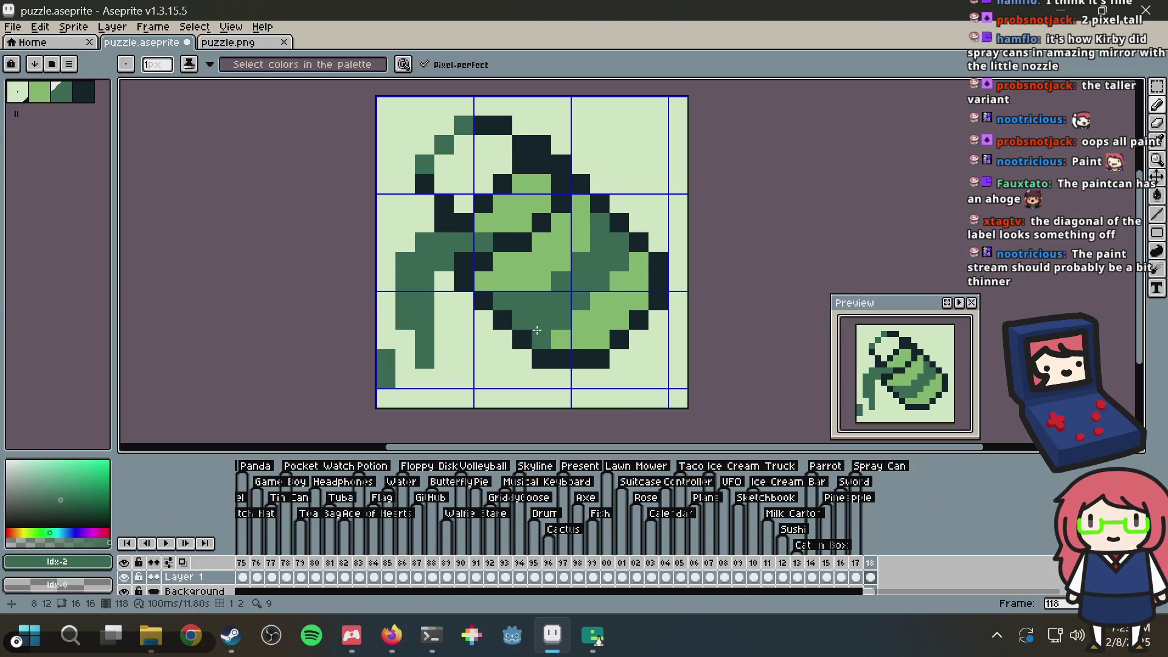
key("ctrl+s")
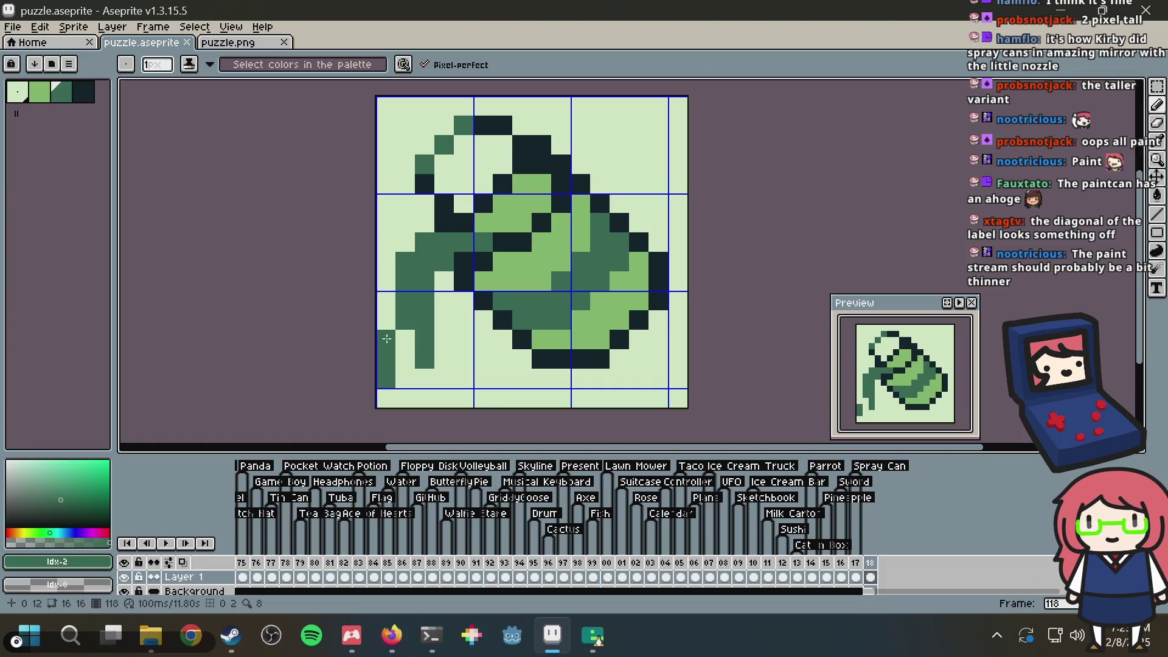
Step: Recolour the dark outline pixels on the can's left side mid green and save
key("ctrl+s")
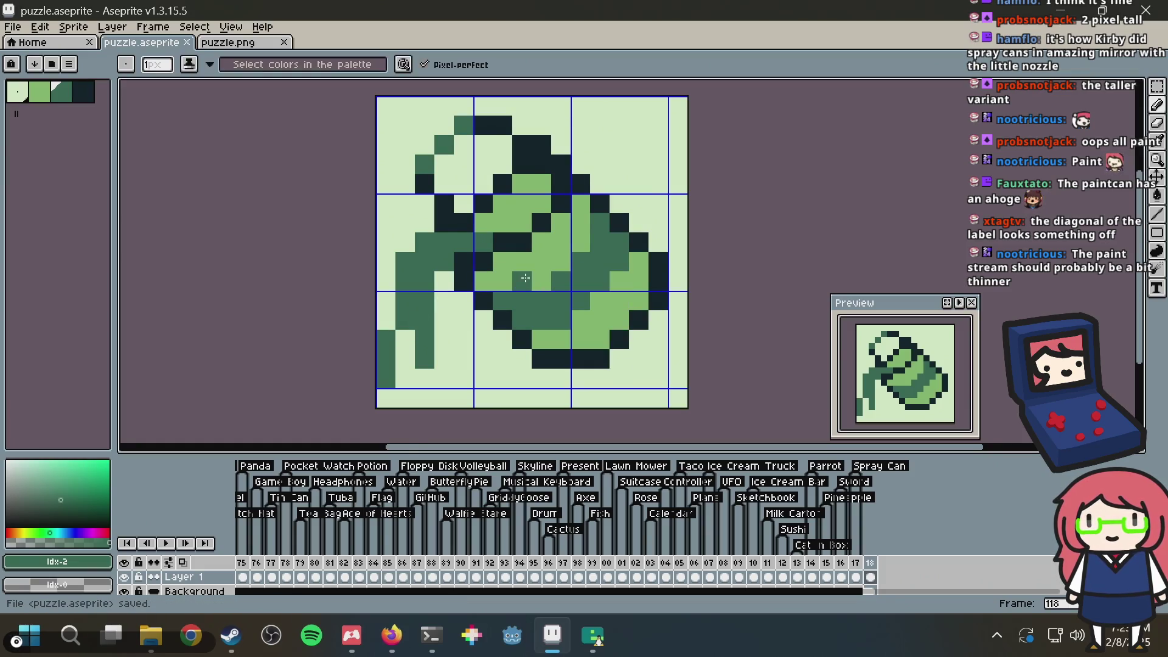
scroll(532, 274, "down", 4)
scroll(532, 274, "up", 4)
scroll(457, 294, "down", 1)
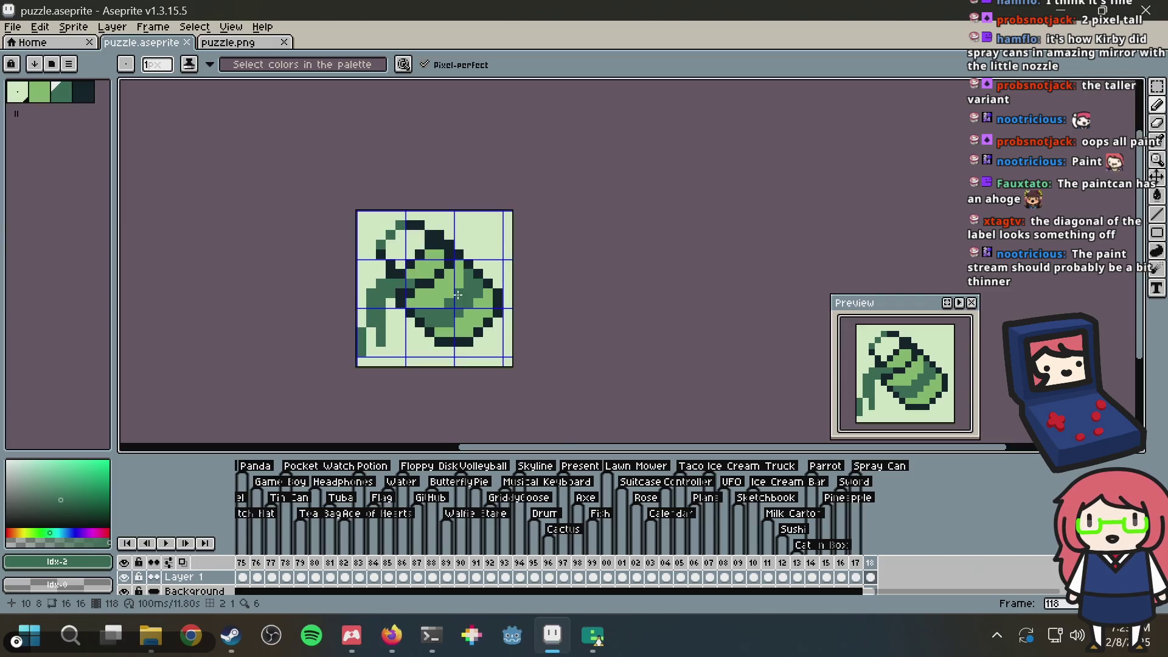
scroll(457, 294, "up", 1)
left_click_drag(458, 213, 451, 268)
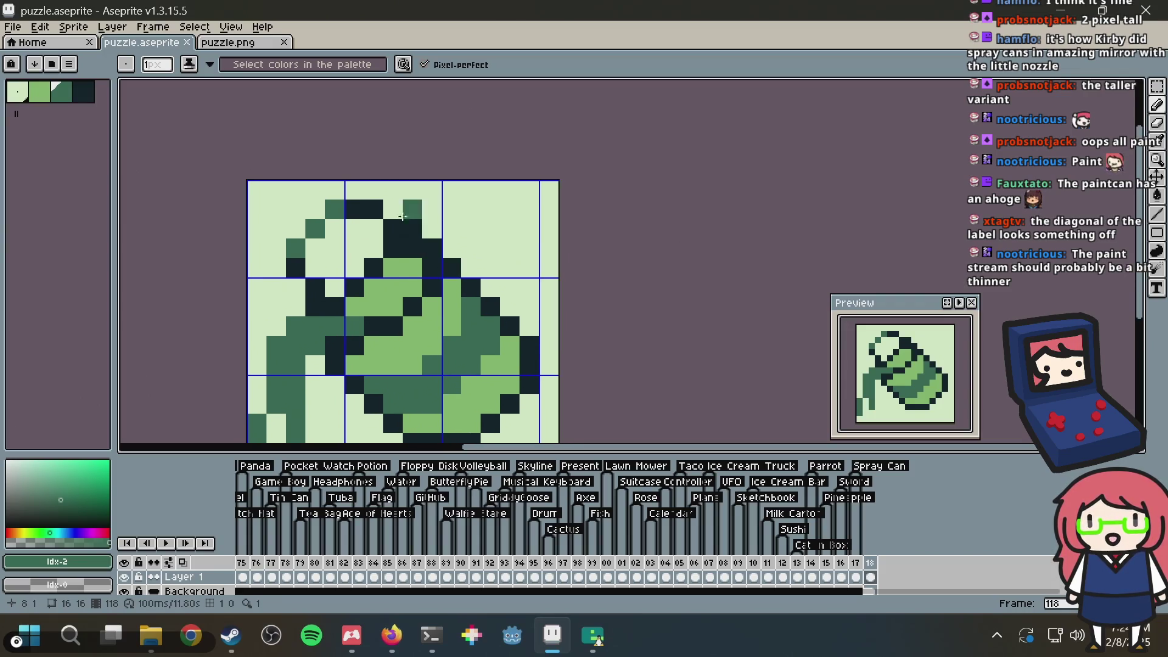
key("i")
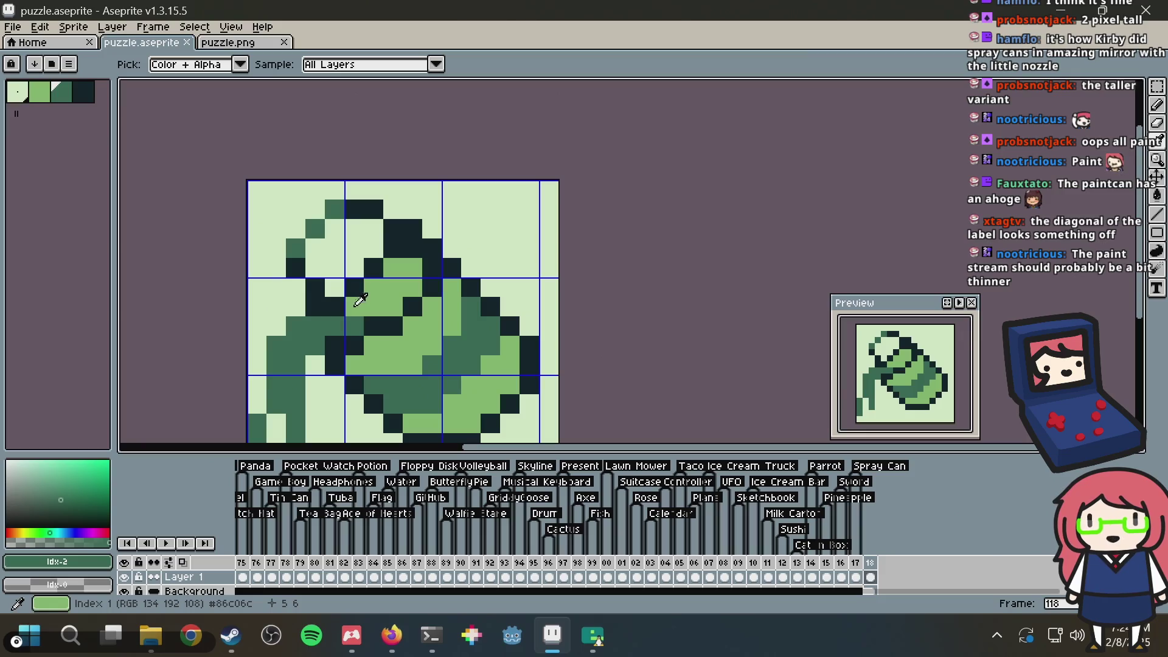
key("b")
left_click_drag(355, 305, 387, 302)
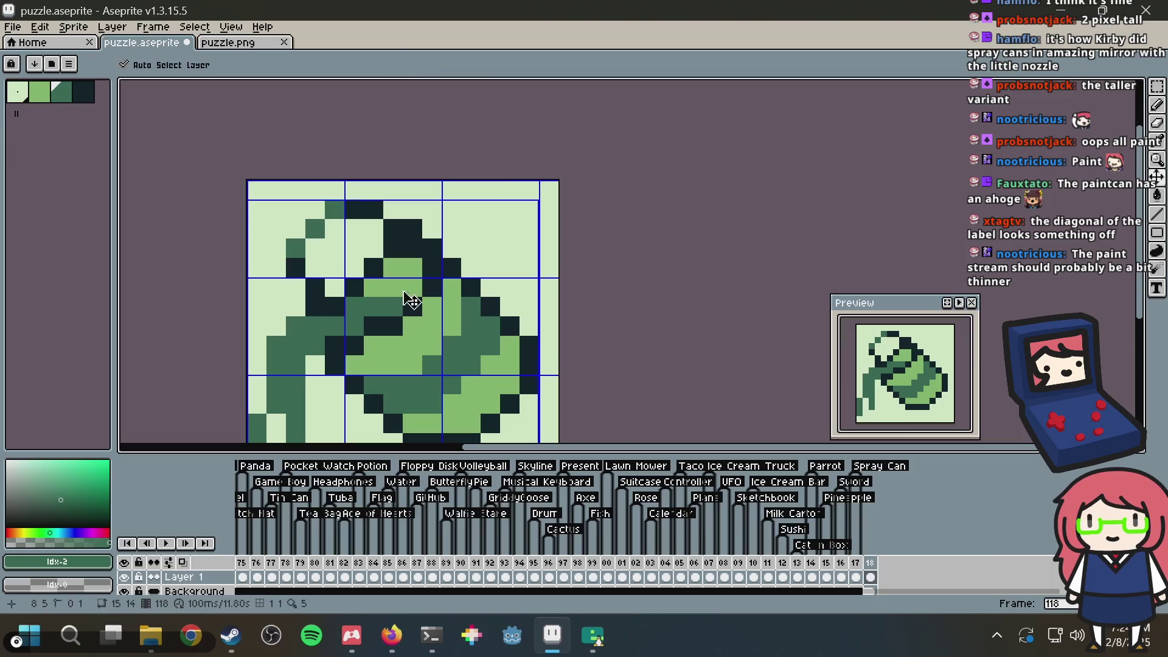
key("ctrl+s")
Step: Turn a dark pixel on the can's right edge mid green and save
scroll(572, 221, "down", 4)
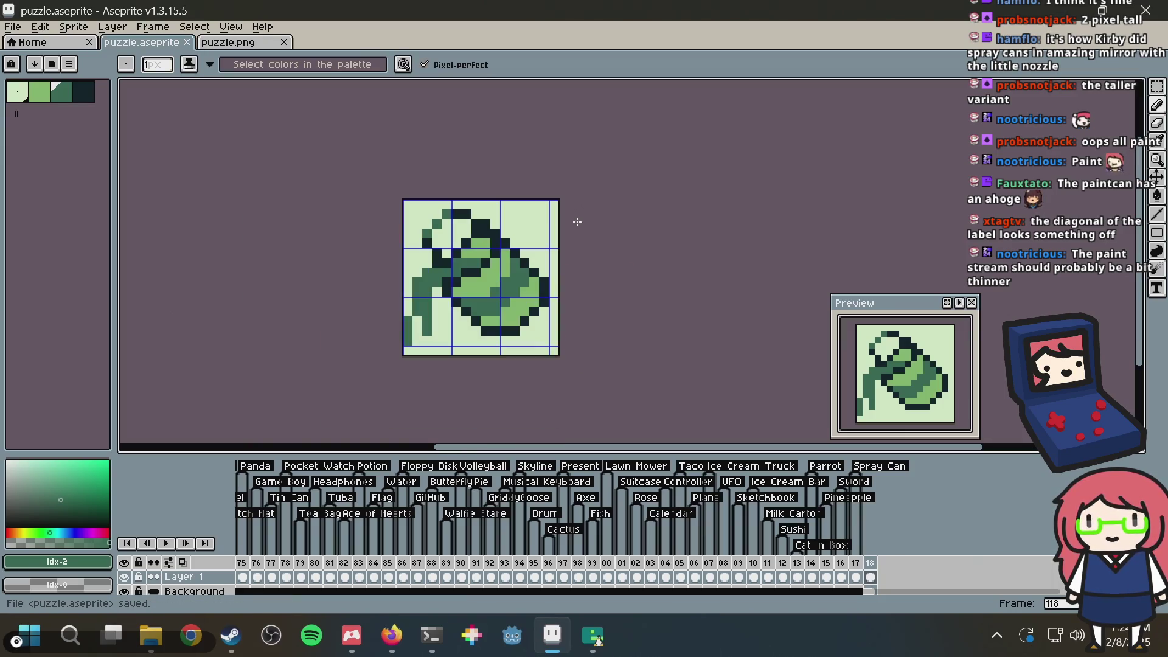
scroll(515, 257, "up", 3)
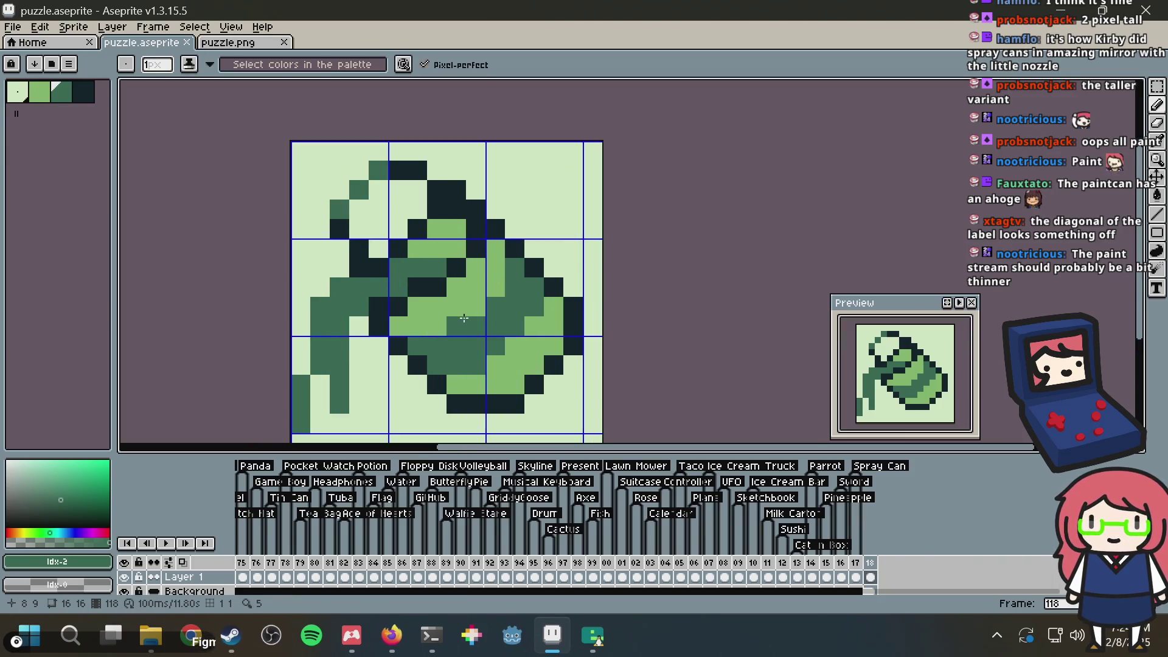
left_click(555, 284)
key("ctrl+s")
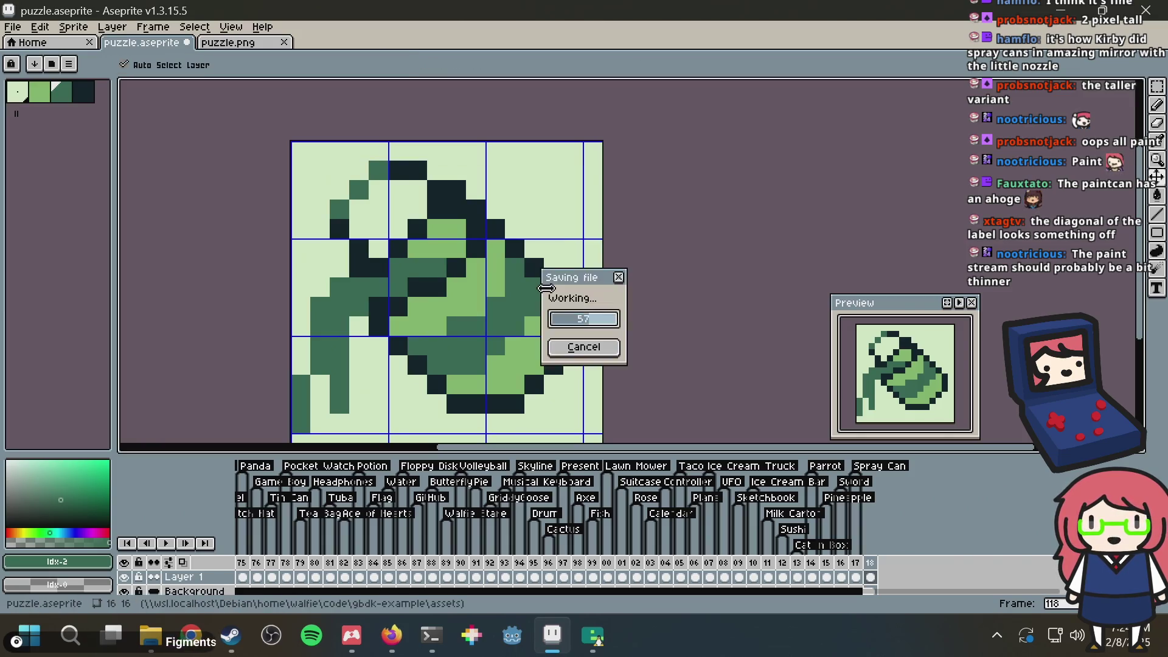
scroll(444, 231, "down", 2)
scroll(508, 347, "up", 2)
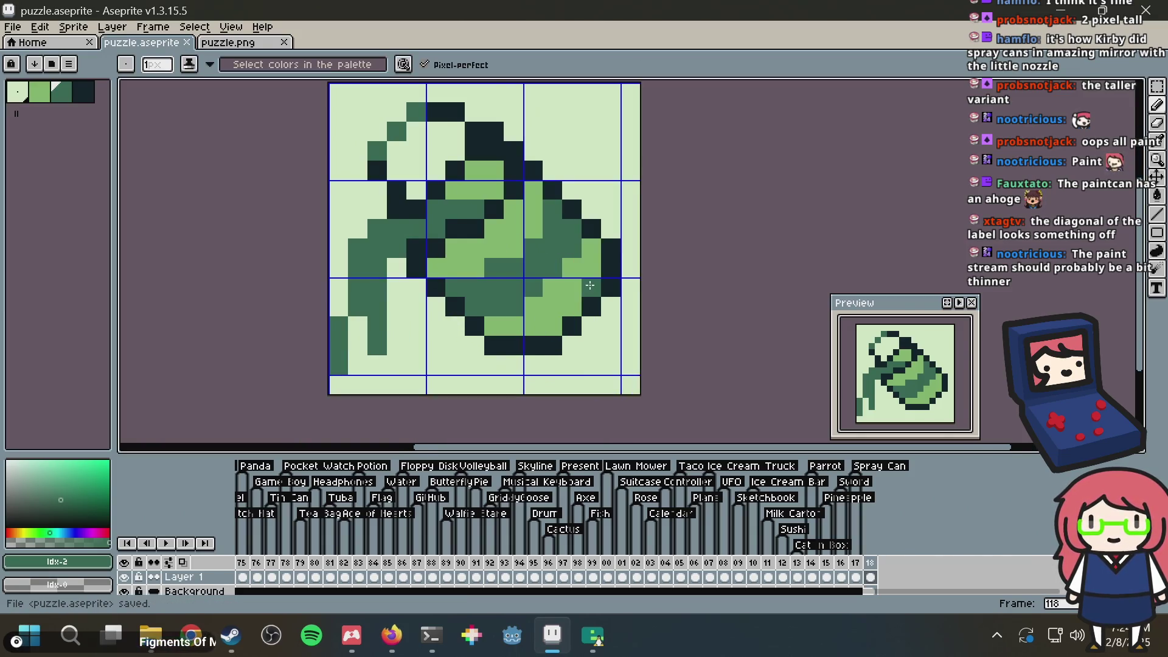
scroll(583, 276, "down", 3)
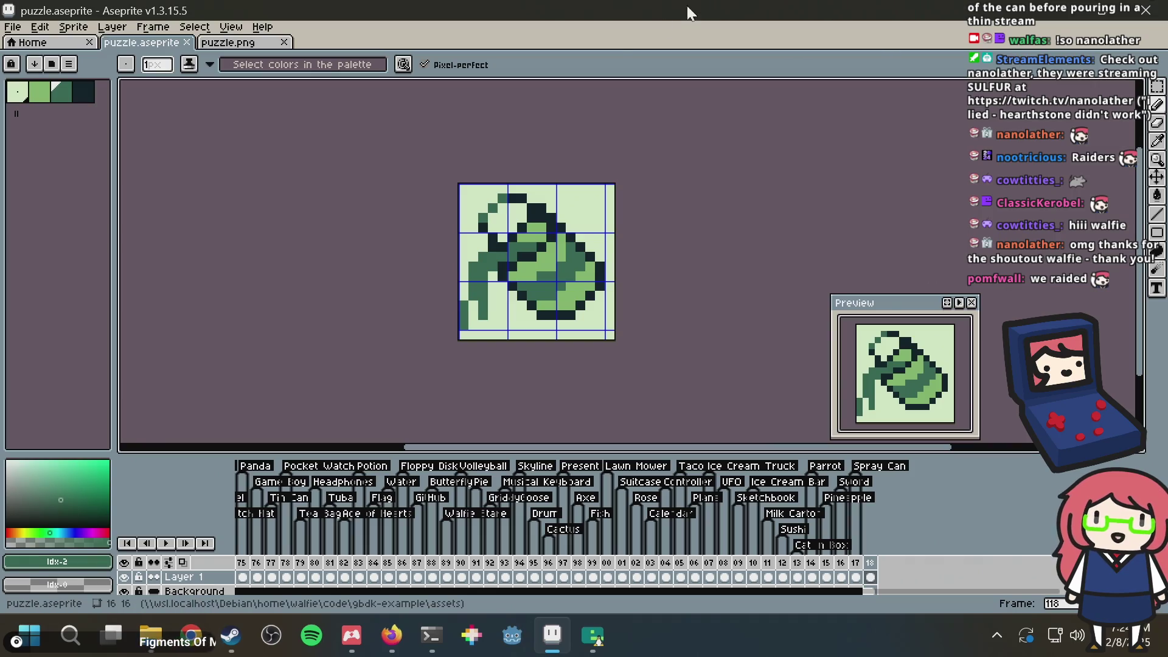
scroll(540, 255, "up", 1)
left_click_drag(525, 220, 563, 244)
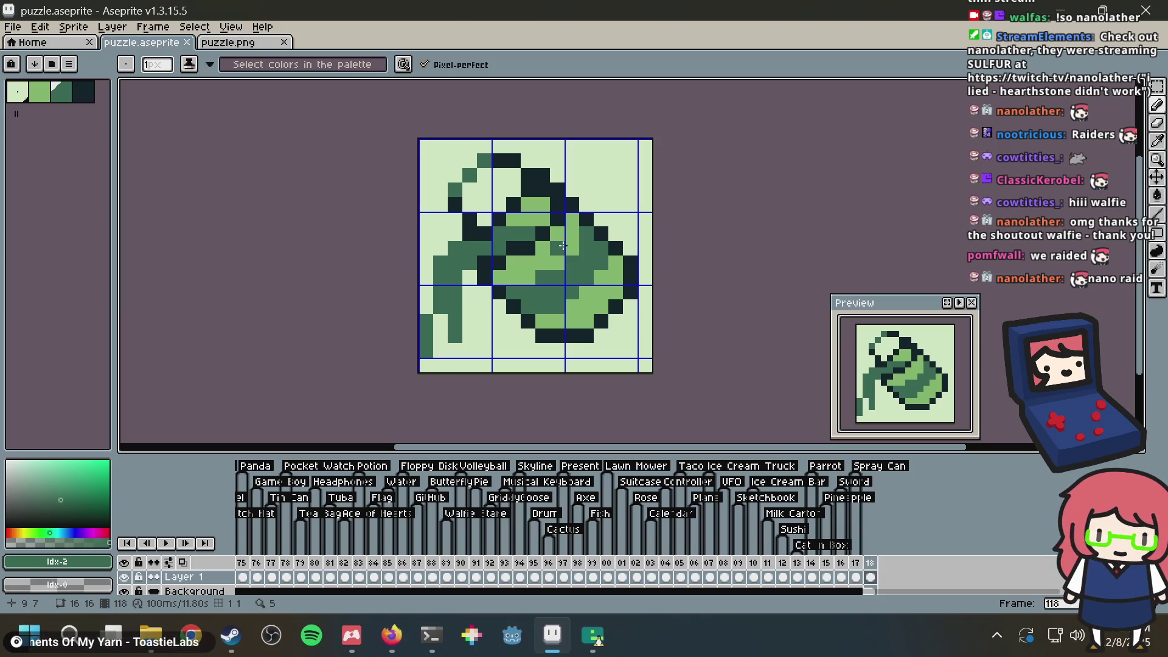
Step: Save puzzle.aseprite, copy the paint can image, and bring up the puzzle.png tab
key("ctrl+s")
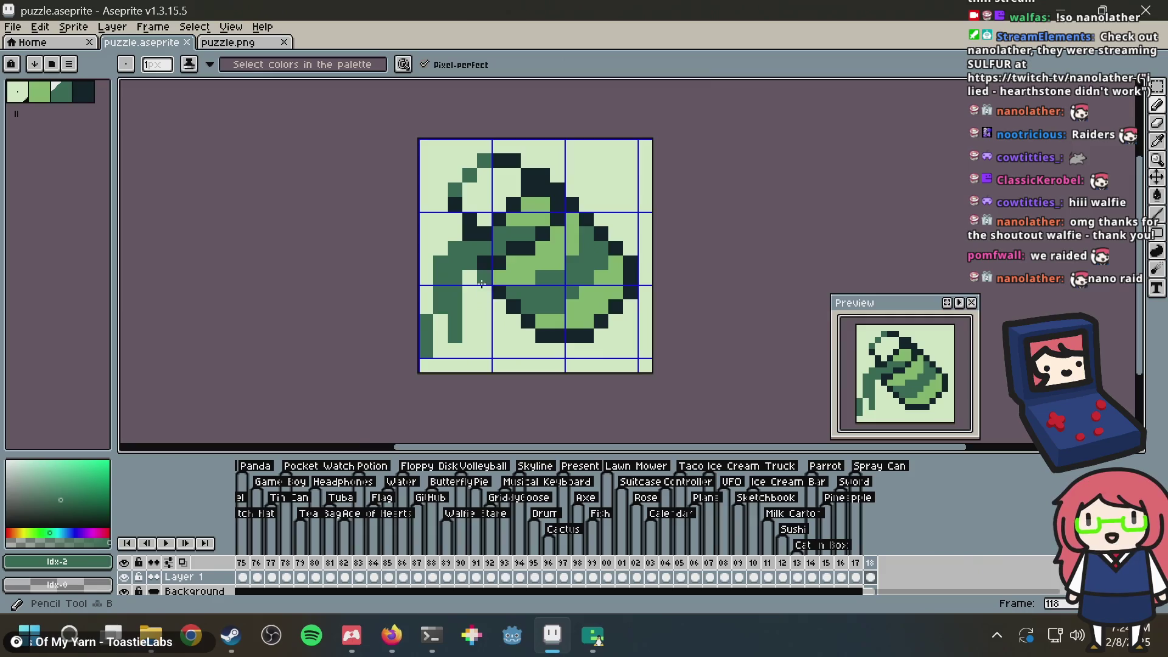
scroll(486, 288, "up", 2)
scroll(489, 289, "down", 2)
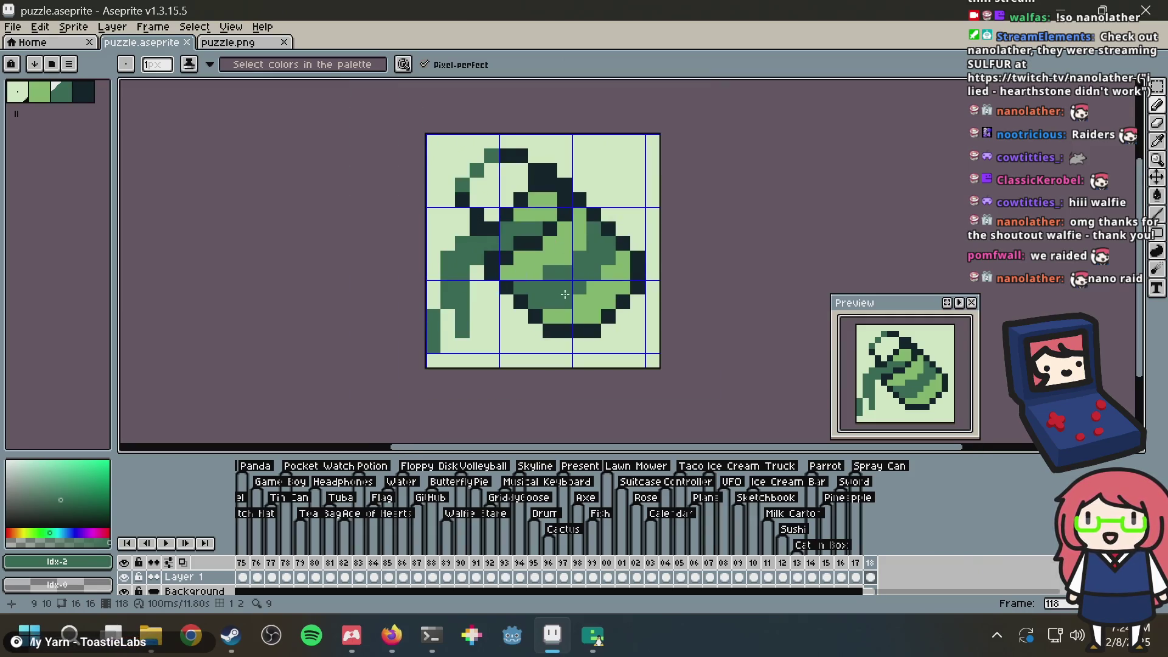
left_click(588, 326, "alt")
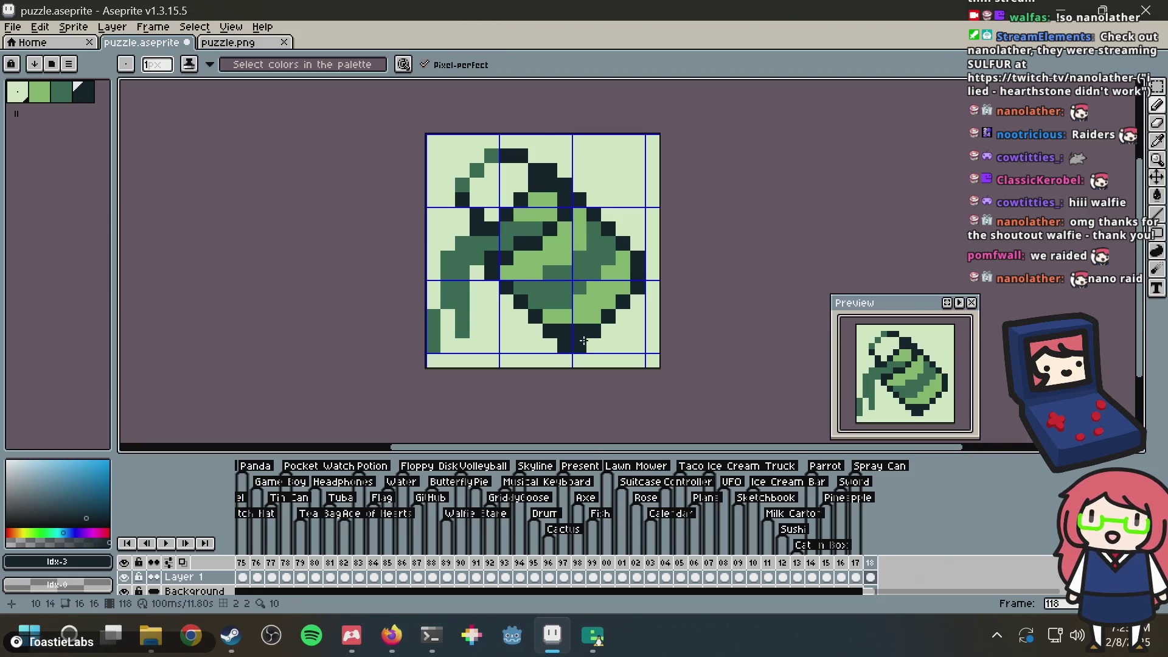
left_click(583, 306, "alt")
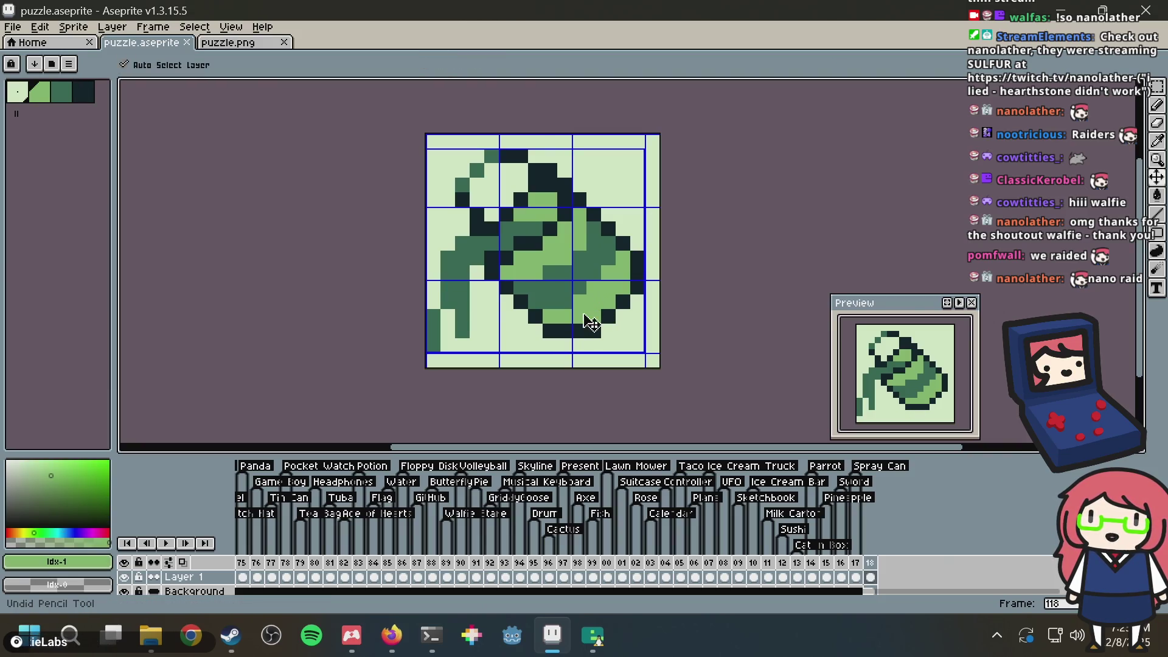
key("ctrl+s")
key("ctrl+e")
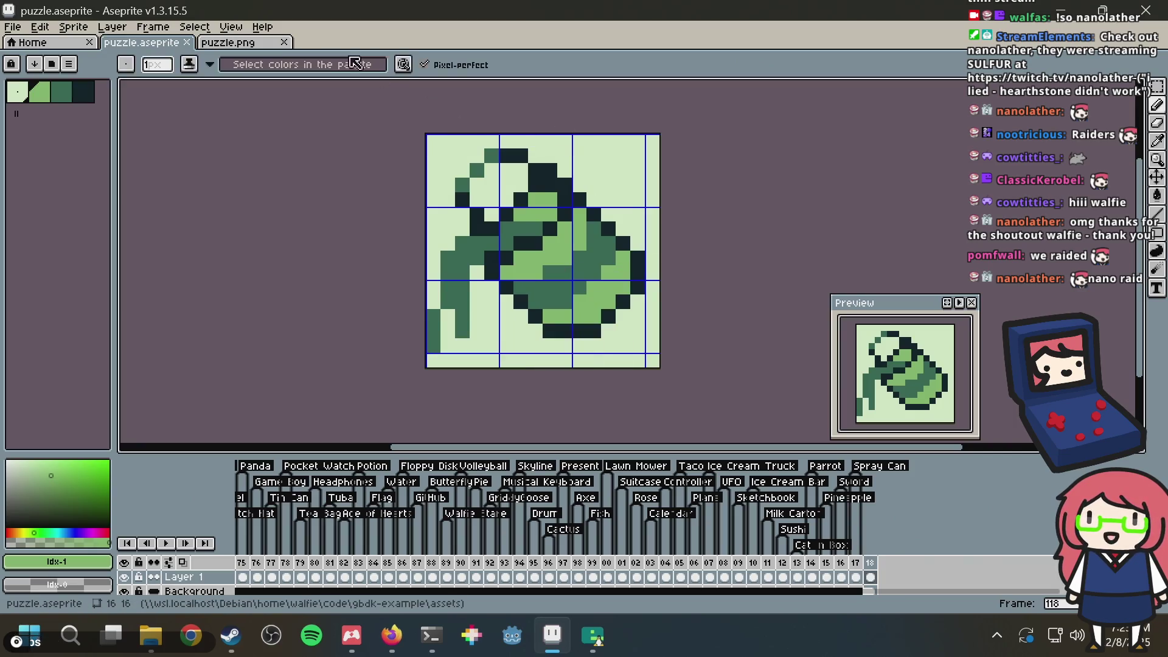
left_click(248, 53)
Step: Paste the paint can into puzzle.png, drop it in place, save, and switch to Firefox
key("ctrl+v")
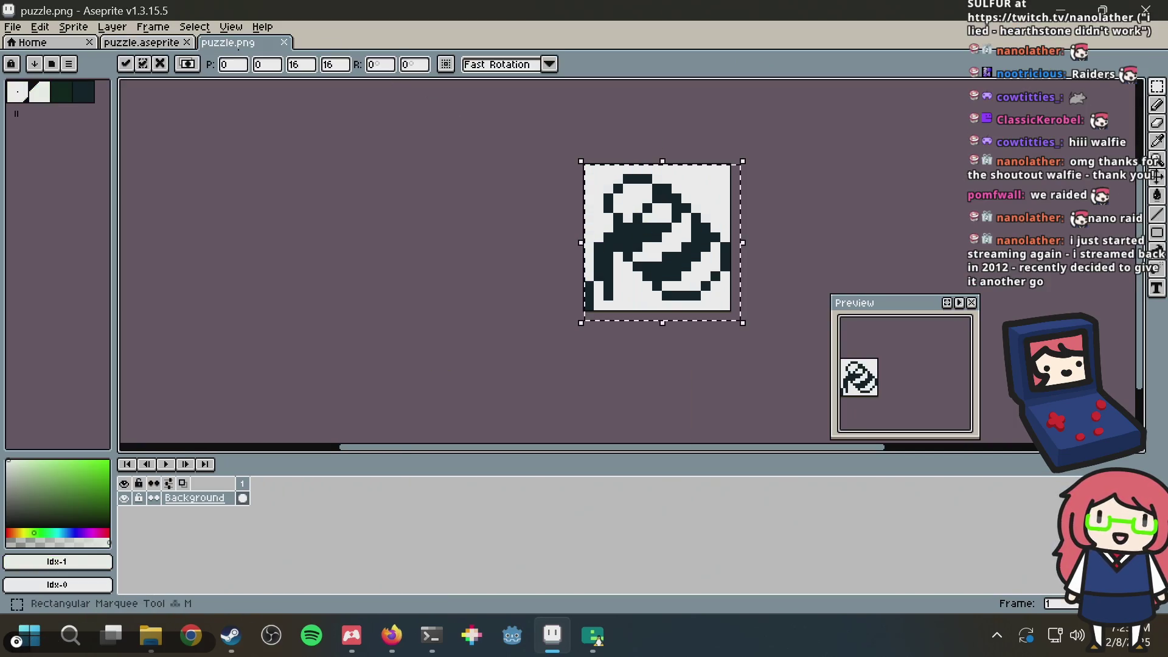
left_click(822, 159)
key("ctrl+s")
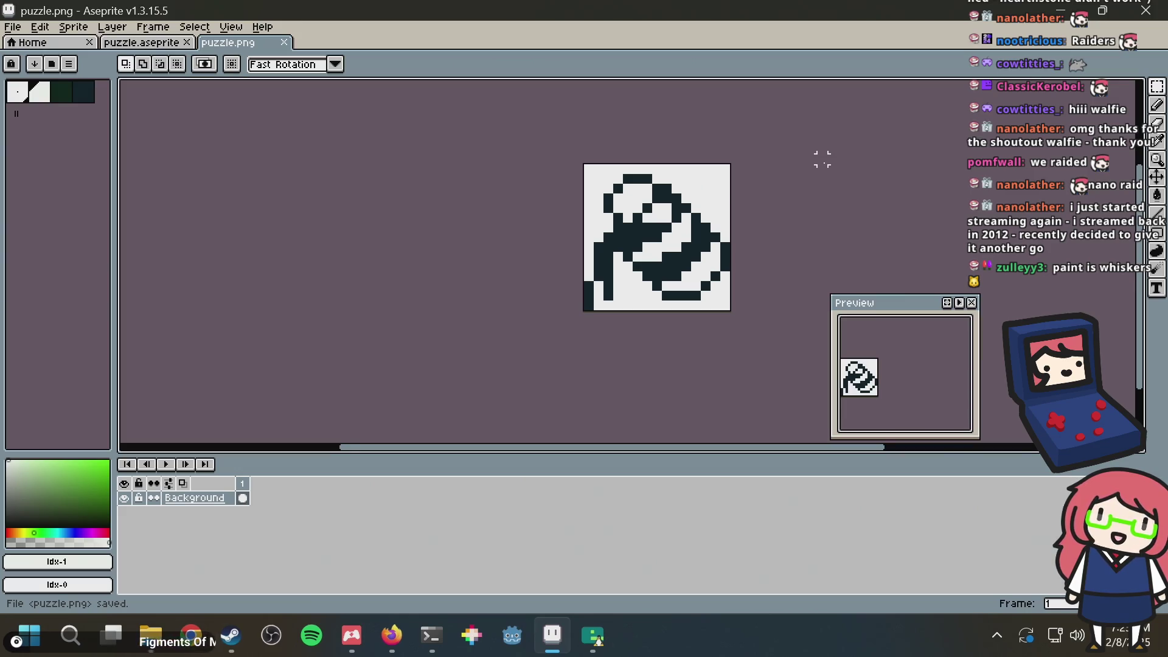
key("alt+Tab")
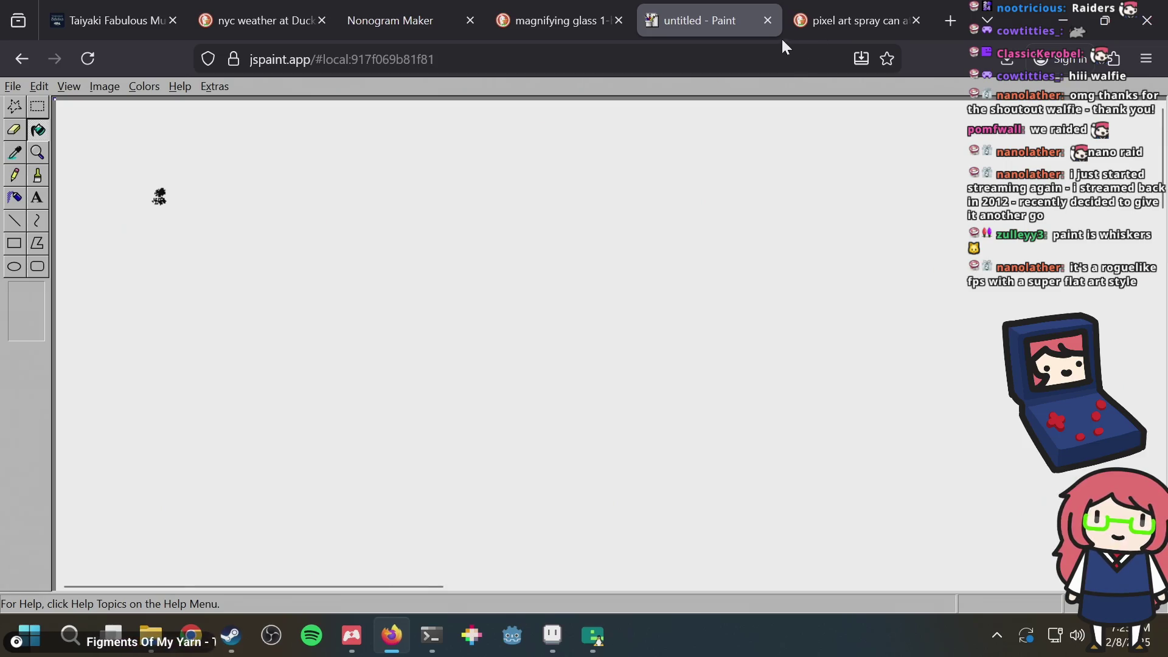
Step: Search the web for 'sulfur game' in a new browser tab
mouse_move(581, 17)
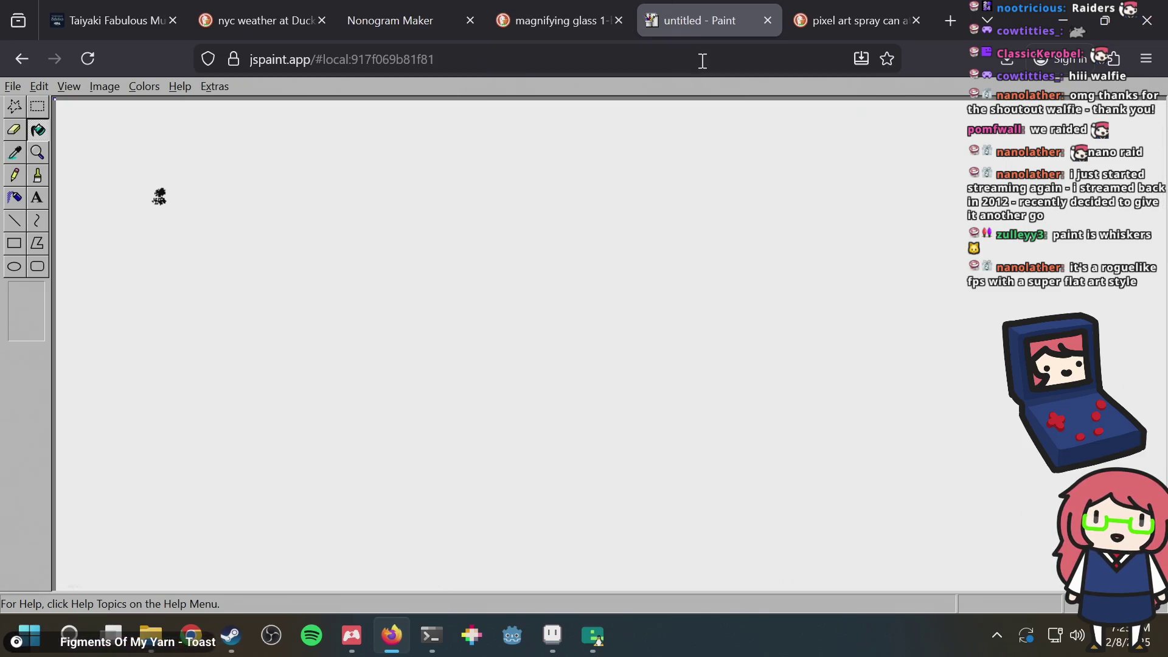
left_click(701, 58)
key("ctrl+t")
type("sun")
key("BackSpace")
key("BackSpace")
type("lfu")
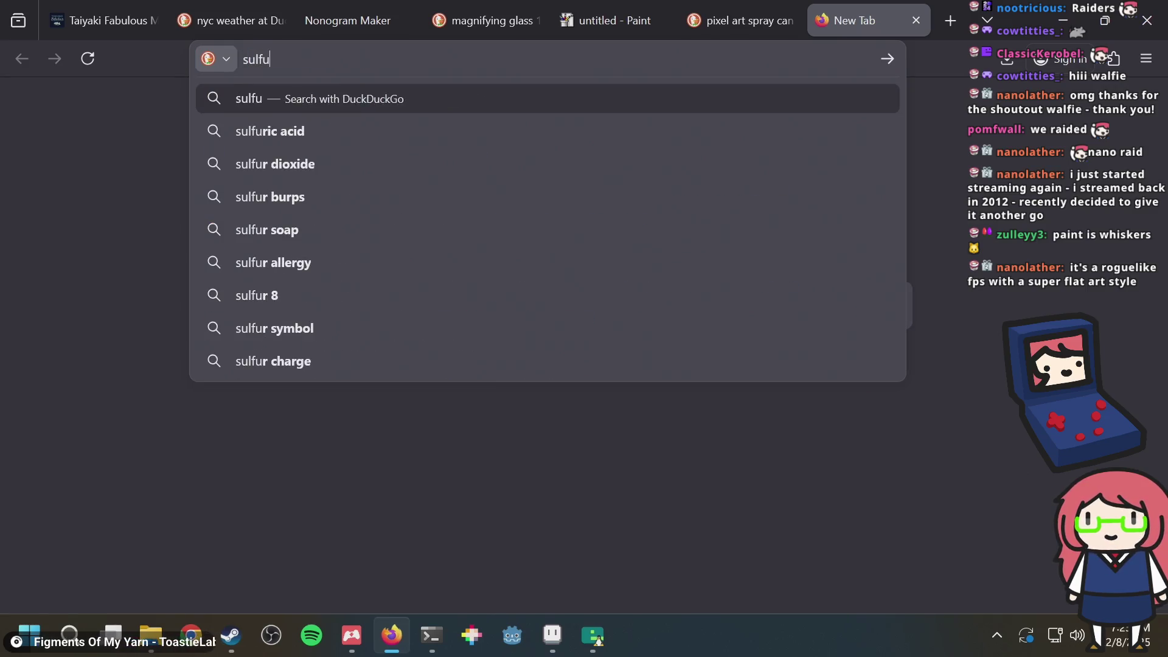
type("r game")
key("Return")
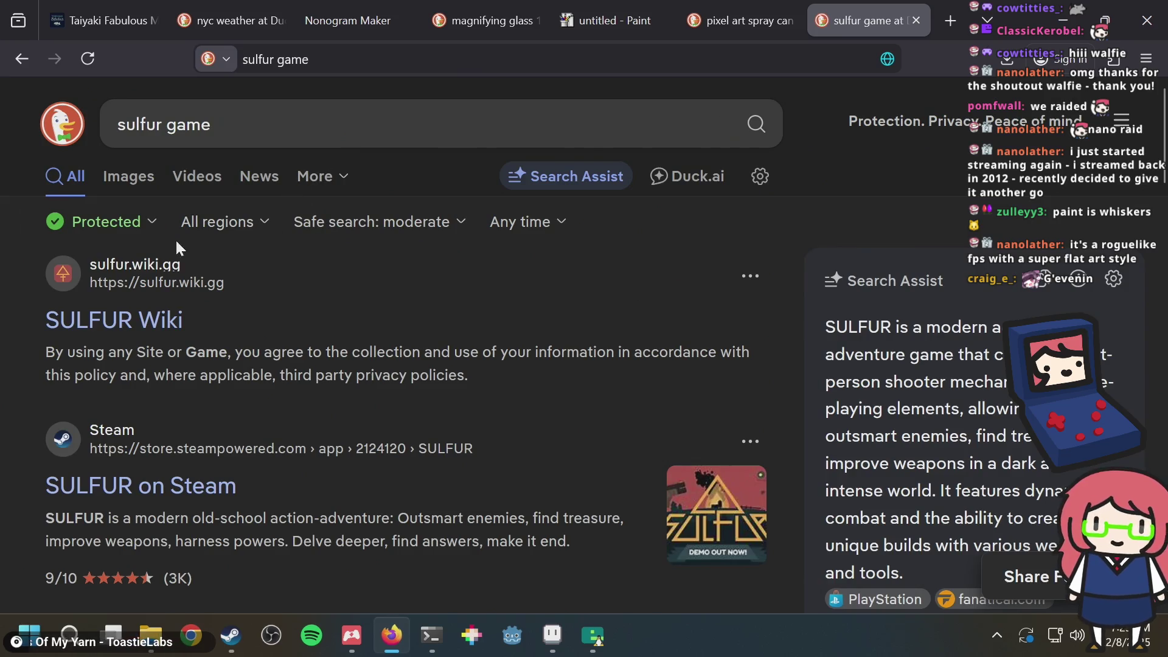
Step: Show the image results and open the GameGrin screenshot's preview panel
left_click(133, 184)
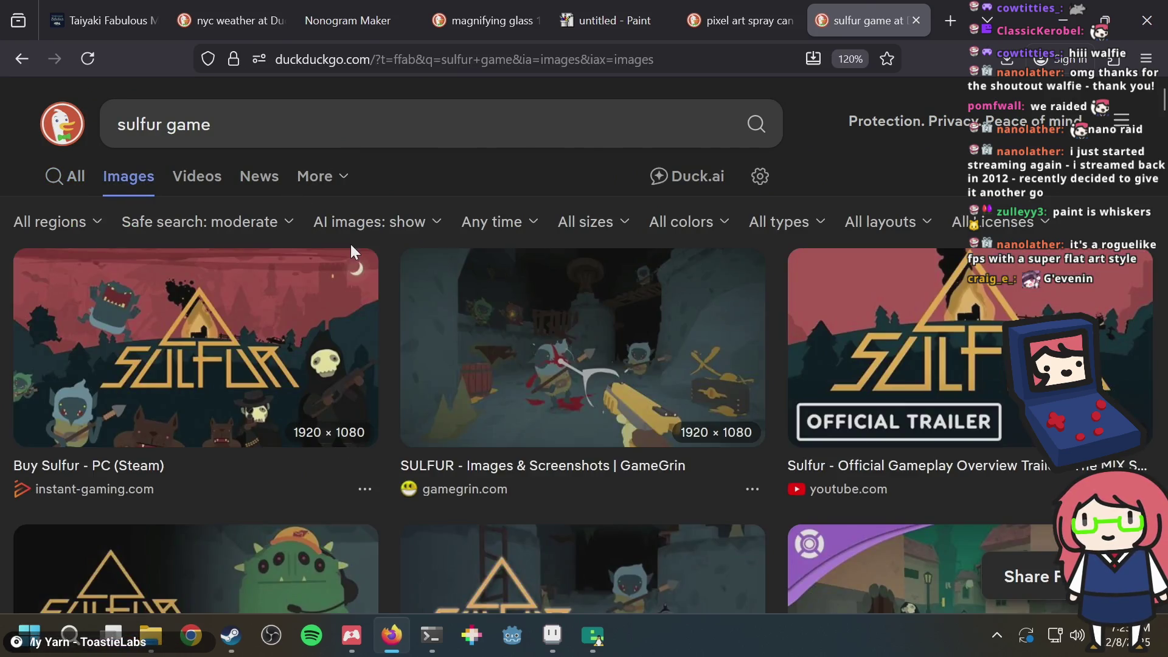
left_click(600, 357)
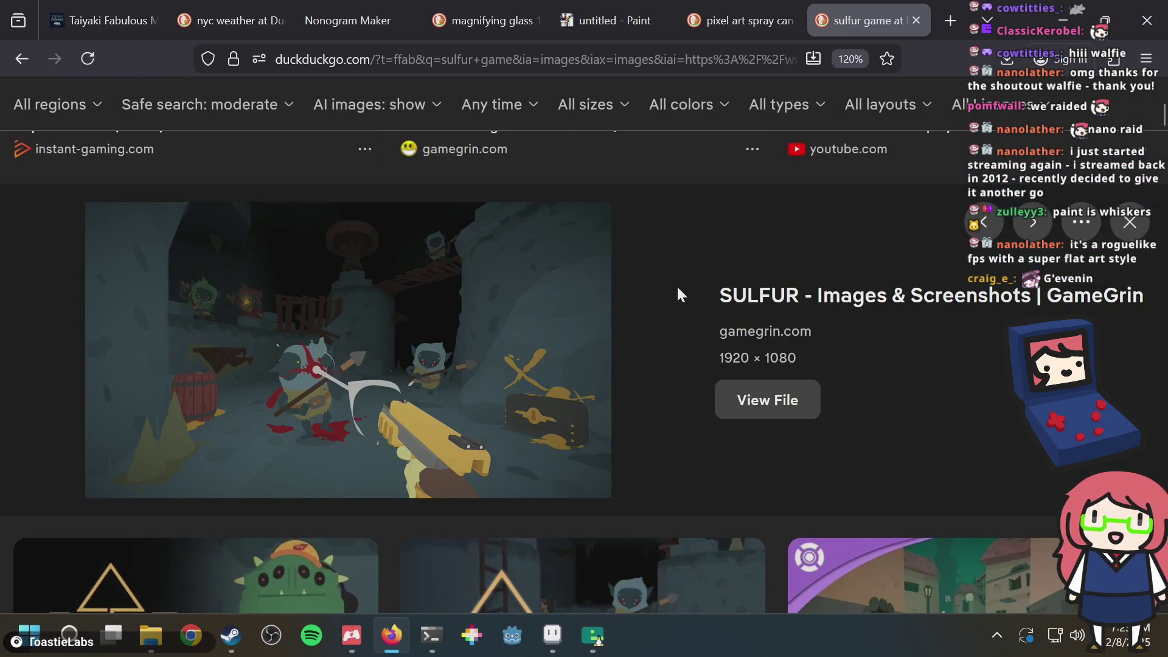
scroll(669, 283, "down", 5)
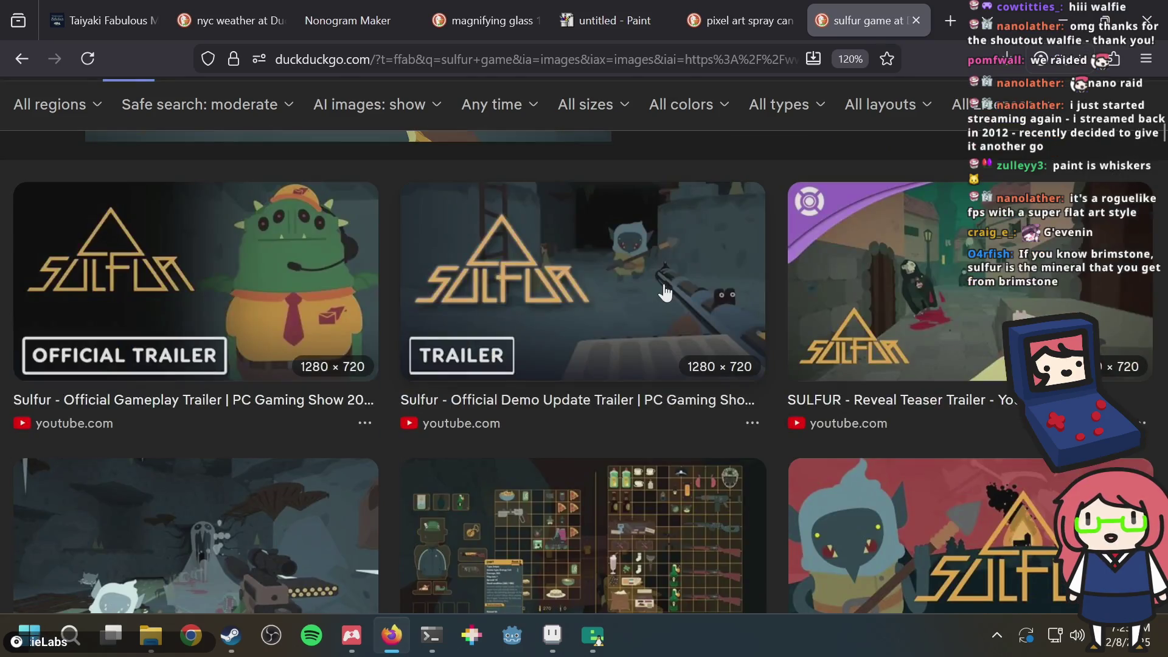
scroll(664, 292, "down", 6)
scroll(664, 292, "up", 1)
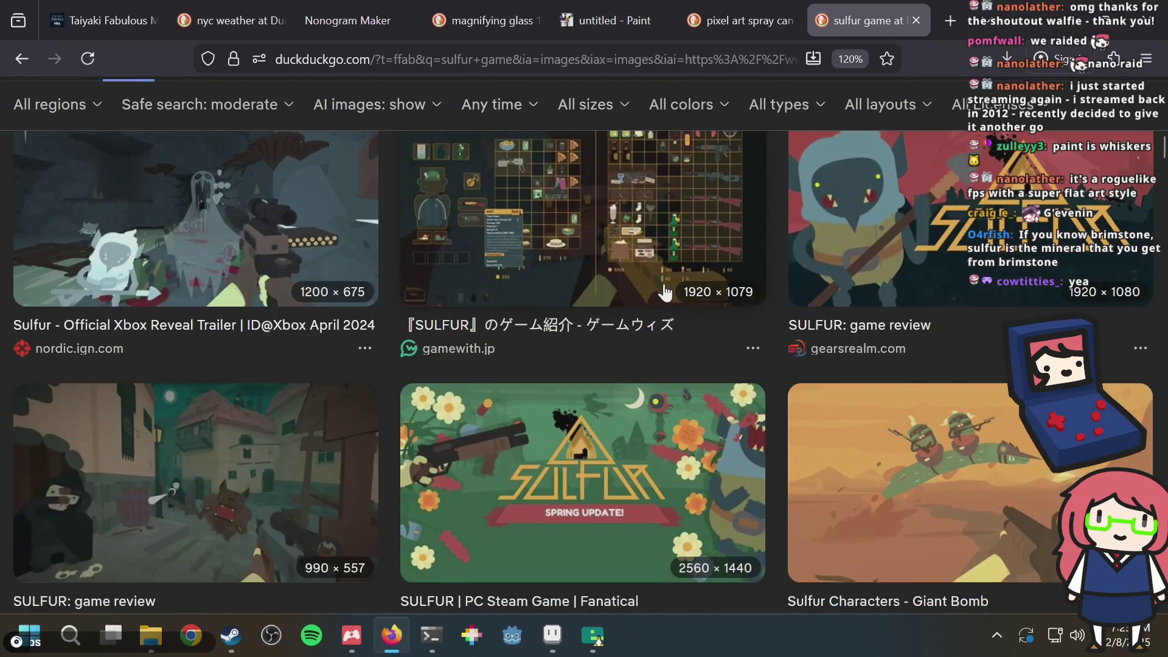
scroll(665, 292, "up", 10)
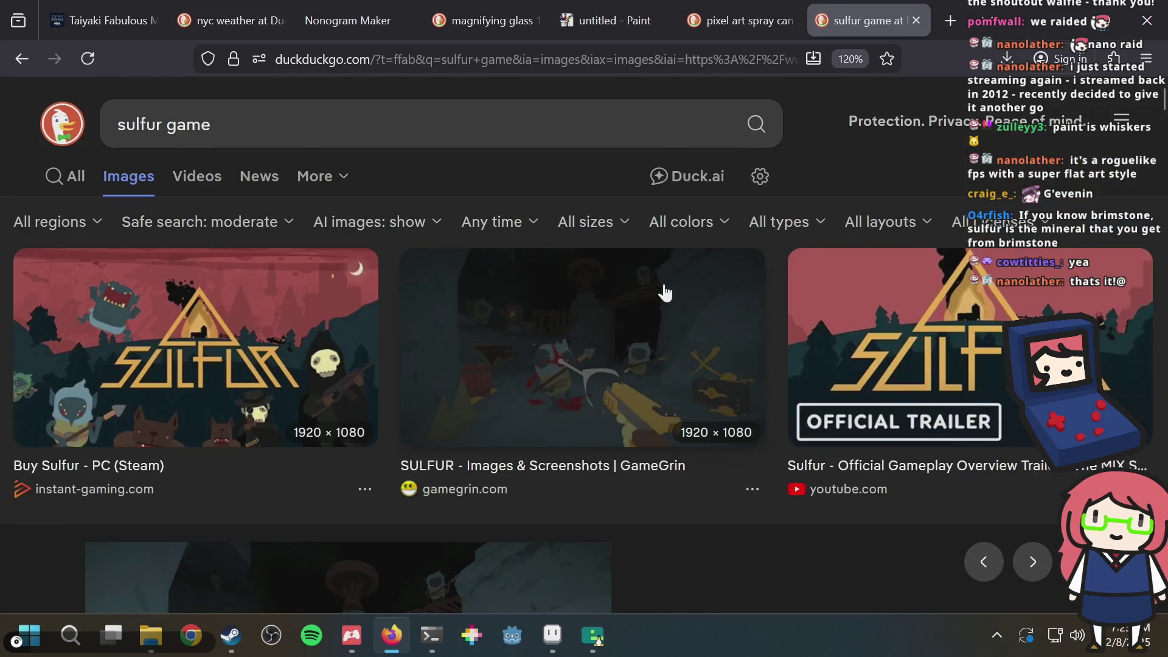
scroll(665, 292, "down", 11)
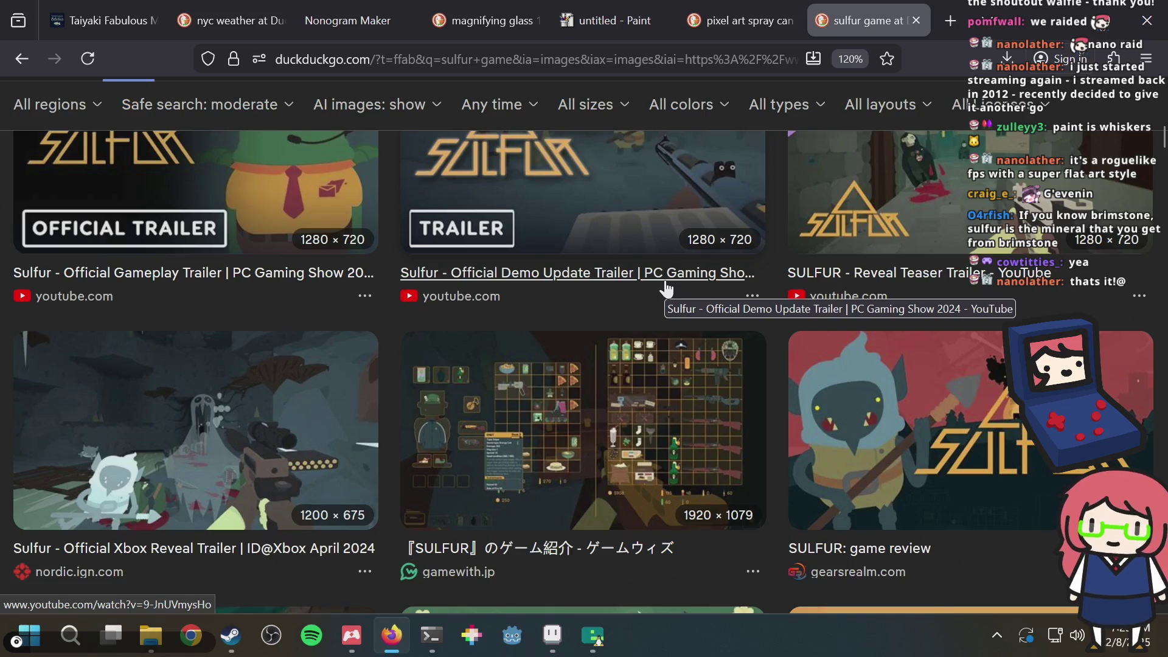
scroll(664, 284, "down", 9)
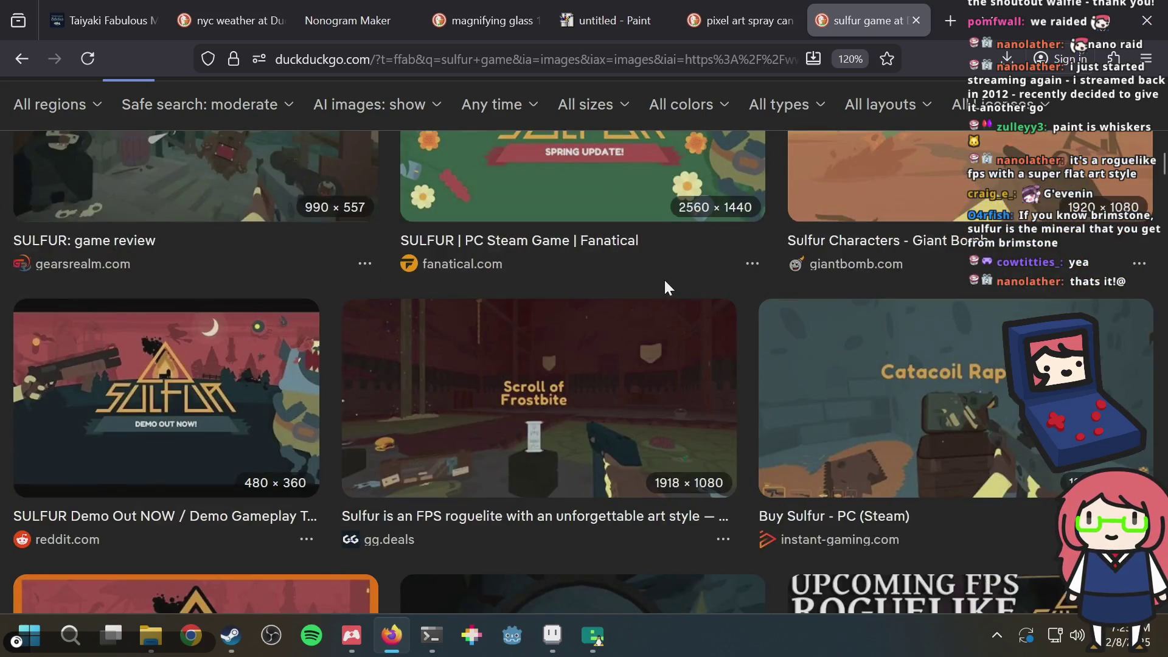
scroll(662, 279, "up", 7)
scroll(658, 274, "up", 15)
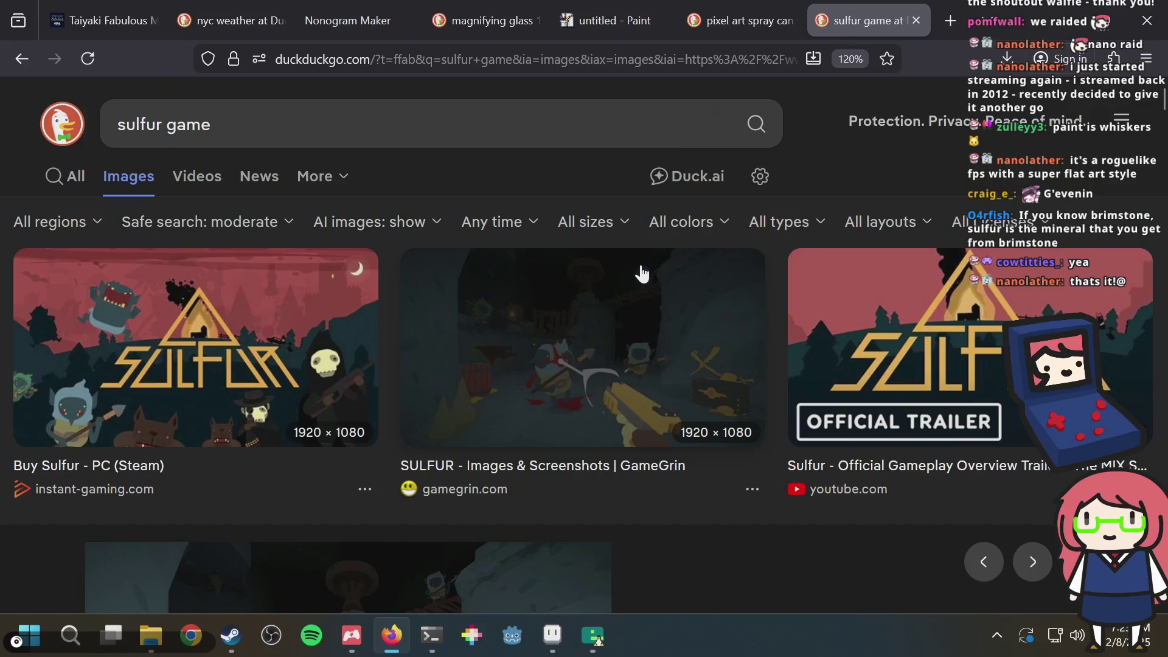
key("alt+Tab")
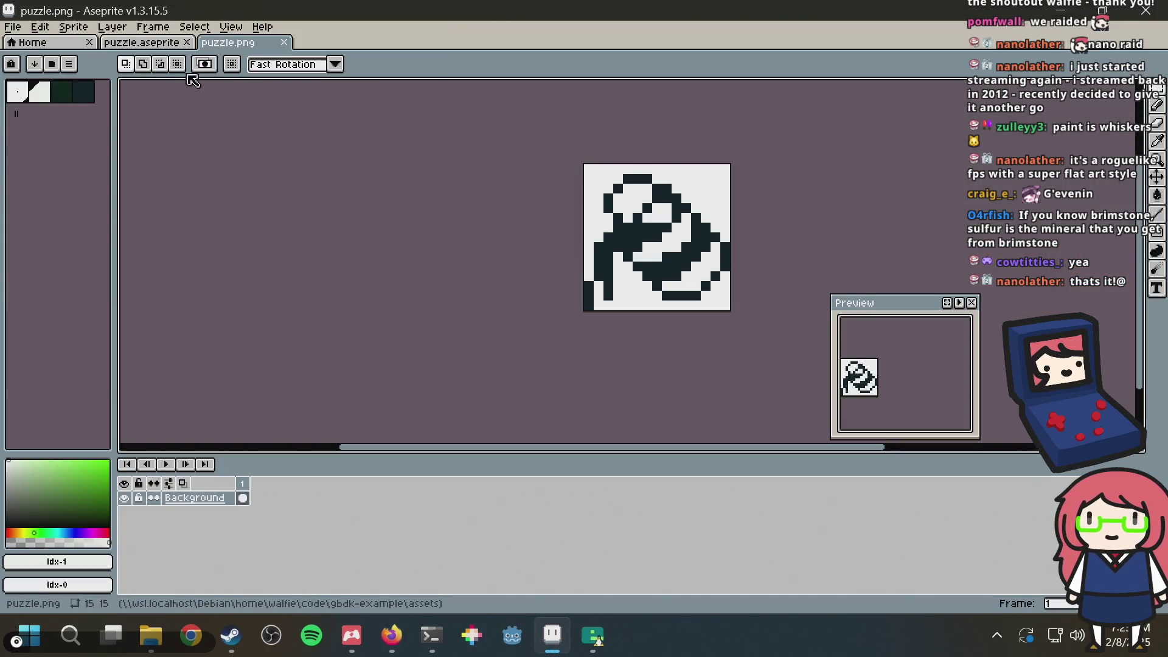
key("alt+Tab")
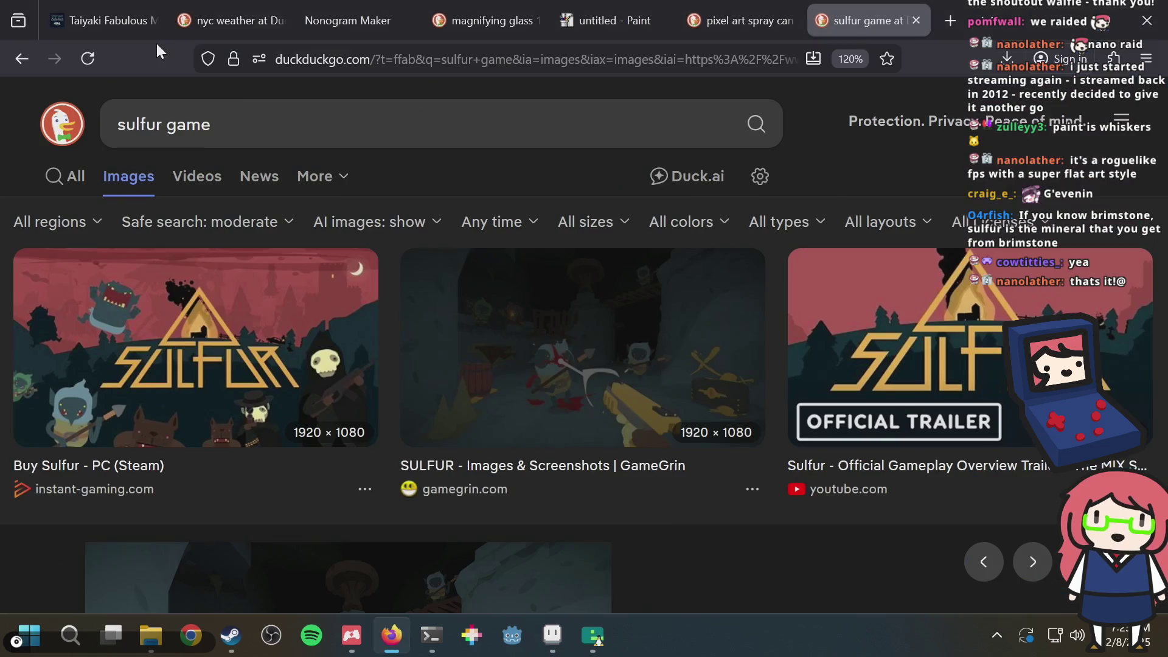
Step: Generate a Nonogram Maker puzzle from puzzle.png
left_click(323, 19)
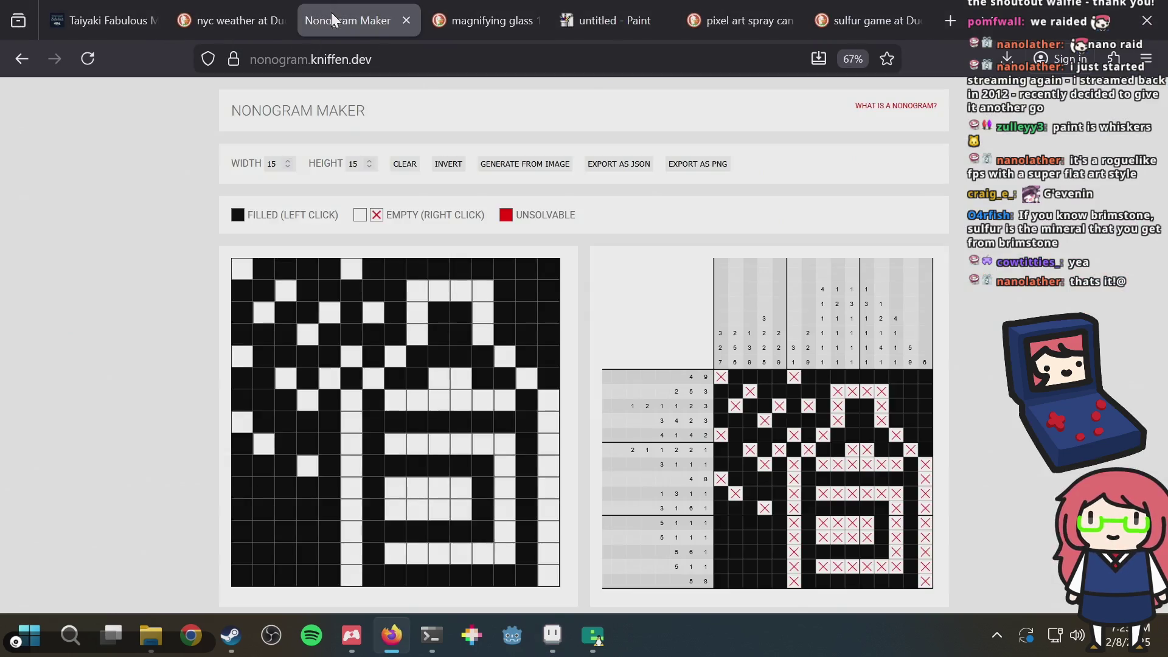
left_click(501, 164)
double_click(534, 206)
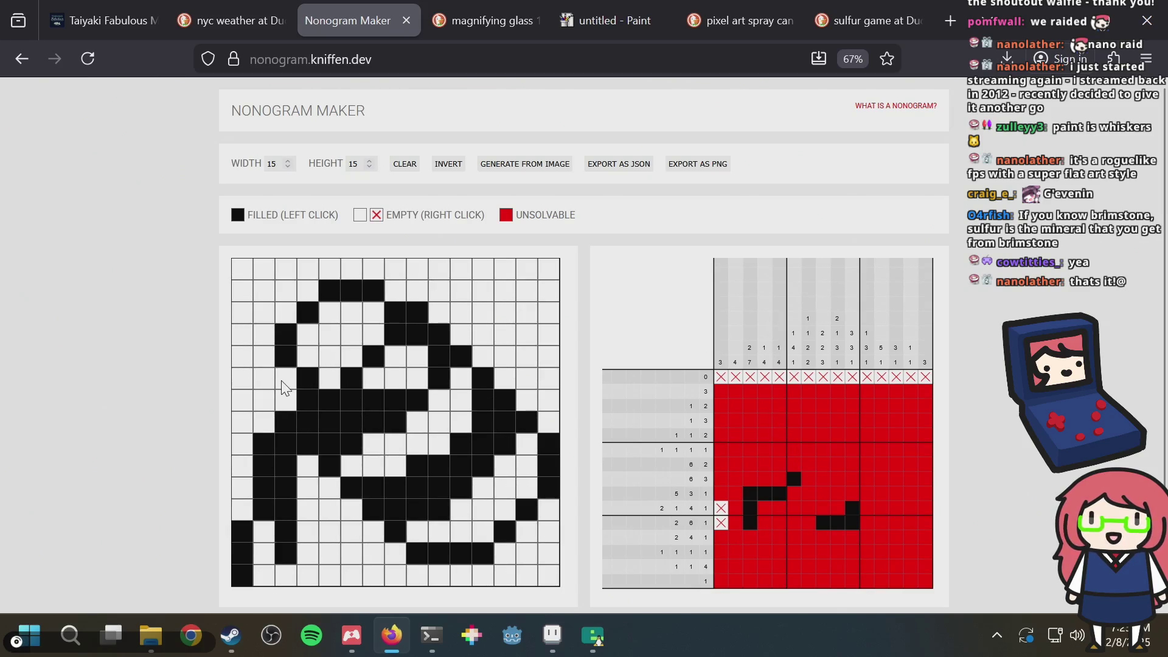
Step: Toggle cells at column 8 row 14 and column 5 row 11 to test solvability, then revert them
left_click(398, 553)
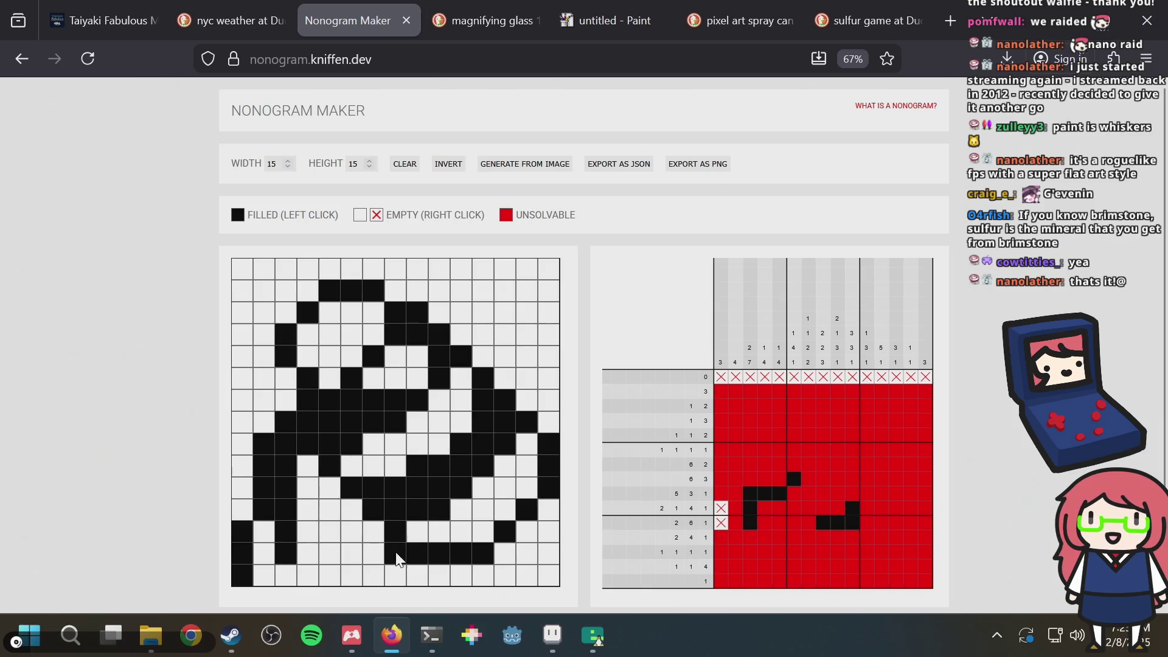
left_click(328, 486)
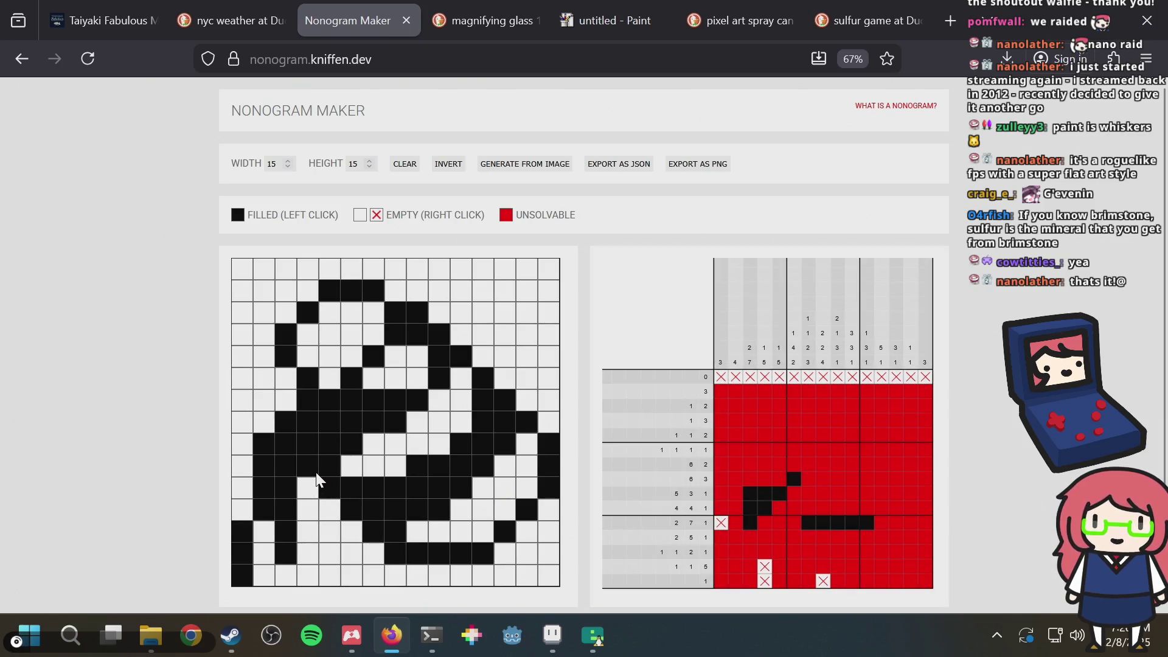
left_click(331, 489)
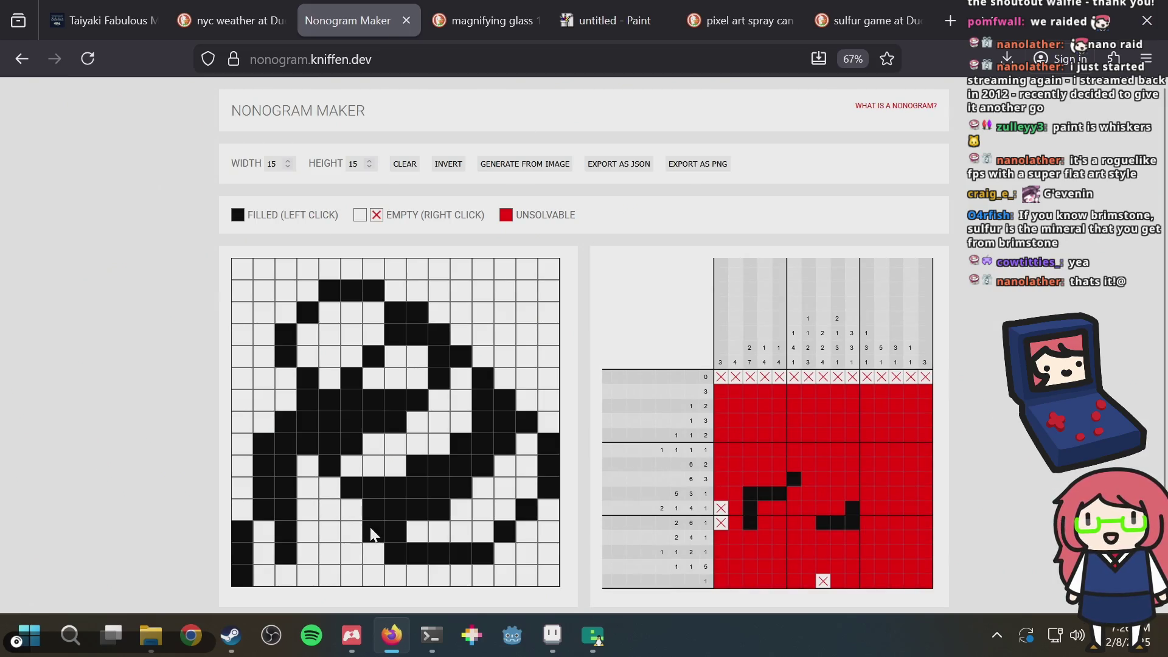
left_click(393, 555)
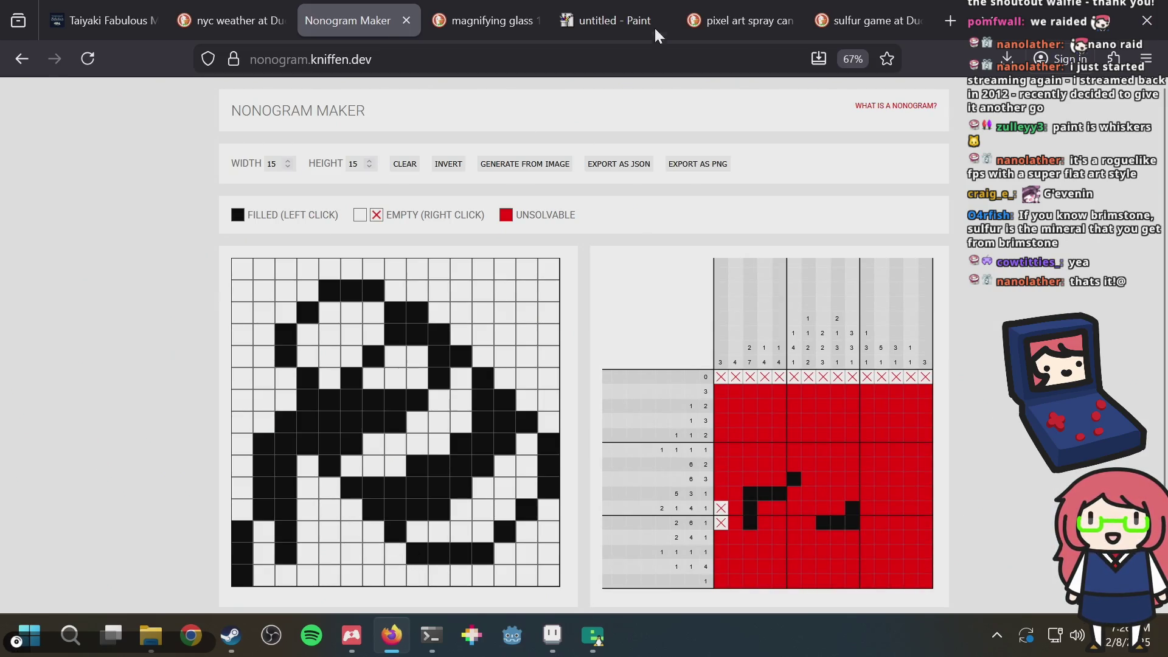
left_click(870, 20)
Step: Preview the GameGrin Sulfur image result and scroll through more image results
left_click(484, 314)
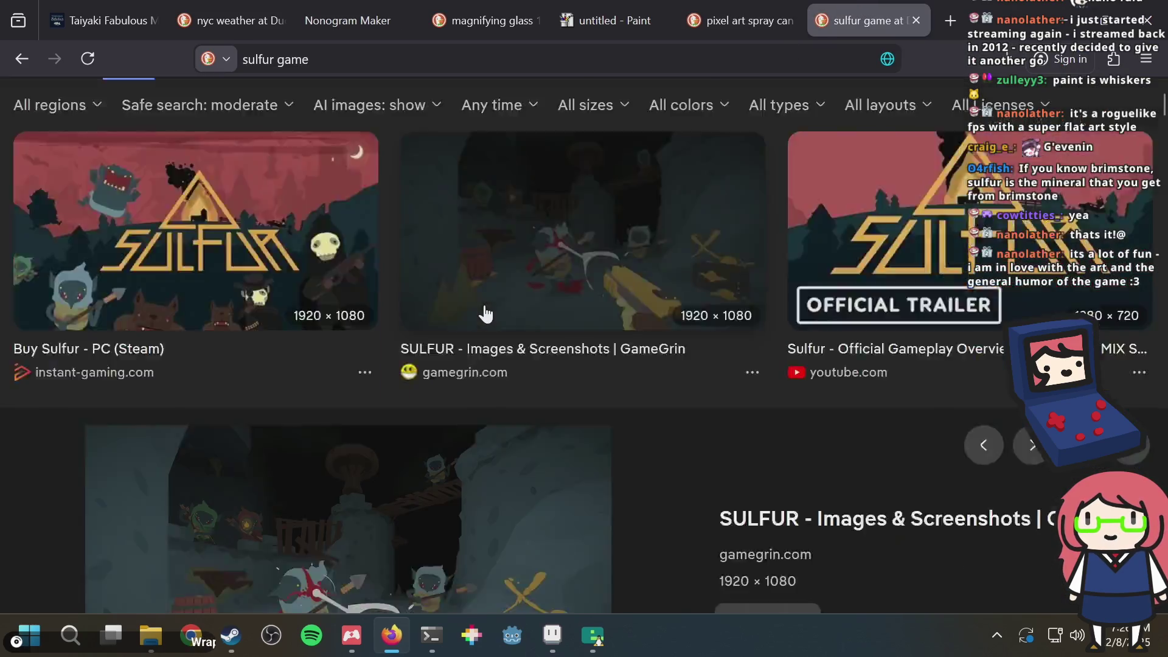
scroll(401, 359, "down", 4)
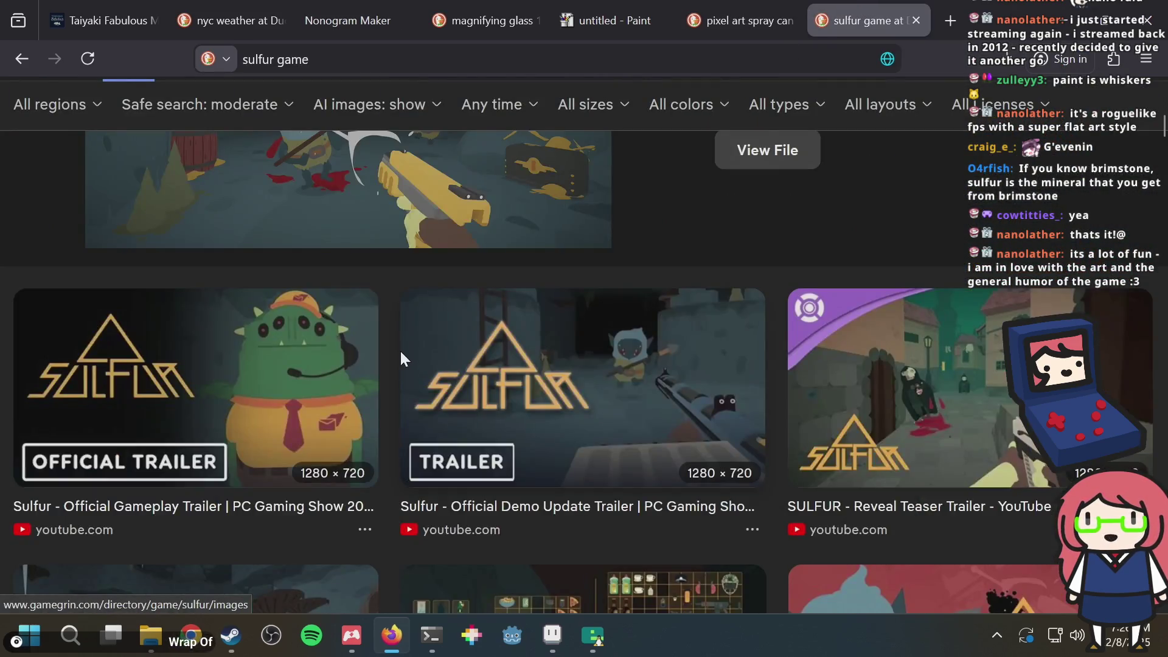
scroll(399, 354, "down", 6)
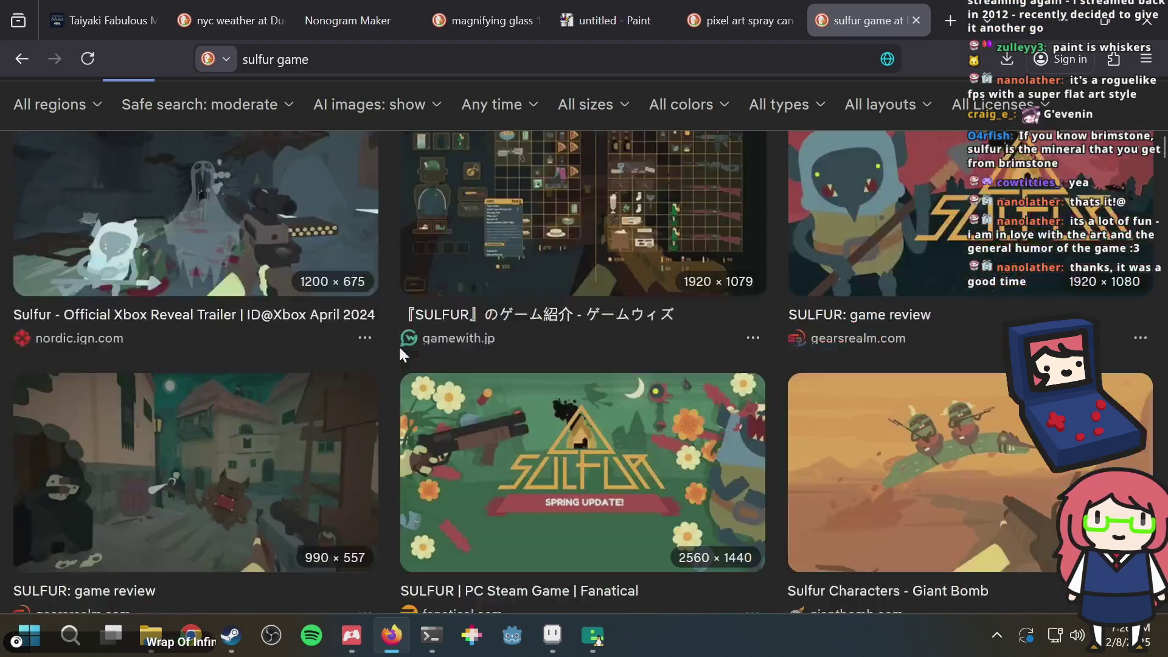
scroll(400, 350, "down", 5)
scroll(401, 351, "up", 15)
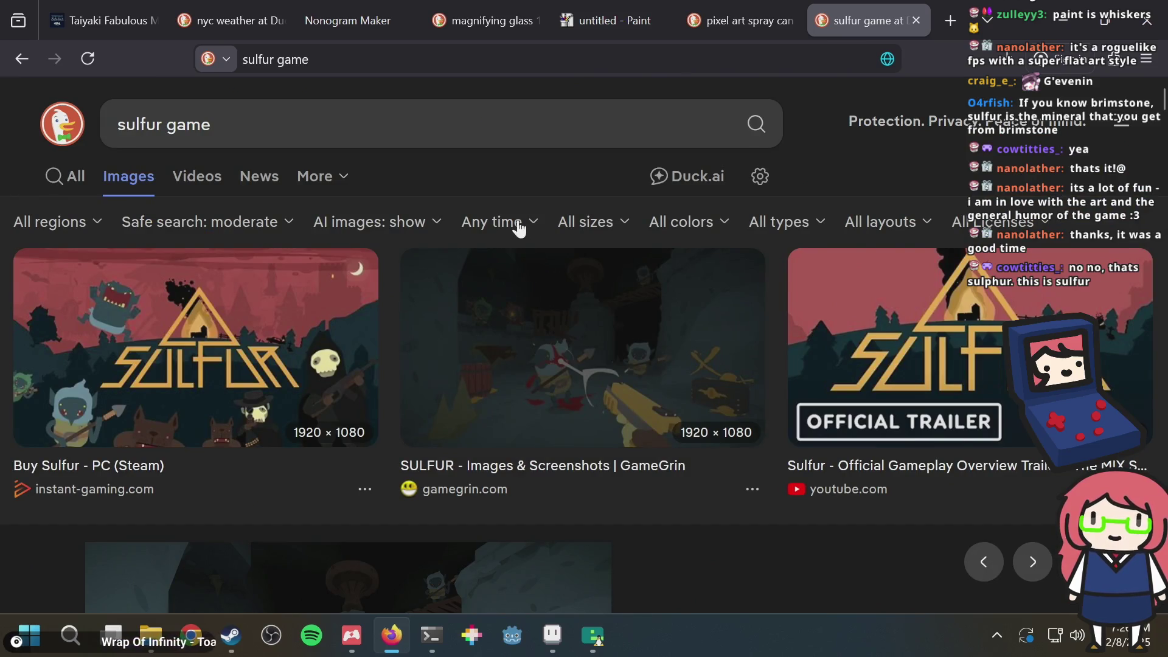
scroll(391, 353, "down", 5)
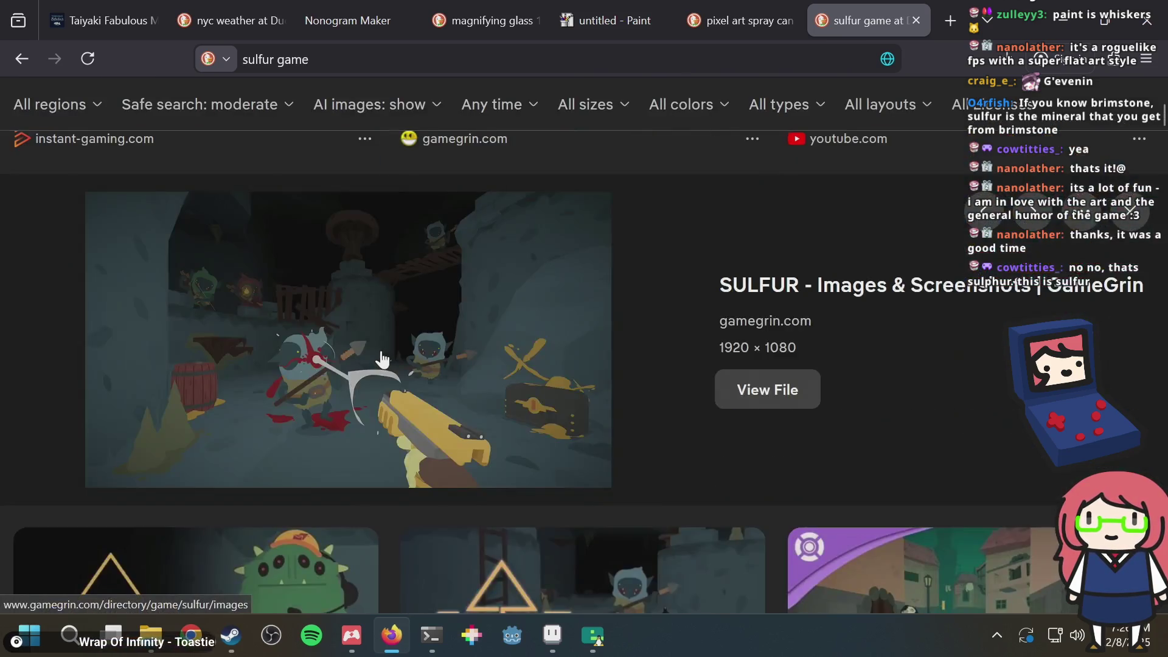
scroll(374, 331, "down", 6)
scroll(373, 337, "up", 5)
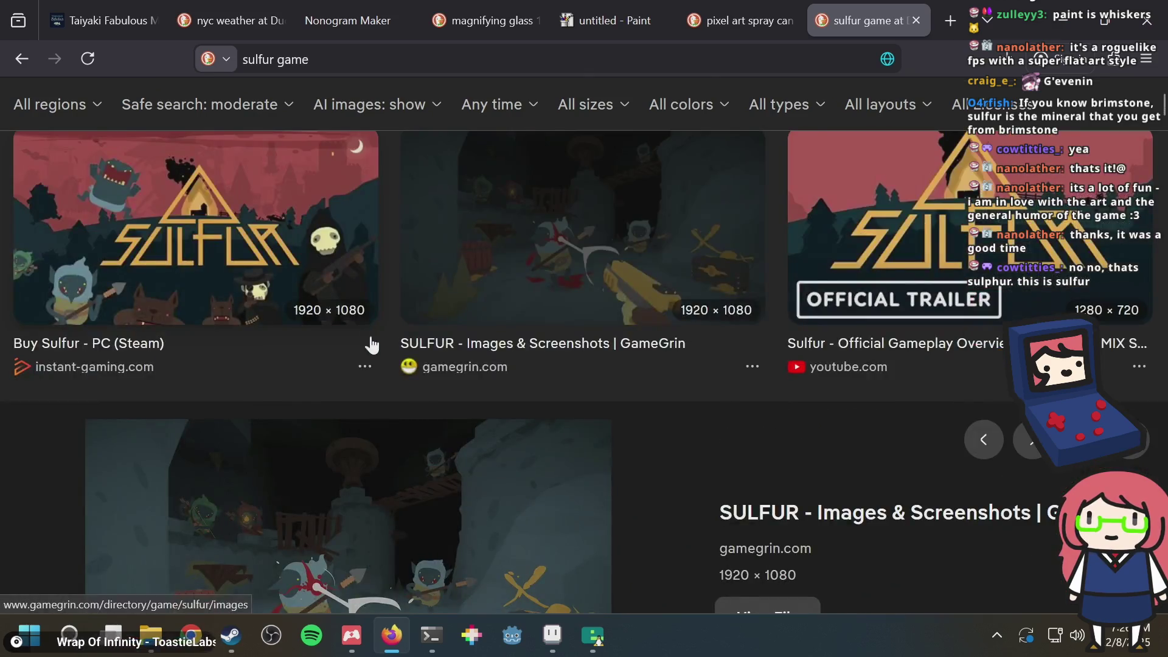
scroll(375, 345, "down", 3)
Step: Visit the GameGrin source page, enlarge a SULFUR screenshot, then close the page
left_click(379, 351)
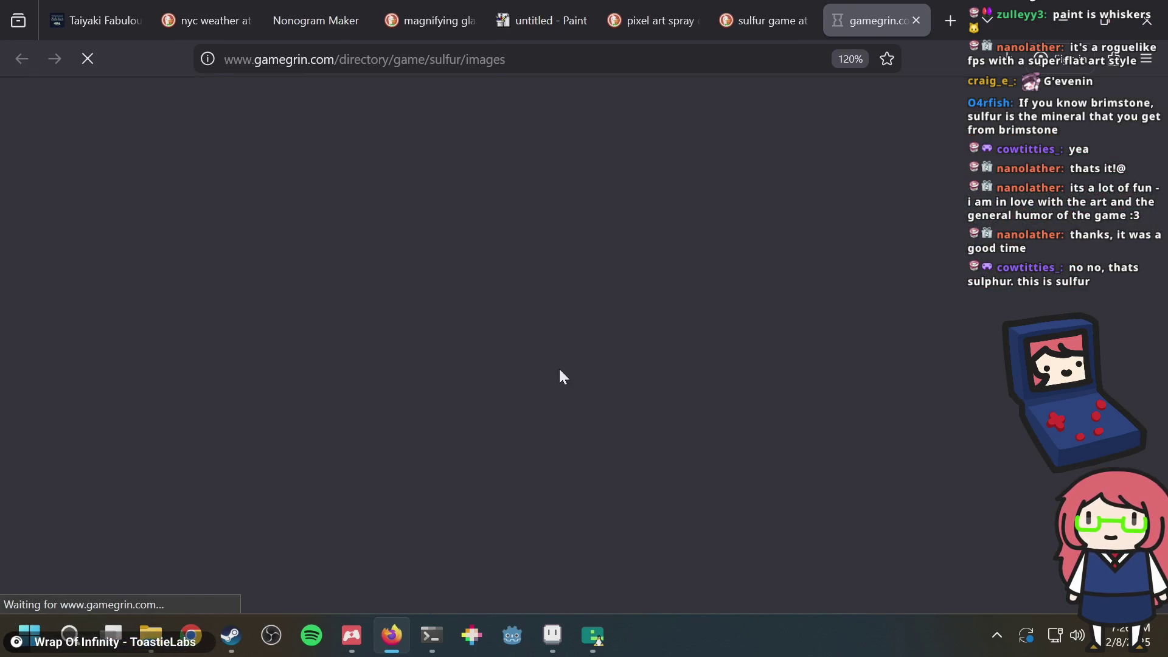
scroll(563, 376, "down", 4)
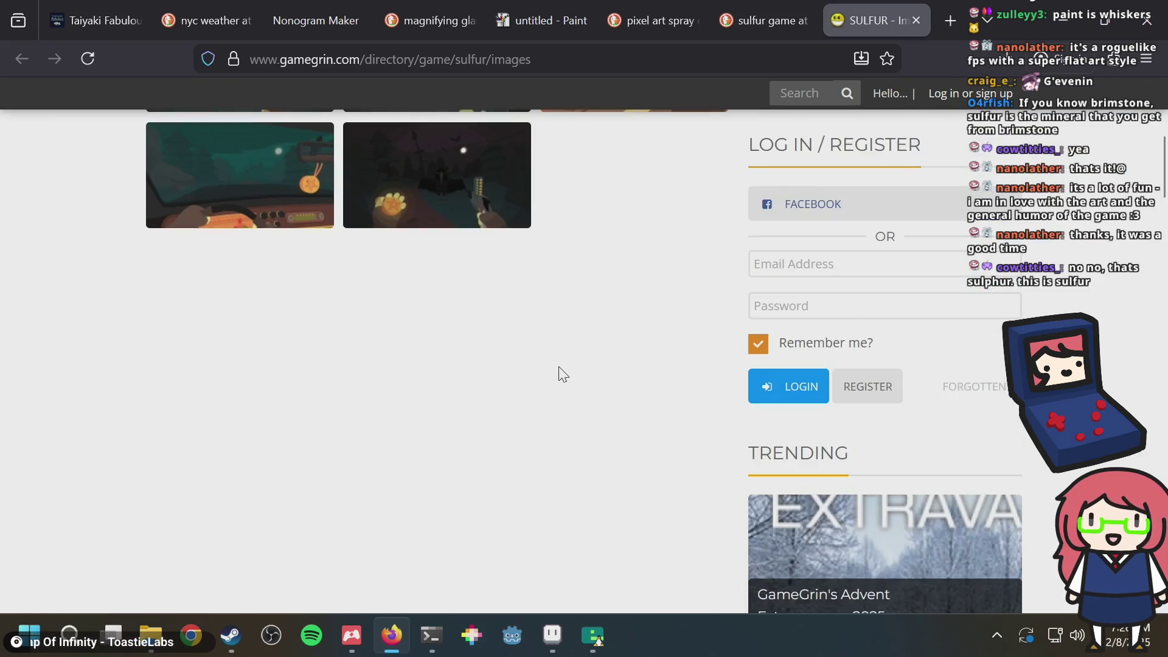
left_click(448, 198)
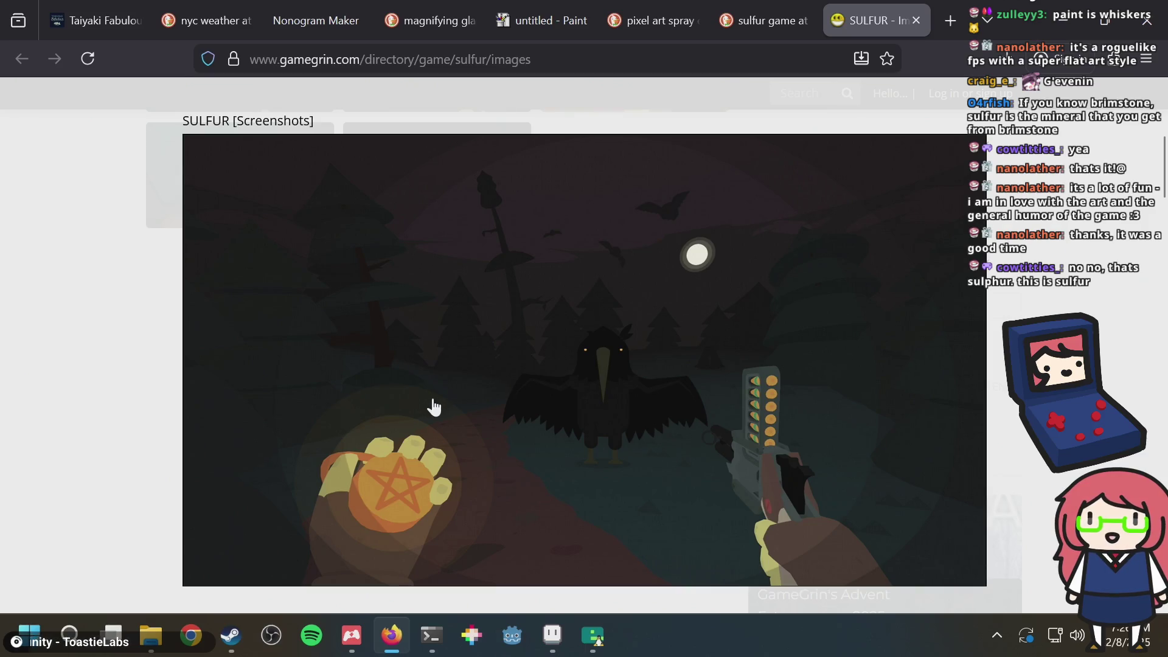
key("ctrl+w")
Step: Scroll further down the Sulfur image results, briefly glancing at Aseprite
scroll(428, 395, "down", 10)
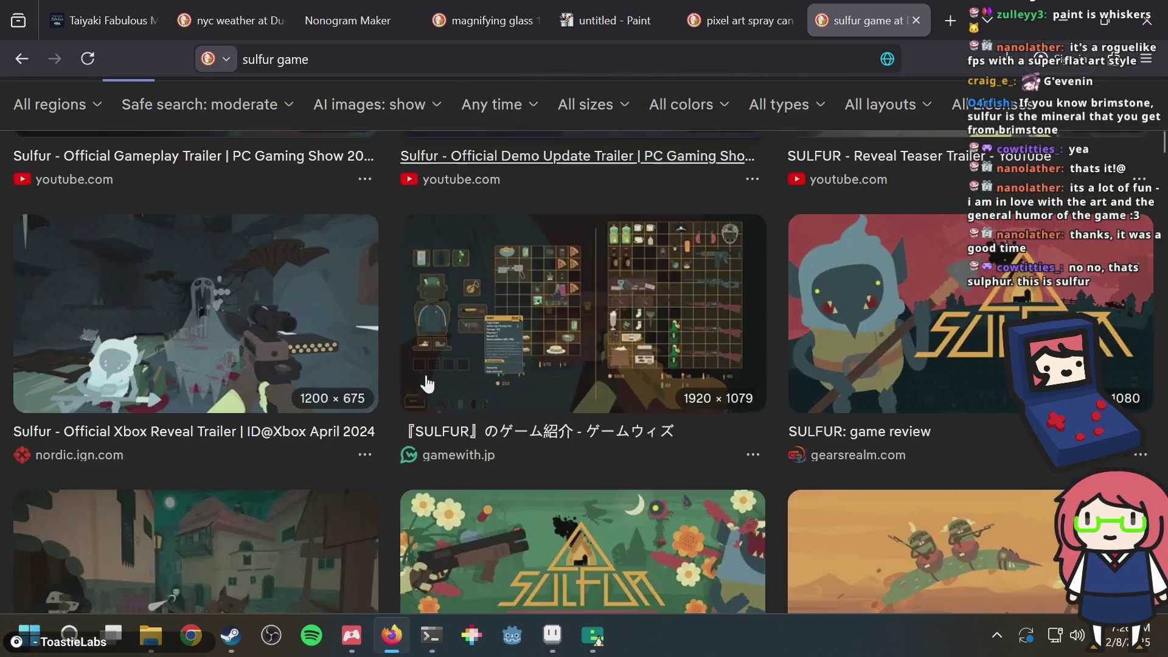
scroll(278, 377, "down", 10)
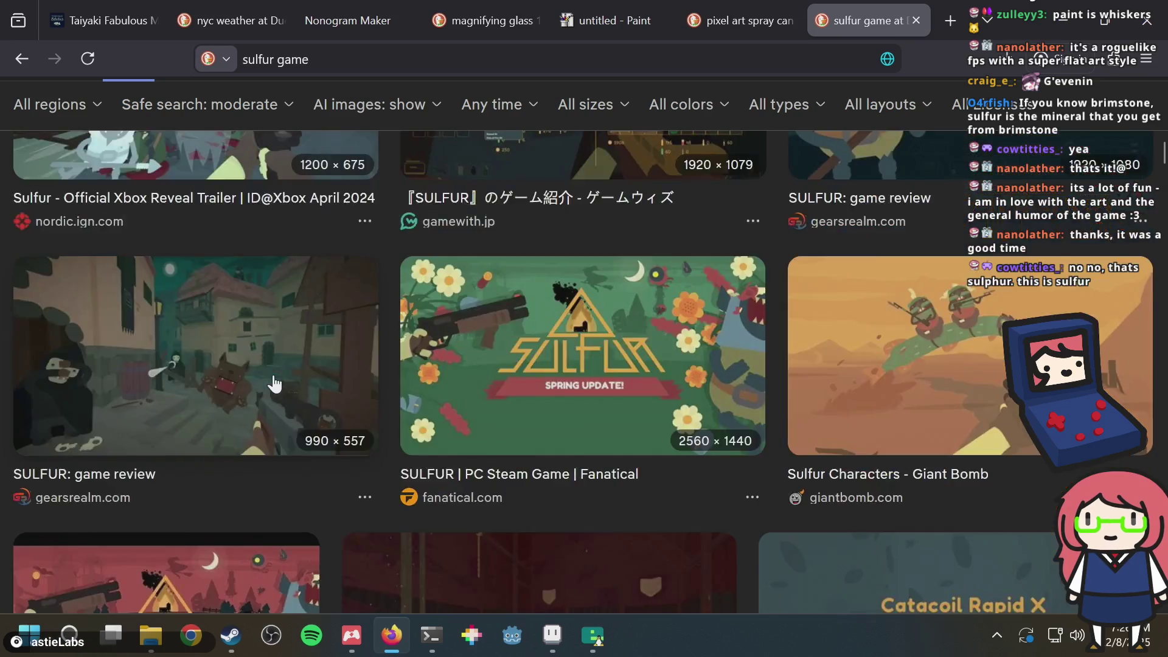
scroll(272, 374, "down", 10)
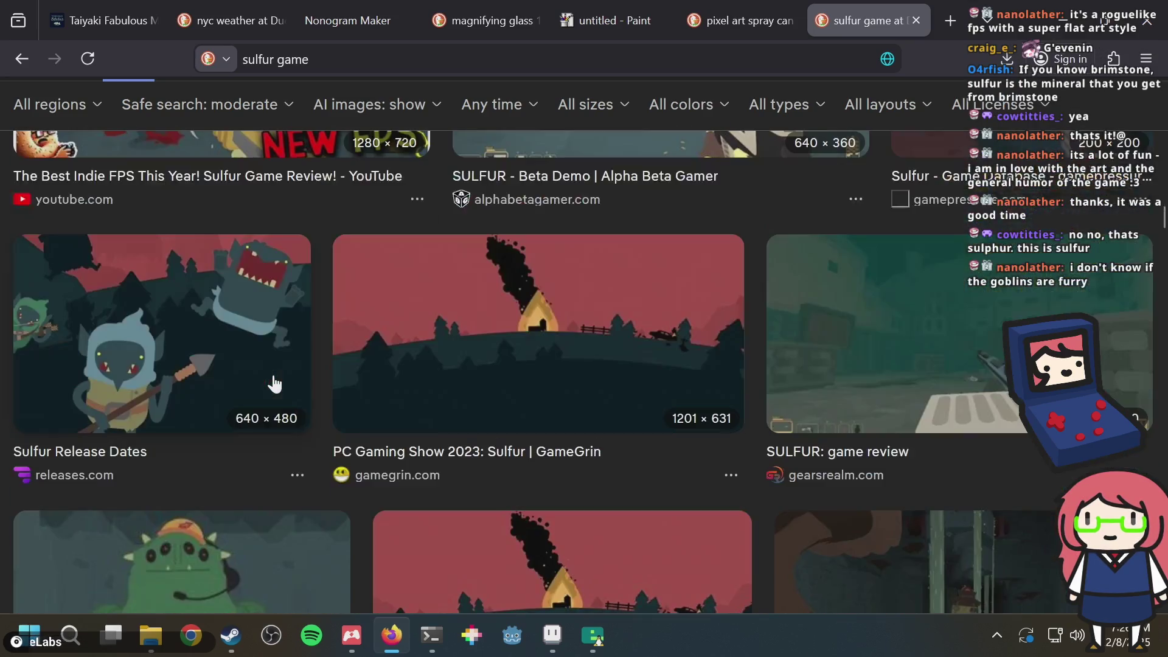
key("alt+Tab")
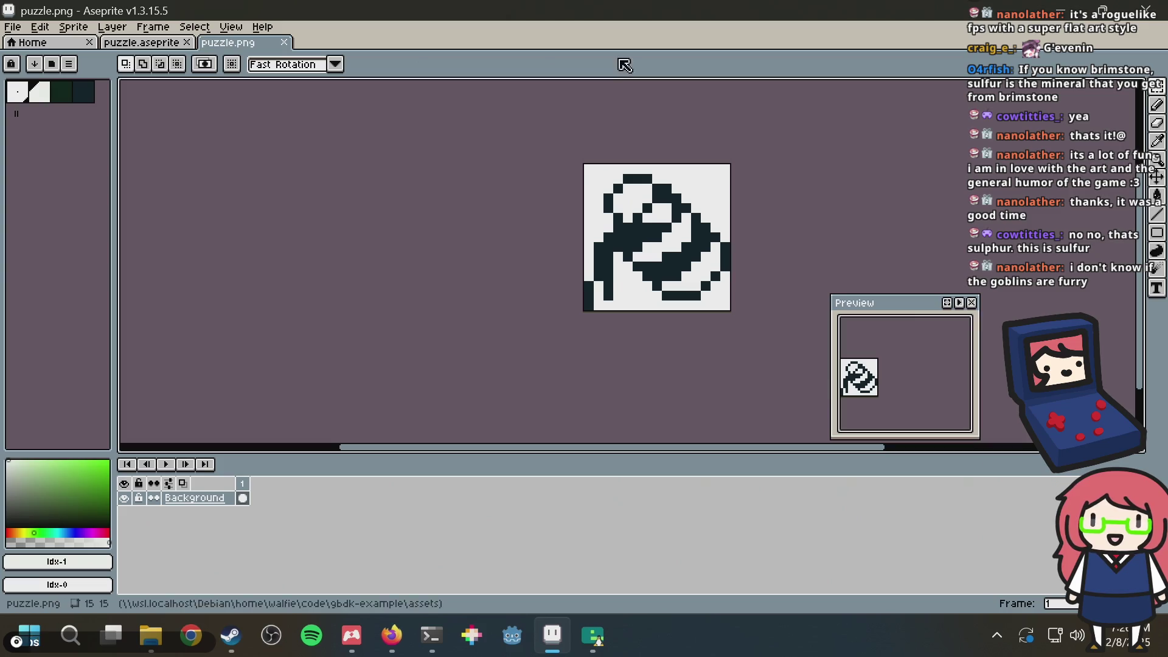
key("alt+Tab")
scroll(344, 482, "down", 2)
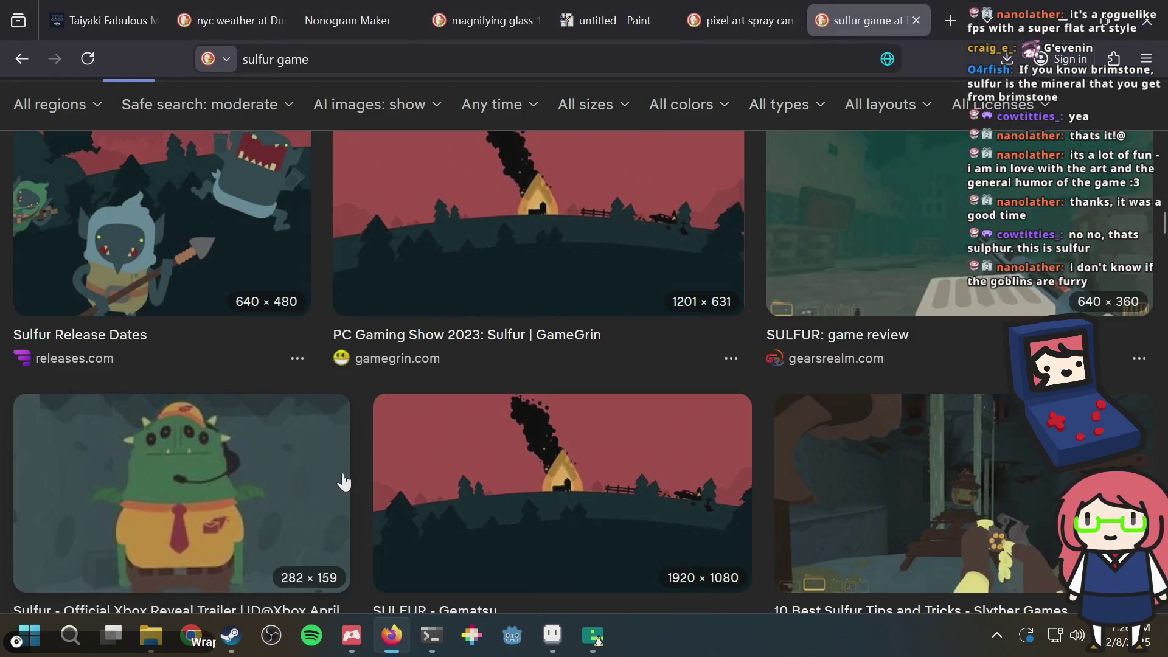
scroll(345, 482, "down", 10)
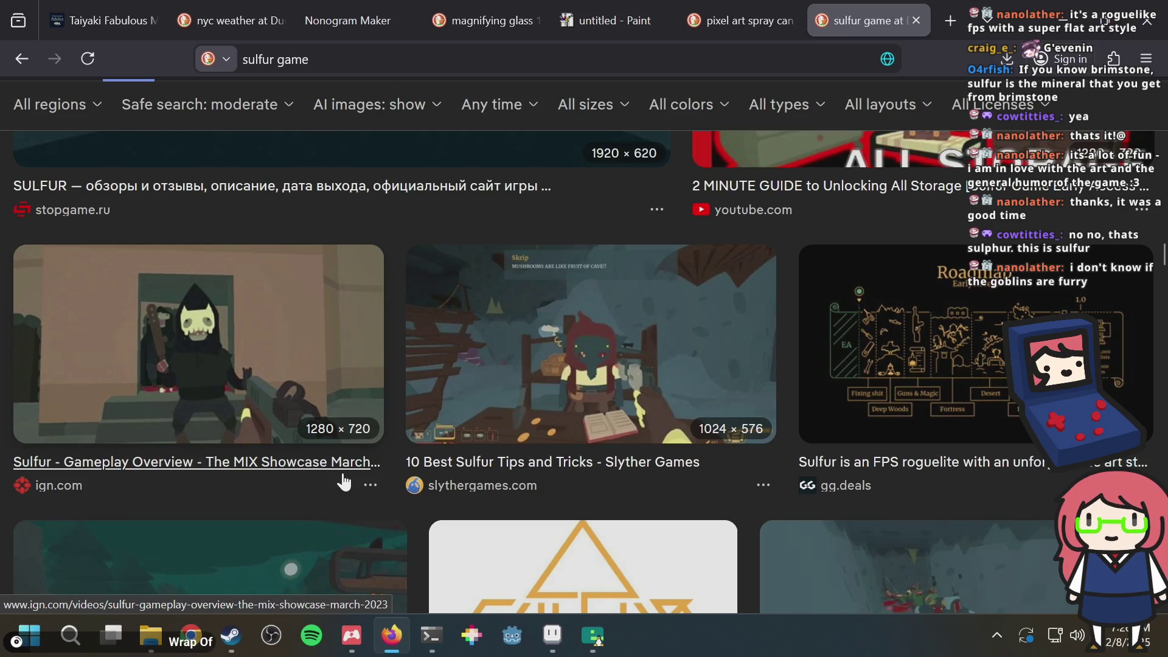
Step: Preview the Slyther Games and Steam Sulfur screenshots, then return to Aseprite
left_click(636, 332)
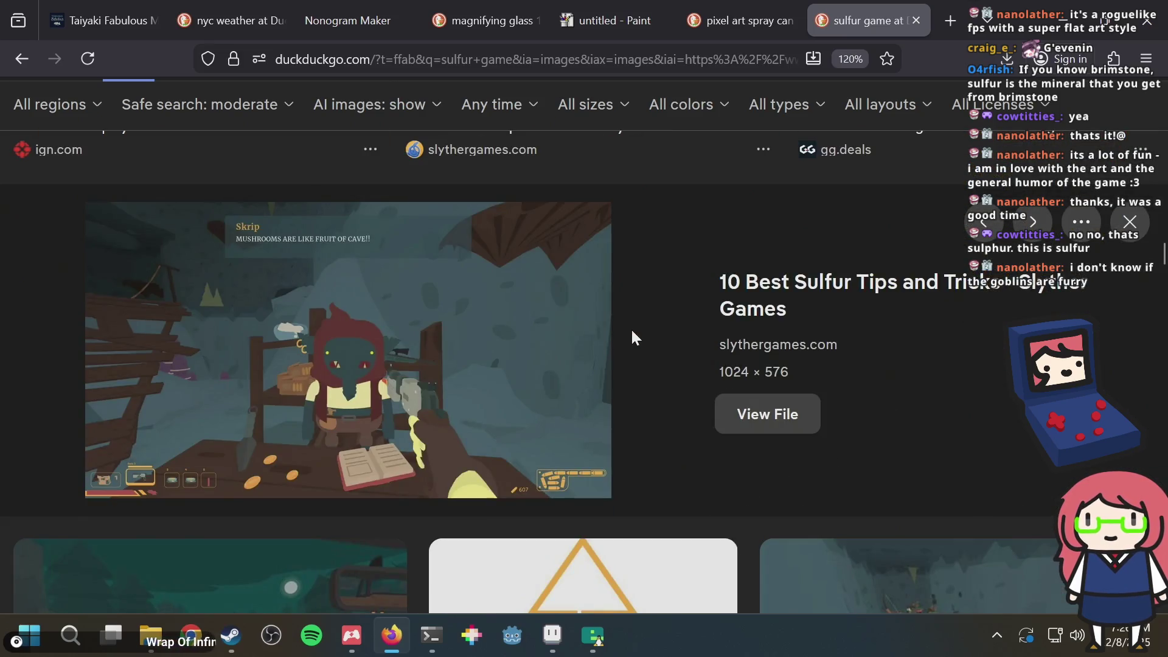
scroll(630, 329, "down", 10)
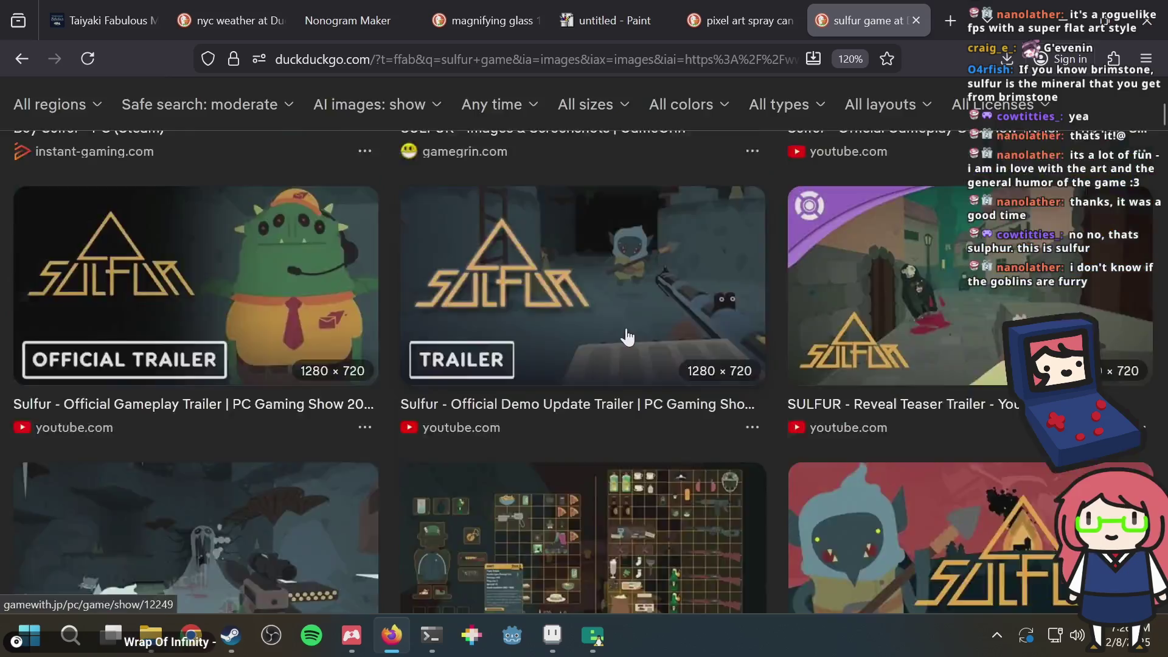
scroll(627, 337, "up", 10)
left_click(282, 339)
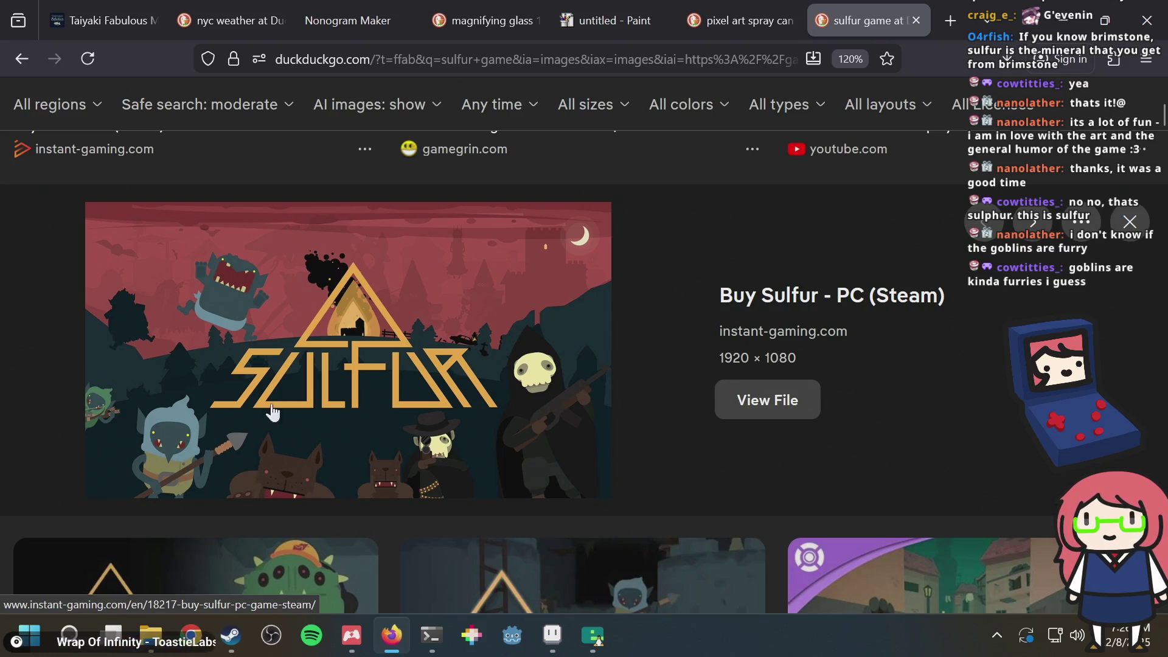
key("alt+Tab")
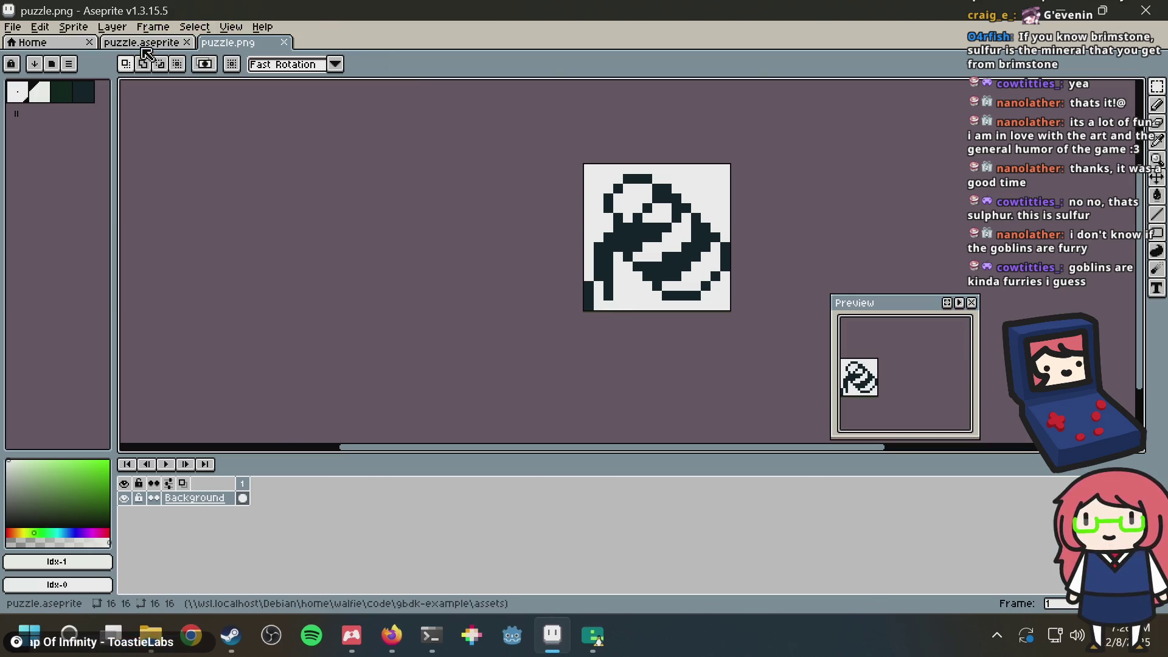
Step: Sample a dark green from the paint can in puzzle.aseprite with the eyedropper
left_click(162, 44)
left_click(268, 48)
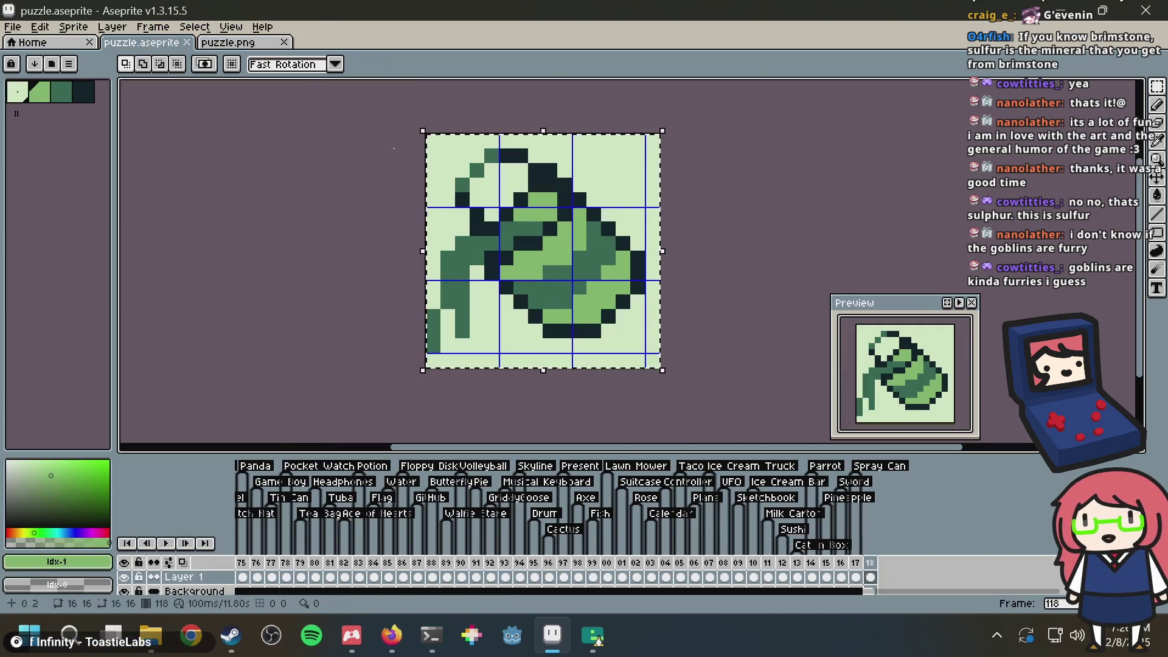
scroll(560, 143, "up", 1)
key("i")
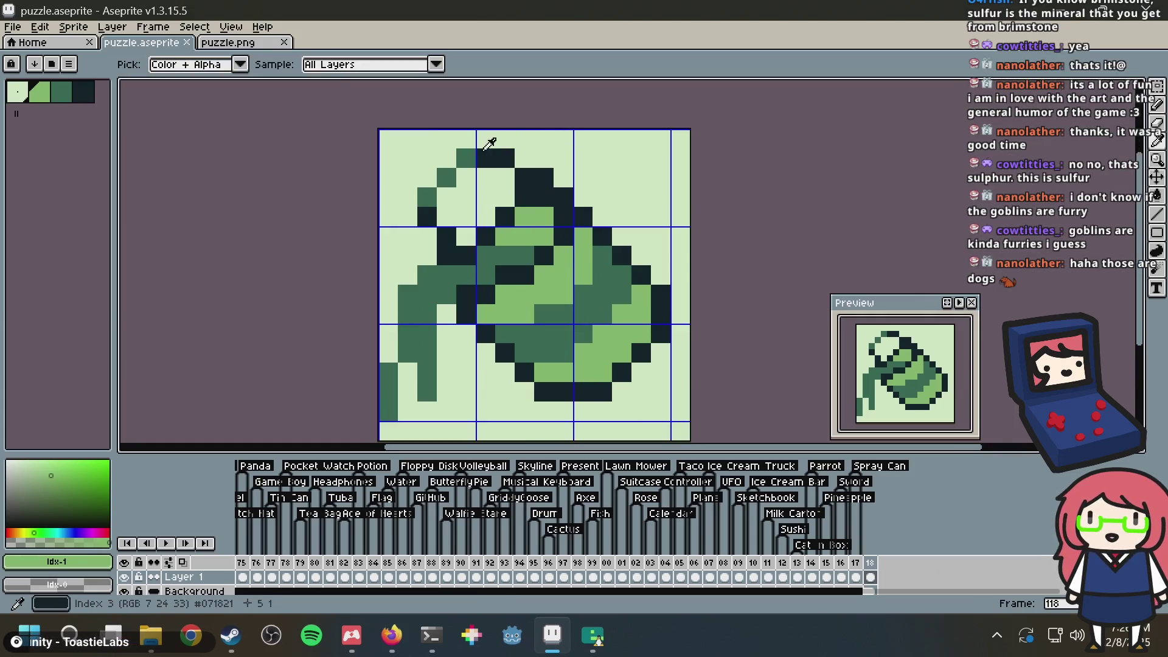
left_click(471, 148)
key("b")
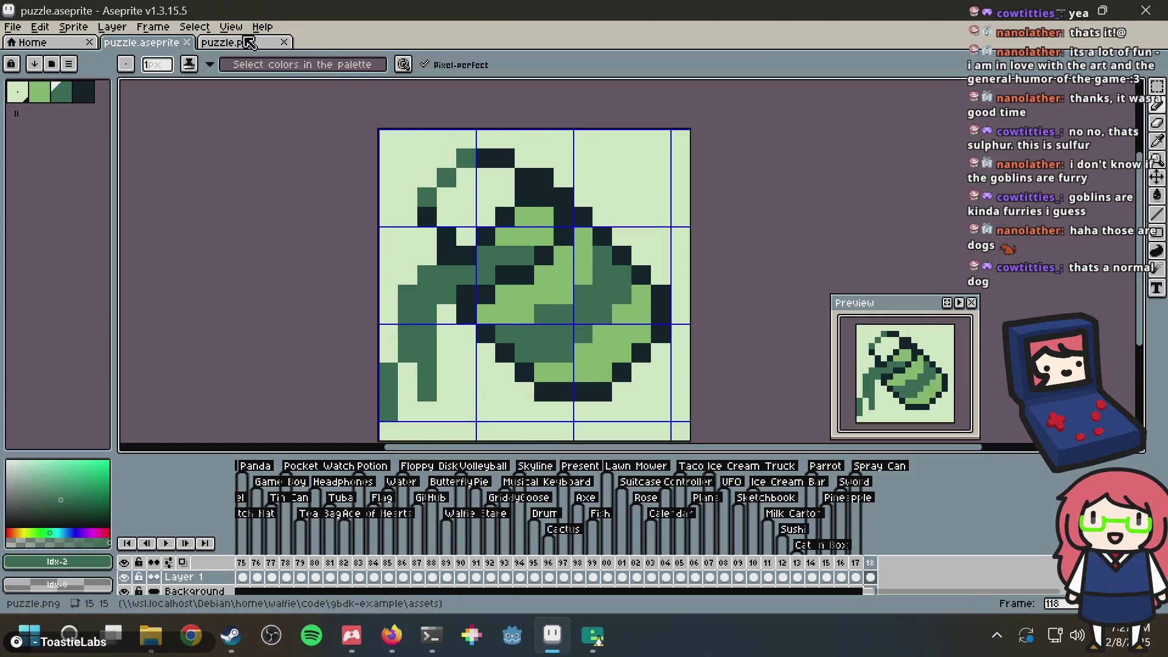
Step: Save puzzle.png with Ctrl+S and go back to the browser
left_click(249, 44)
key("ctrl+s")
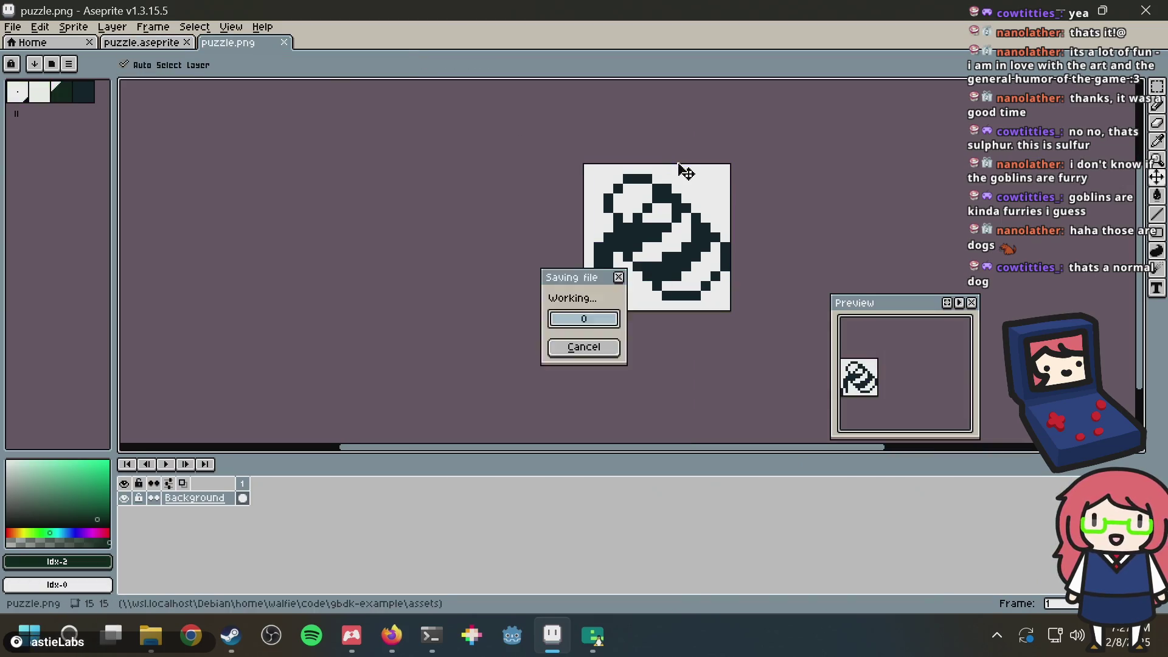
key("alt+Tab")
key("alt+Tab")
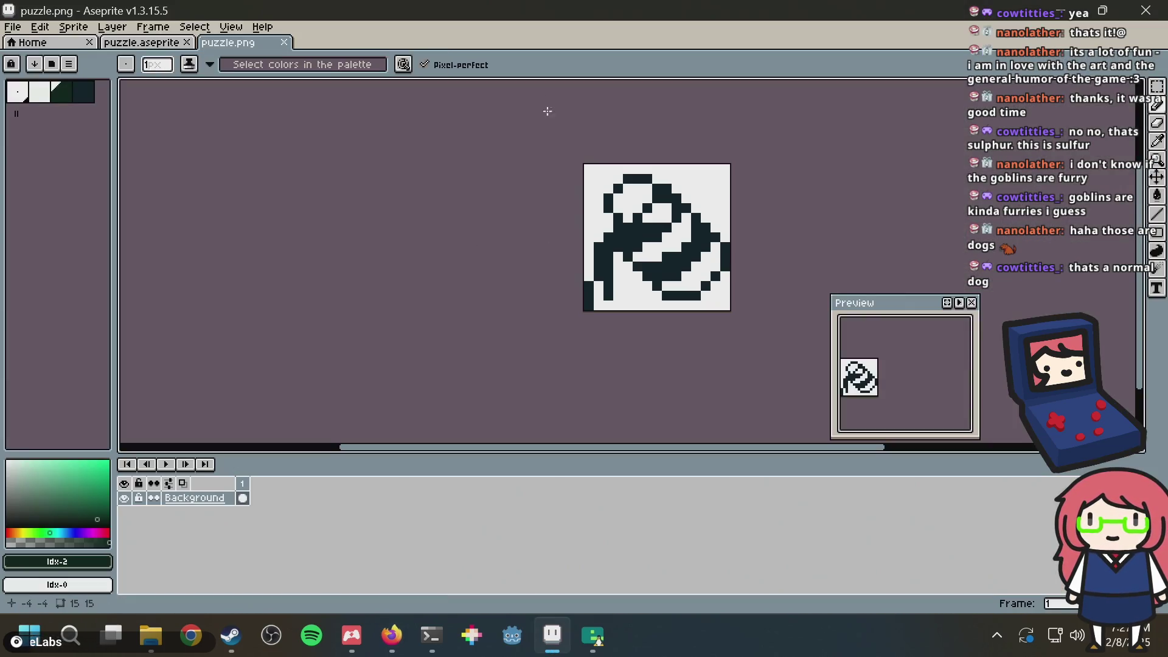
scroll(589, 211, "up", 1)
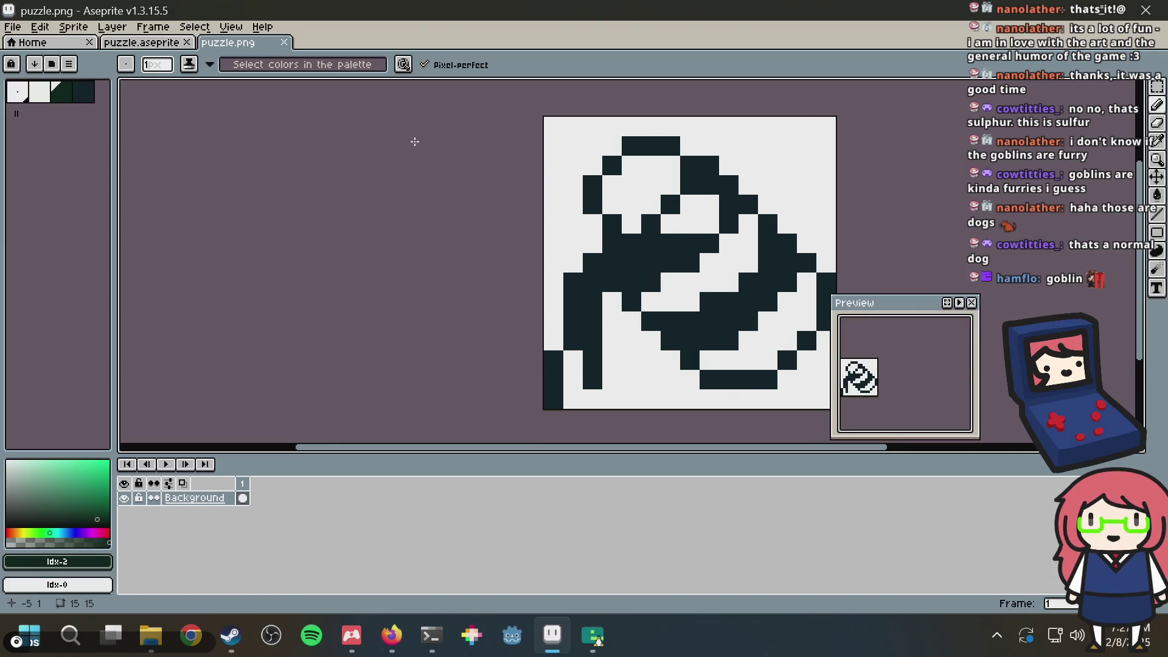
key("alt+Tab")
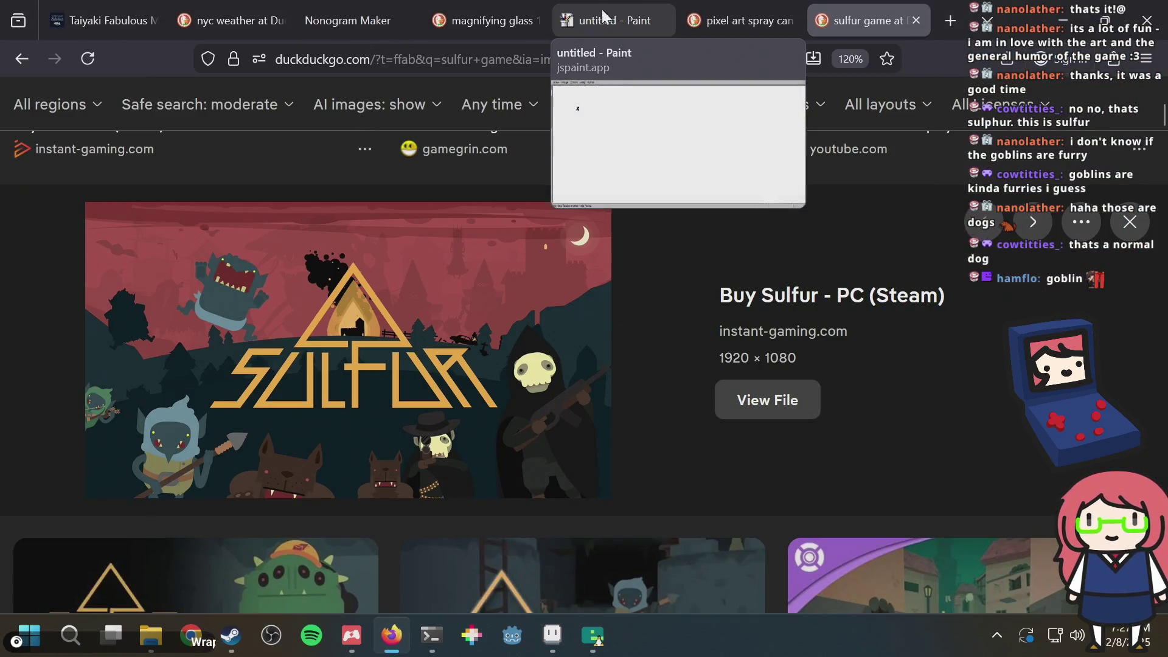
Step: Fill grid cells in columns 5, 11, 14 and the bottom row, then try generating from puzzle.png
left_click(330, 13)
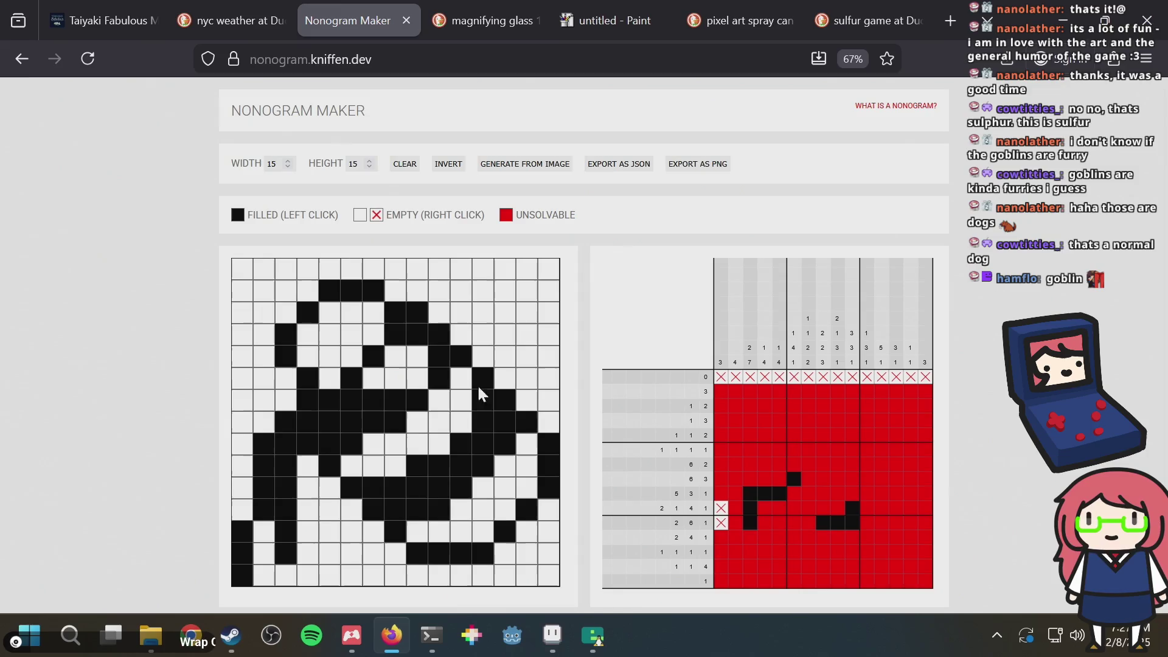
left_click(286, 380)
left_click(287, 387)
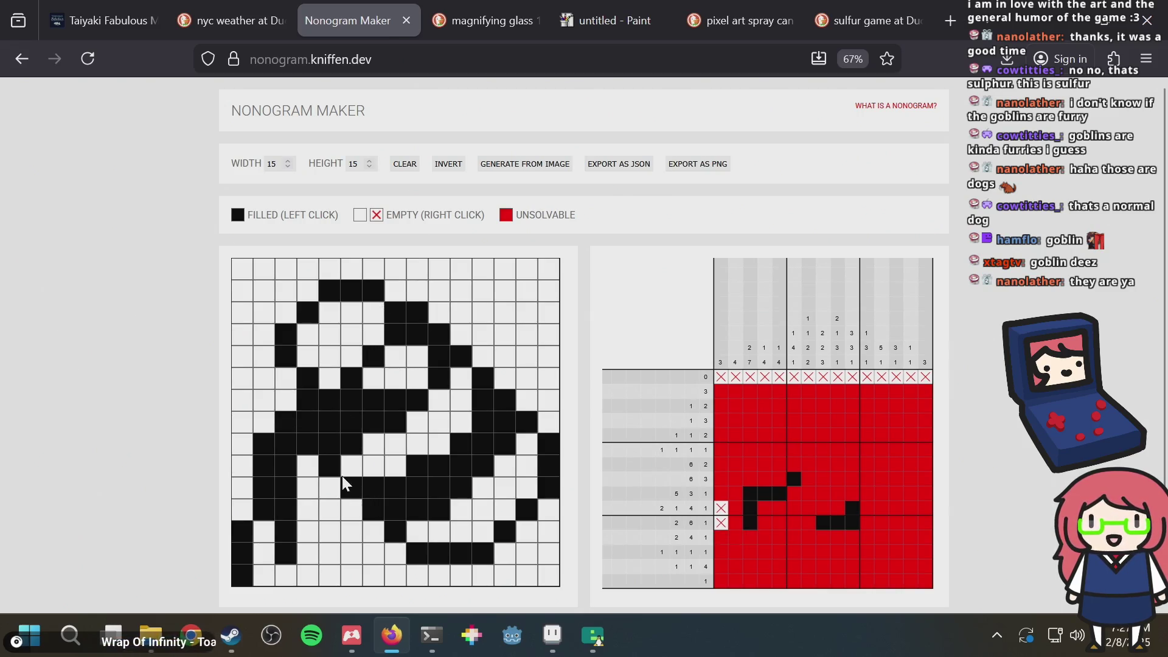
left_click_drag(344, 486, 345, 461)
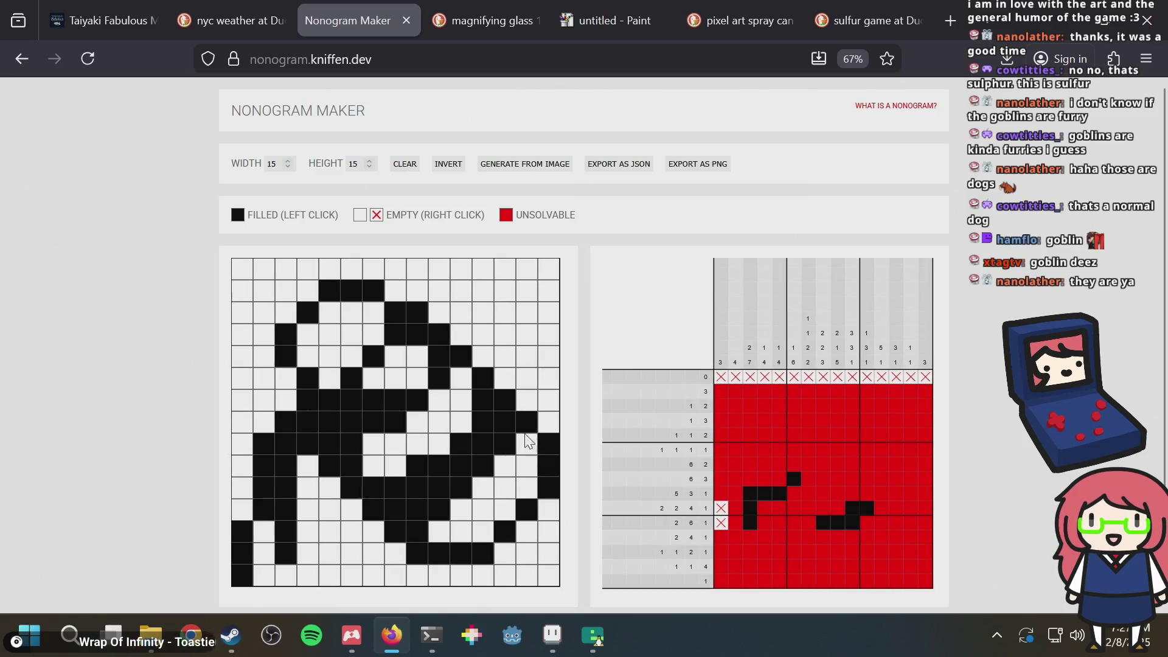
left_click(453, 378)
left_click(530, 443)
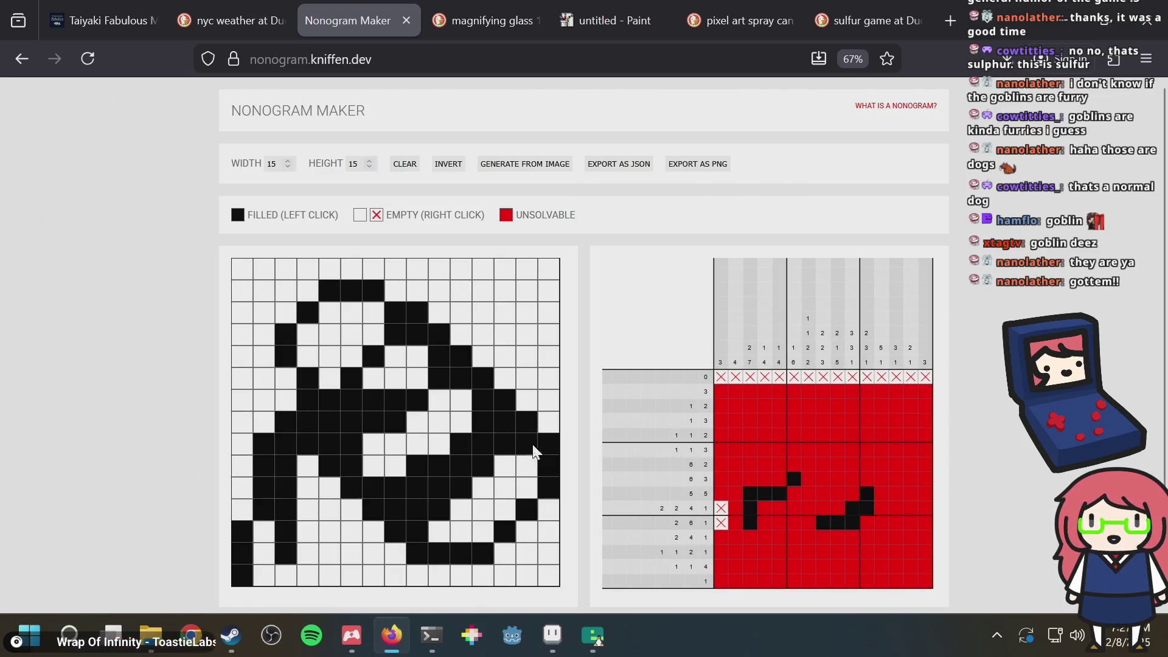
mouse_move(439, 574)
left_mouse_down()
mouse_move(486, 574)
mouse_move(549, 507)
left_mouse_up()
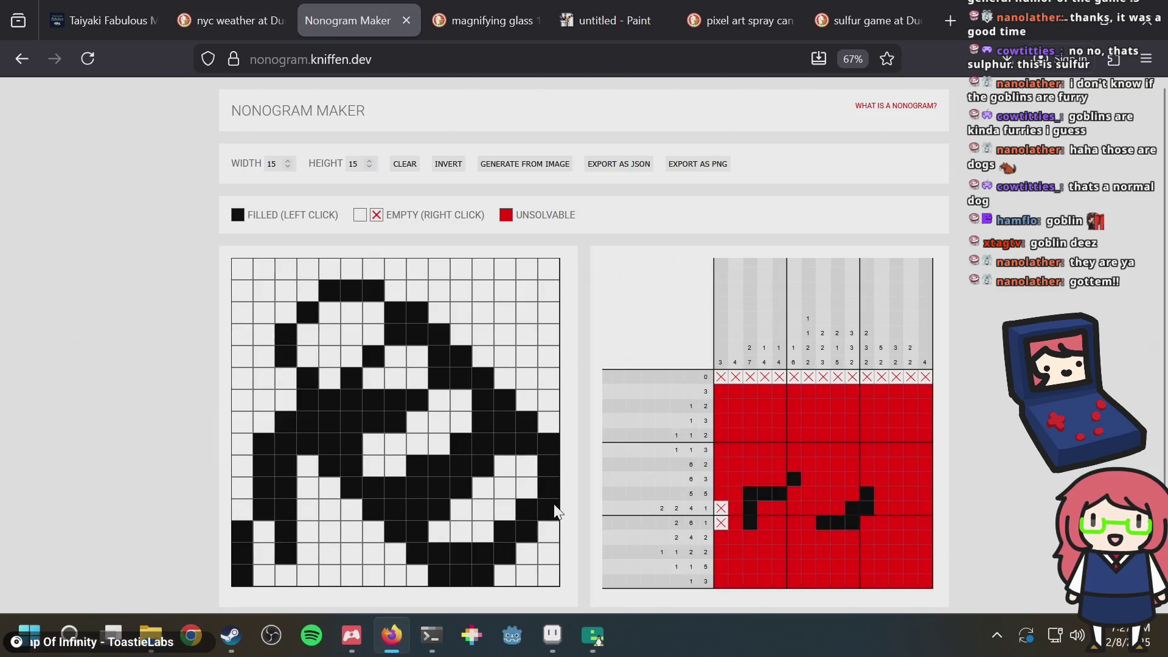
left_click(494, 161)
double_click(453, 199)
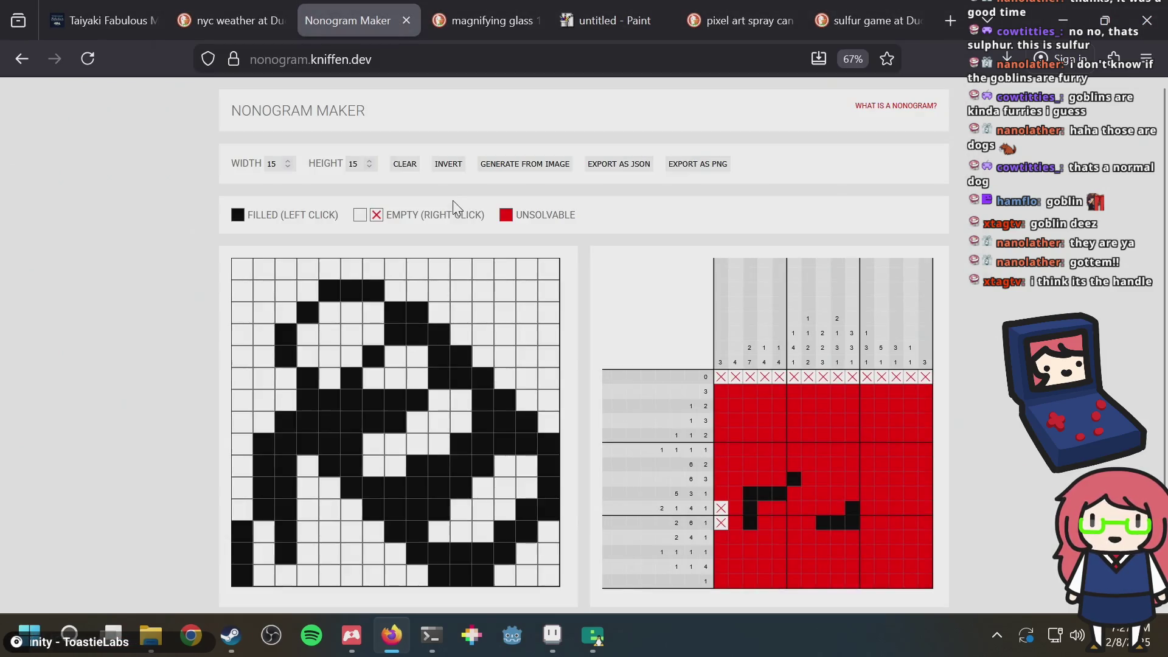
Step: Fill cells along the can's top outline, bottom row, lower-right edge and a right-side diagonal
left_click(285, 379)
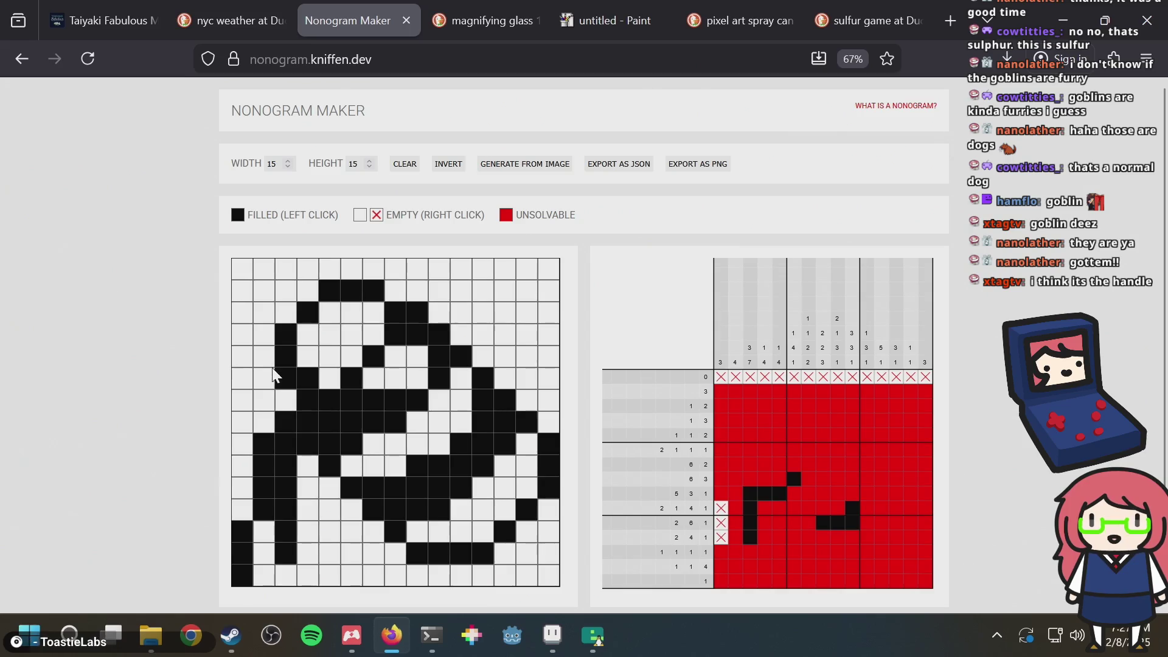
mouse_move(309, 362)
left_mouse_down()
mouse_move(307, 335)
mouse_move(373, 312)
left_mouse_up()
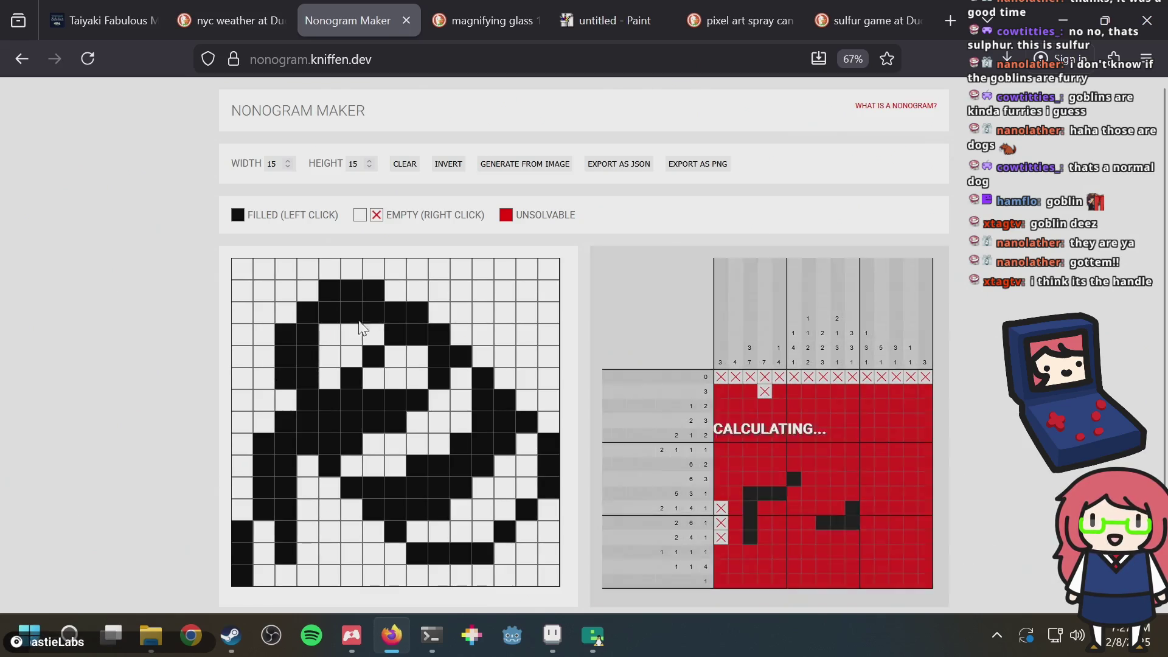
left_click(329, 341)
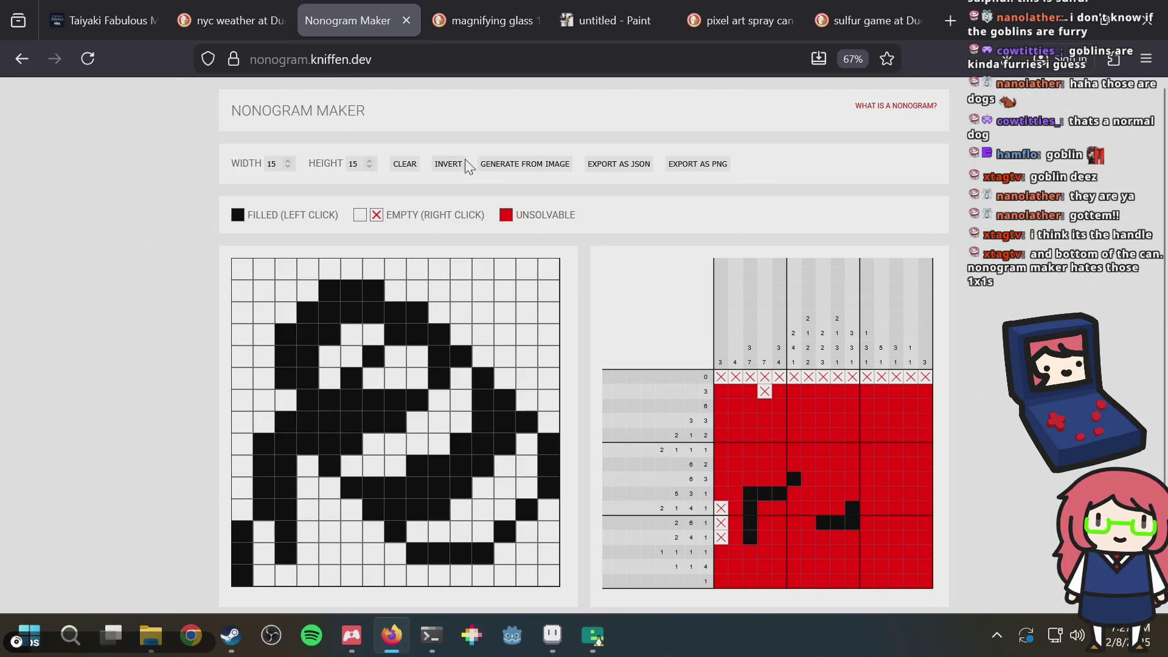
left_click_drag(433, 574, 478, 577)
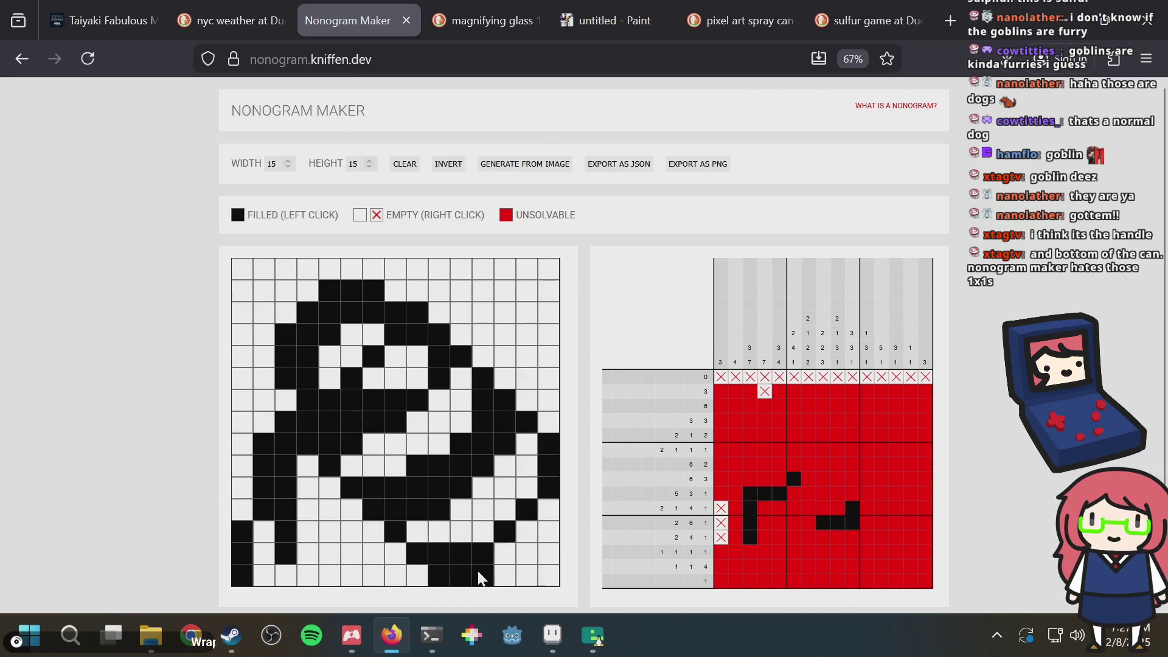
left_click(510, 558)
left_click(528, 532)
left_click(545, 515)
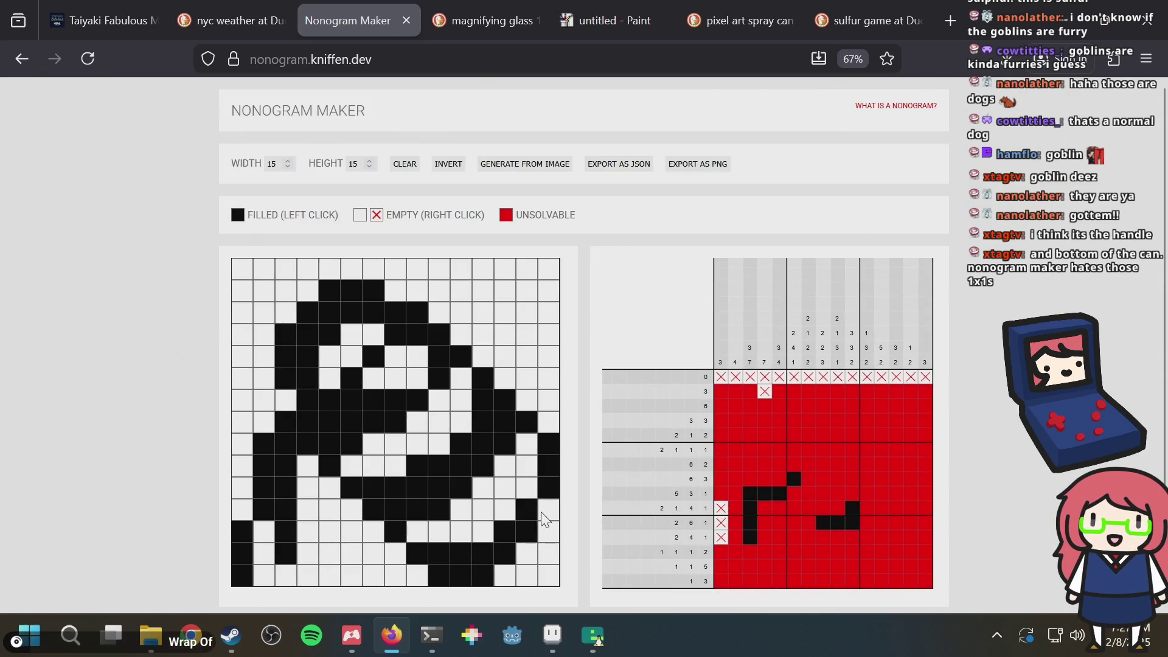
left_click(544, 515)
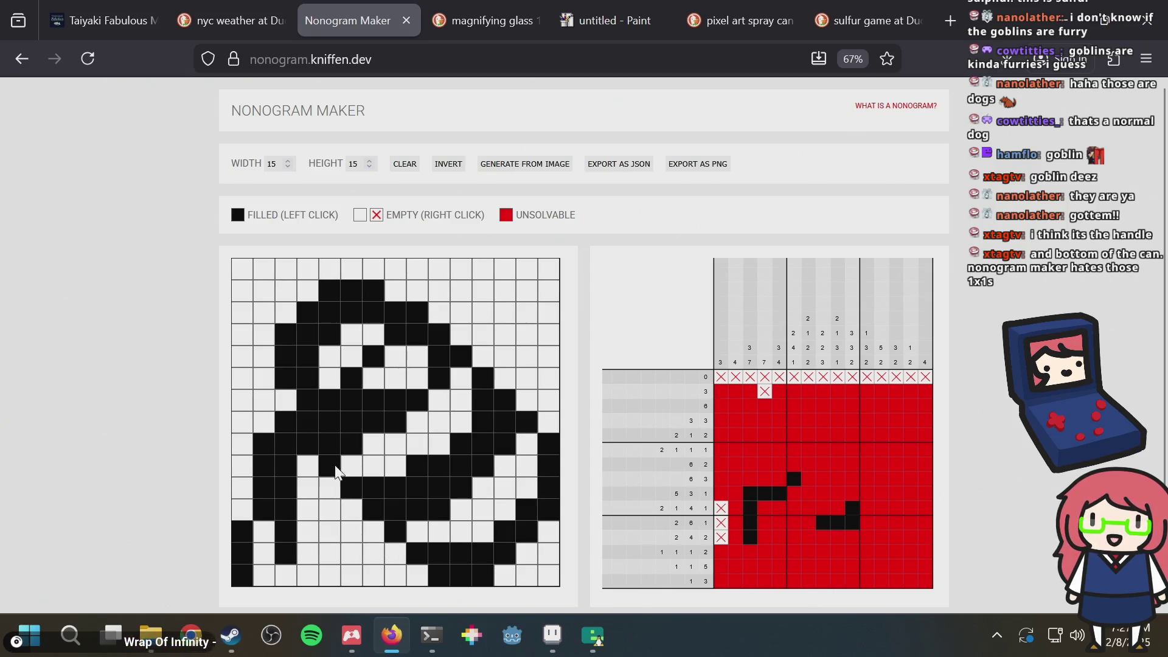
left_click(351, 466)
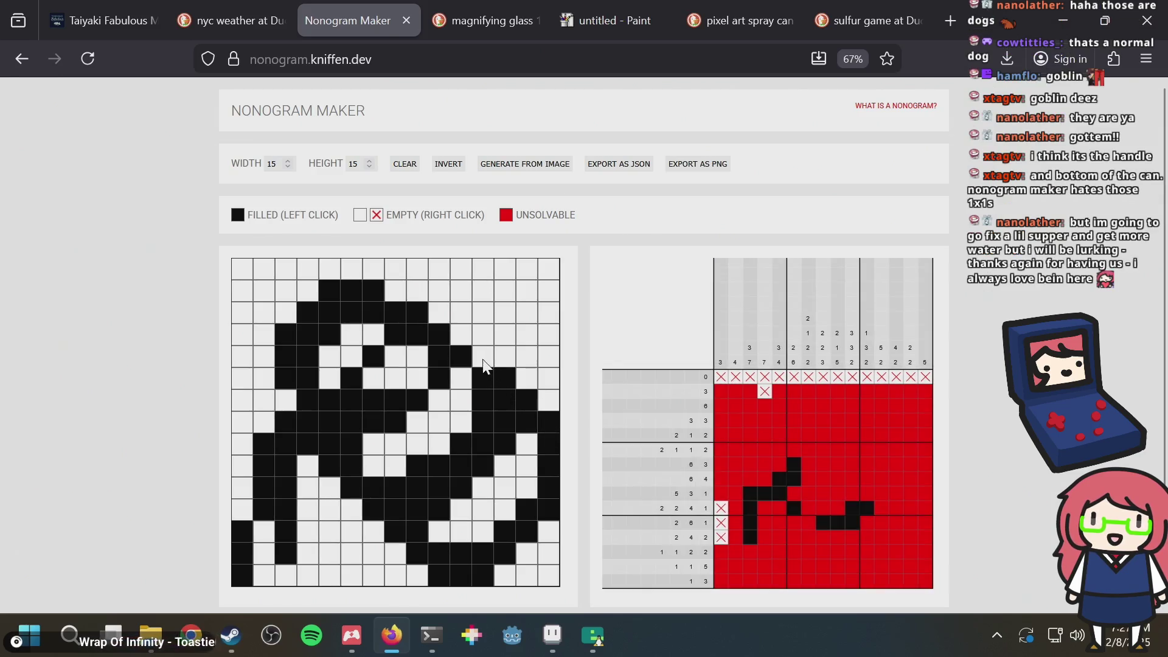
left_click_drag(547, 426, 466, 344)
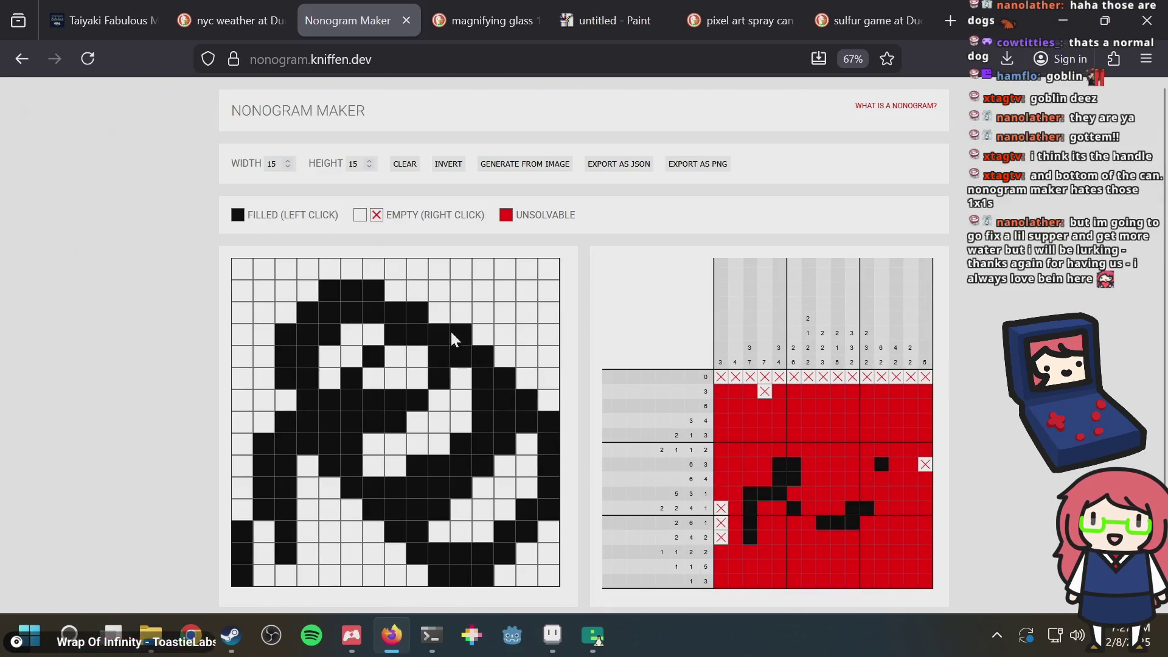
Step: Clear and refill the three bottom-row cells, then fill more cells in the can body
left_click_drag(436, 578, 483, 578)
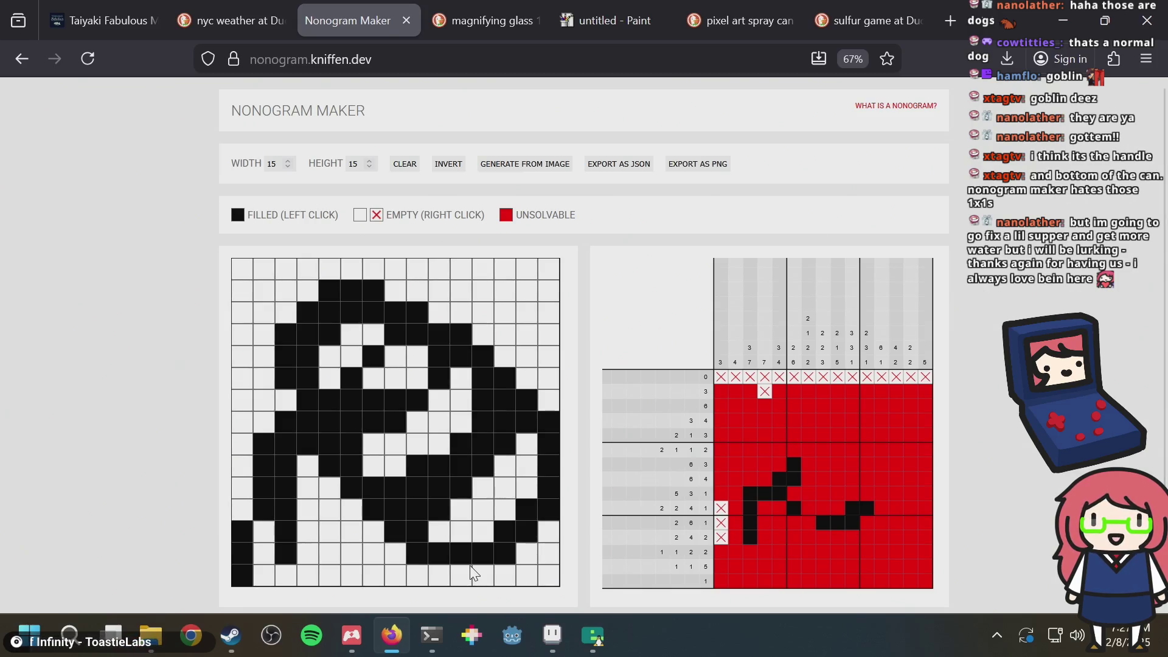
left_click_drag(440, 578, 480, 578)
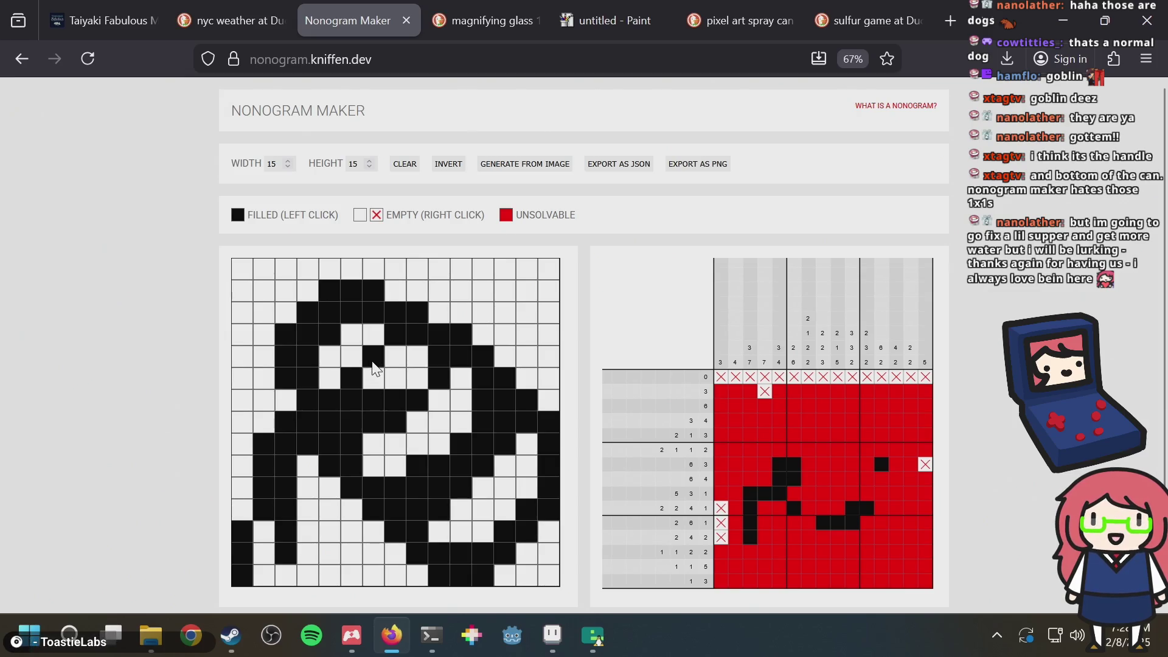
left_click(379, 381)
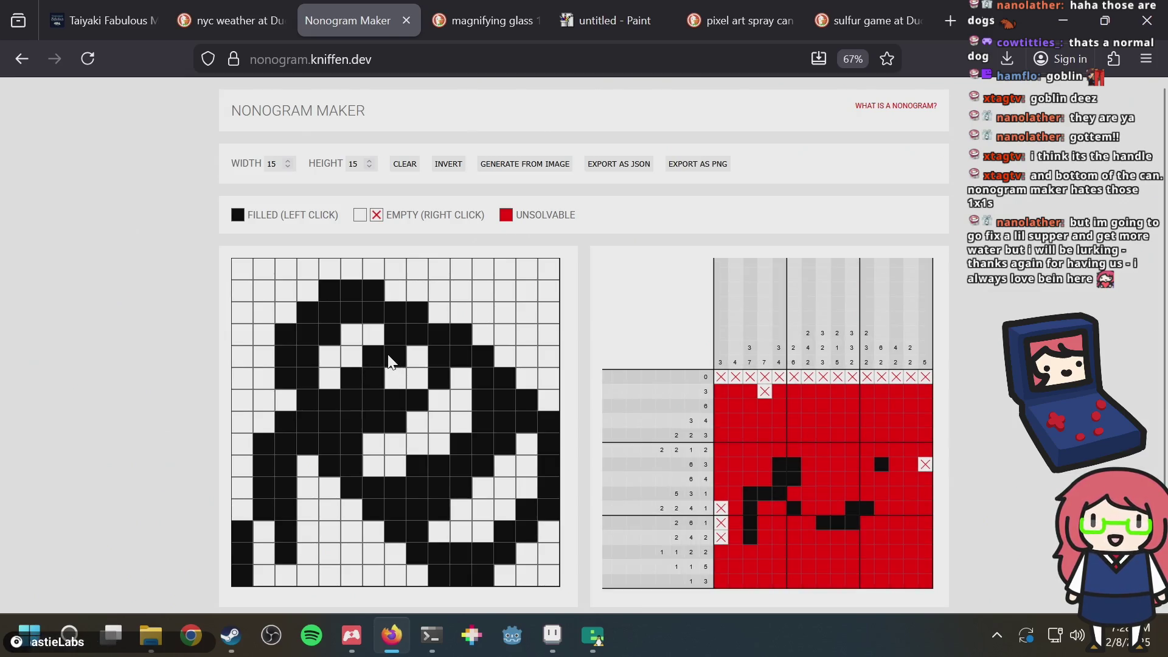
left_click(371, 462)
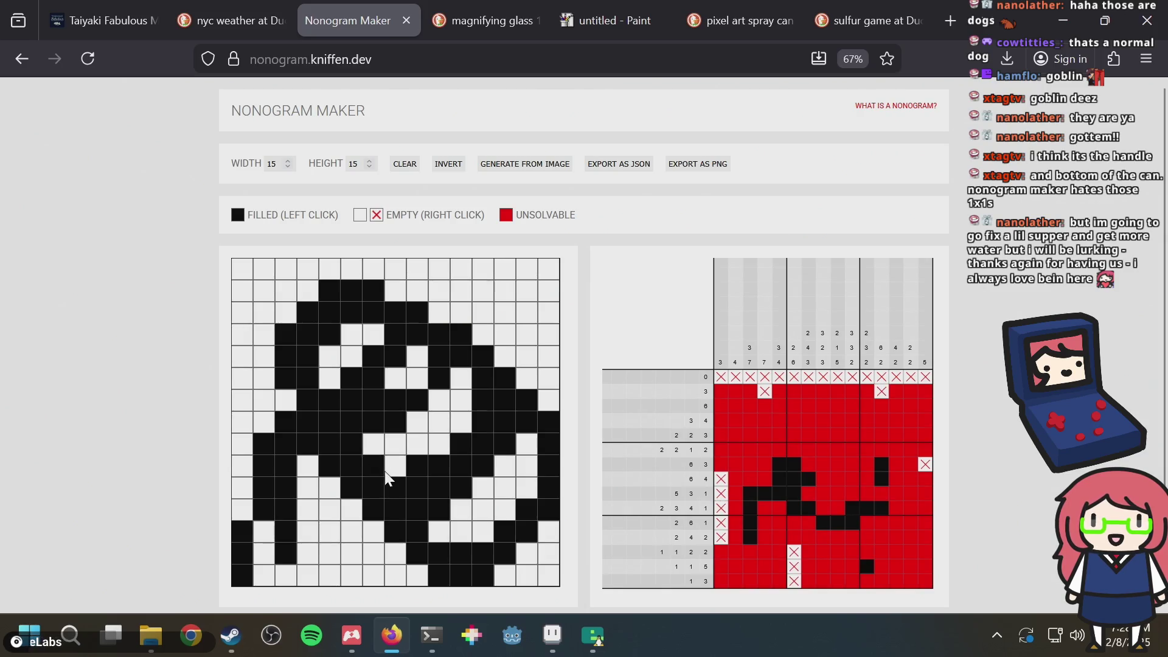
left_click_drag(399, 467, 450, 405)
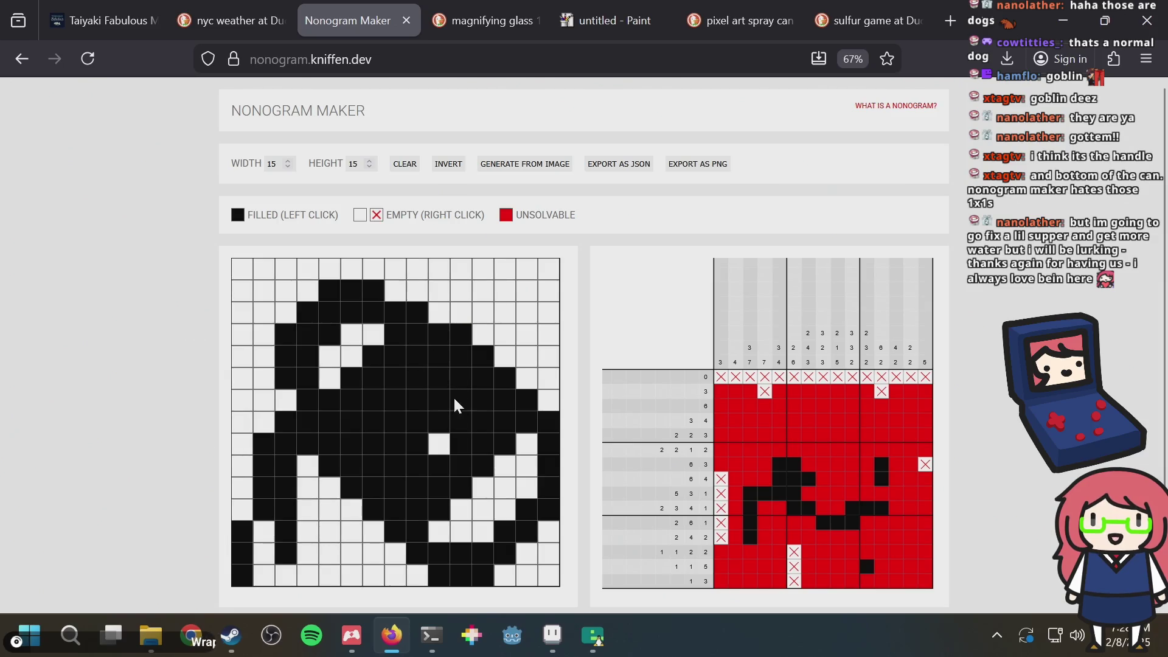
left_click(435, 447)
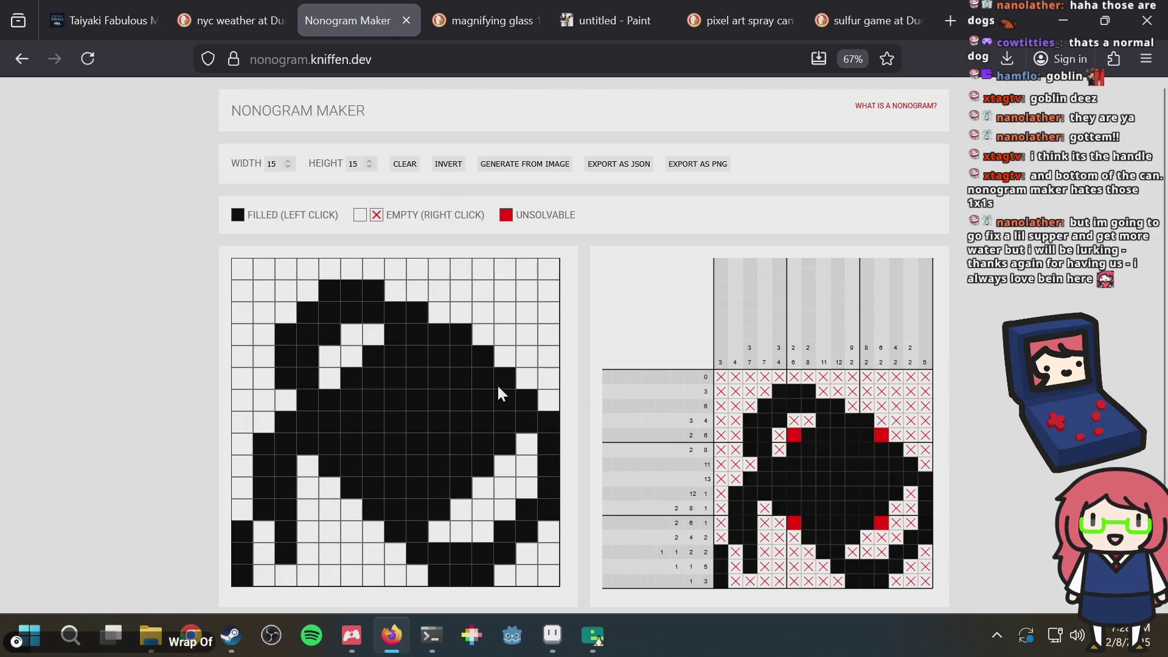
Step: Test-toggle two right-side cells, then open the Generate From Image file picker
left_click(502, 468)
left_click(503, 470)
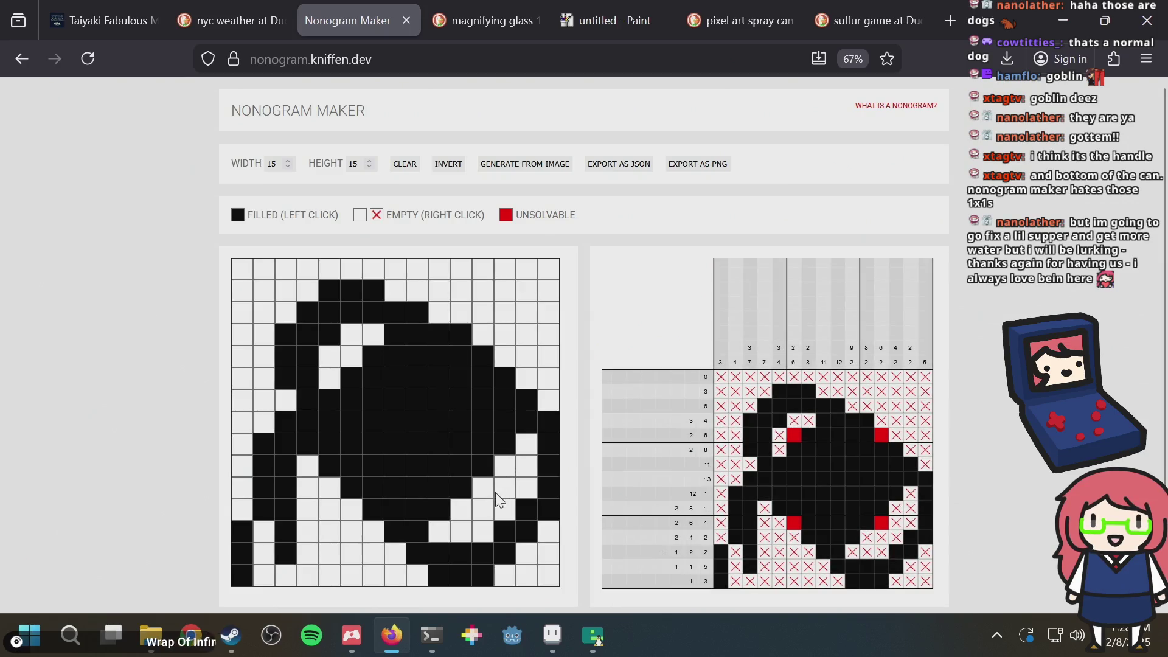
left_click(489, 491)
left_click(489, 490)
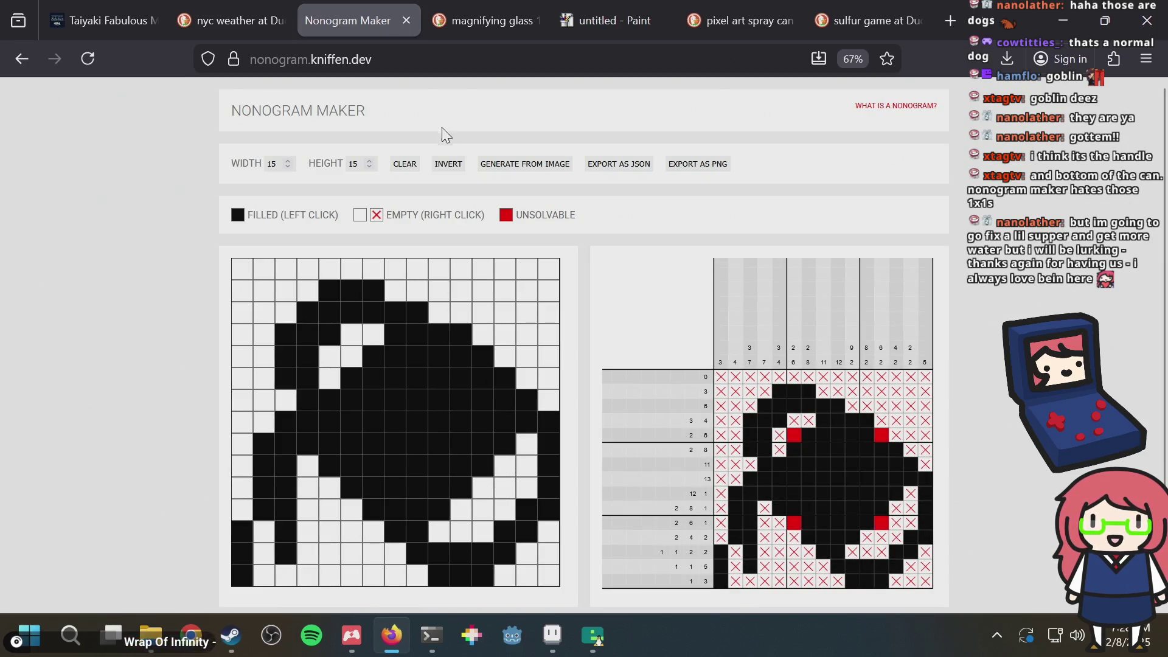
left_click(526, 166)
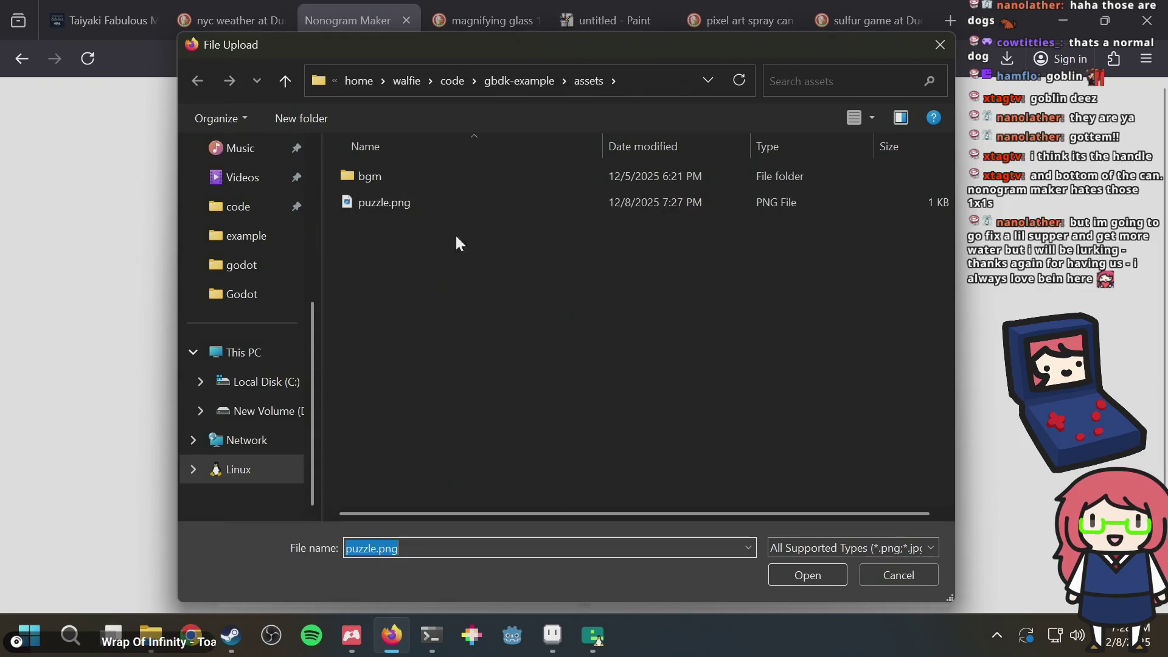
Step: Load puzzle.png into the nonogram grid, invert it, and bring up puzzle.aseprite in Aseprite
double_click(443, 206)
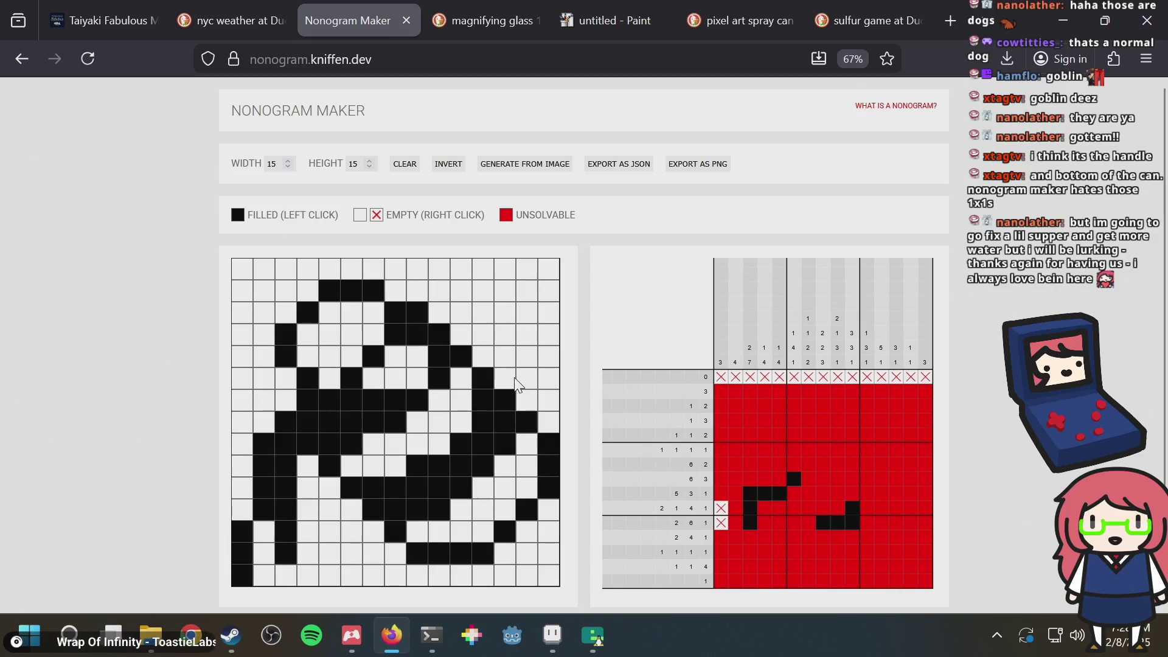
left_click(444, 167)
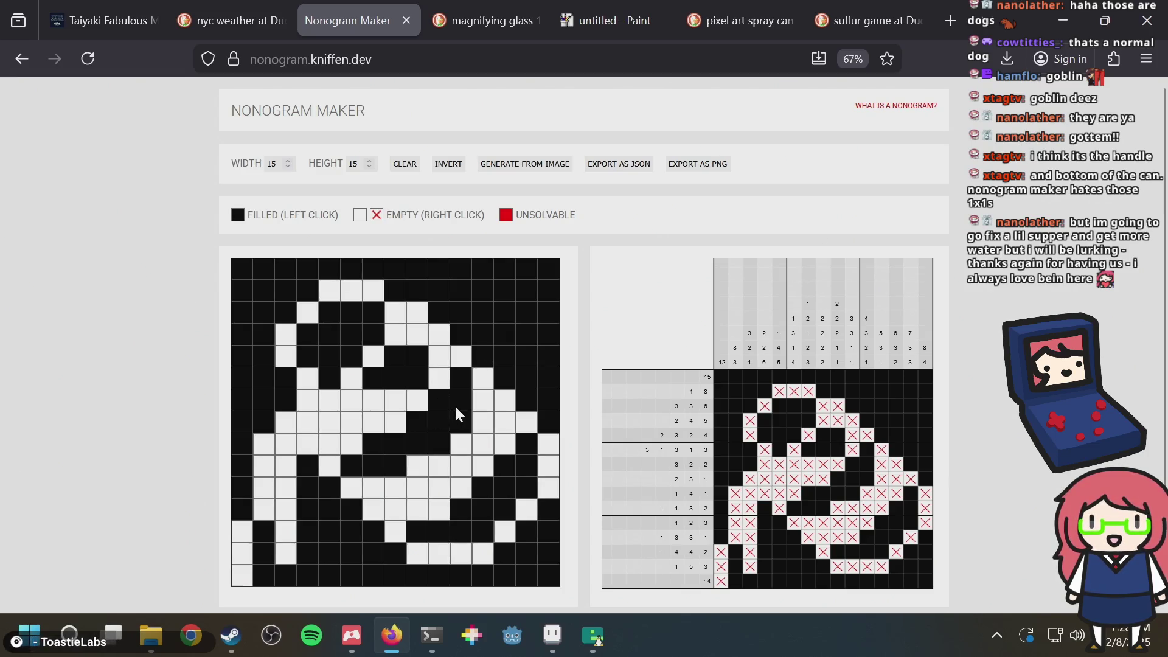
key("alt+Tab")
left_click(141, 42)
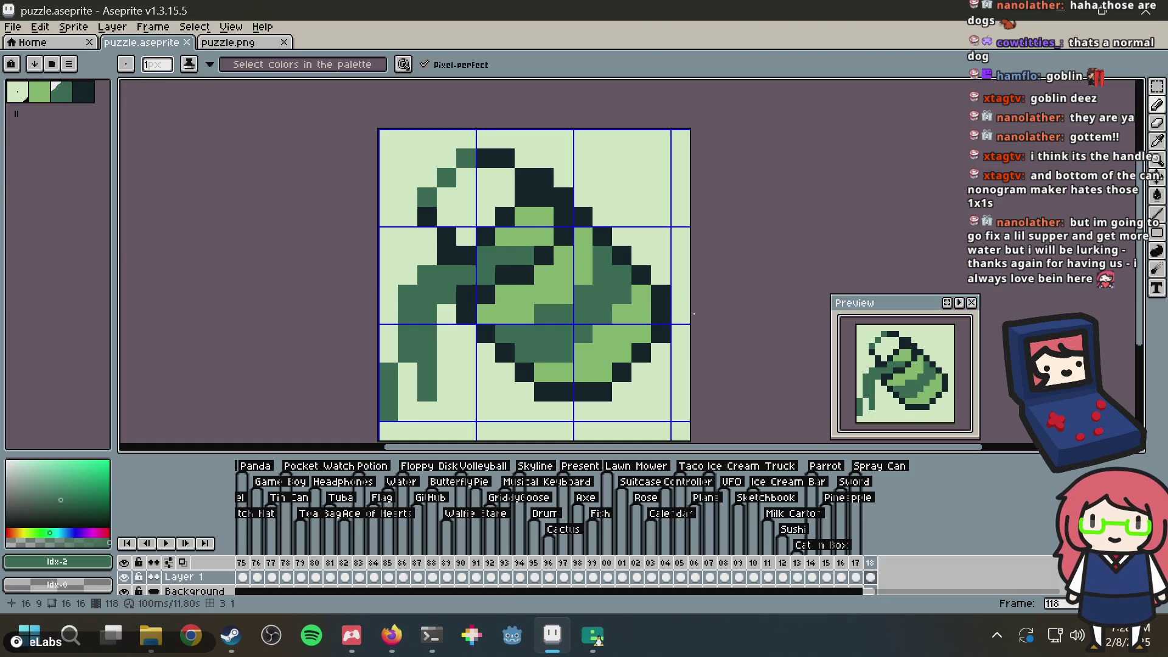
Step: Select all of puzzle.png and open Edit > Invert, then dismiss it
key("m")
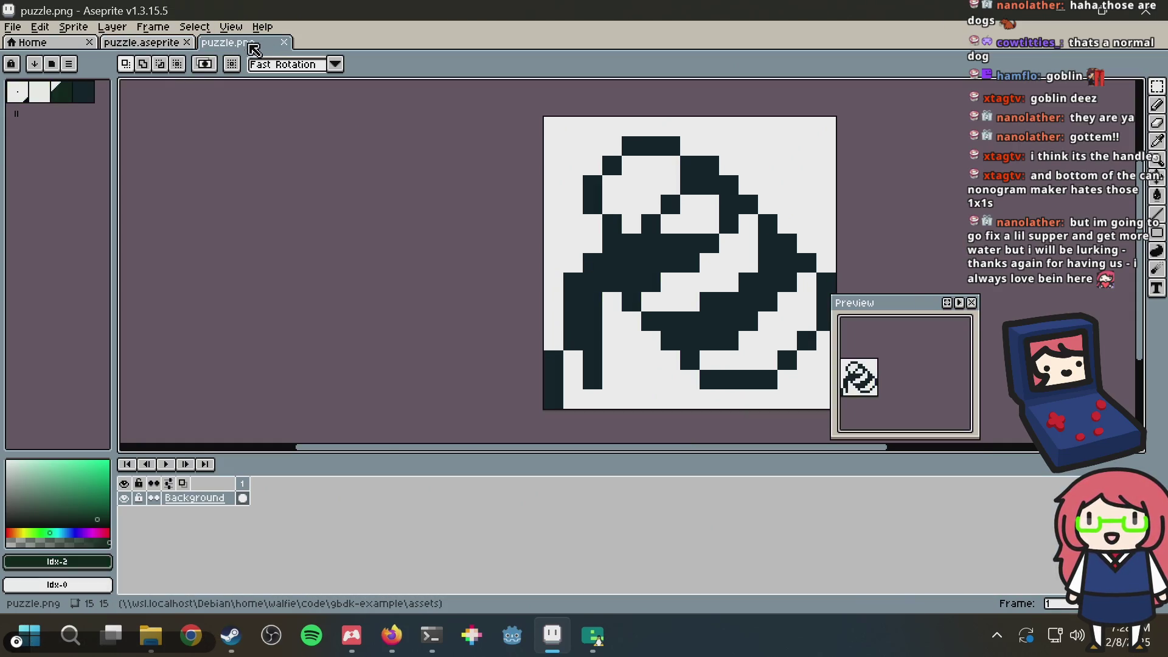
scroll(436, 418, "up", 3)
key("ctrl+a")
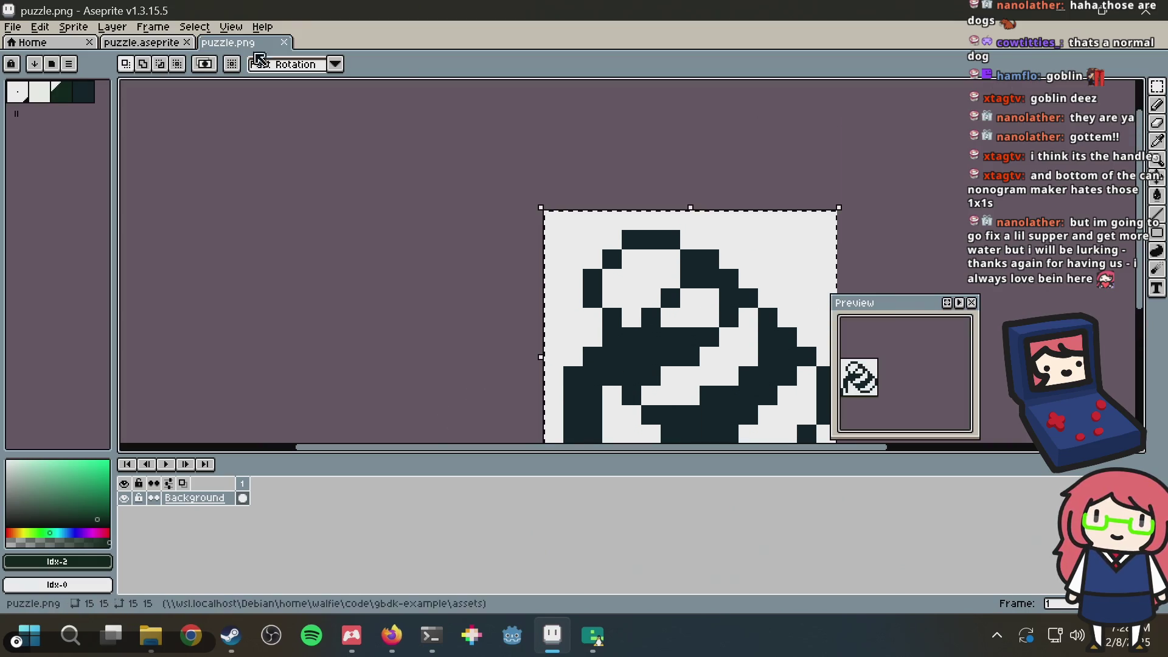
scroll(219, 190, "right", 4)
left_click(40, 26)
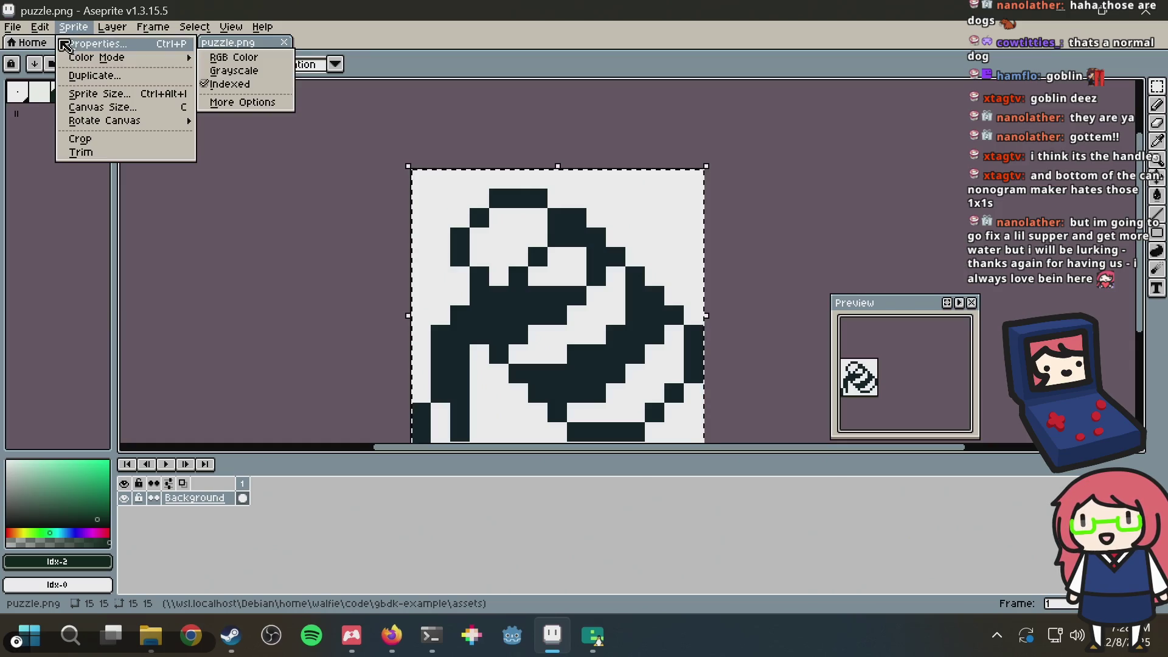
mouse_move(40, 27)
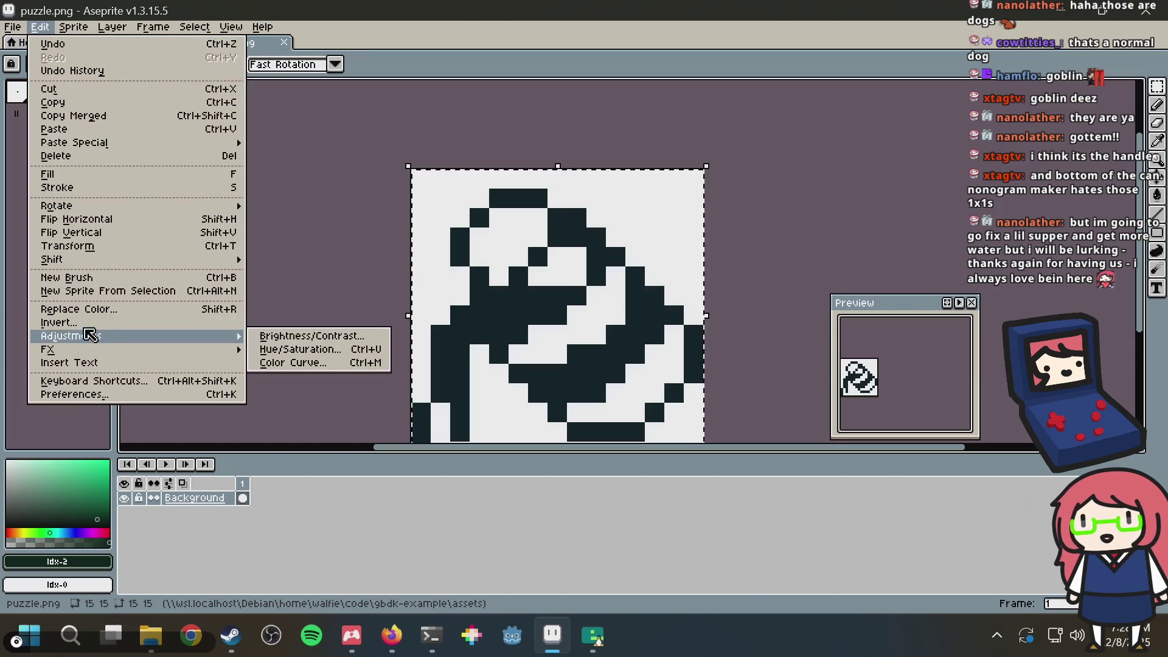
left_click(79, 322)
key("Return")
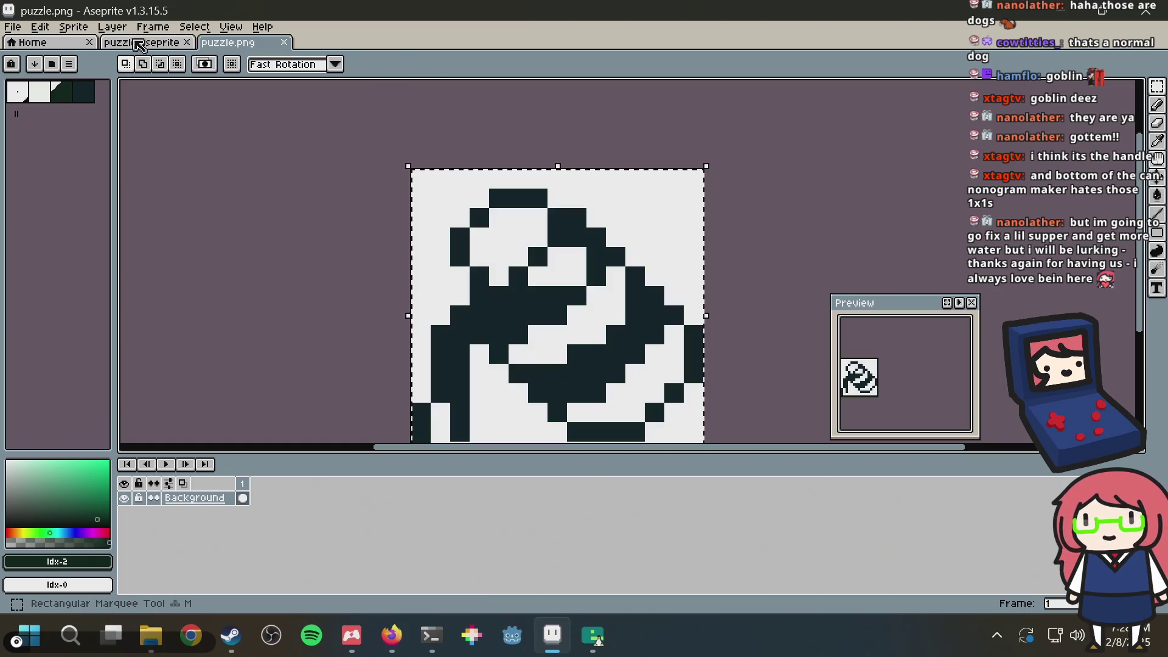
Step: Select all of puzzle.aseprite and apply Edit > Invert, then return to Nonogram Maker
left_click(139, 42)
key("ctrl+a")
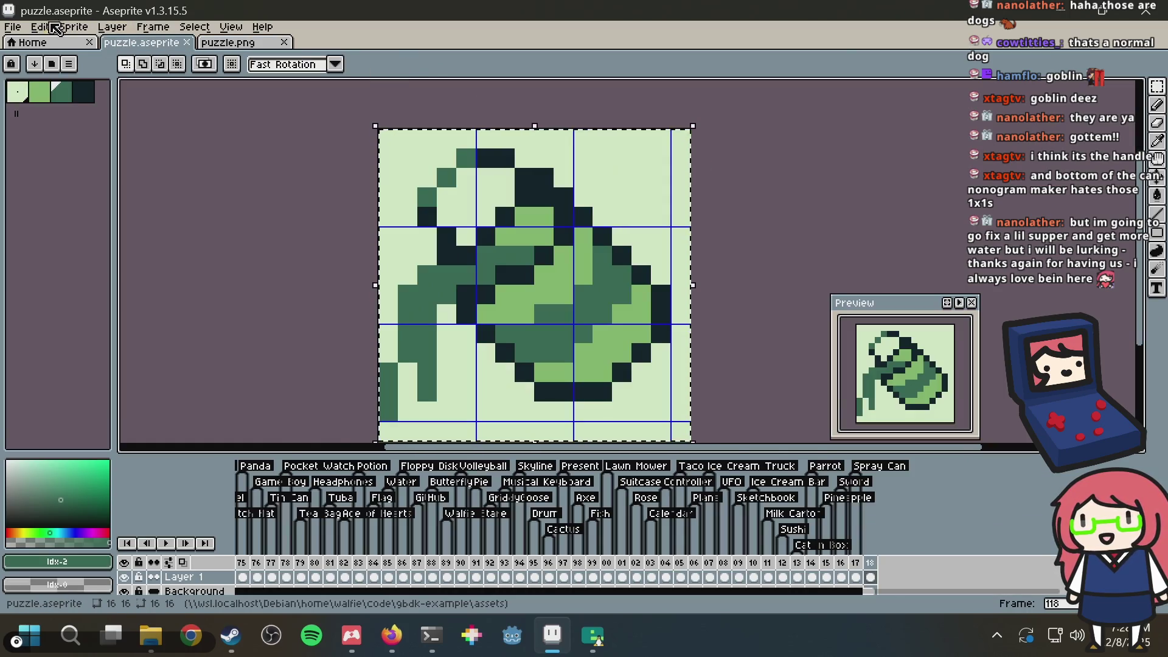
left_click(40, 27)
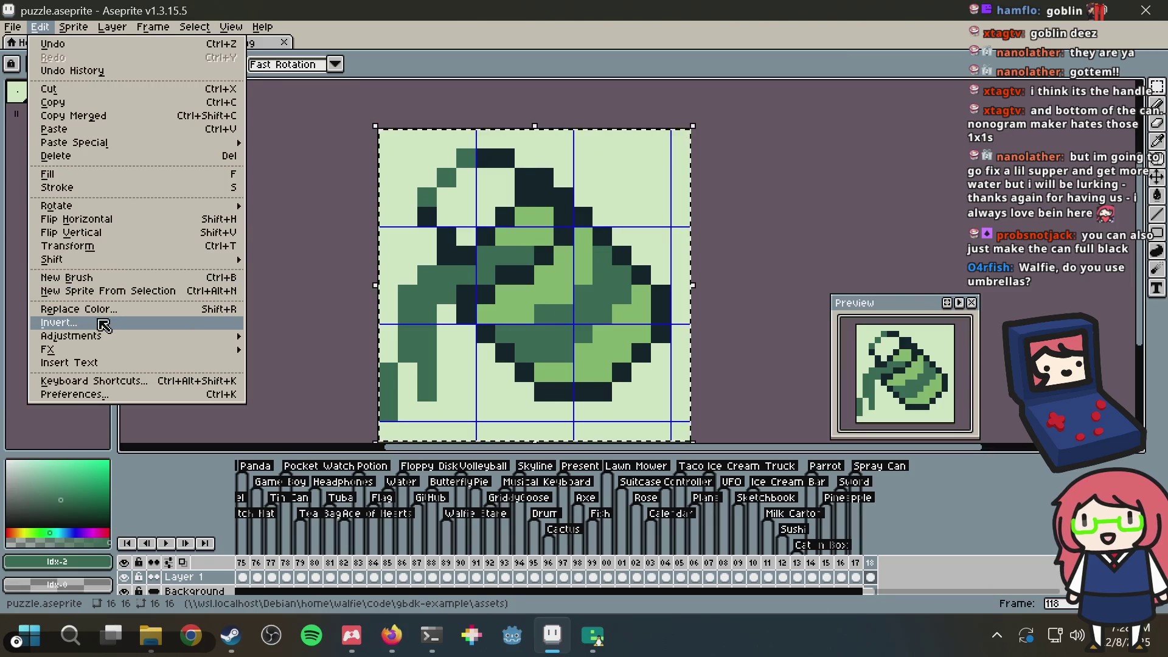
left_click(91, 323)
key("Return")
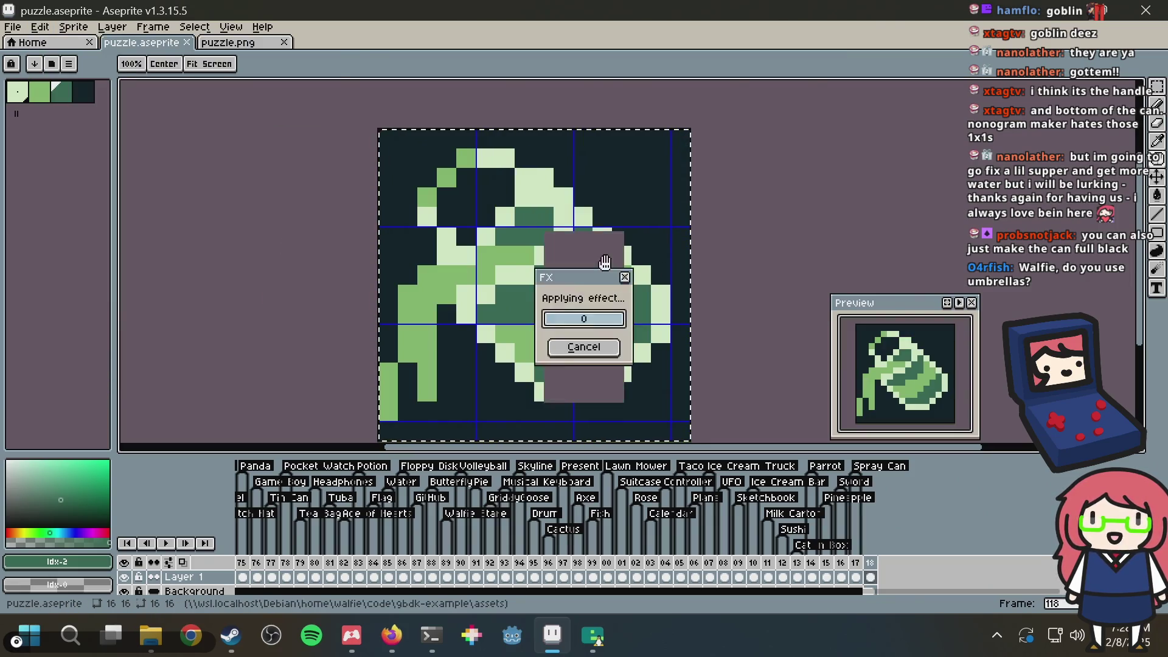
left_click_drag(853, 177, 821, 137)
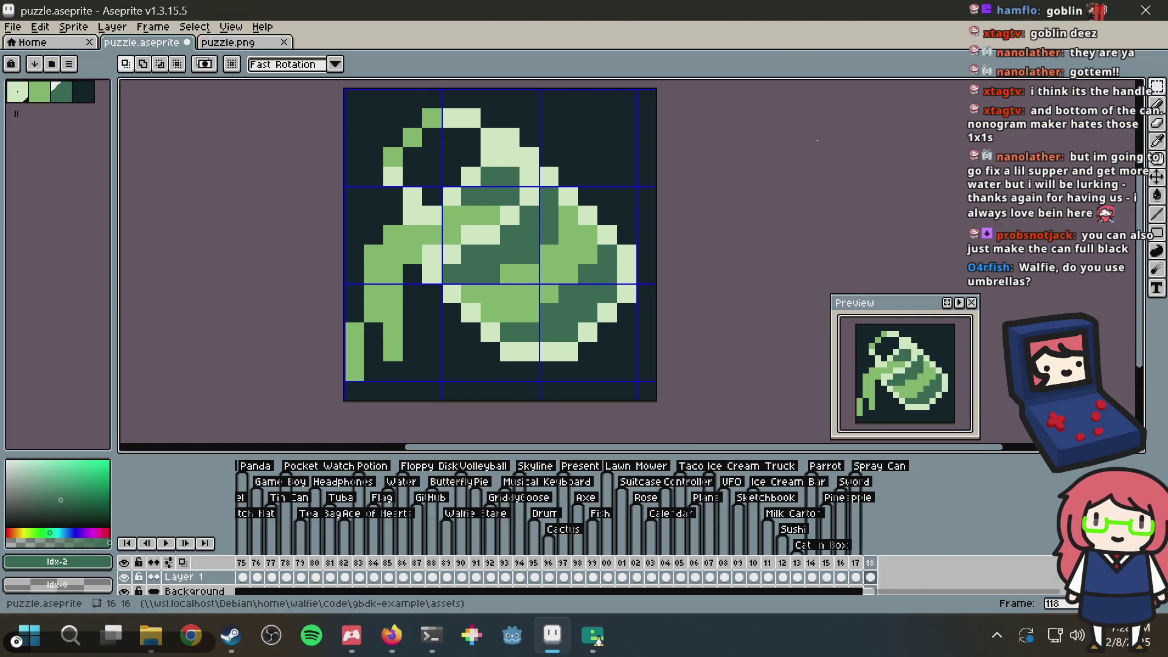
key("alt+Tab")
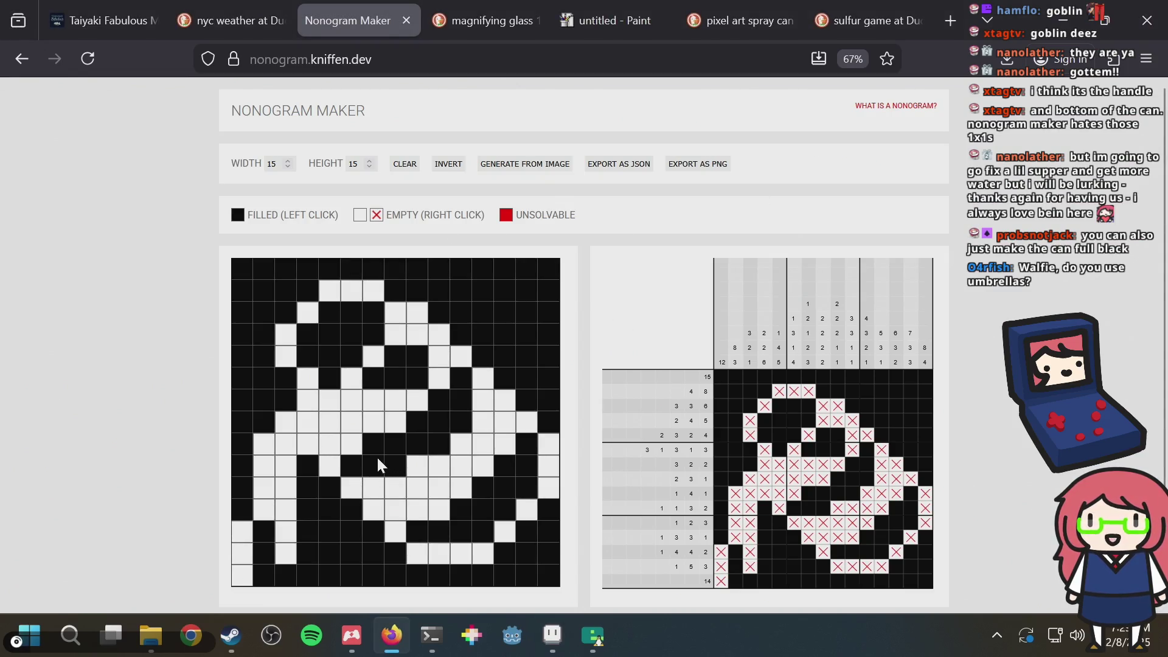
Step: Invert the grid back to a black can and fill a diagonal run plus row 10–11 cells
left_click(449, 164)
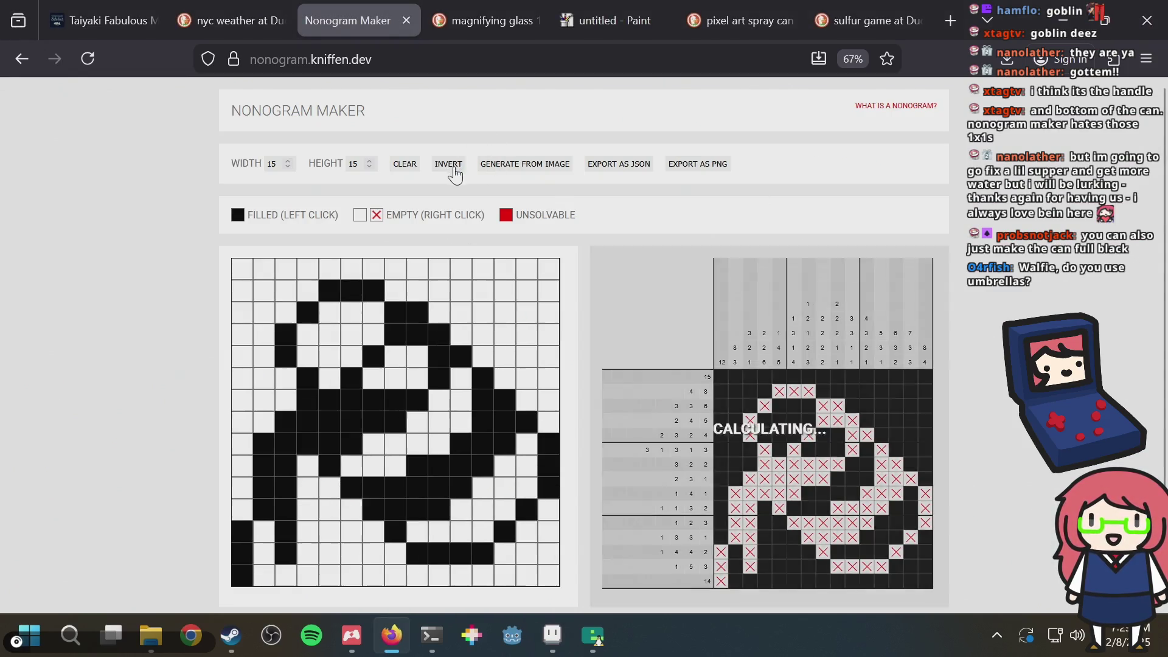
left_click_drag(364, 467, 466, 383)
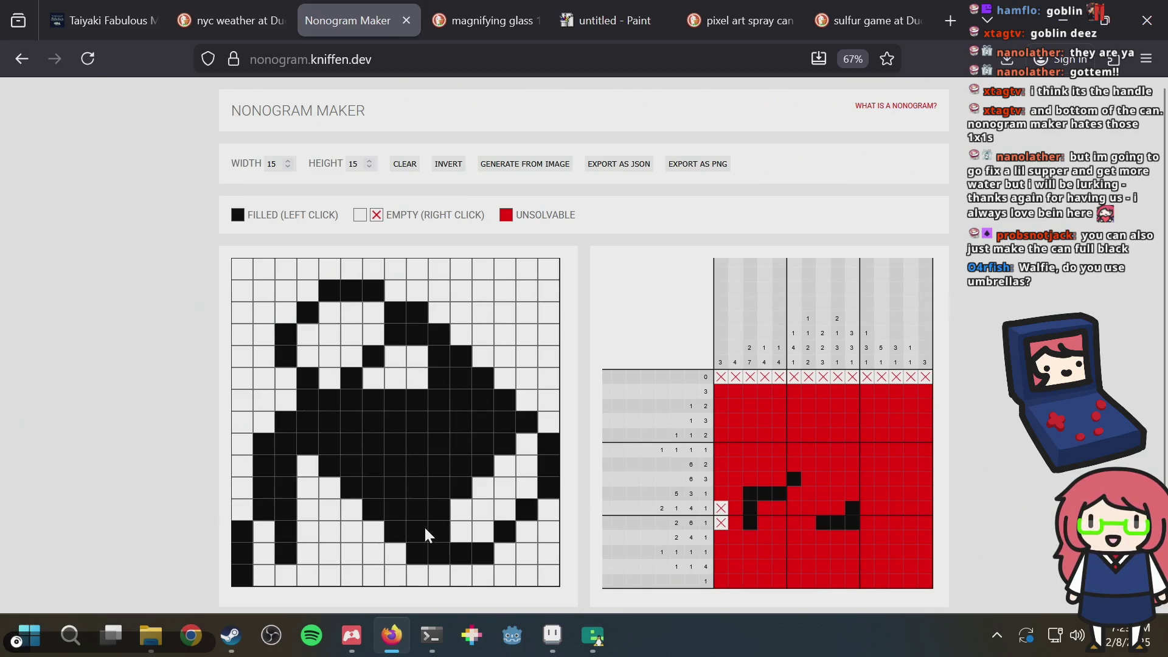
left_click_drag(469, 510, 508, 504)
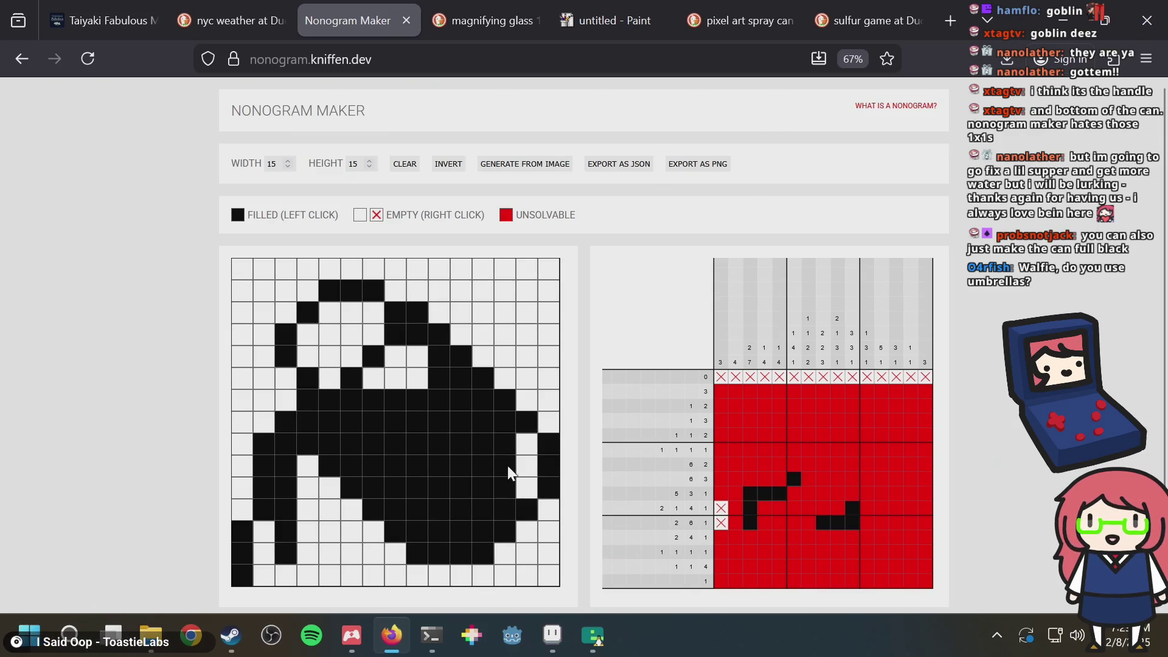
Step: Clear stray can-body cells, keeping row 11 column 8 filled, so the puzzle solves; return to Aseprite
left_click(390, 494)
left_click_drag(419, 471, 466, 439)
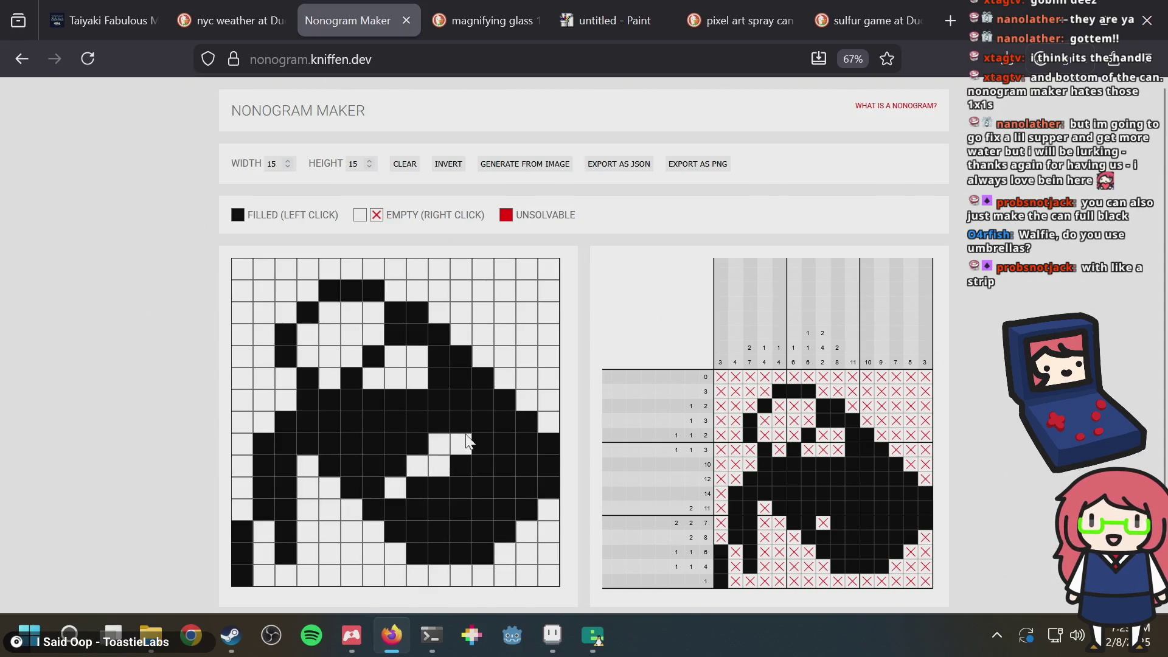
left_click(486, 403)
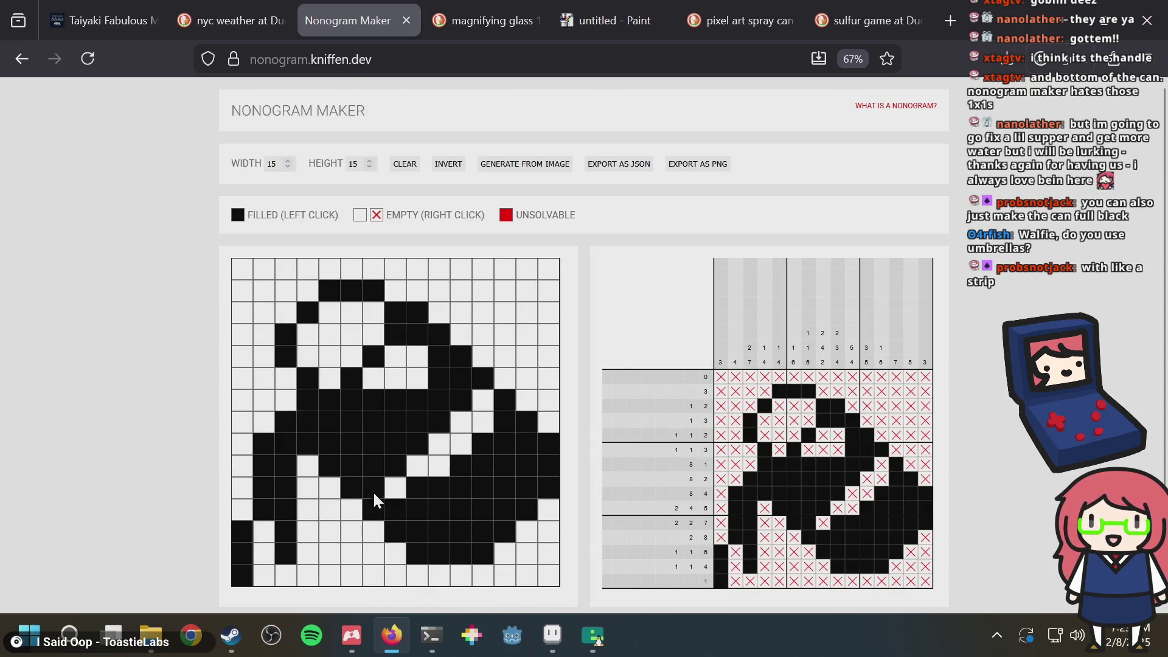
left_click_drag(376, 490, 396, 473)
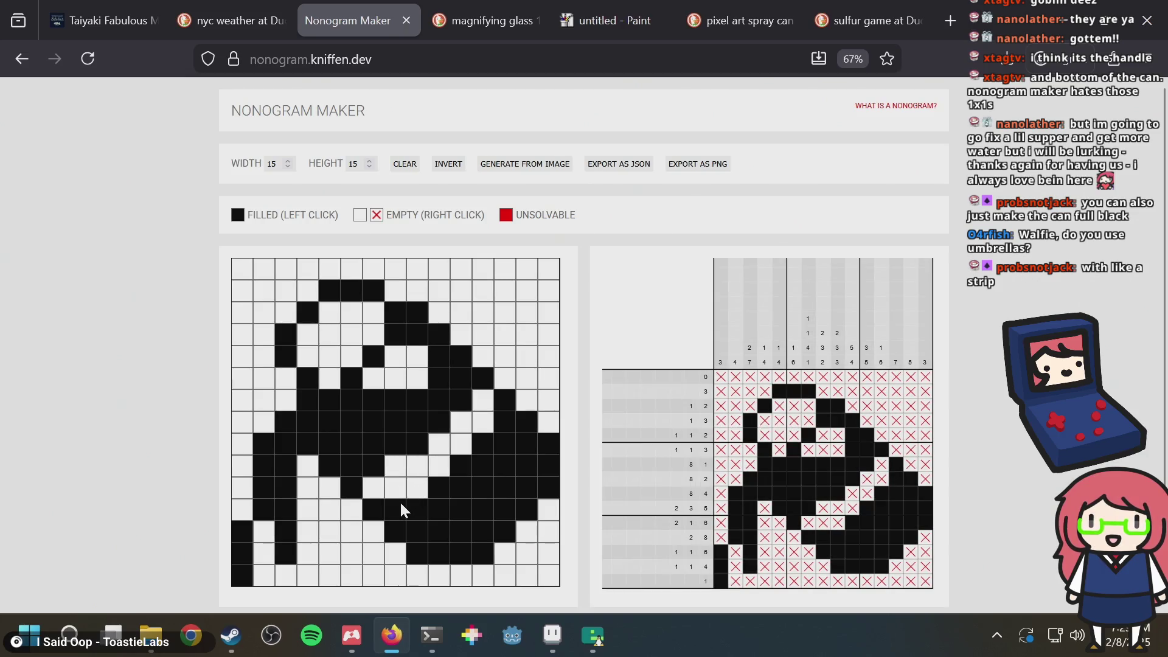
left_click(400, 505)
left_click(404, 511)
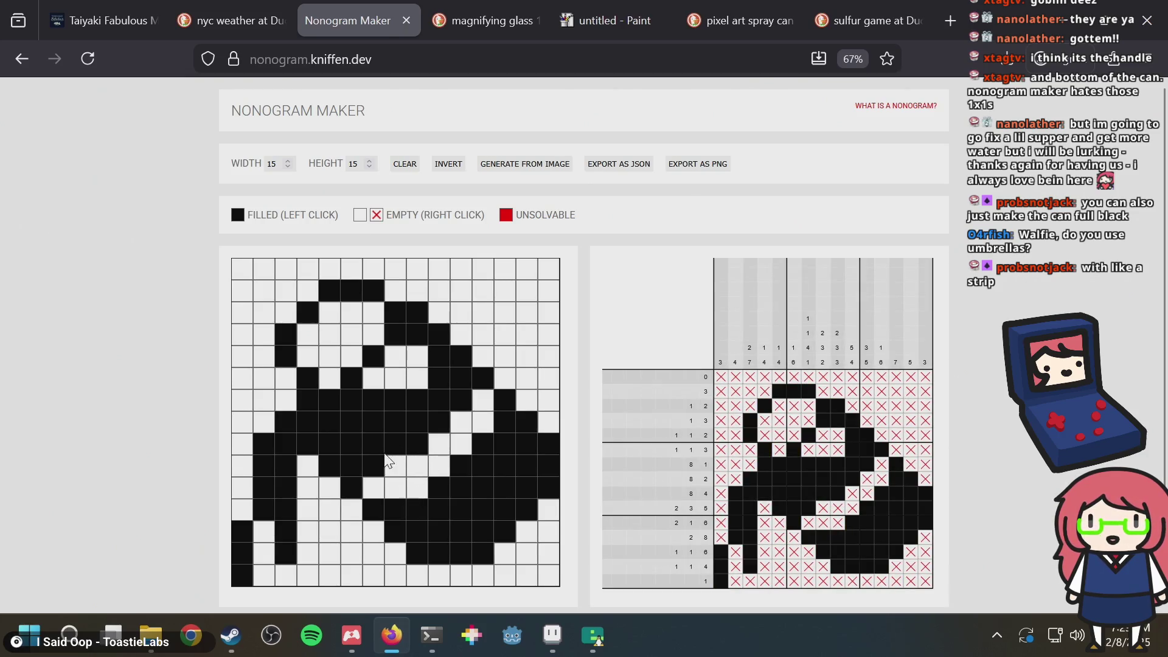
left_click(373, 467)
left_click(354, 469)
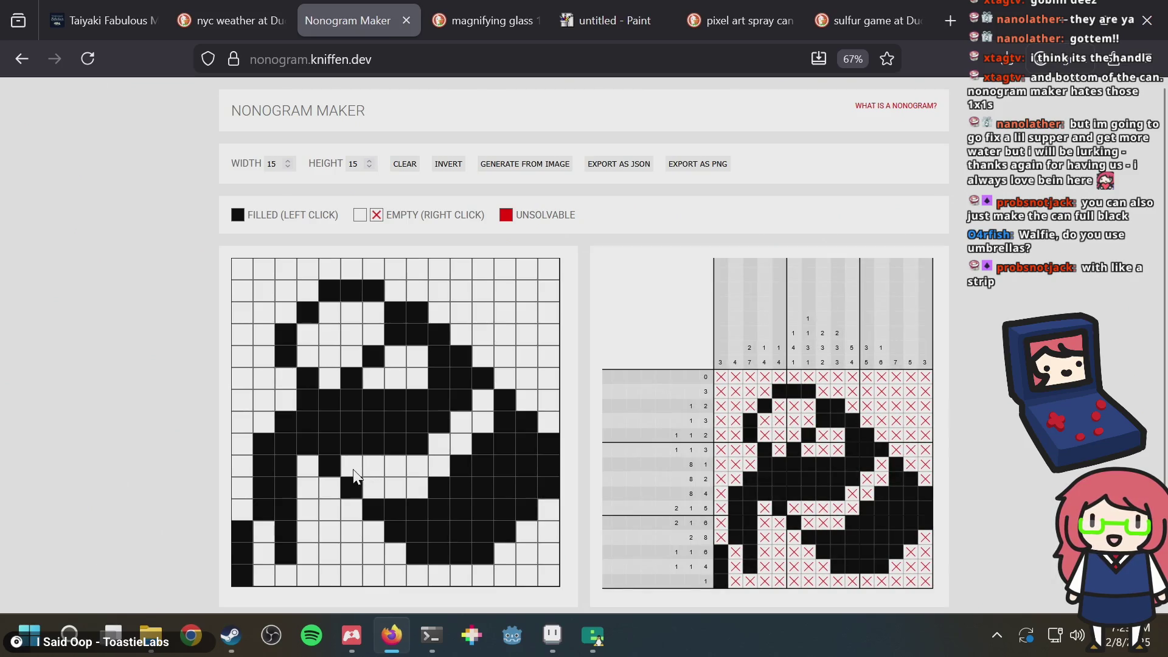
key("alt+Tab")
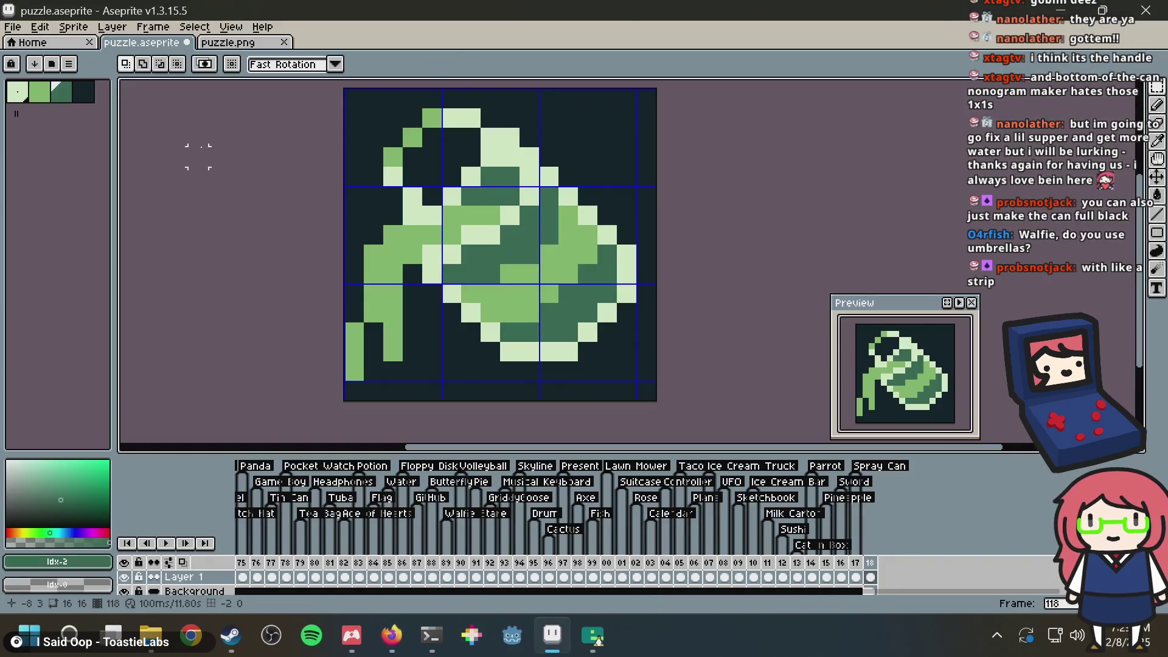
Step: Undo the colour inversion on puzzle.aseprite and clear the selection
key("ctrl+a")
key("ctrl+z")
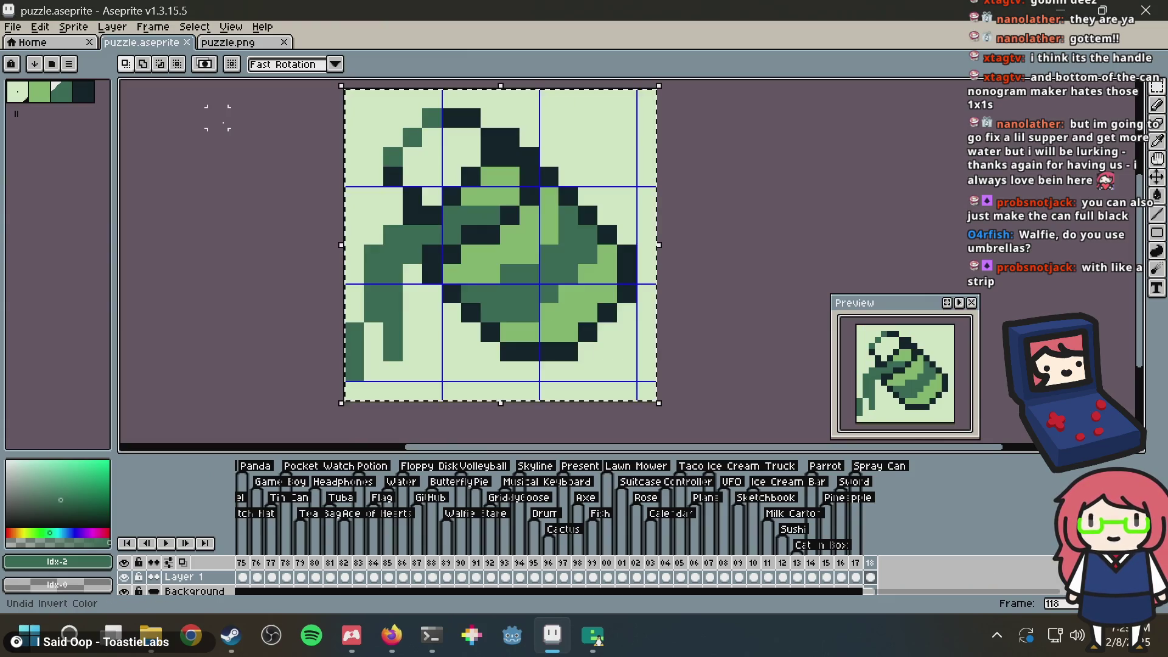
key("g")
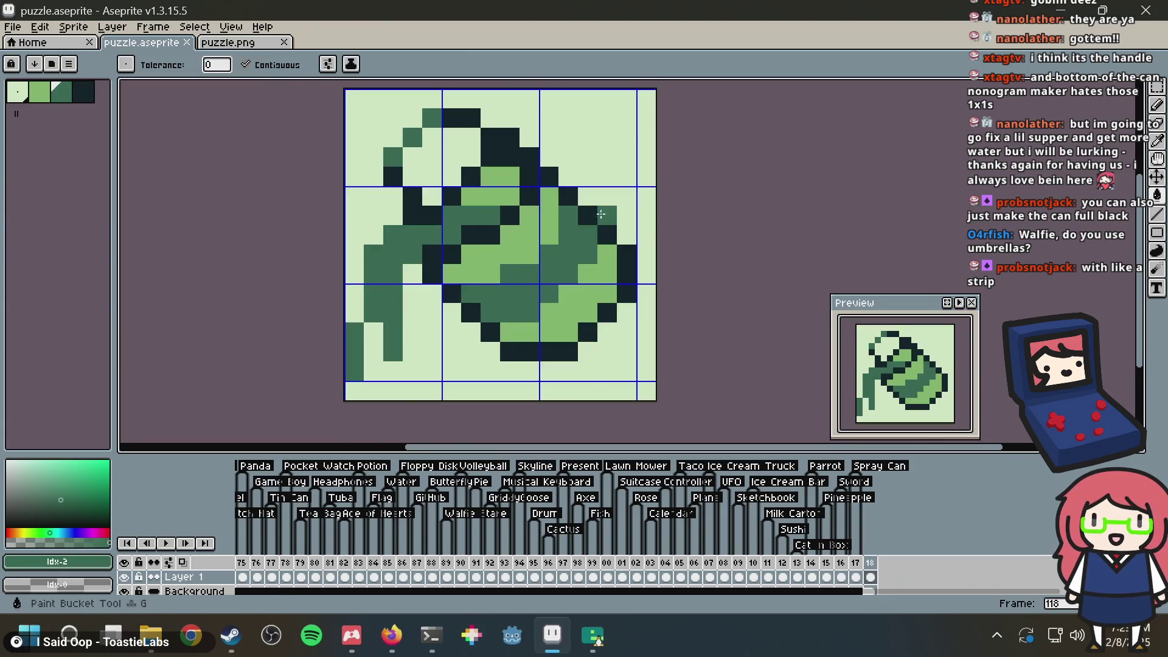
key("ctrl+d")
left_click_drag(579, 236, 509, 280)
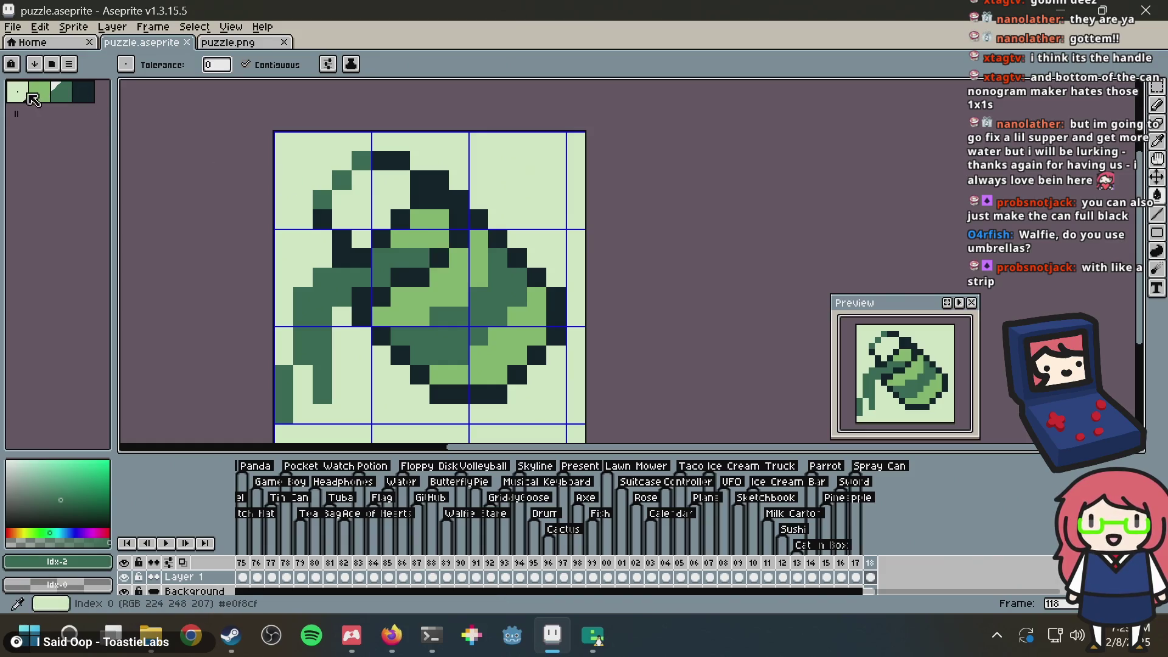
Step: Paint-bucket the can body light green, its middle and lower-right arc dark green, then save
left_click(18, 93)
left_click(456, 336)
left_click(66, 97)
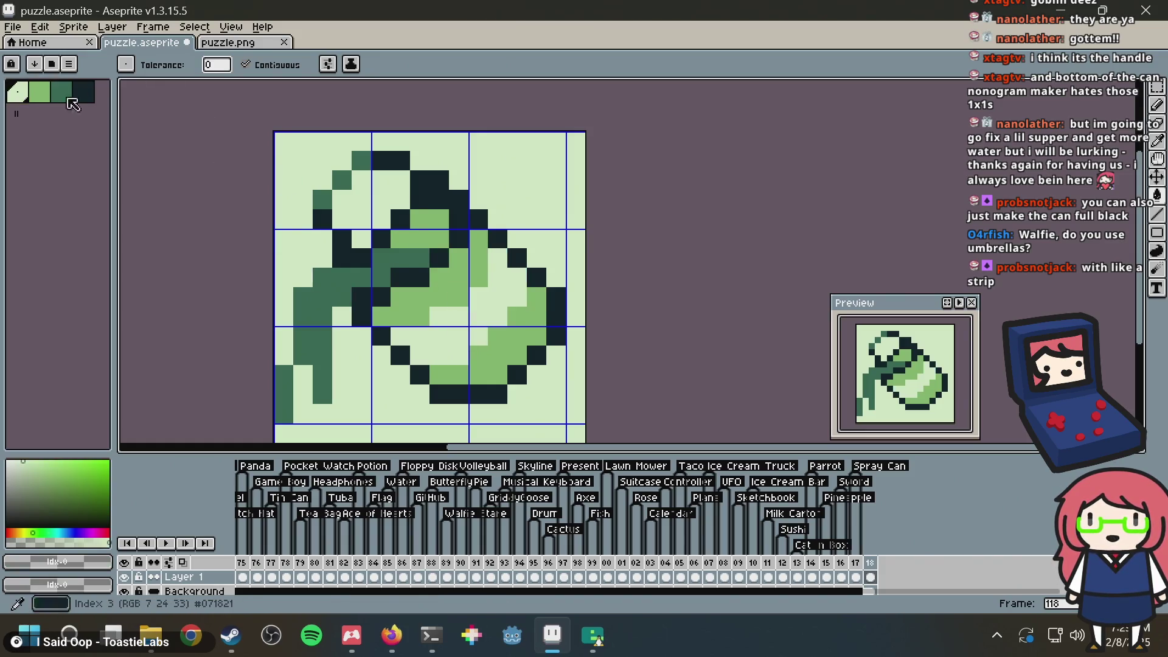
left_click(438, 296)
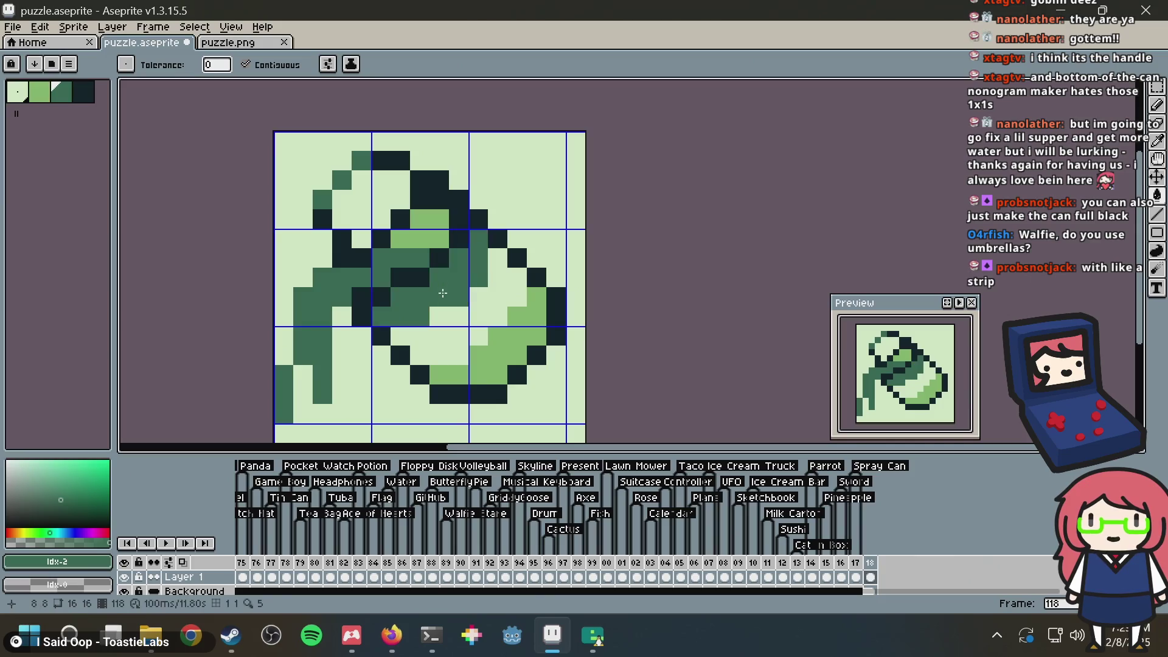
left_click(480, 371)
scroll(607, 284, "down", 3)
scroll(604, 281, "up", 2)
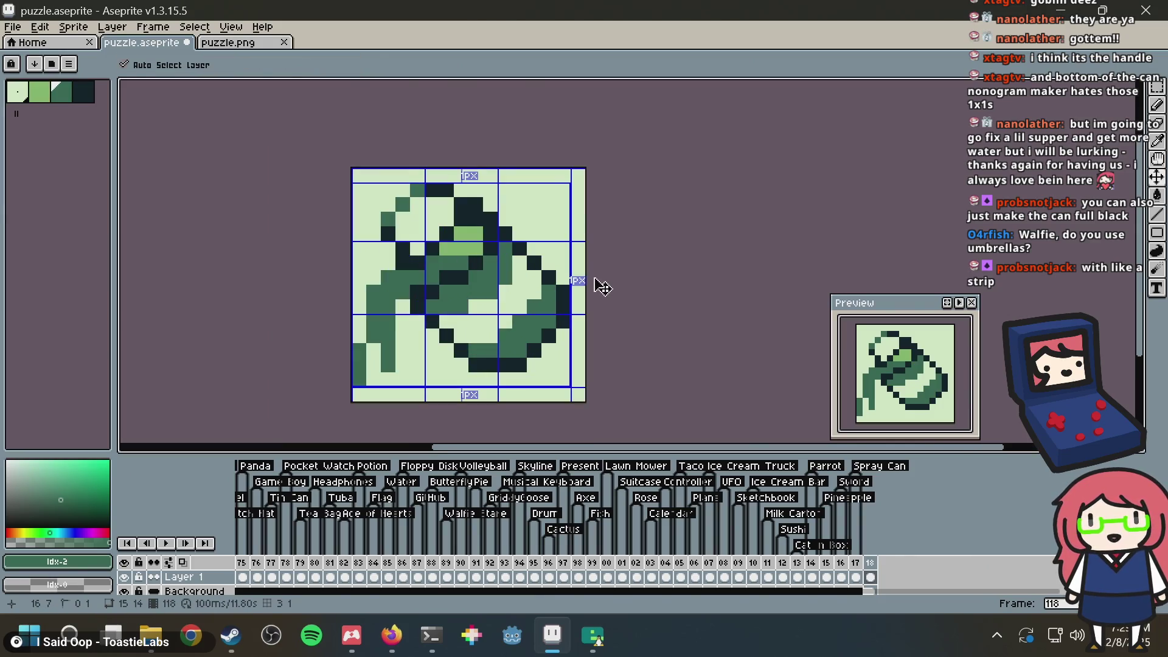
key("ctrl+s")
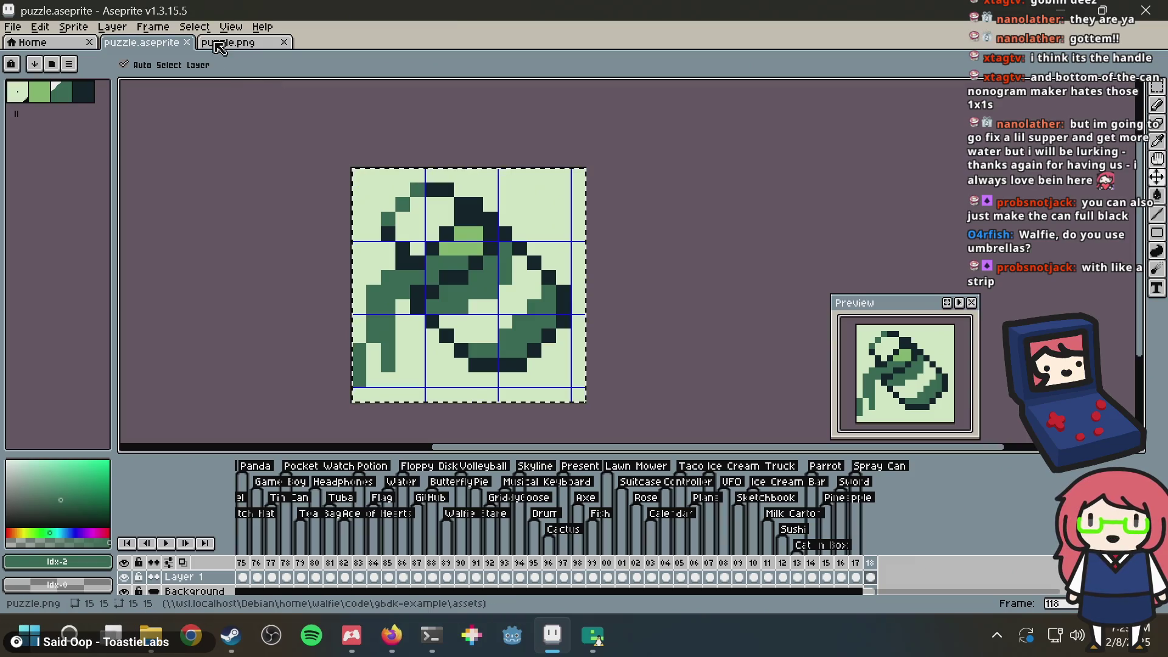
left_click(226, 44)
Step: Generate the Nonogram Maker grid from puzzle.png
key("alt+Tab")
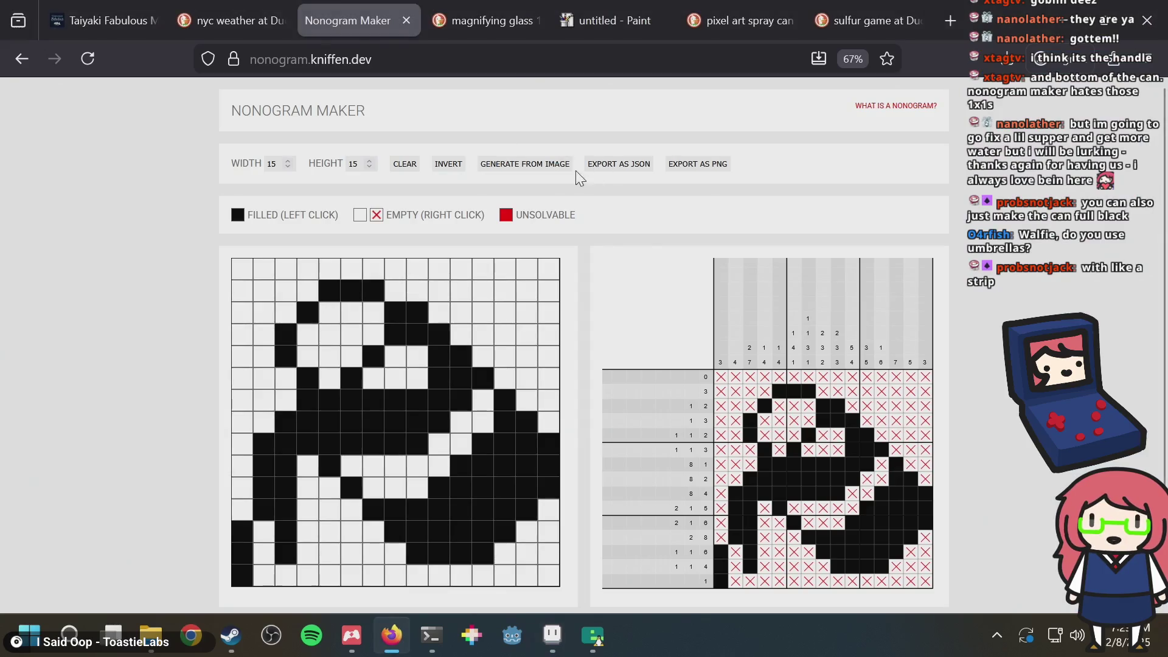
left_click(507, 169)
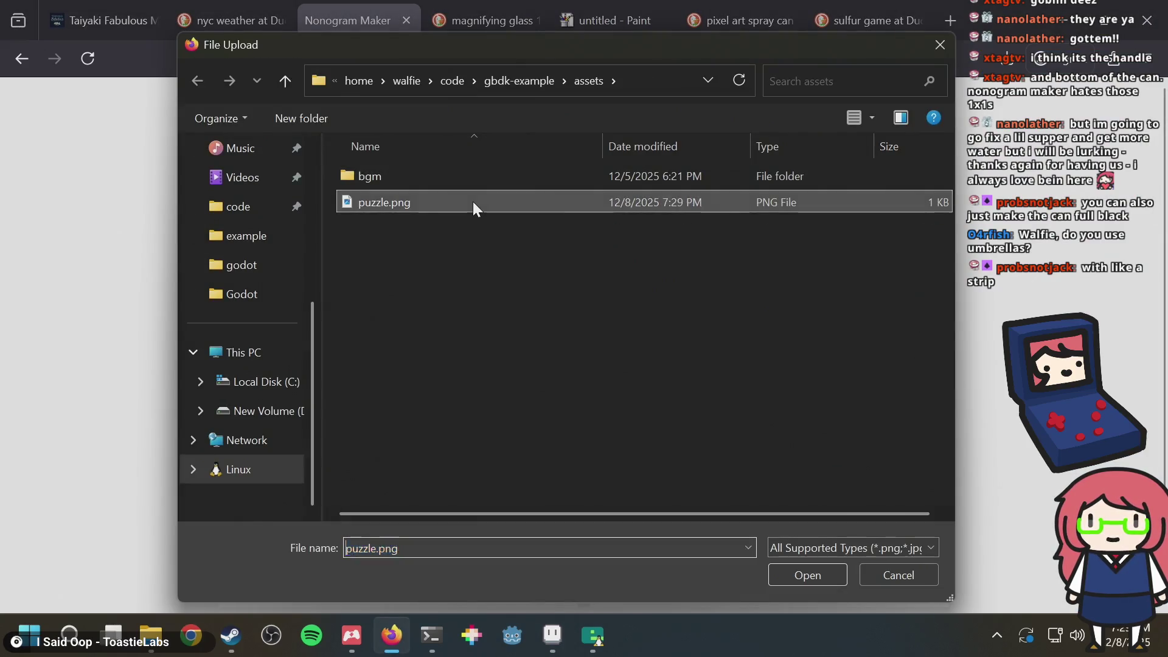
double_click(472, 202)
scroll(595, 228, "down", 2)
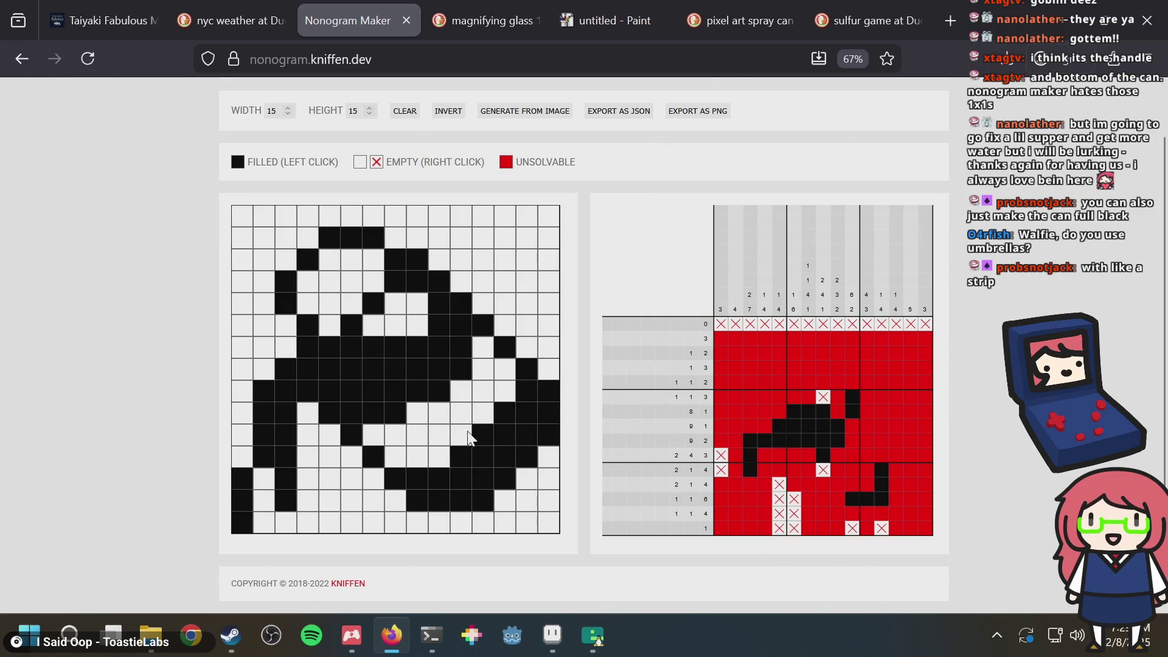
Step: Fill missing cells in the can's lower rows and right side, clearing row 9 column 13
left_click(447, 454)
left_click(461, 433)
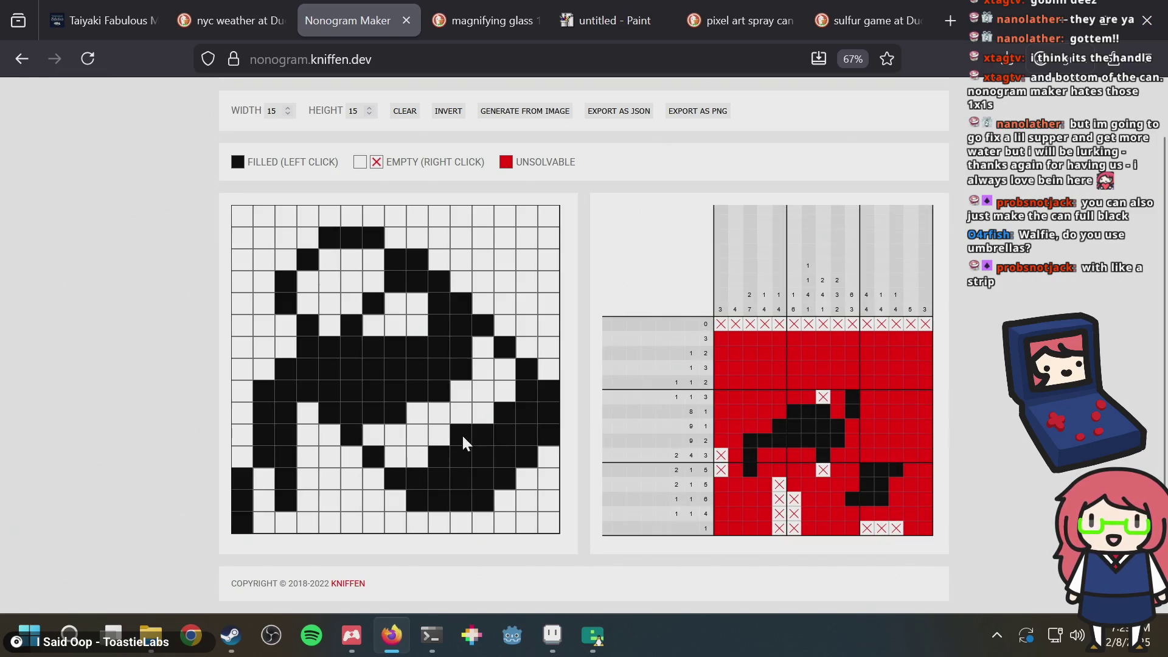
left_click(494, 403)
left_click(480, 406)
left_click(508, 385)
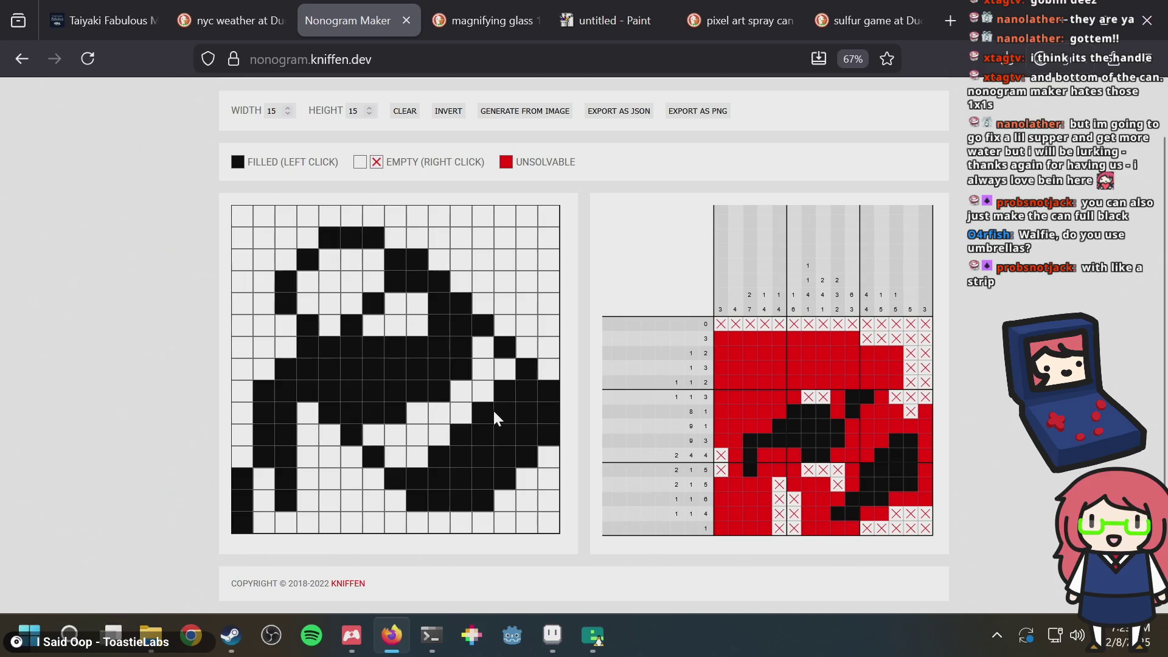
left_click(498, 390)
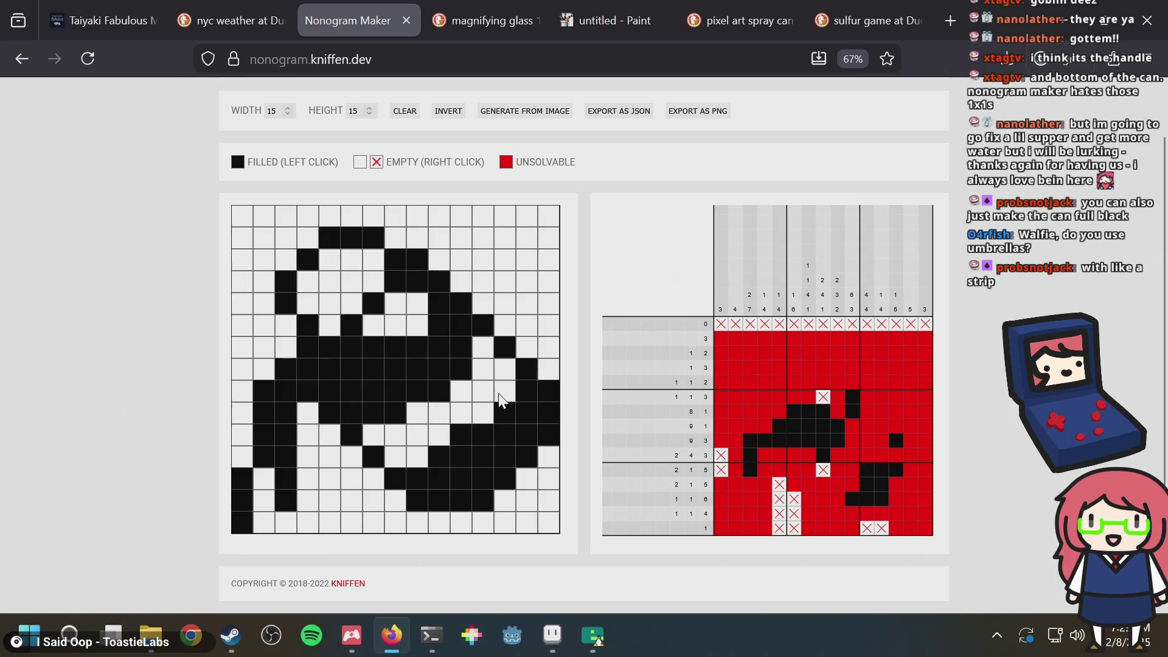
left_click(480, 414)
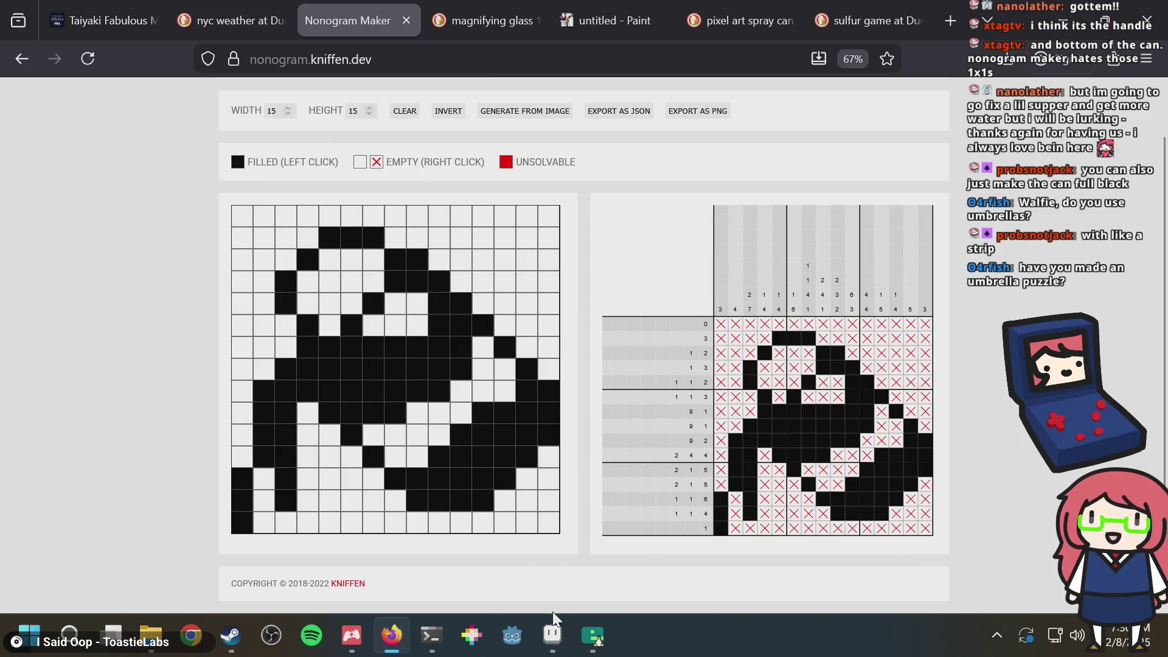
mouse_move(593, 636)
left_click(509, 524)
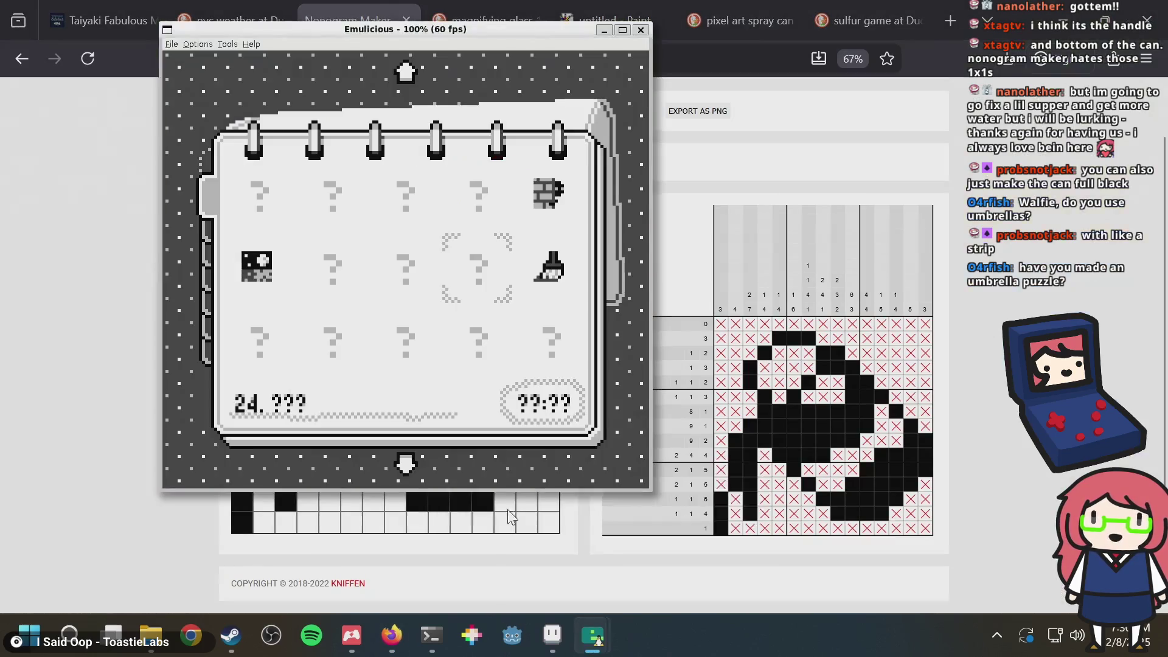
key("Up")
key("Up")
key("Up")
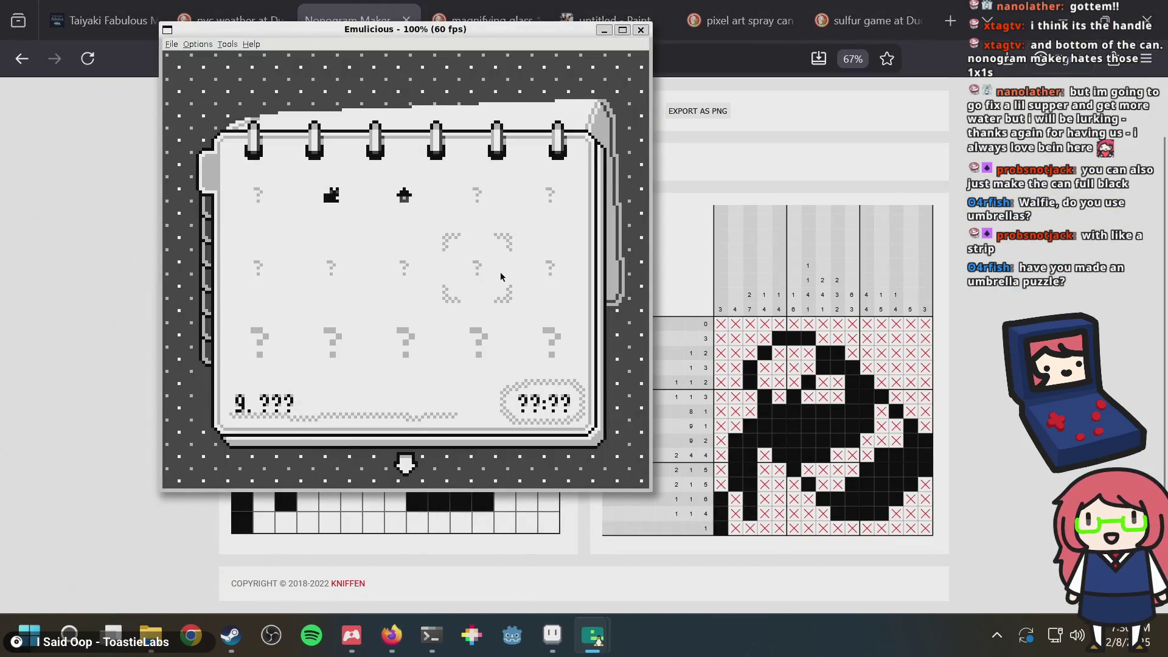
key("Left")
key("Left")
key("Left")
key("Right")
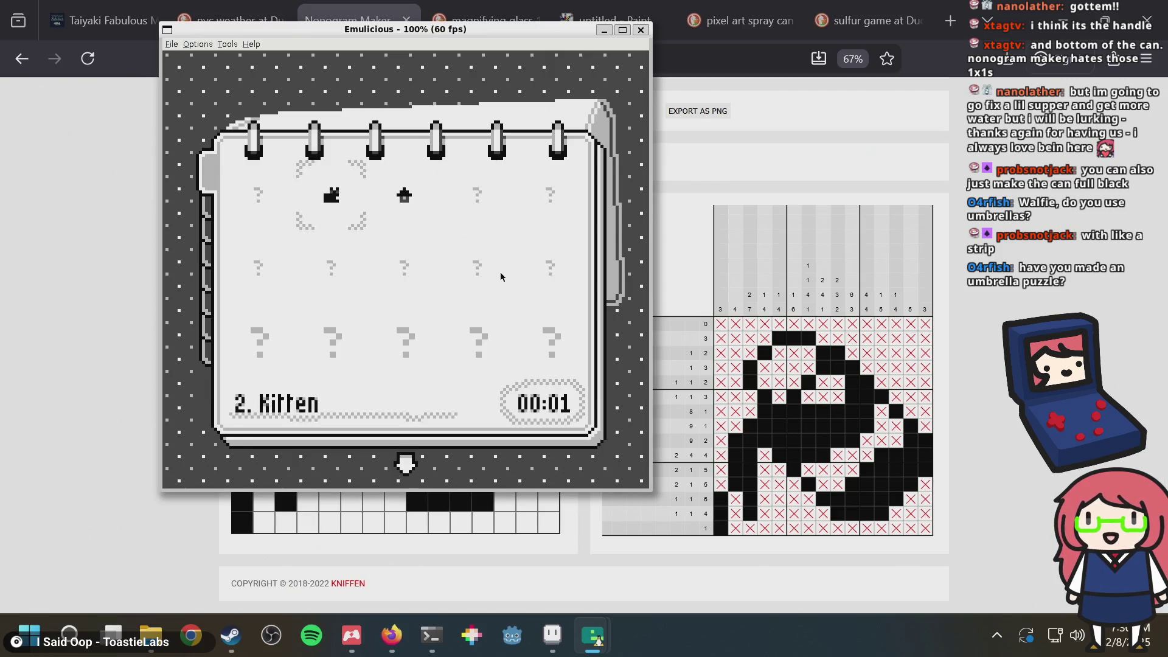
key("Right")
key("Right")
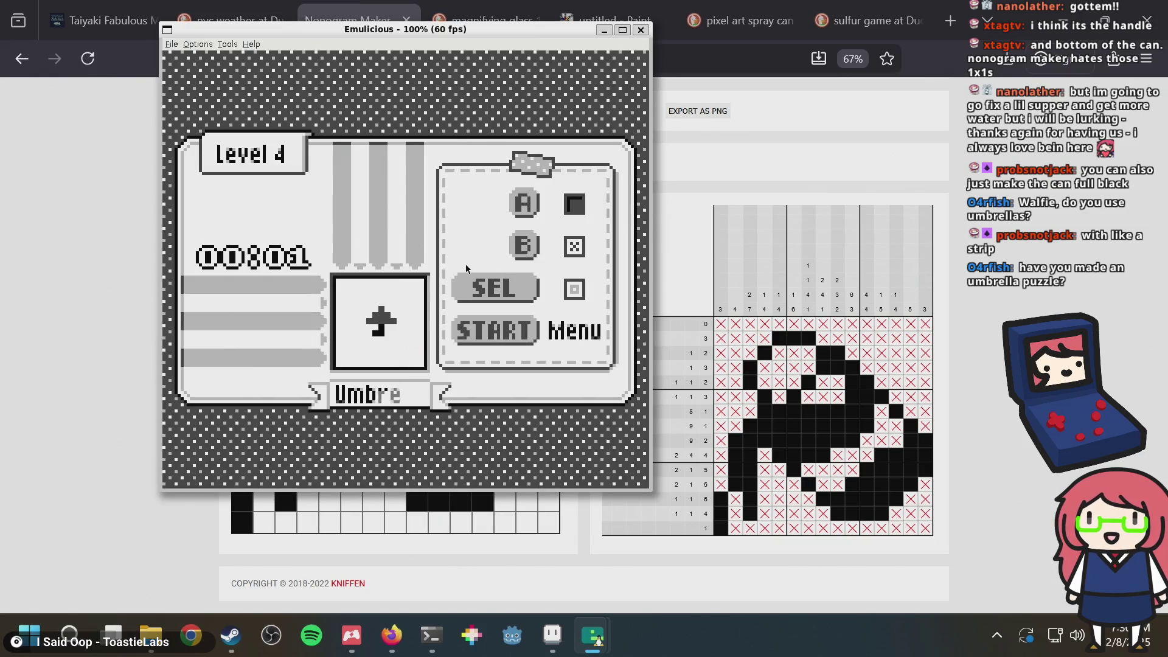
Step: Back in Nonogram Maker, toggle cells in rows 8–9 on the can's right side, filling row 8 column 12
key("alt+Tab")
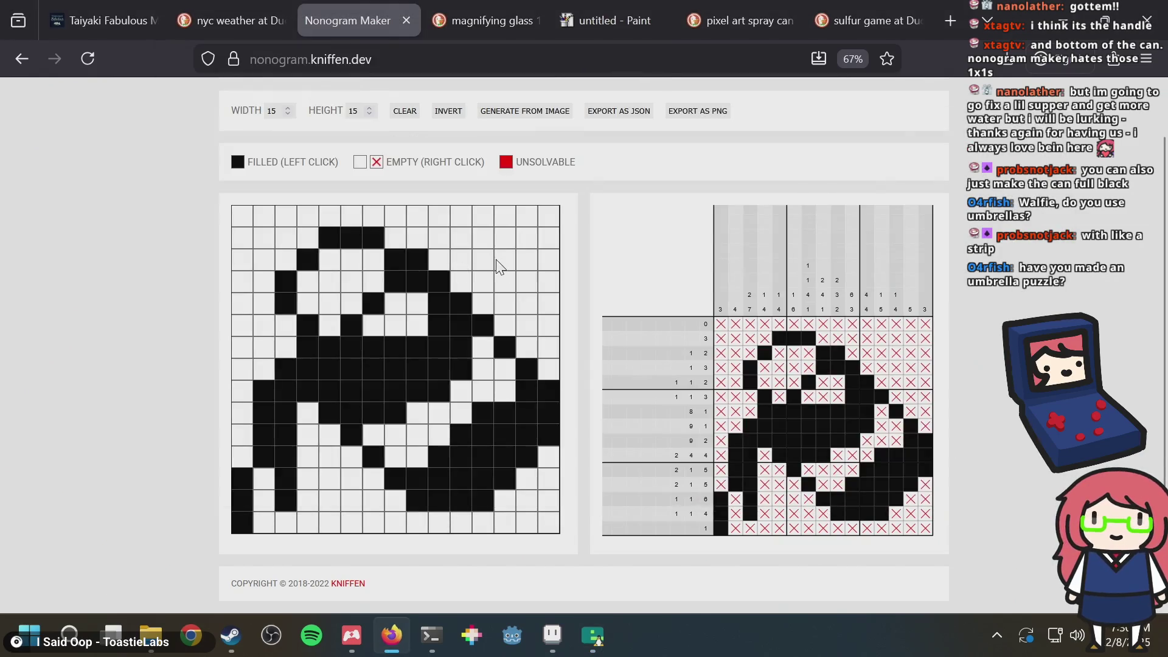
left_click(478, 416)
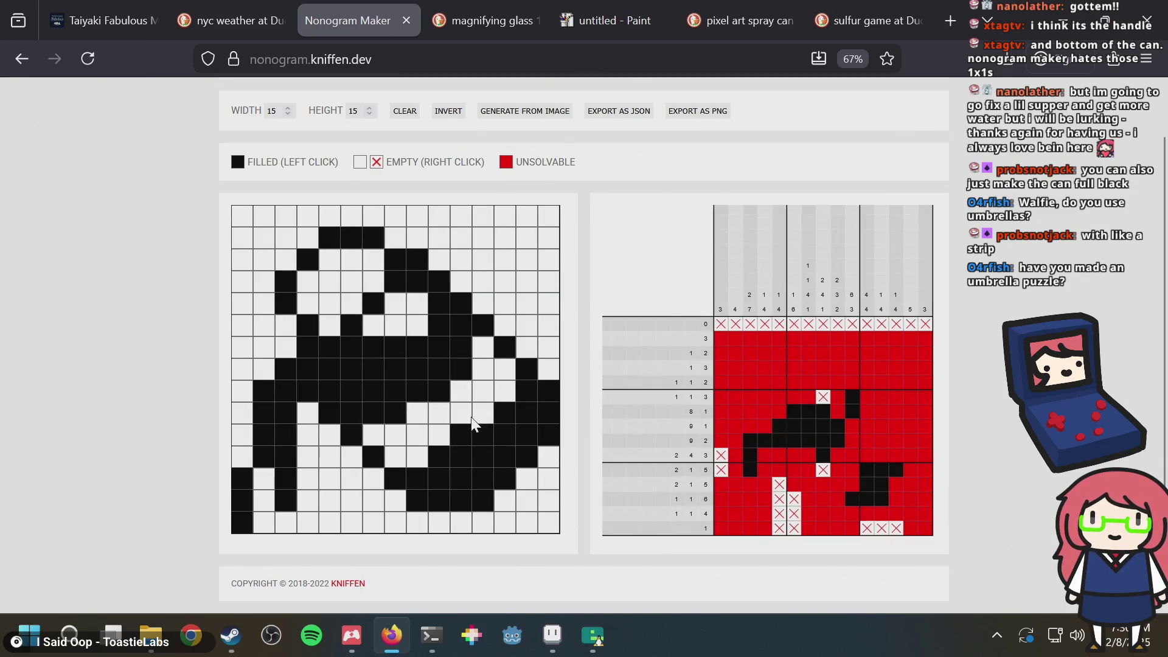
left_click(461, 430)
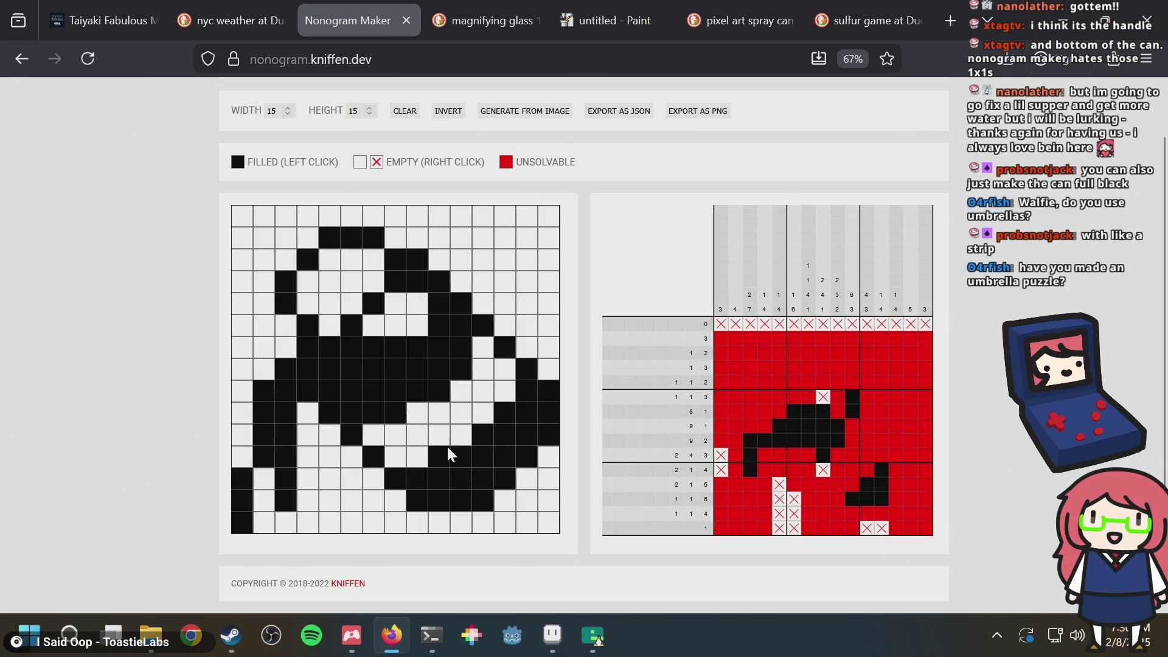
left_click(460, 434)
left_click_drag(483, 411, 500, 392)
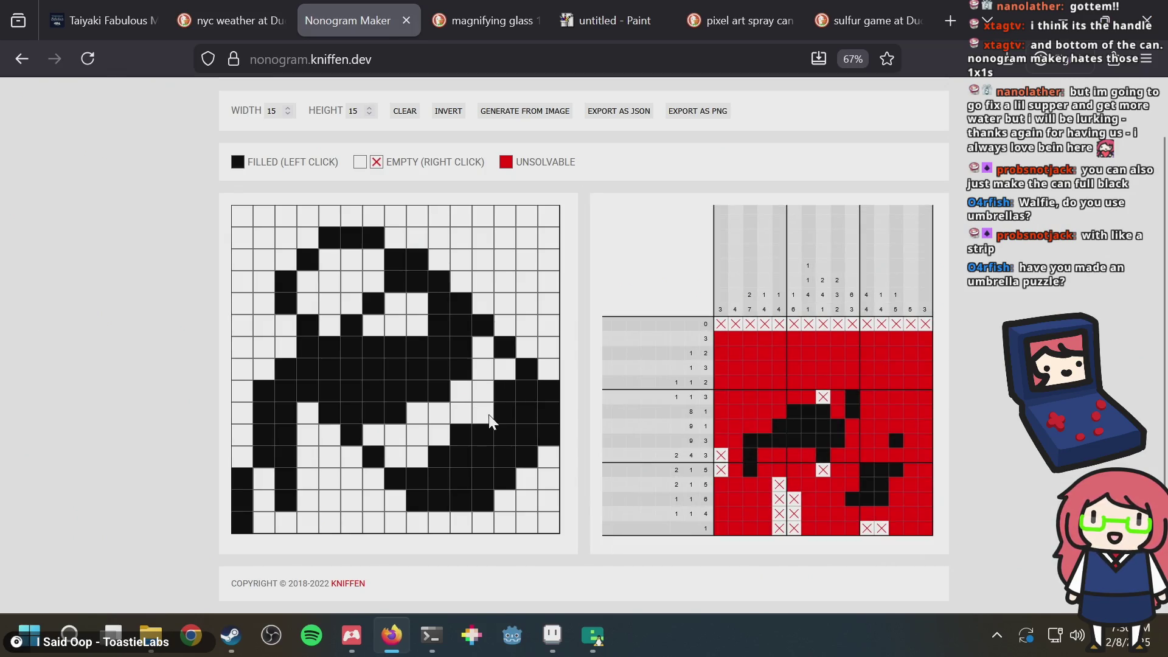
left_click(490, 420)
left_click(507, 392)
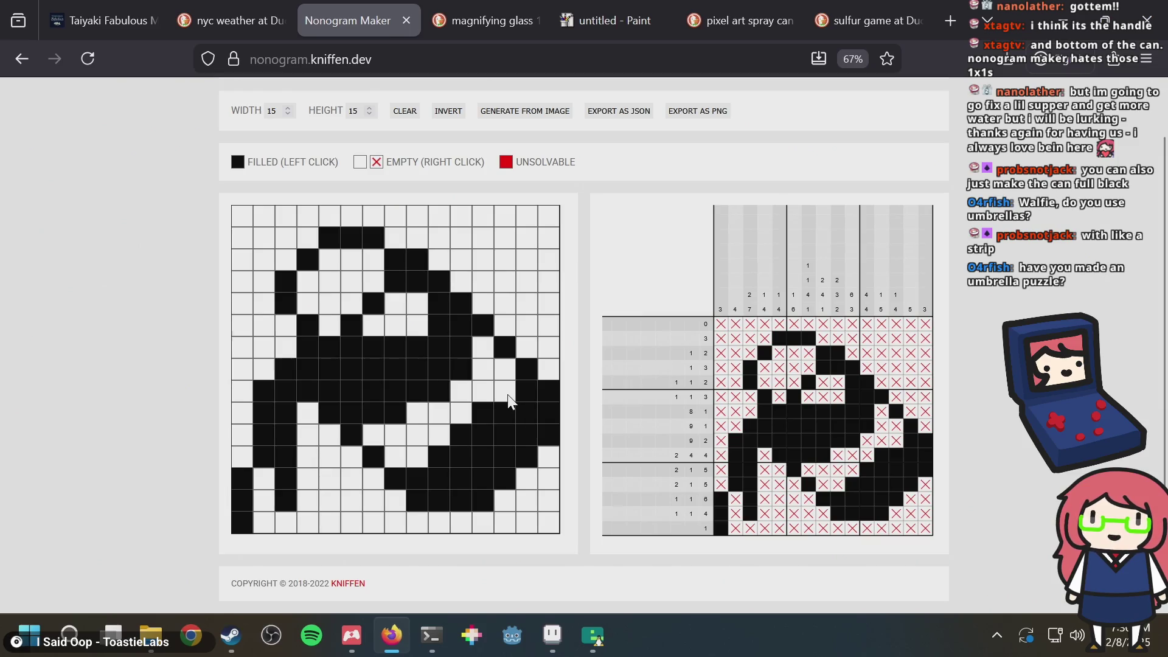
left_click(502, 395)
Step: Recheck cells at rows 7–8, fill row 10 column 9 and two row-11 cells, then switch to Aseprite
left_click(440, 394)
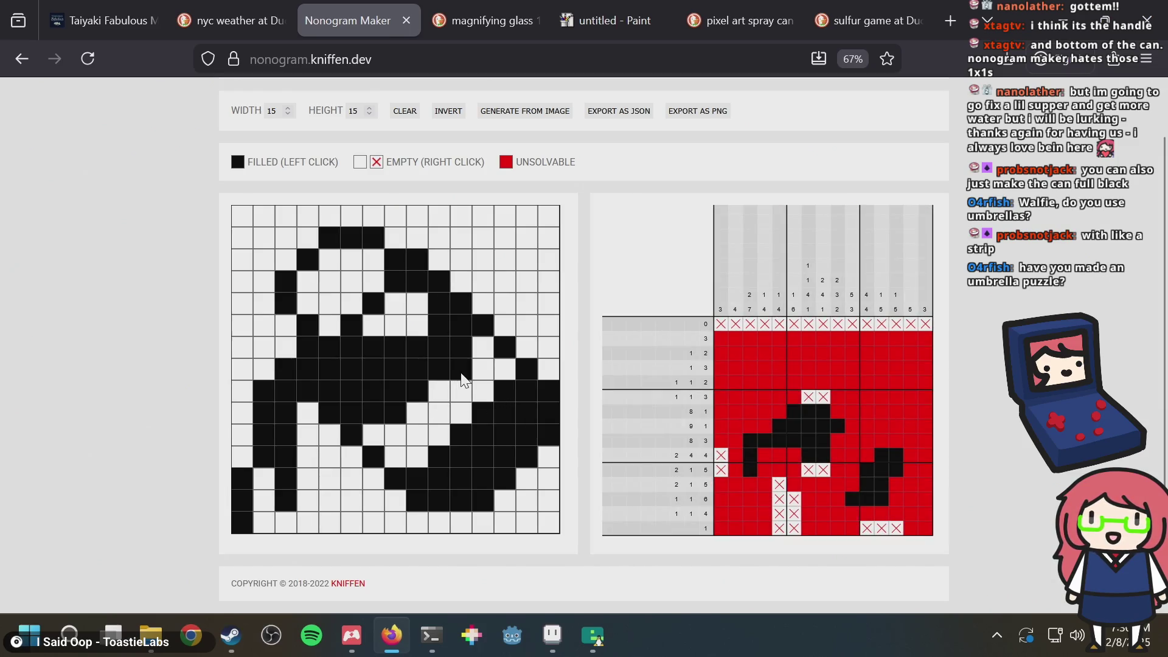
left_click(461, 376)
left_click(461, 376)
left_click(440, 392)
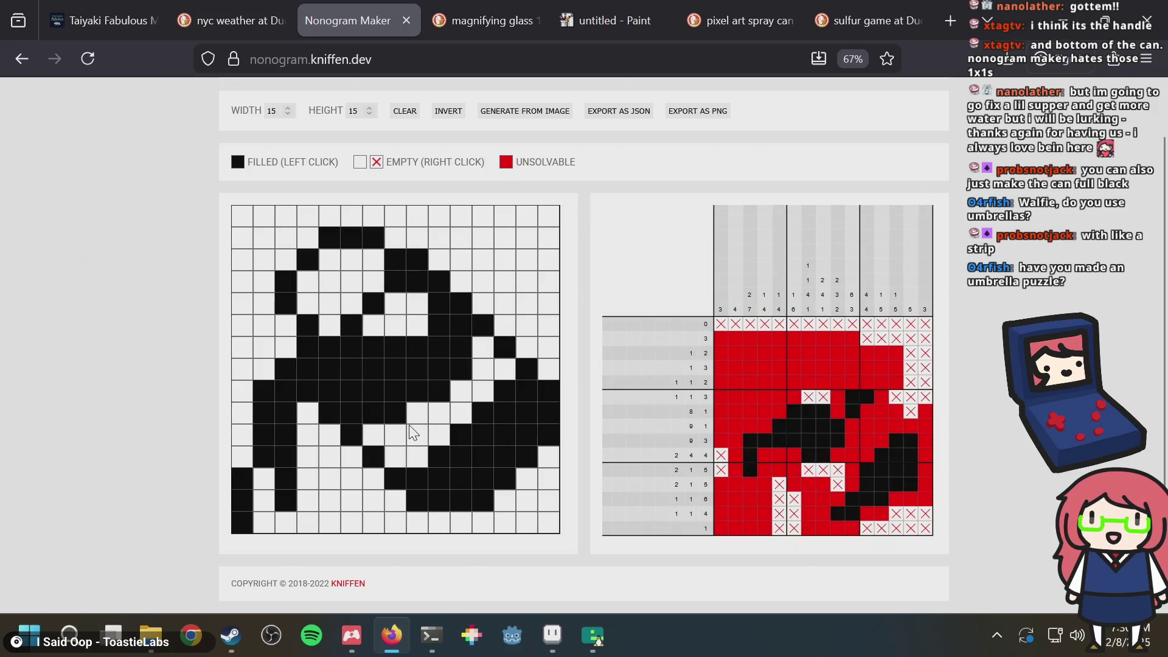
left_click(421, 413)
left_click_drag(435, 456, 418, 454)
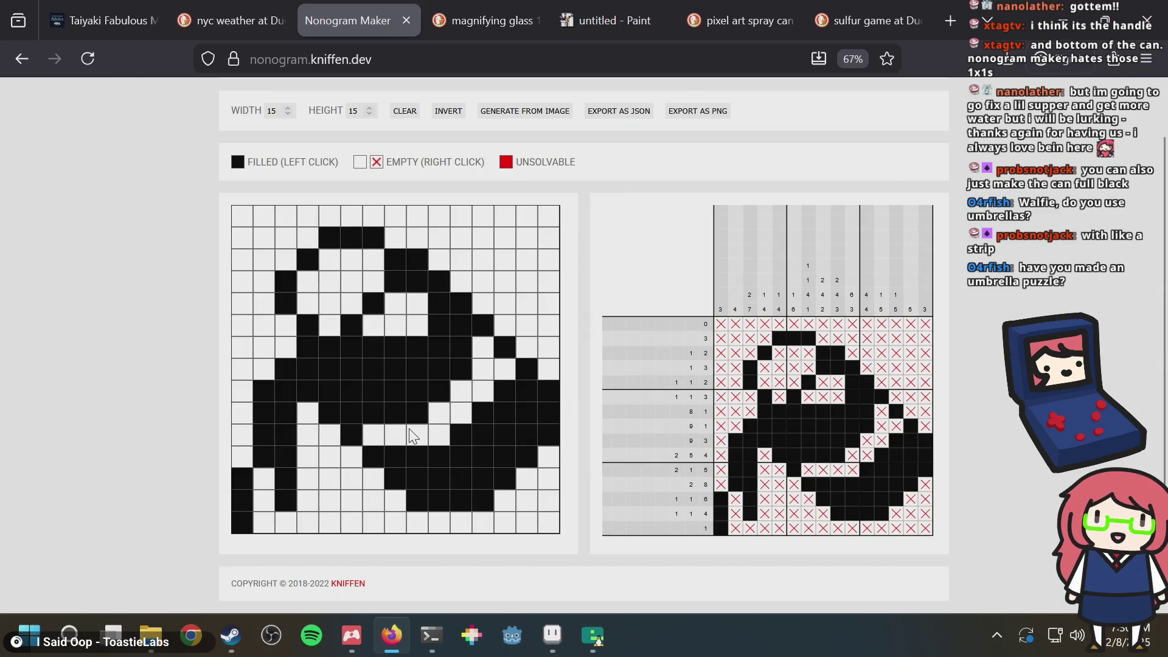
key("alt+Tab")
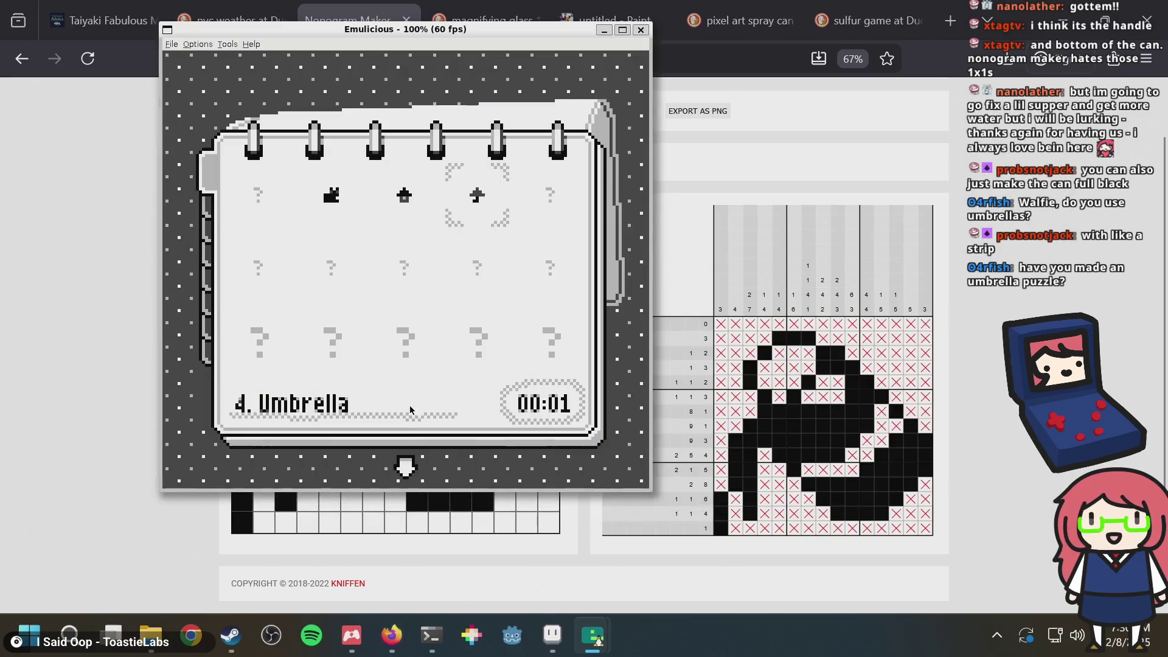
key("alt+Tab")
key("alt+Tab")
key("Tab")
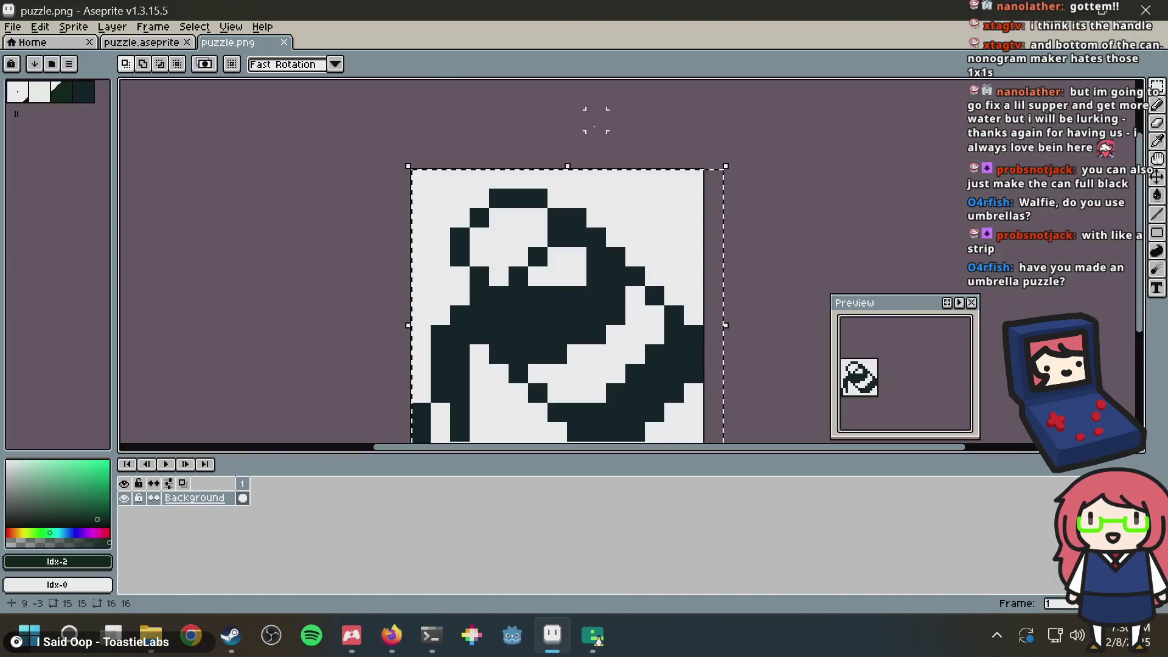
Step: Compare the green puzzle.aseprite with black-and-white puzzle.png, previewing then cancelling a colour inversion
key("ctrl+shift+Tab")
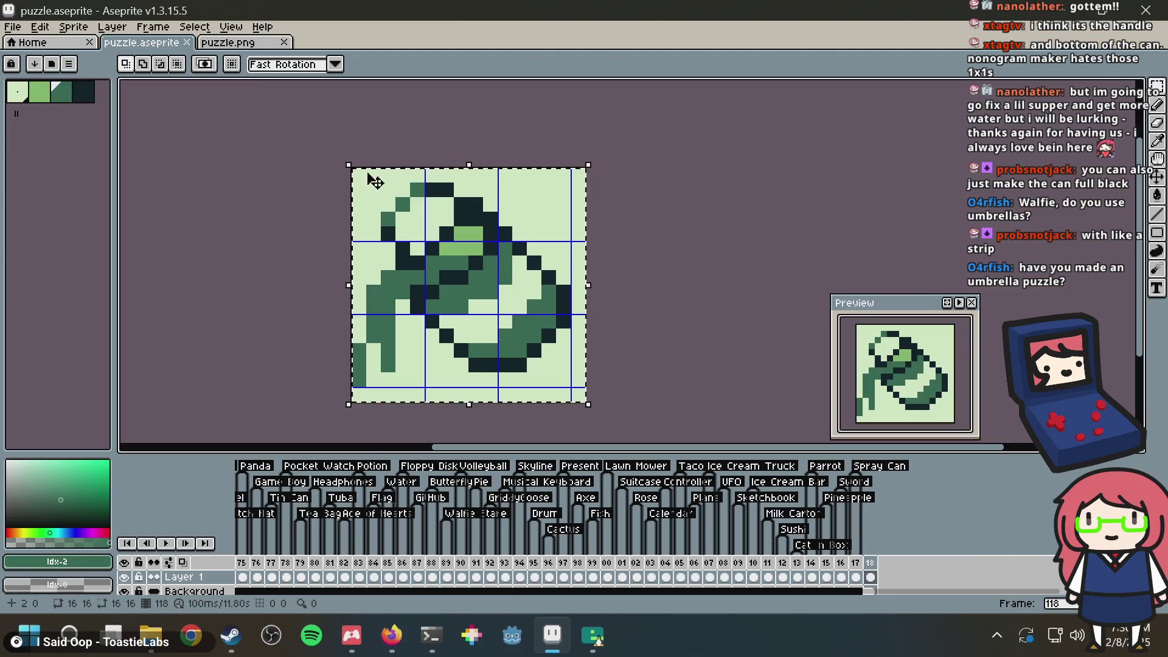
key("ctrl+Tab")
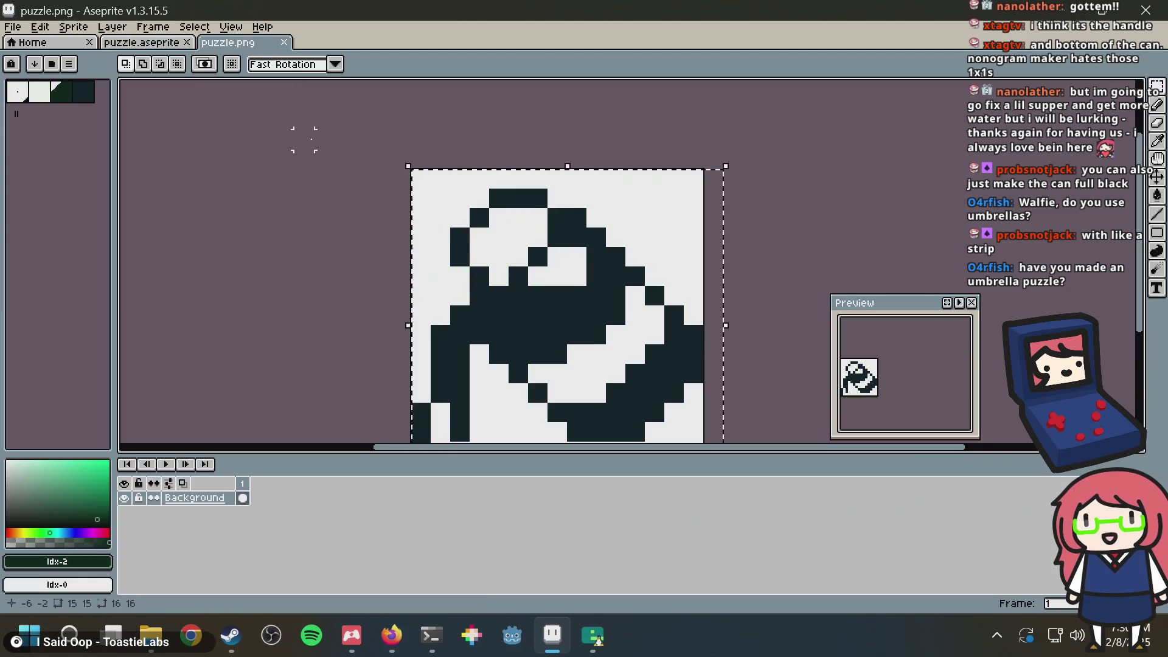
scroll(312, 130, "down", 2)
scroll(312, 130, "up", 1)
left_click(120, 31)
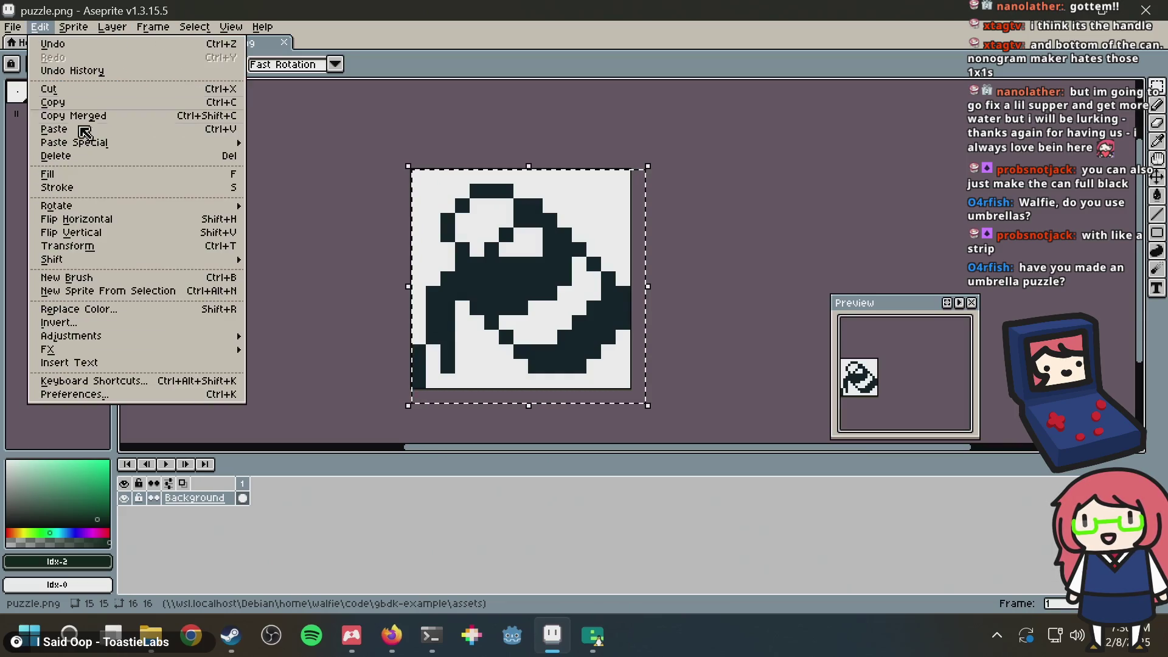
left_click(93, 323)
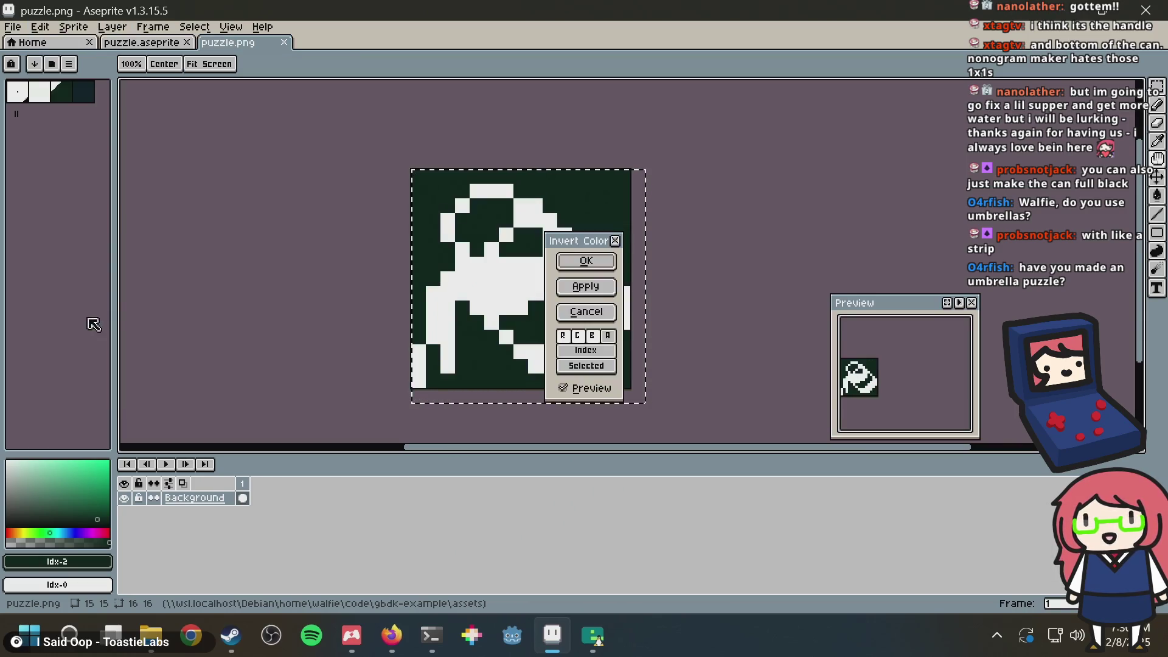
left_click(615, 240)
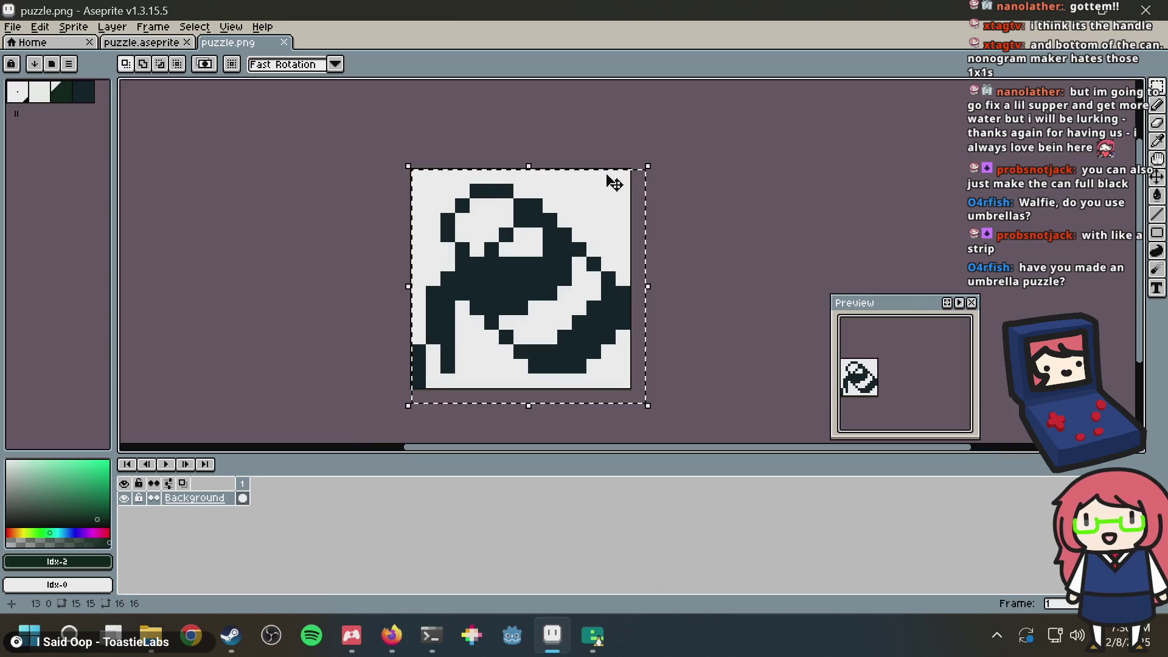
key("ctrl+z")
key("ctrl+y")
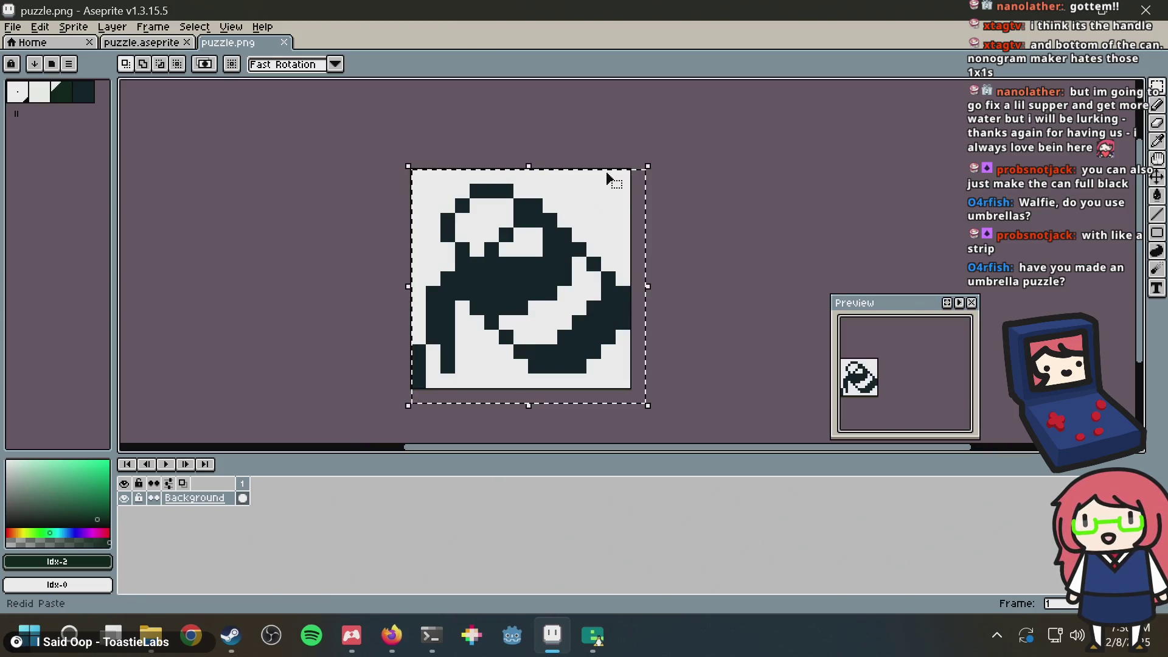
key("alt+Tab")
key("alt+Tab")
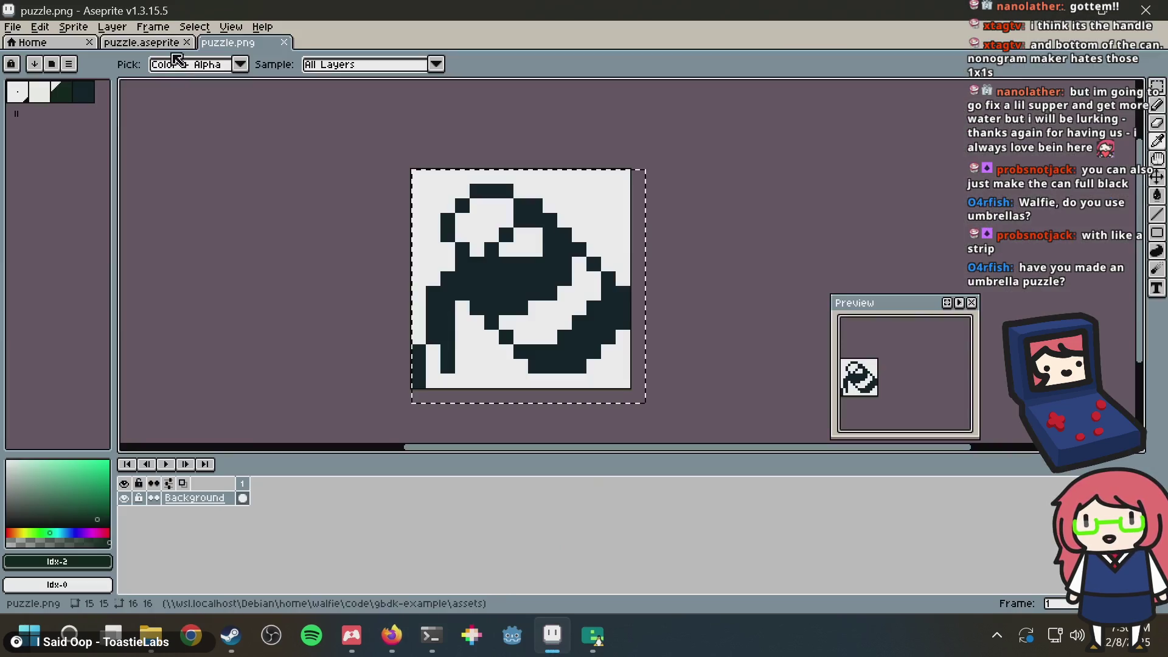
left_click(141, 42)
scroll(477, 291, "up", 2)
Step: Fill the can's light centre medium green with the Paint Bucket, checking Nonogram Maker
key("g")
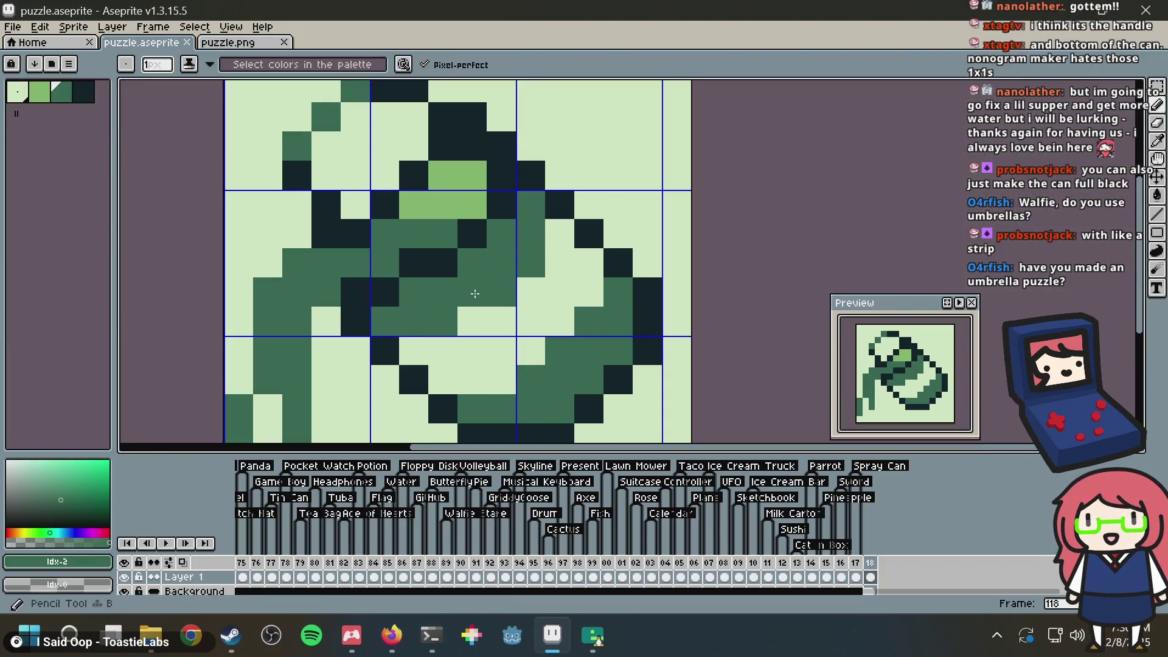
left_click(476, 339)
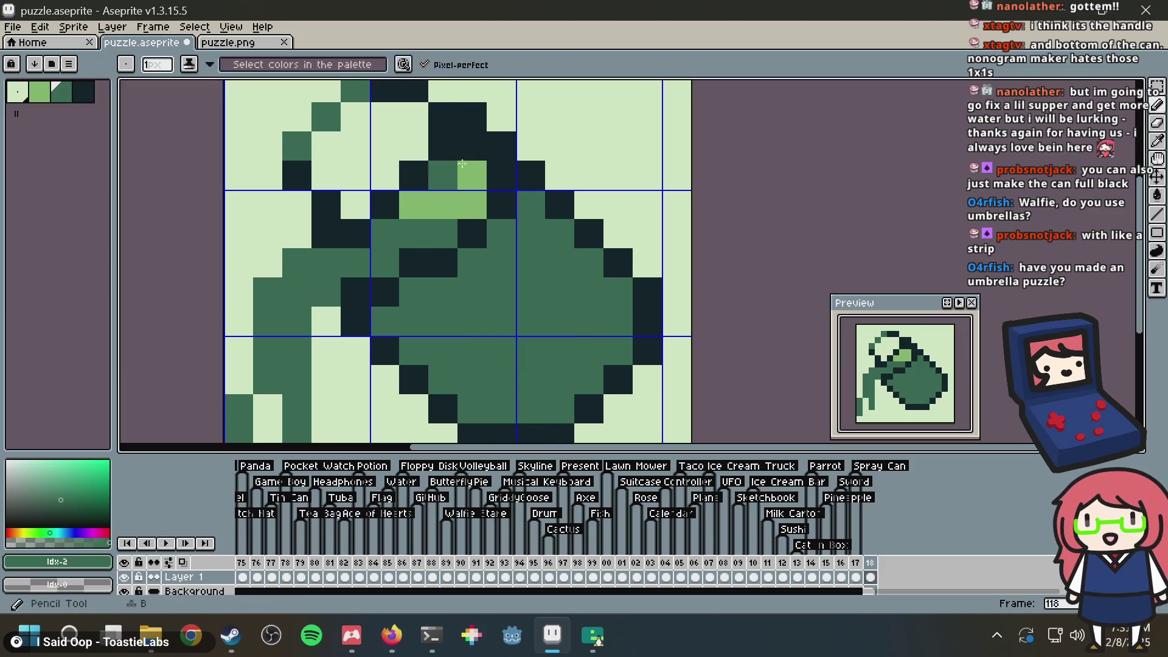
key("alt+Tab")
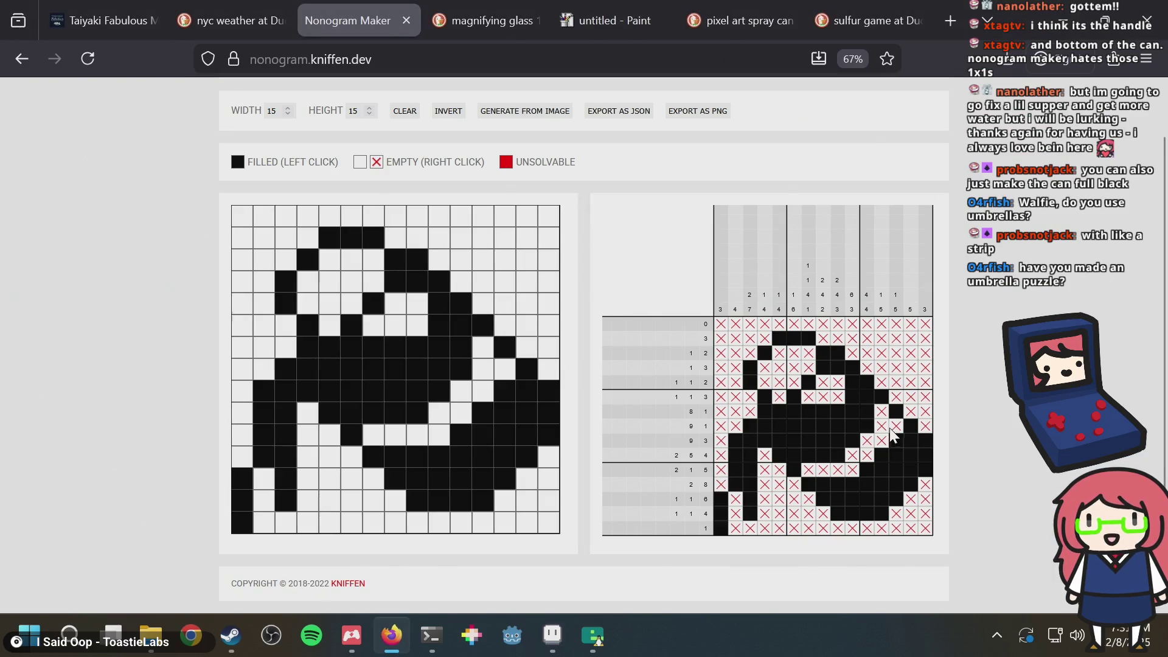
key("alt+Tab")
Step: Turn pixels inside the can and a row across it light to carve a curved gap
left_click(557, 233)
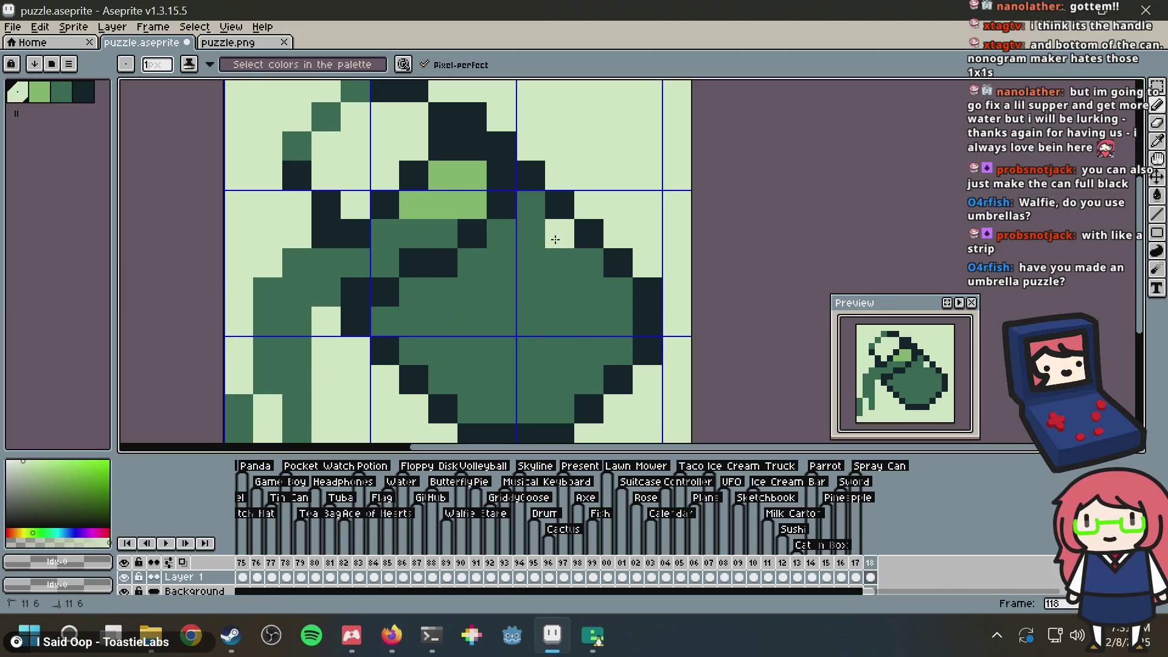
left_click(579, 260)
key("alt+Tab")
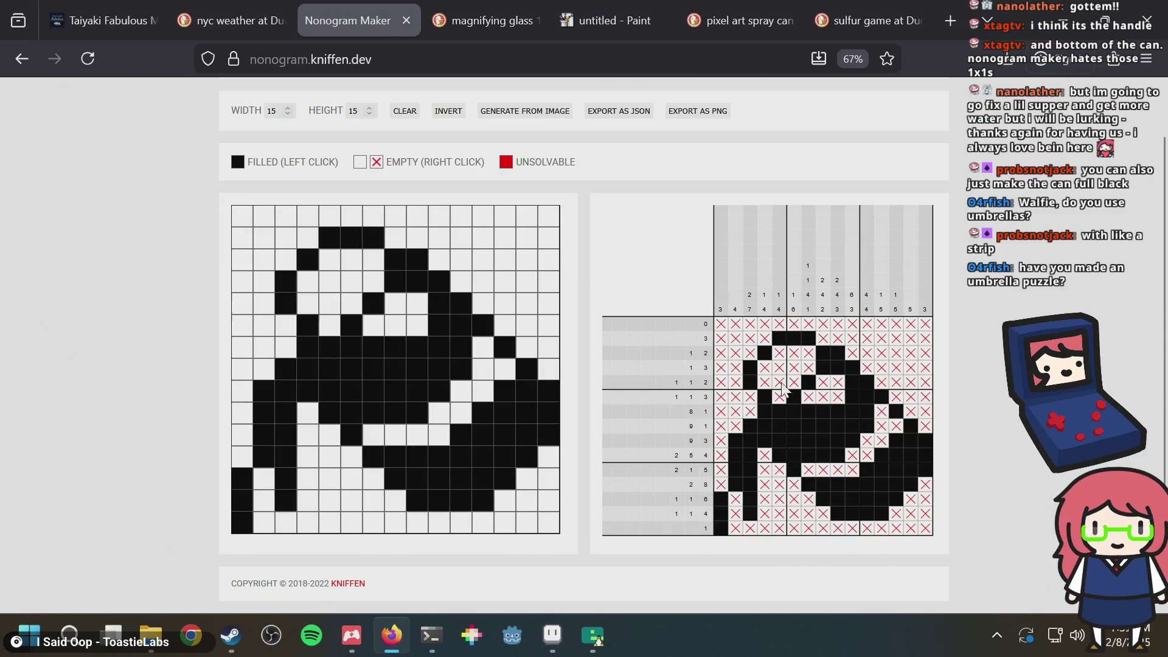
key("alt+Tab")
left_click(561, 293)
left_click(532, 292)
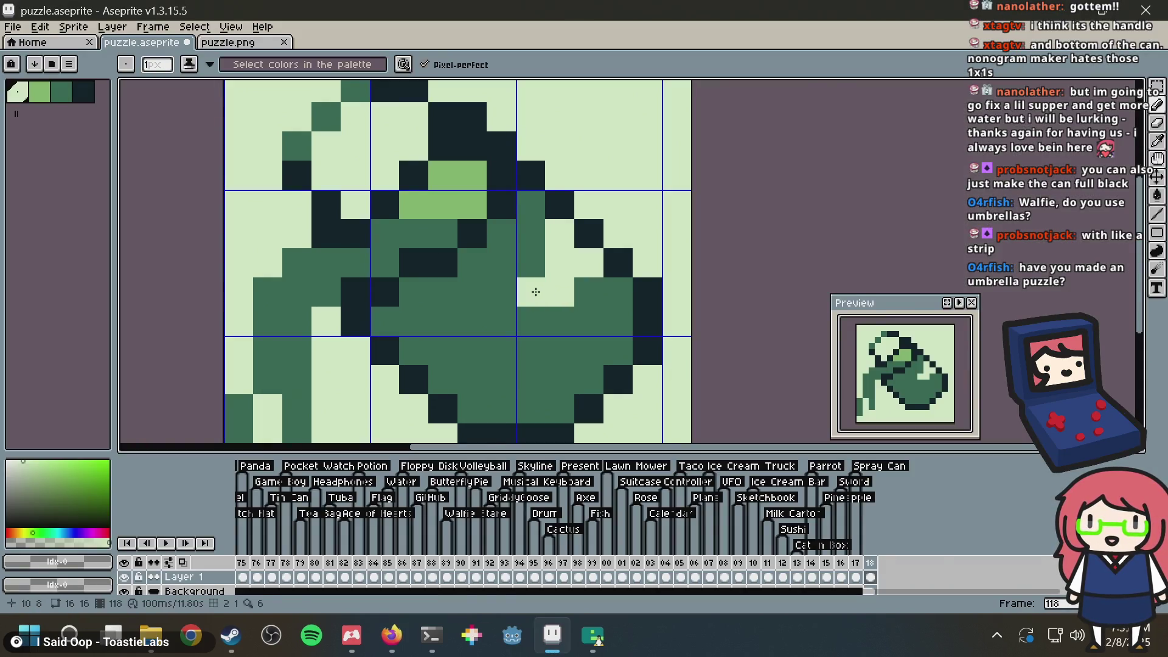
key("alt+Tab")
key("alt+Tab")
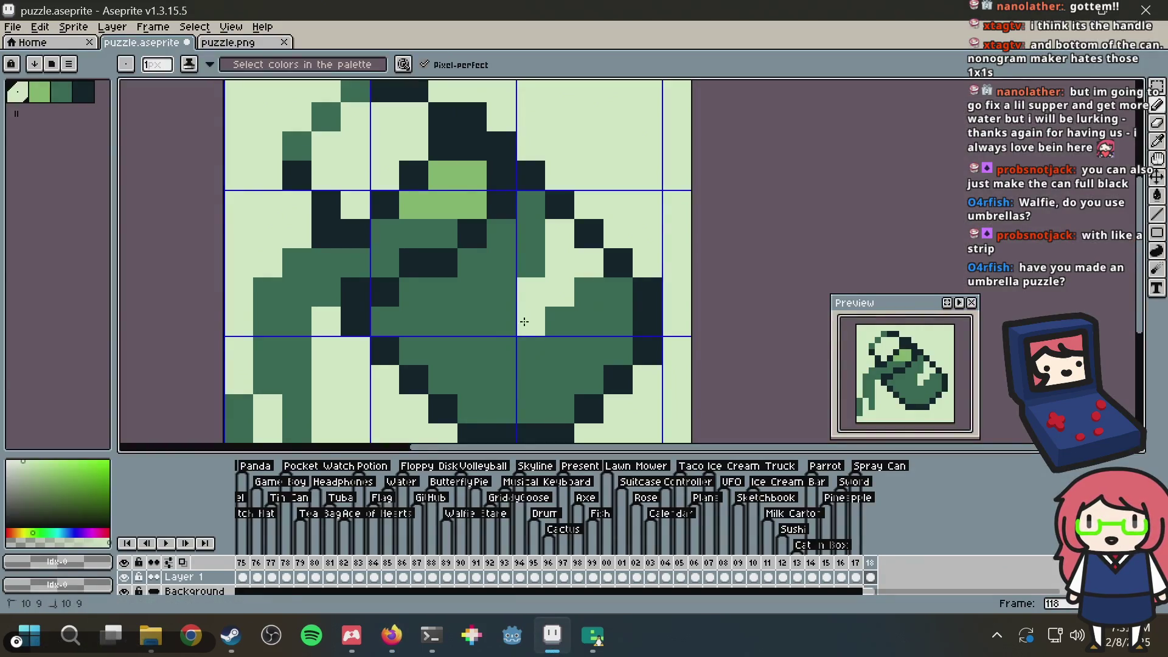
key("alt+Tab")
key("alt+Tab")
left_click_drag(493, 341, 421, 341)
scroll(421, 340, "down", 2)
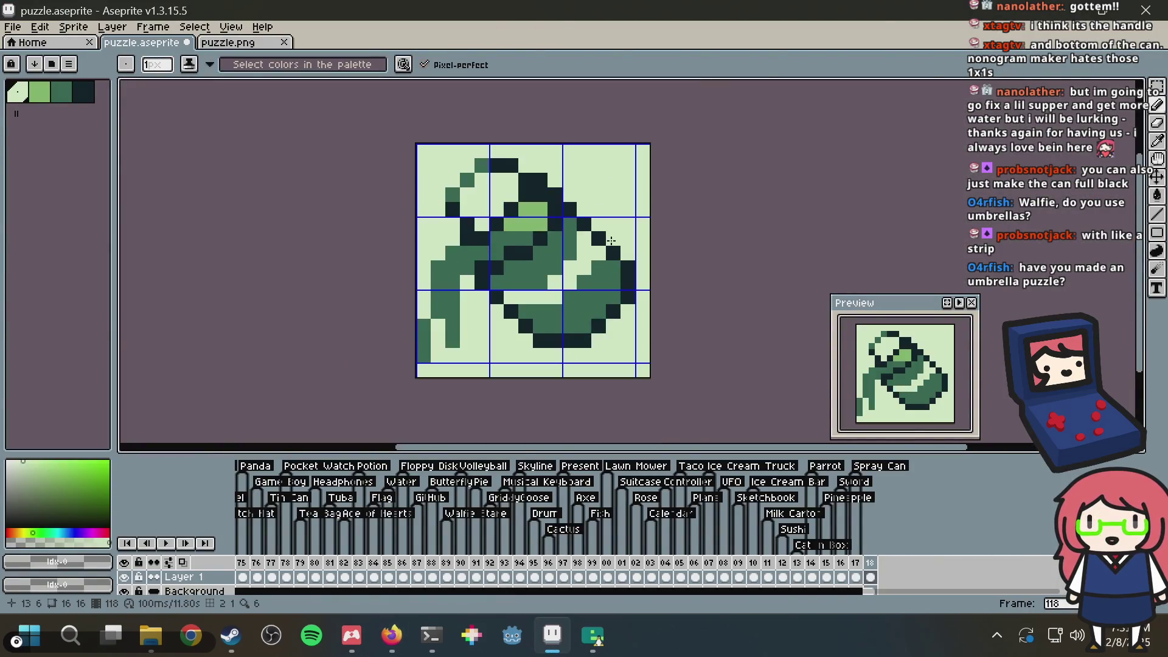
key("alt+Tab")
Step: Toggle cells in the grid's lower can rows so one row's clue reads 2 4 4 while staying solvable
right_click(827, 477)
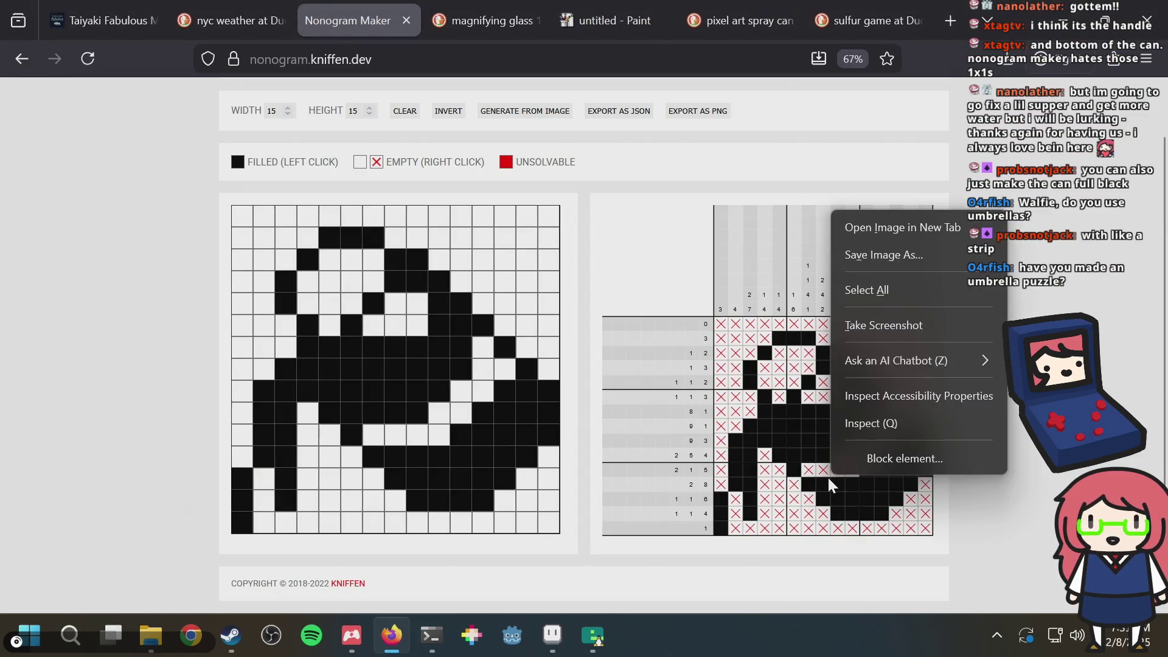
key("Escape")
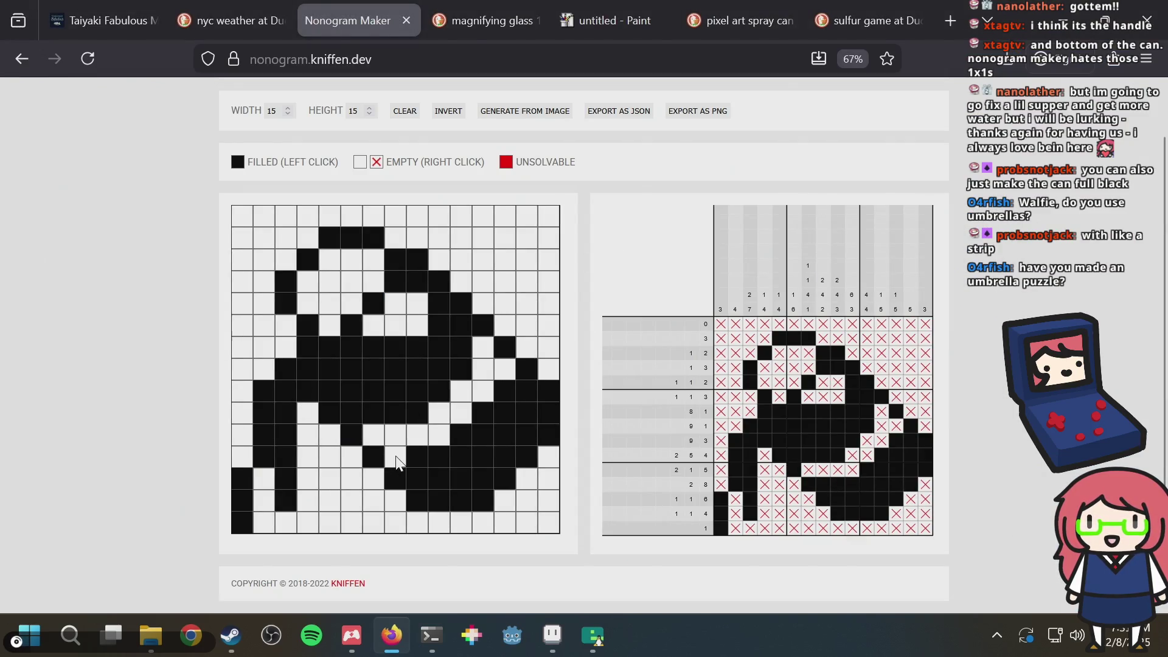
left_click(419, 462)
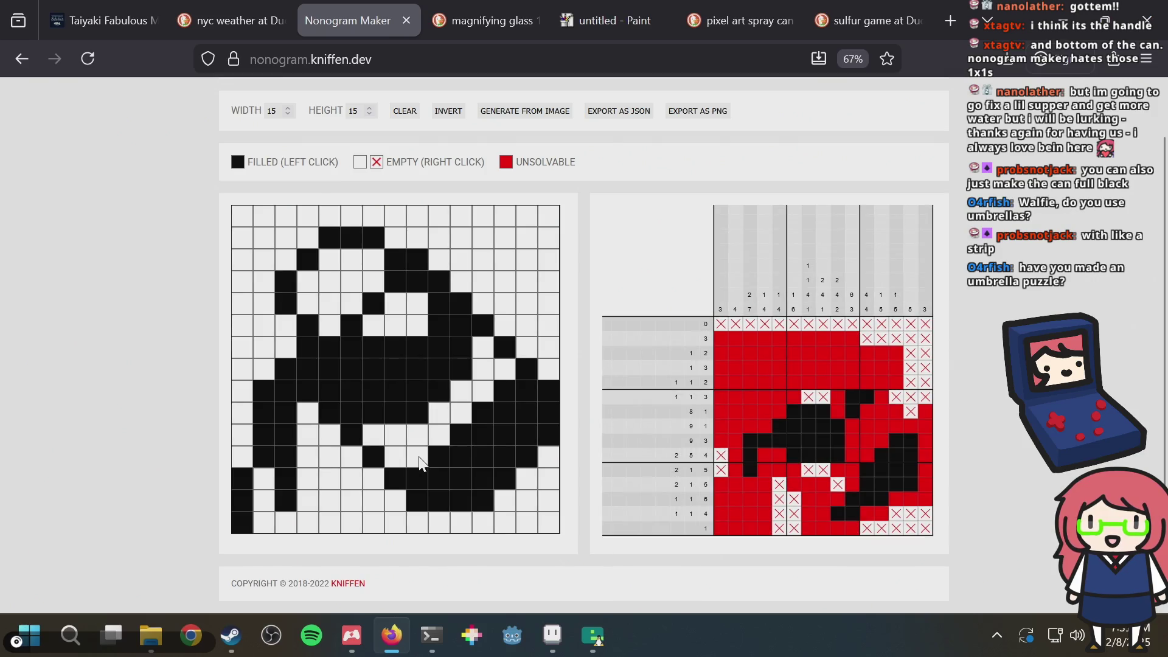
left_click(416, 459)
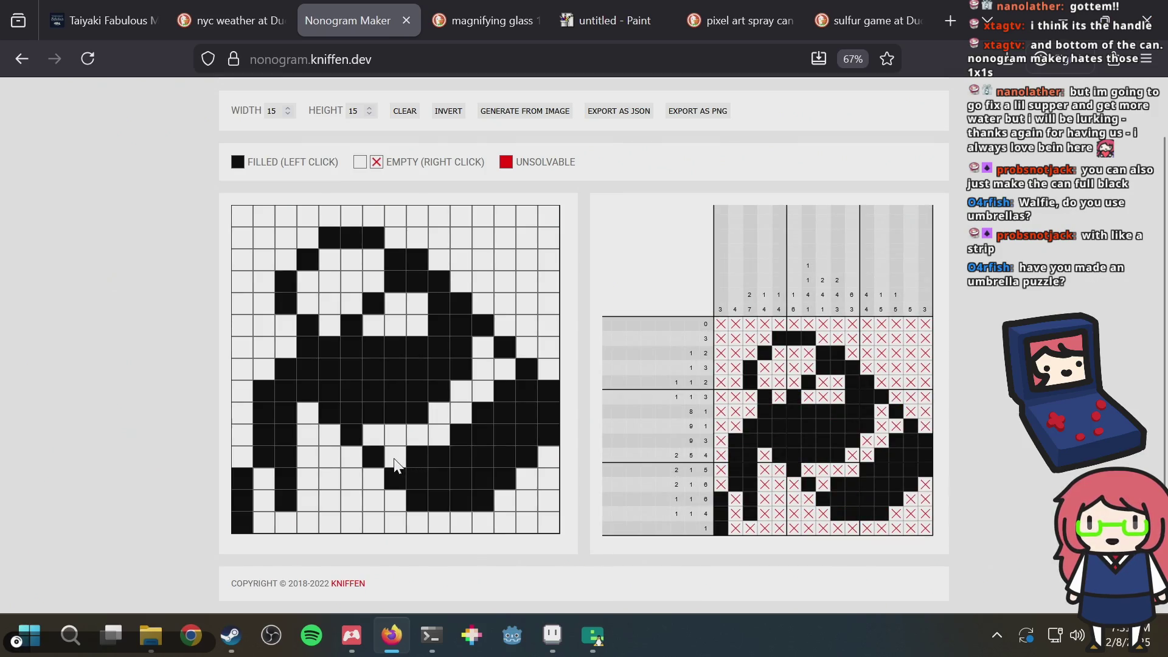
left_click(424, 420)
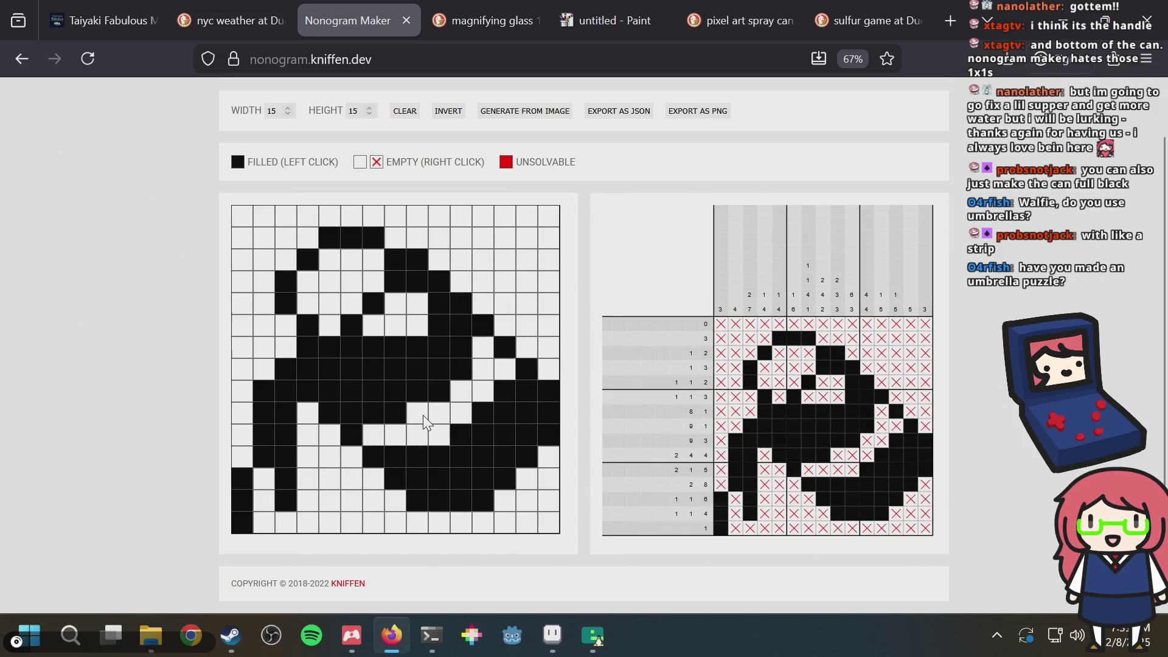
key("alt+Tab")
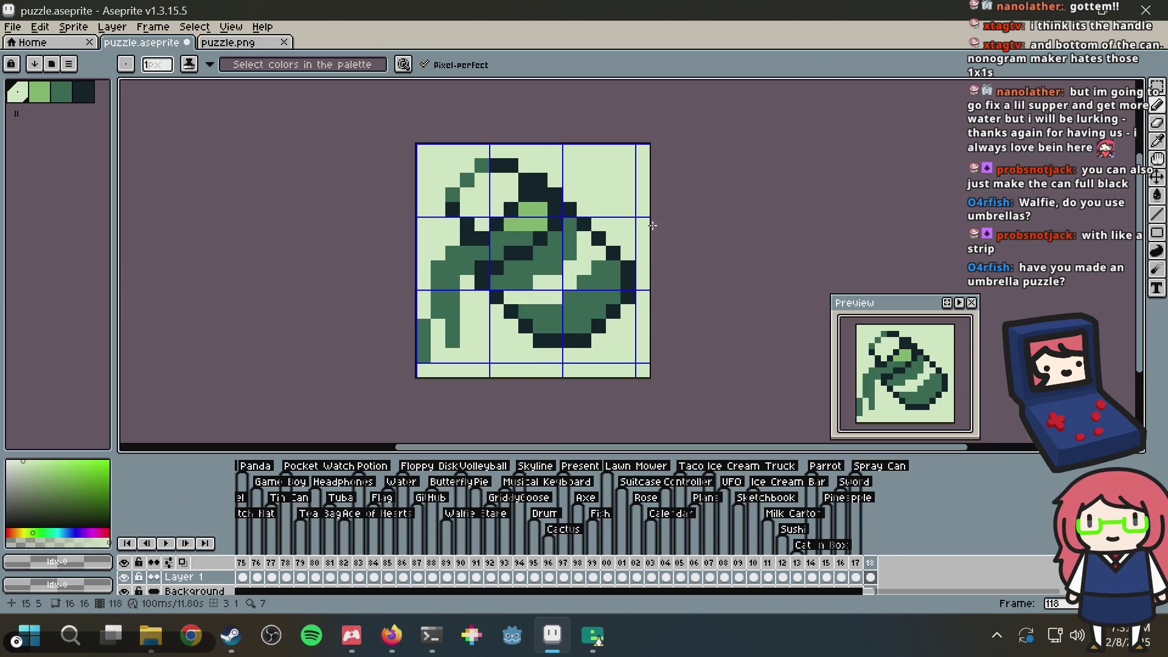
Step: Save puzzle.aseprite and regenerate the Nonogram Maker puzzle from puzzle.png
key("ctrl+s")
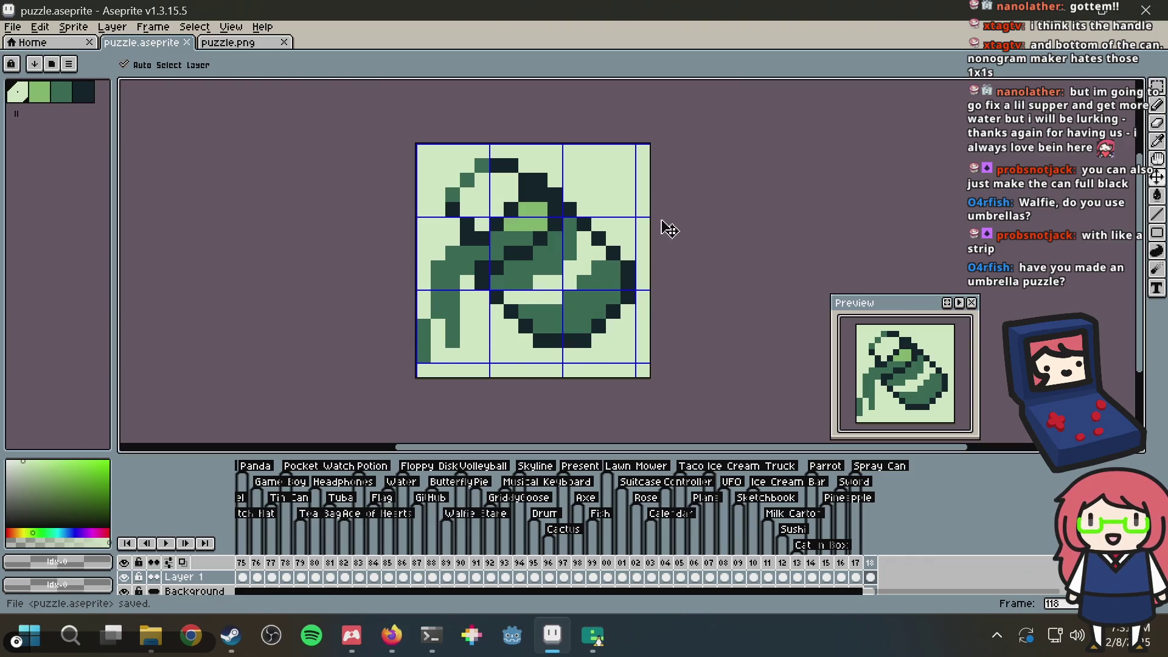
left_click(259, 44)
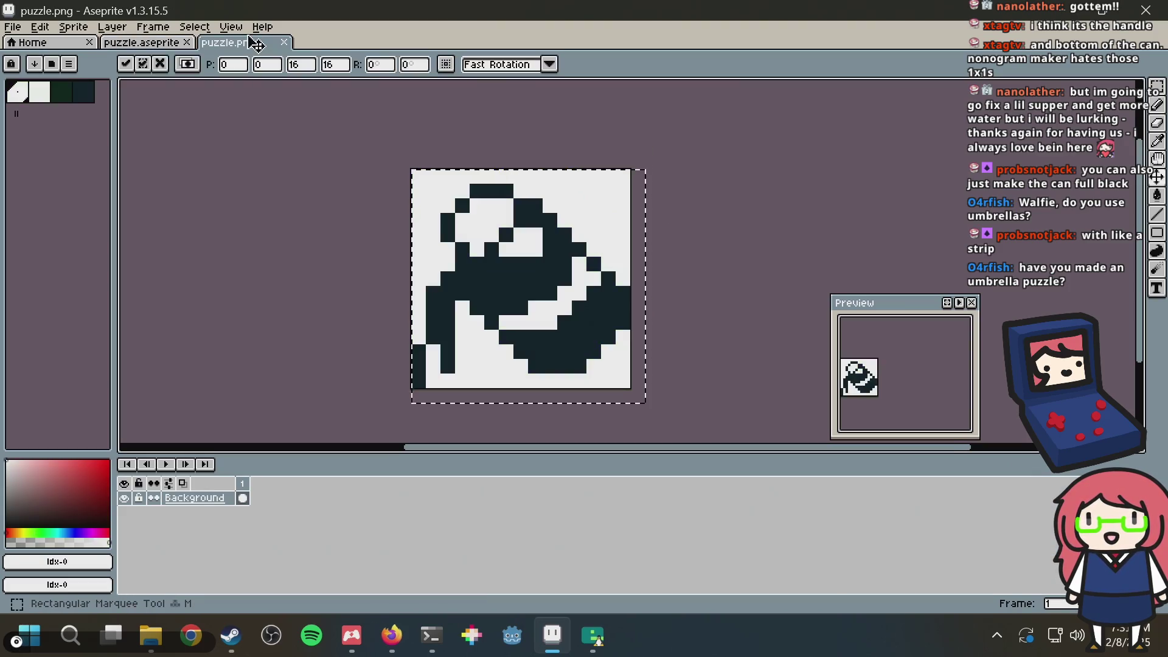
key("alt+Tab")
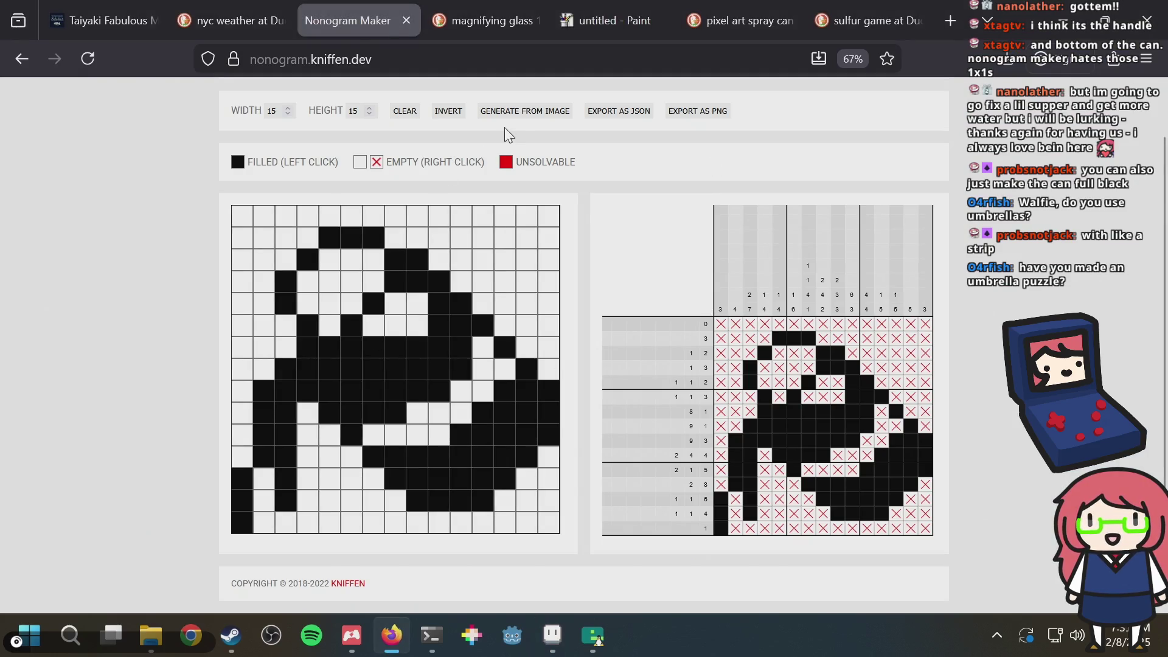
left_click(518, 111)
double_click(582, 205)
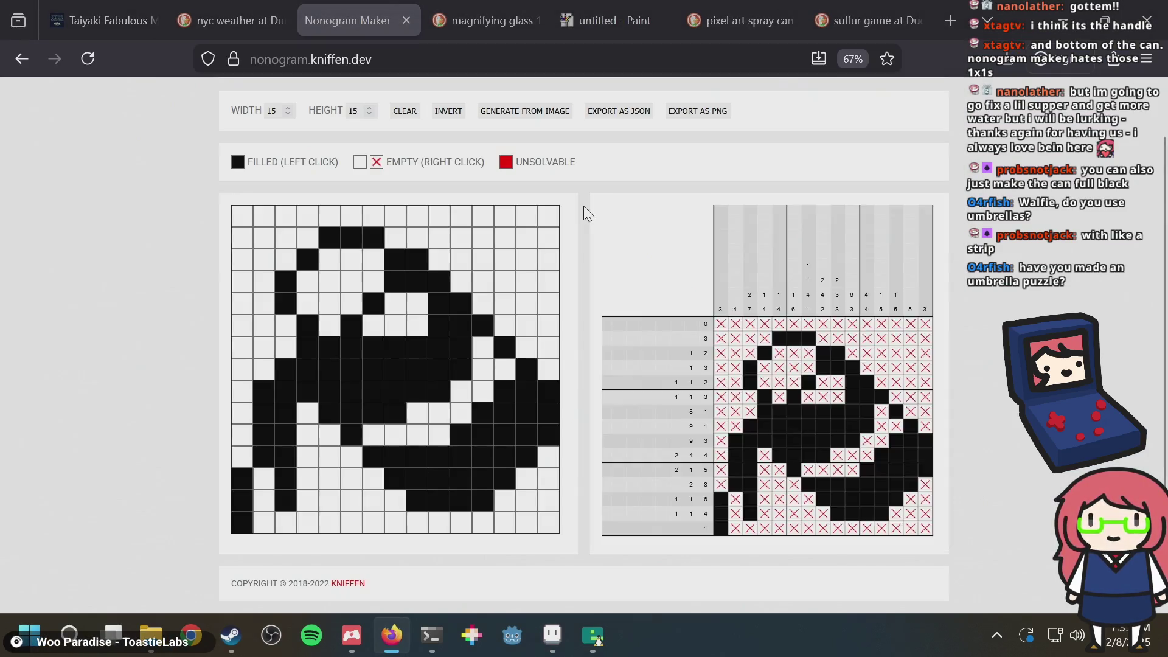
key("alt+Tab")
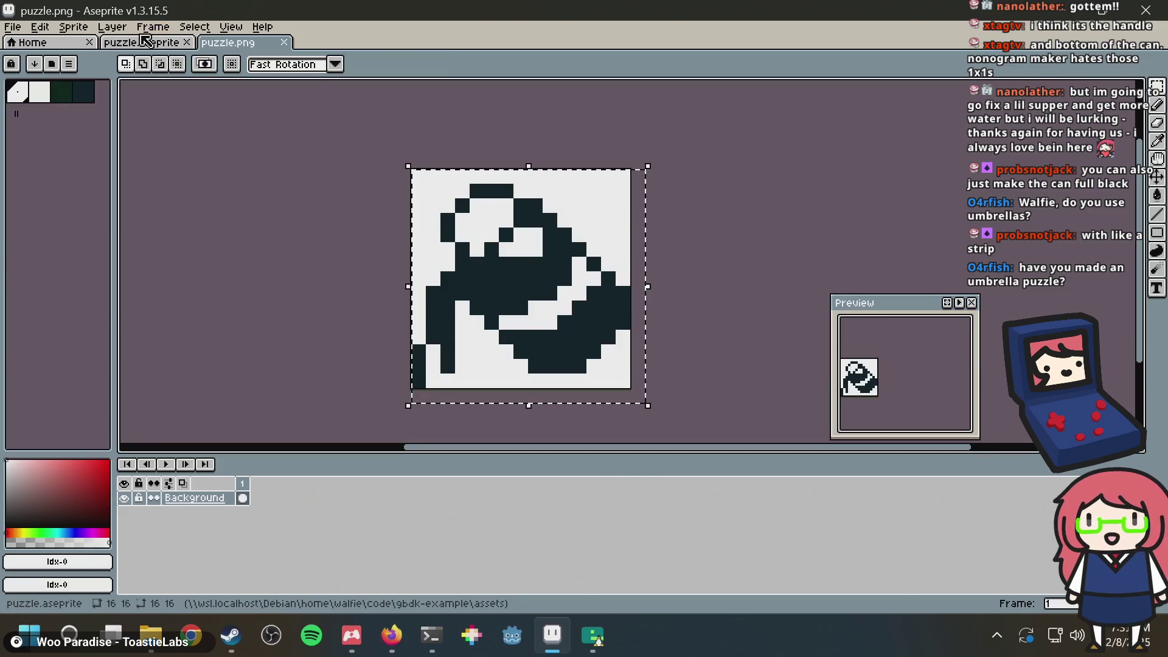
left_click(148, 46)
Step: Add a 'Paint Bucket' tag on frame 118 and save the file
scroll(626, 183, "up", 2)
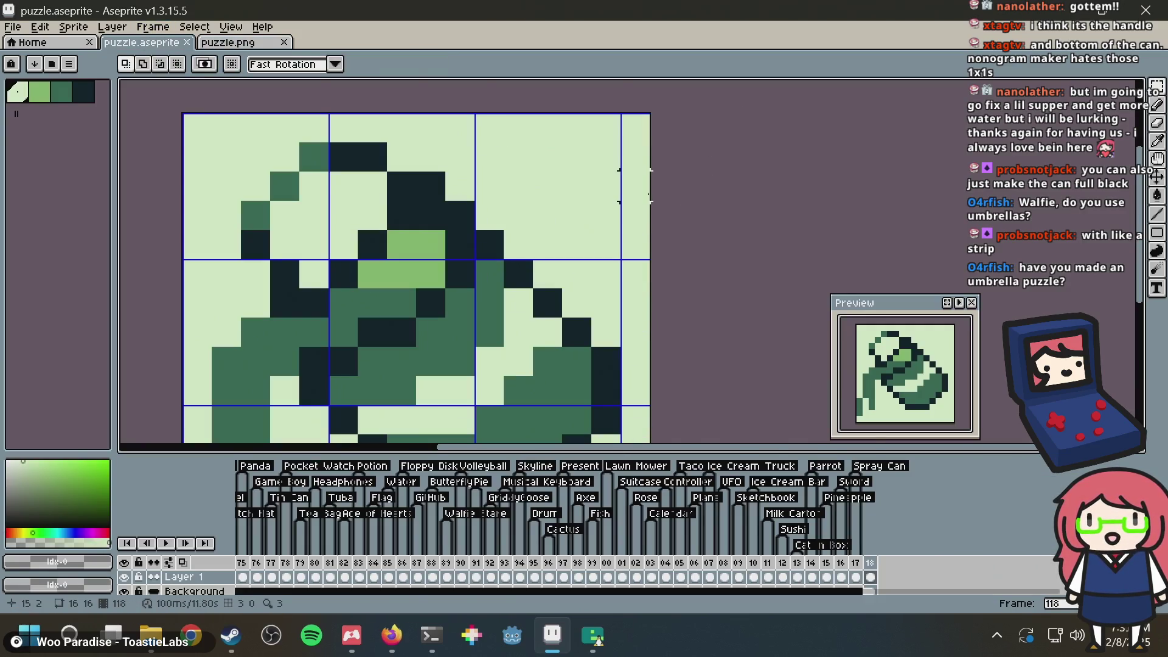
key("ctrl+s")
right_click(871, 563)
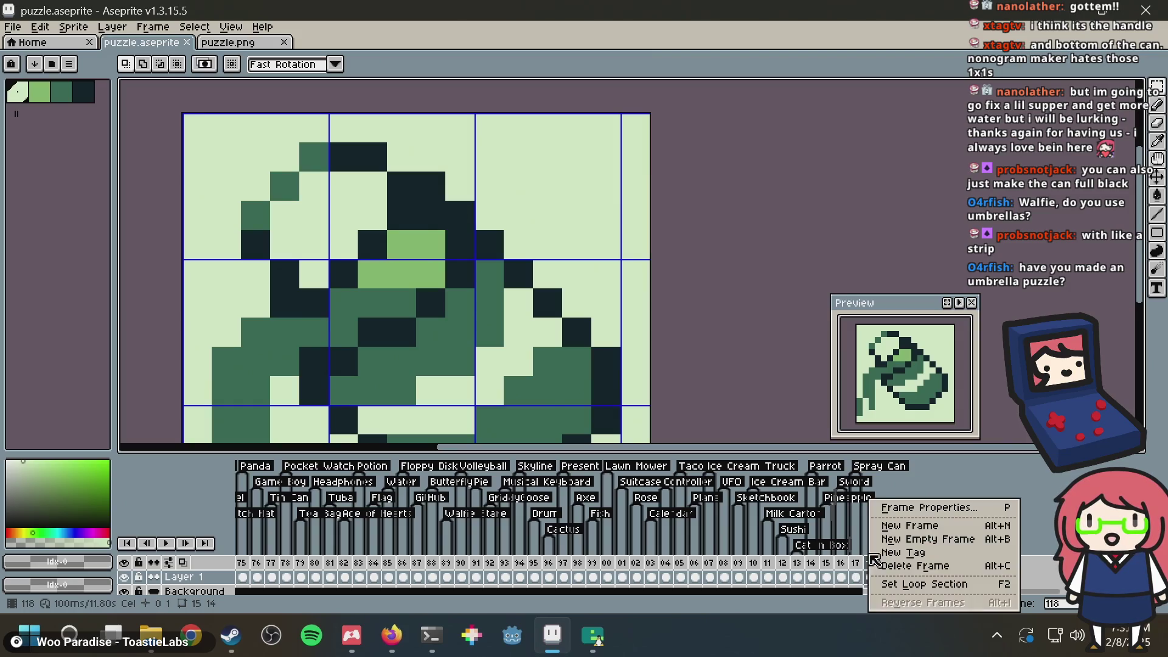
left_click(903, 553)
type("Paint Bucket")
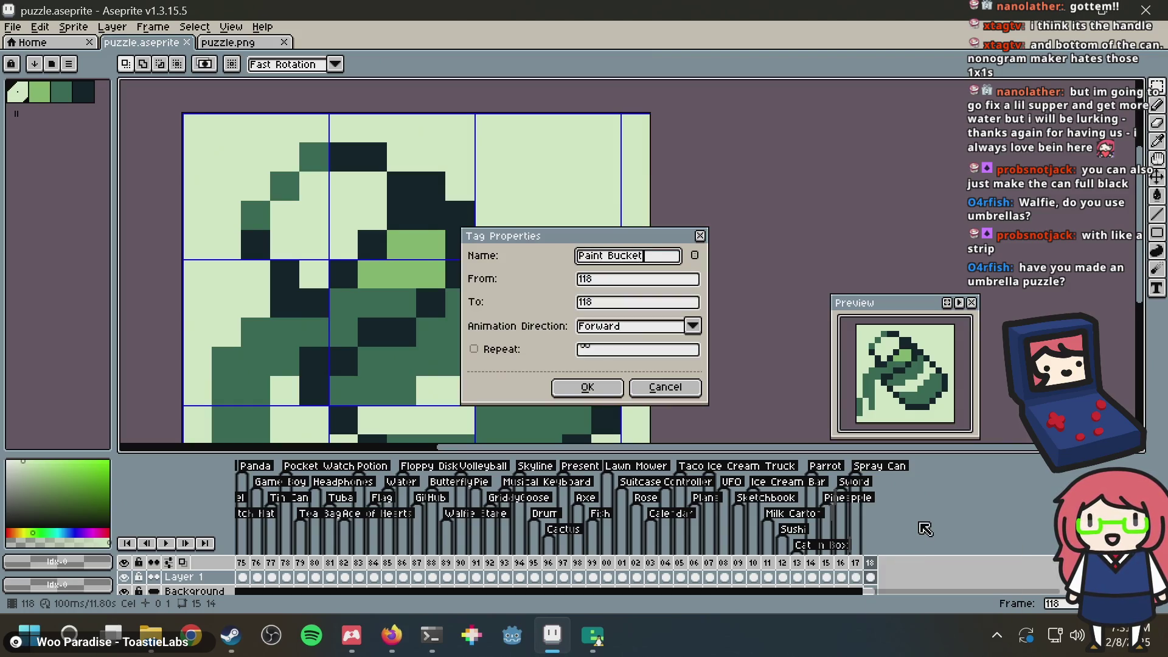
key("Return")
key("ctrl+s")
Step: Bring the Debian terminal in gbdk-example to the front
key("alt+Tab")
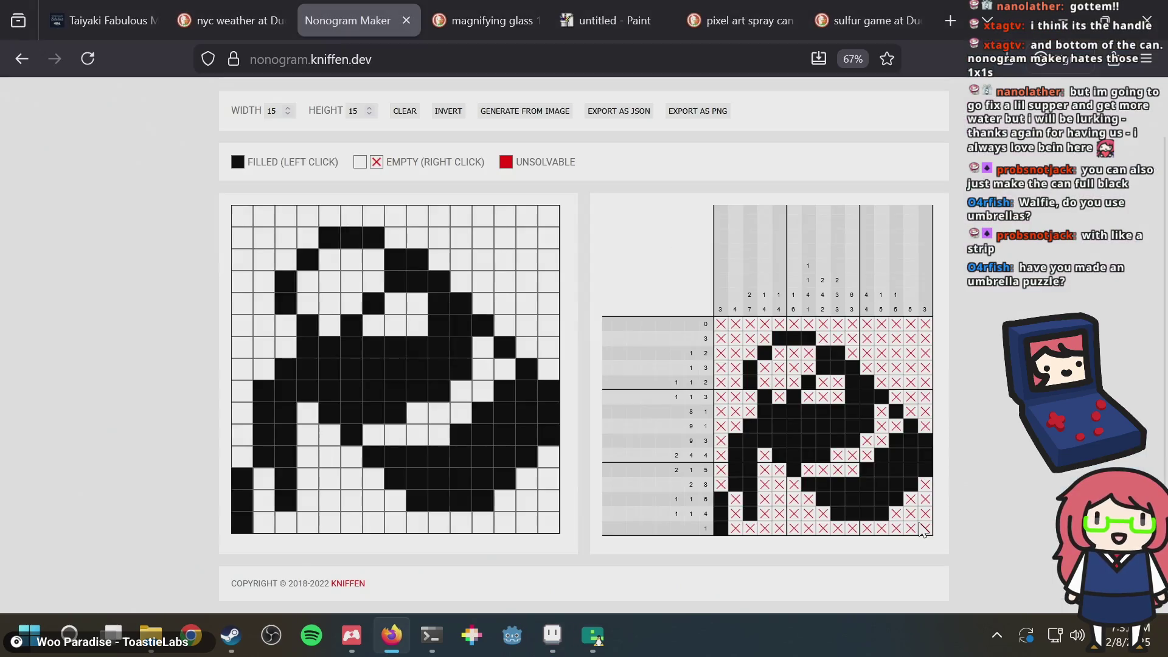
key("alt+Tab")
key("Tab")
key("alt+Tab")
key("Tab")
key("Tab")
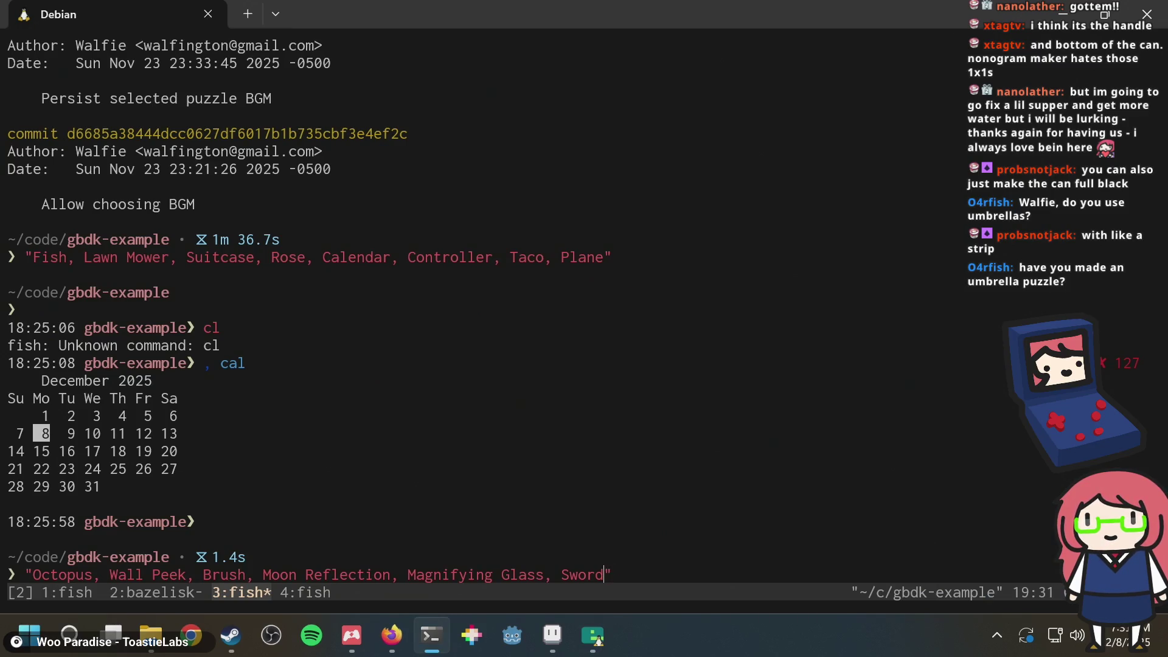
Step: Append ', Paint Bucket' after Sword in the terminal's quoted puzzle-name list
type(", Paint Bucket")
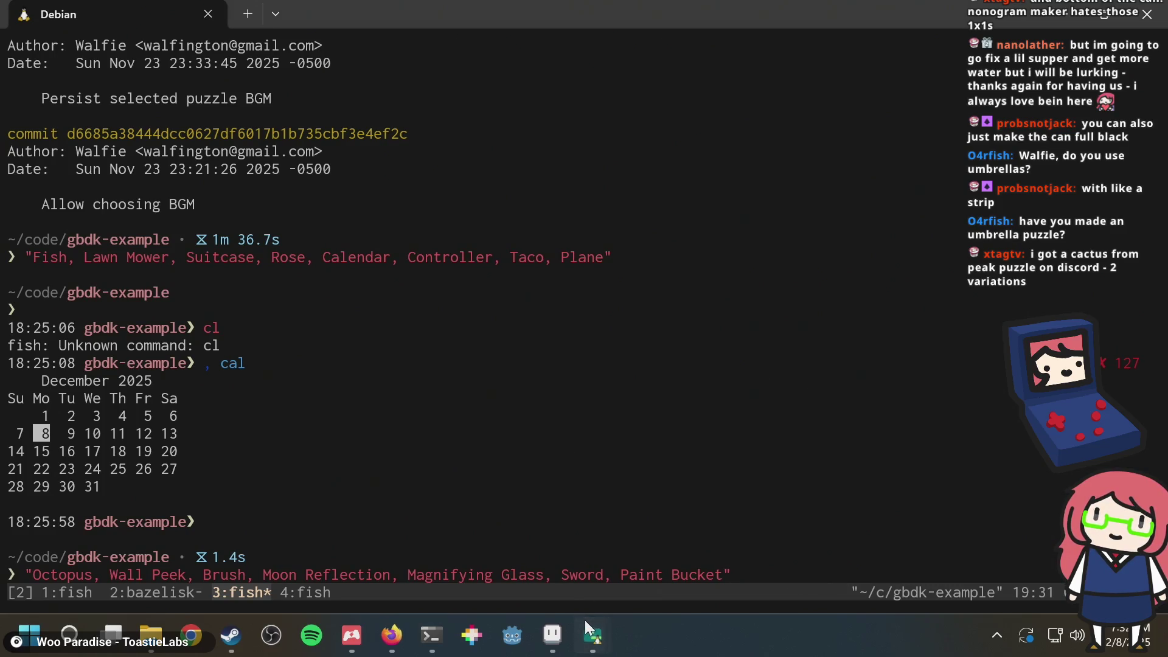
left_click(551, 634)
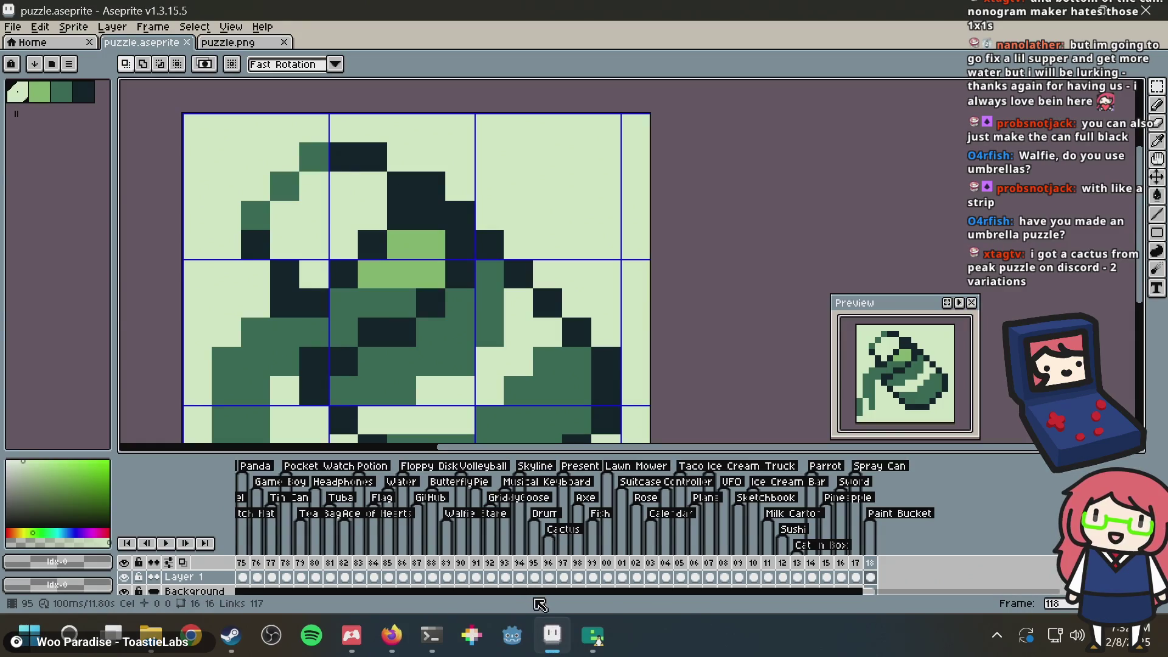
Step: Glance at frame 96, then save and display the Paint Bucket frame 118
left_click(549, 576)
scroll(575, 212, "down", 3)
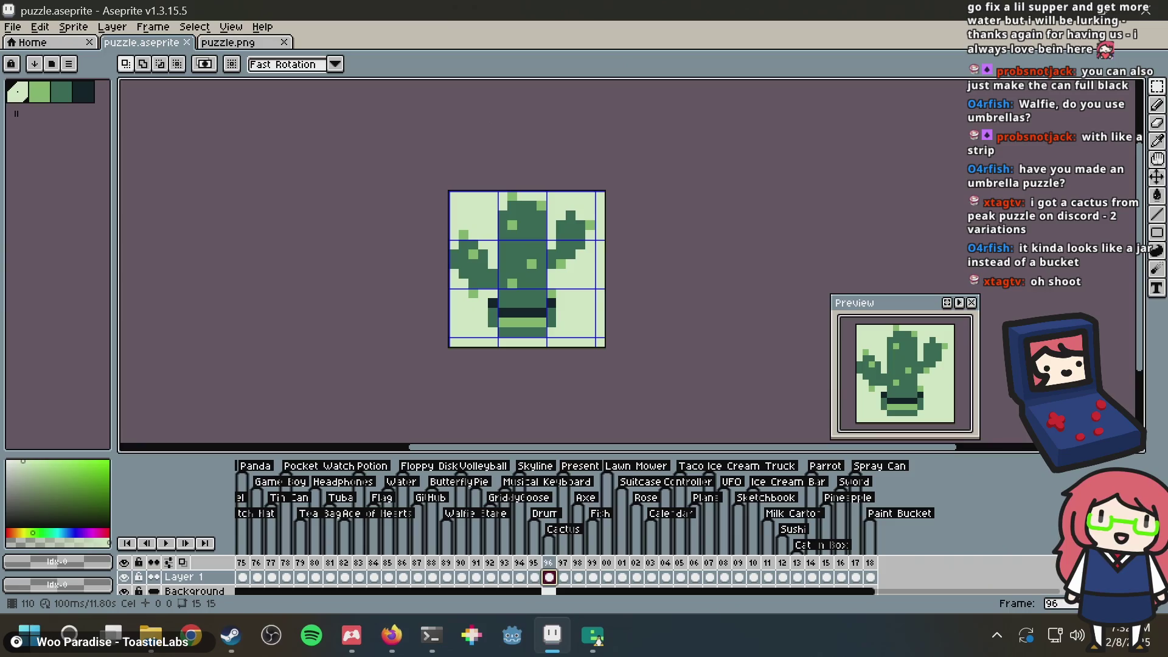
key("ctrl+s")
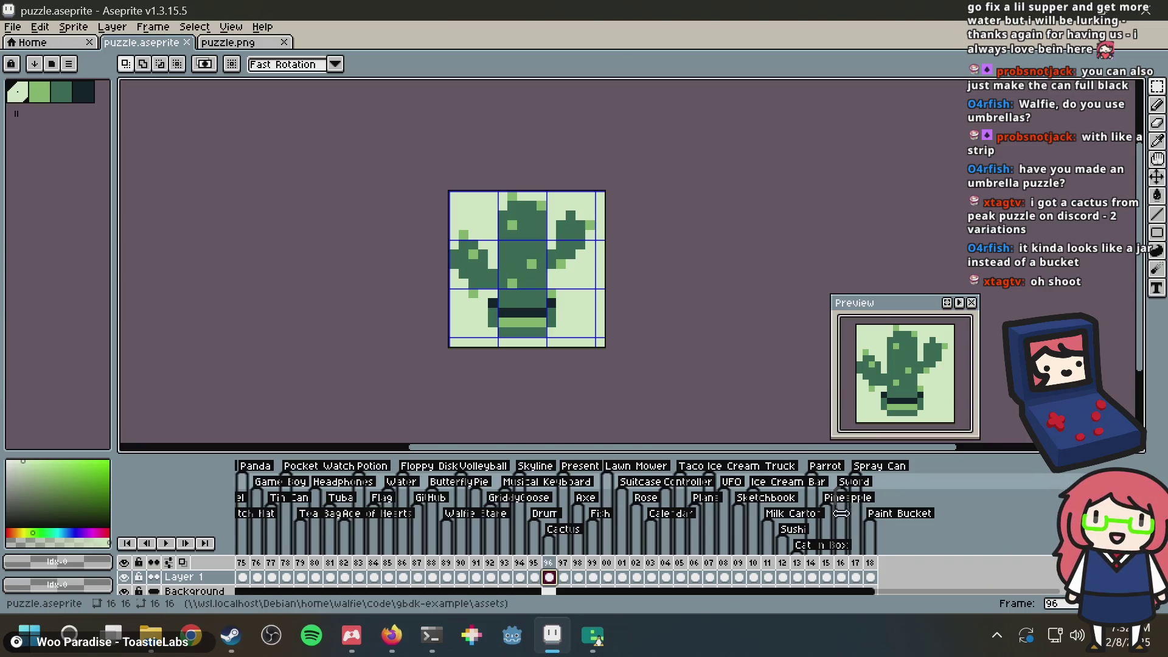
left_click(870, 577)
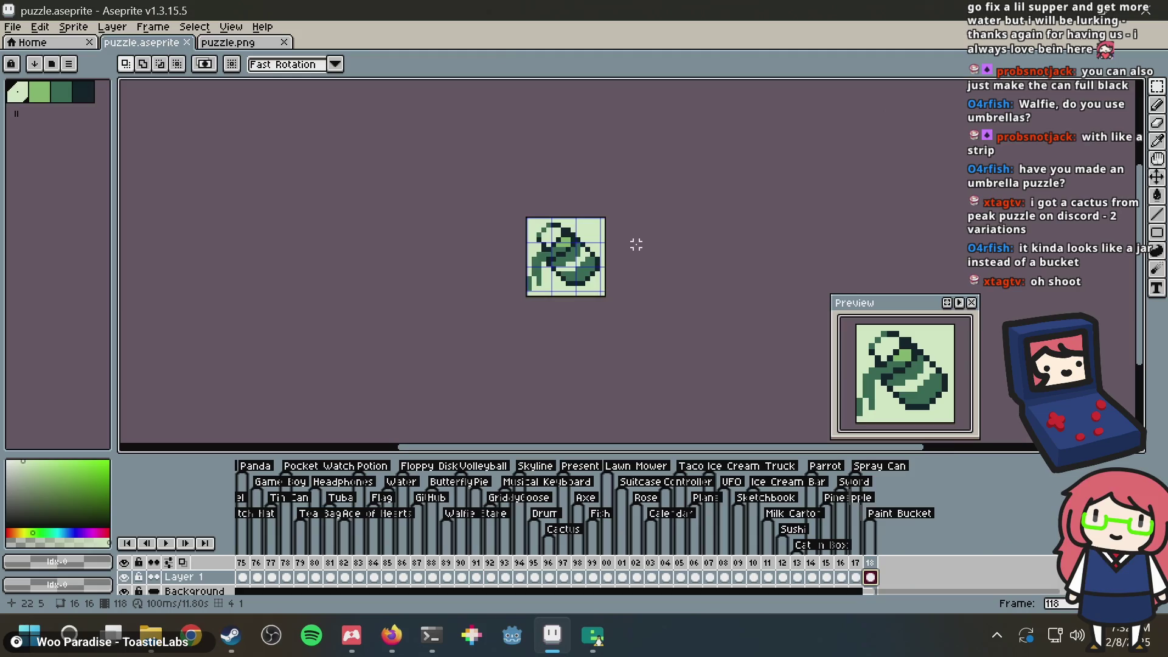
scroll(638, 244, "up", 3)
key("ctrl+s")
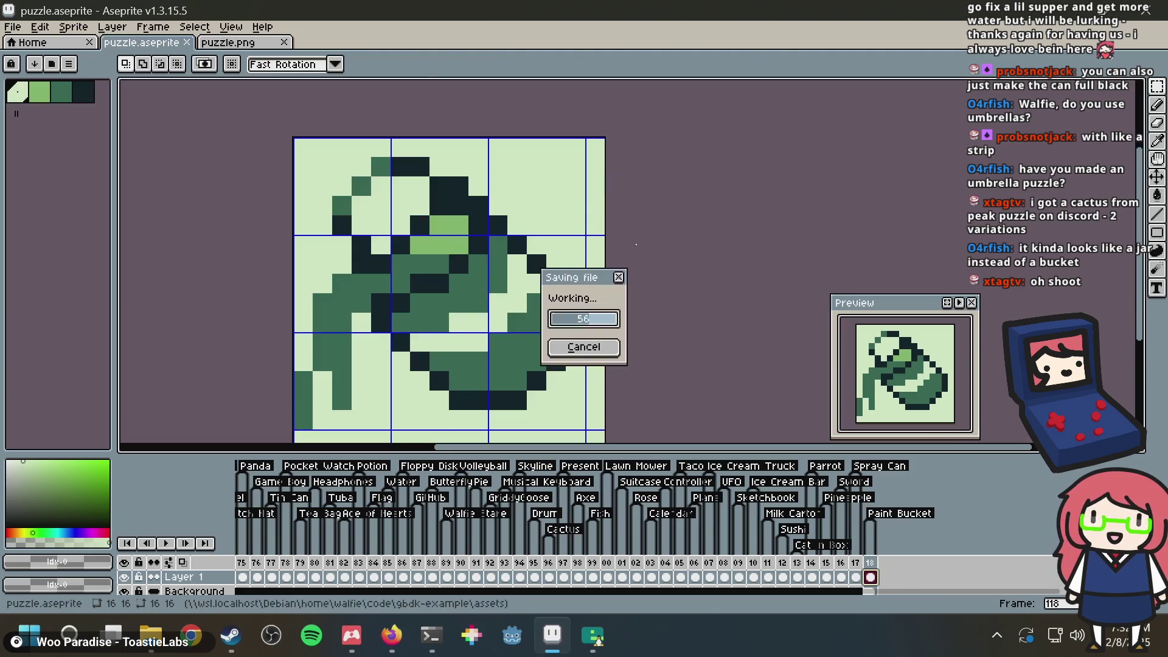
Step: Check the puzzle in Nonogram Maker, then return and save puzzle.aseprite again
key("alt+Tab")
key("alt+Tab")
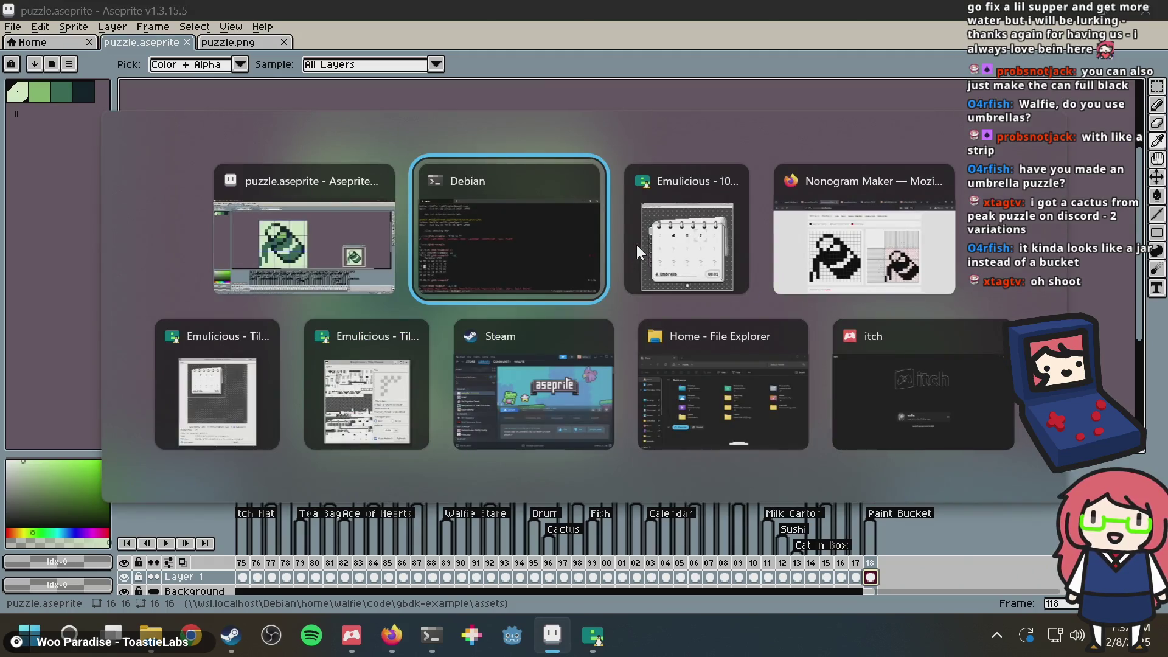
key("alt+Tab")
key("alt+Tab")
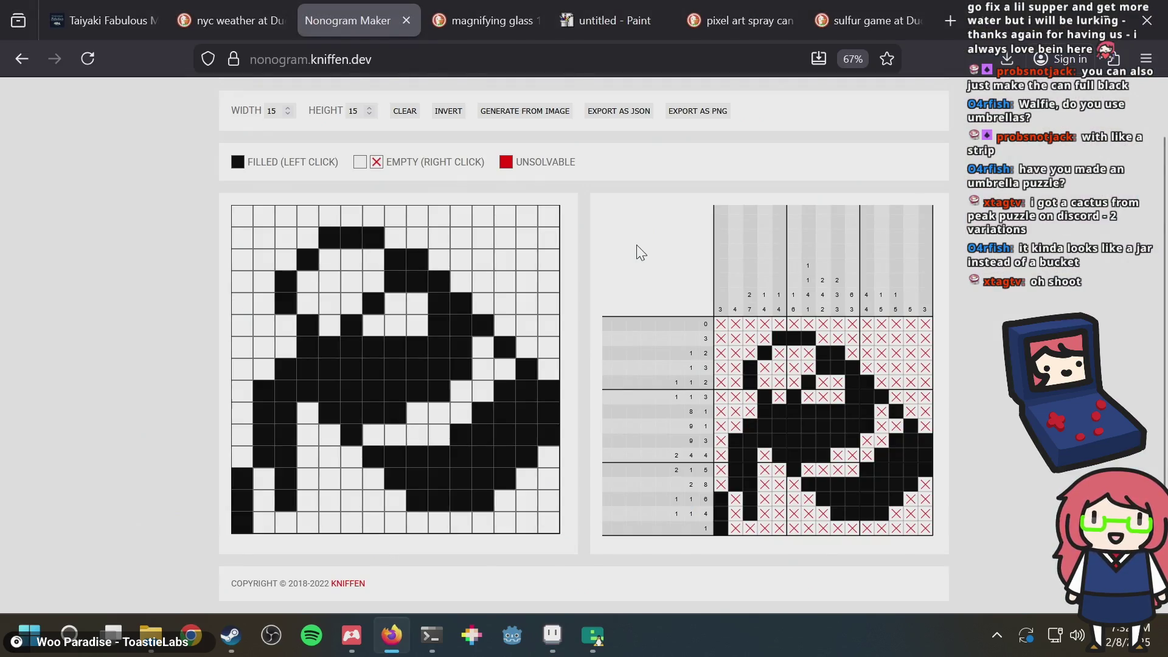
key("alt+Tab")
key("m")
scroll(521, 250, "down", 2)
key("ctrl+s")
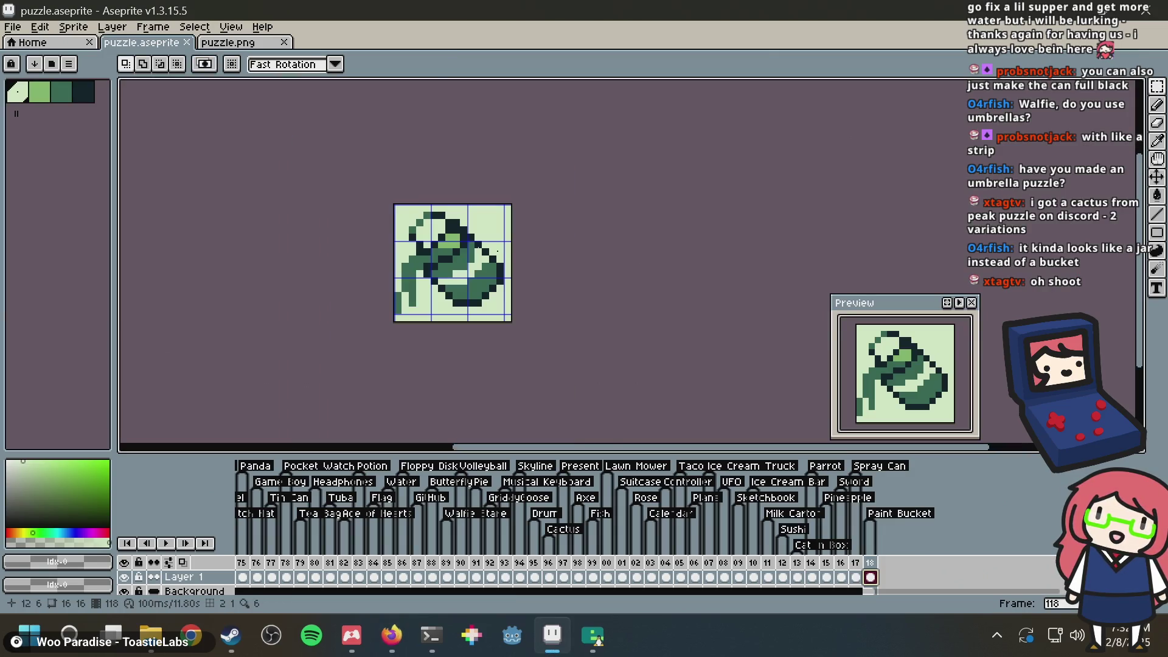
scroll(521, 250, "up", 1)
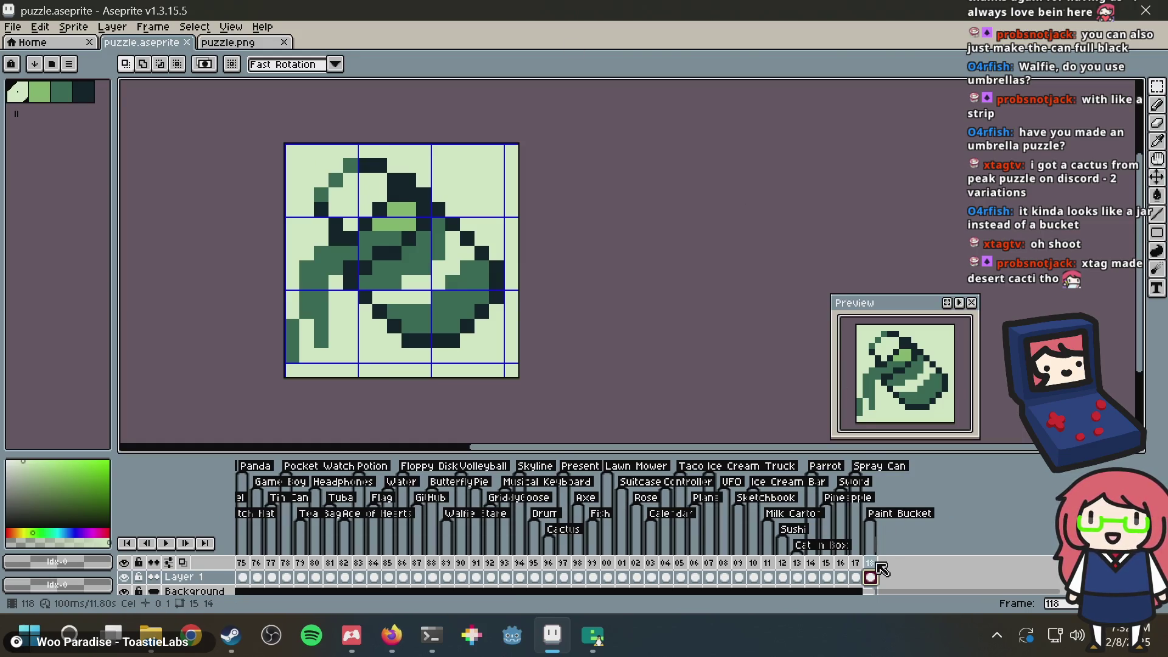
Step: Browse the earlier puzzle sprites in frames 89, 46 and 29
scroll(838, 576, "left", 1)
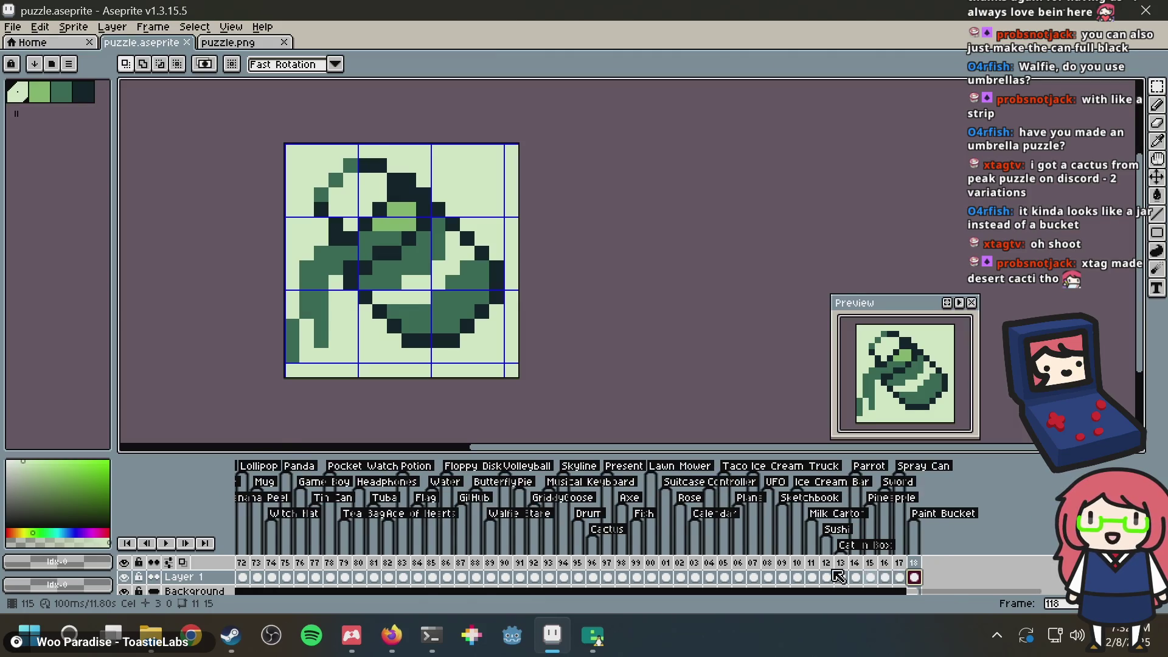
left_click(491, 567)
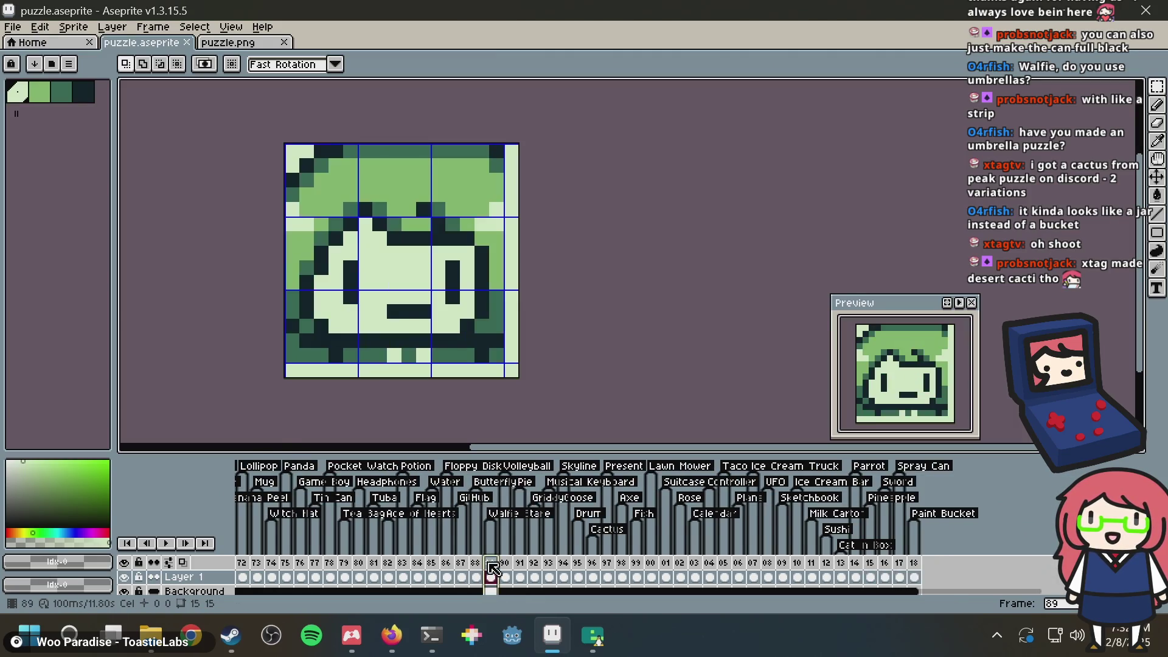
scroll(491, 566, "left", 8)
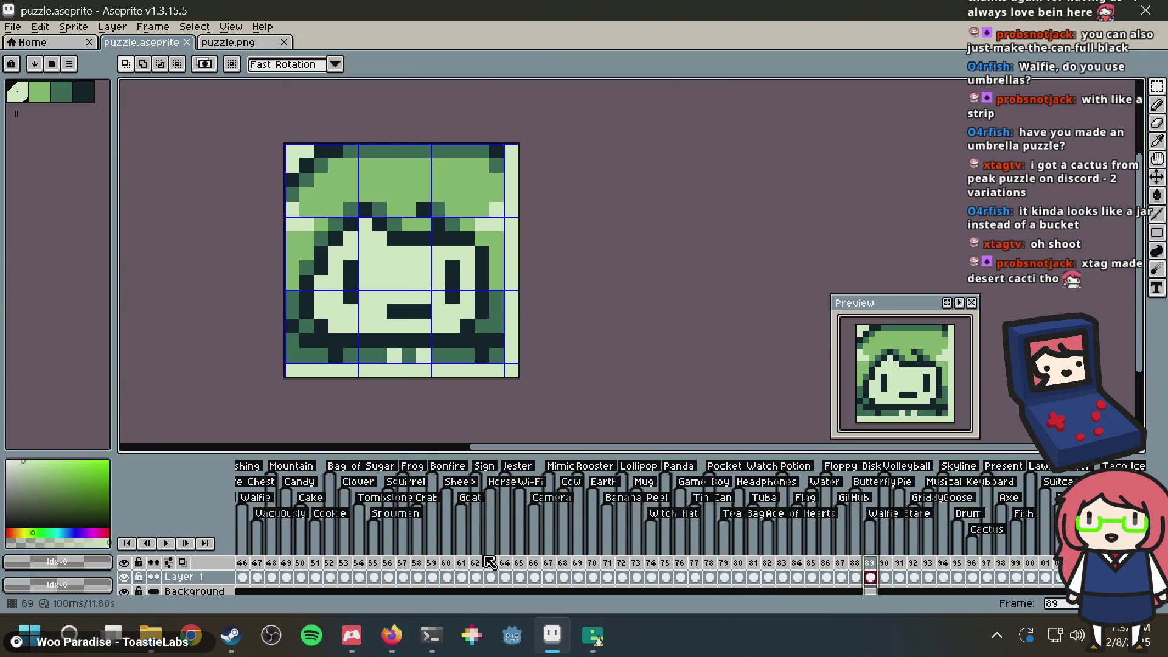
scroll(490, 562, "left", 4)
left_click(448, 576)
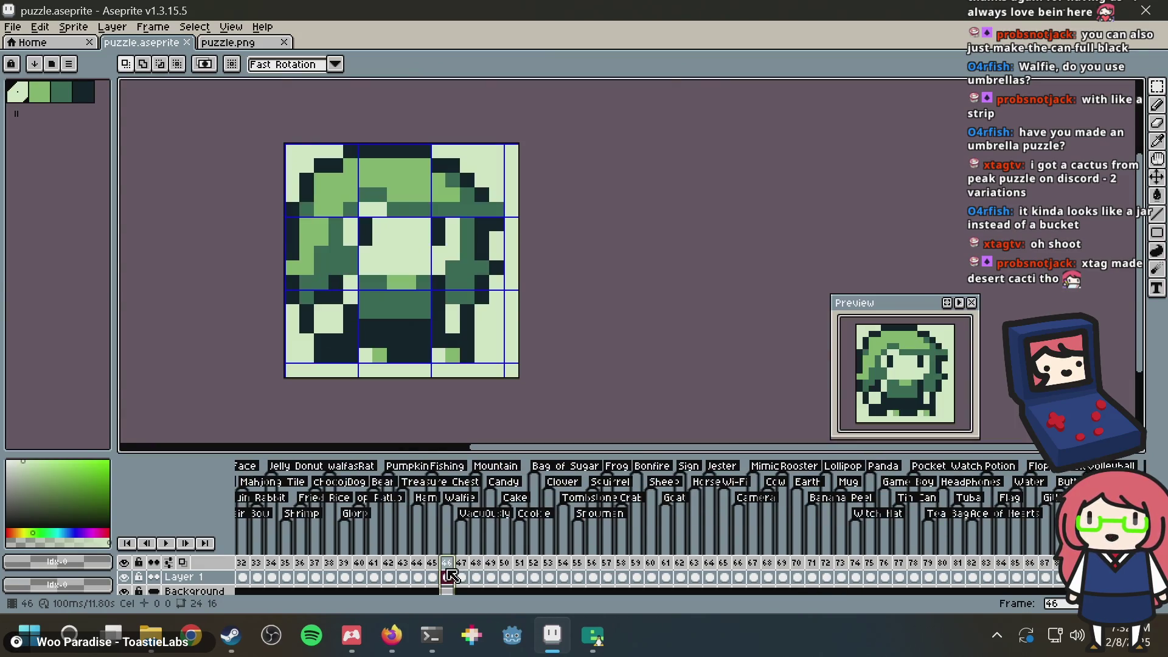
scroll(450, 571, "left", 8)
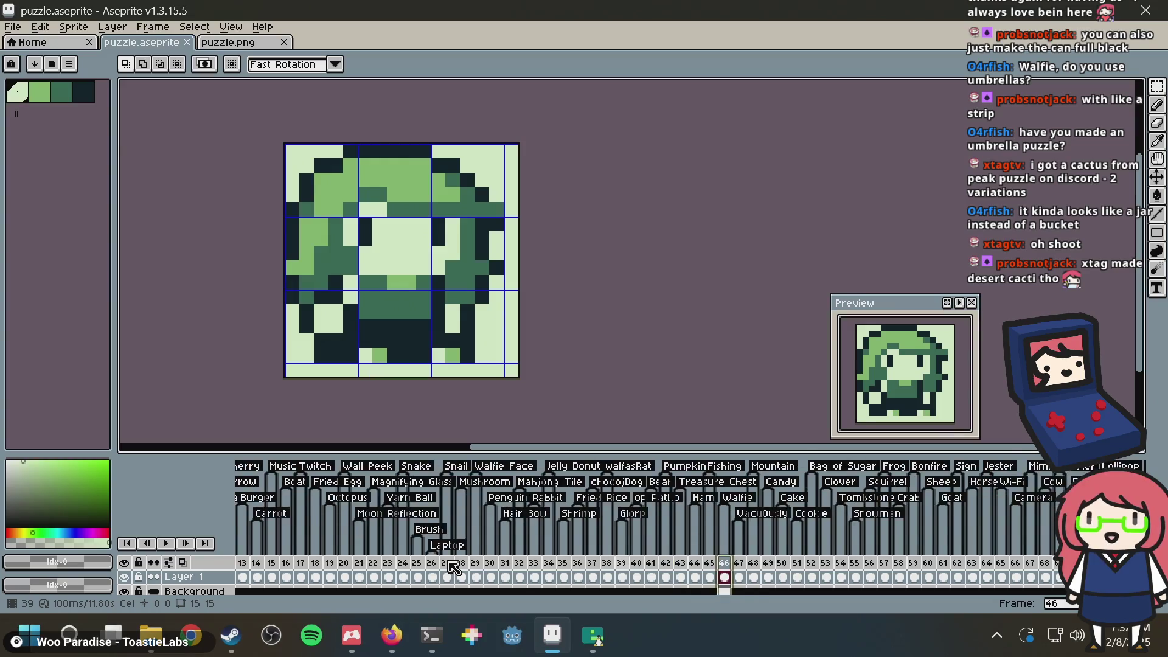
scroll(453, 567, "left", 2)
scroll(453, 567, "right", 2)
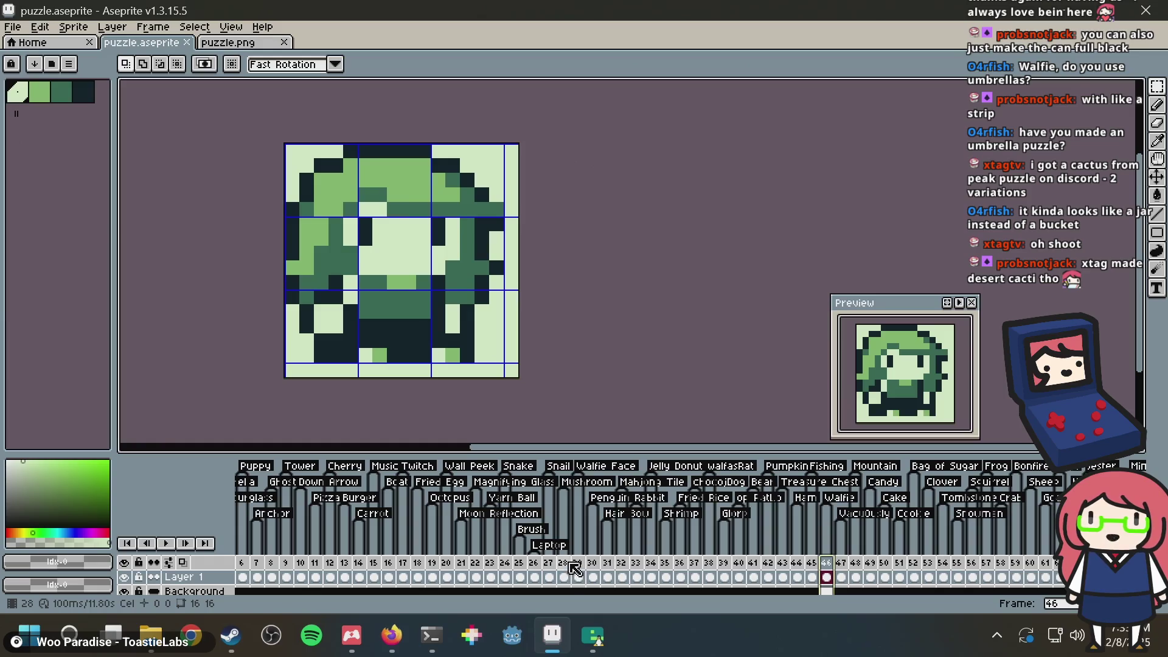
left_click(565, 569)
left_click(579, 563)
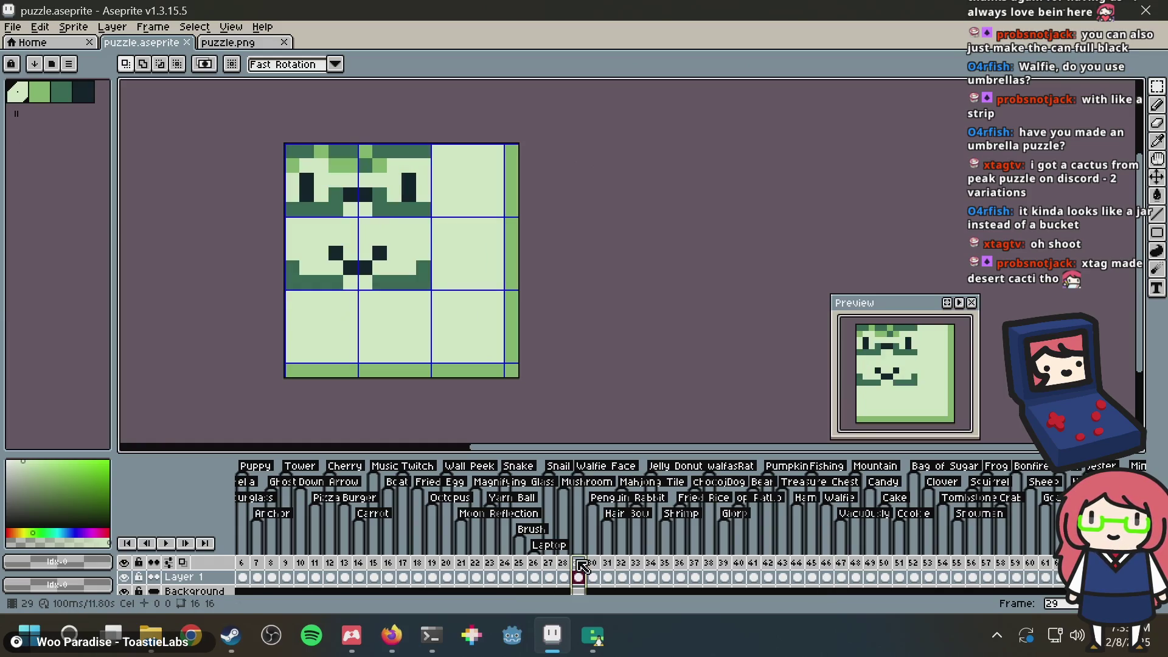
Step: Go back to frame 118, then show the Cactus-tagged frame 96
scroll(582, 567, "right", 15)
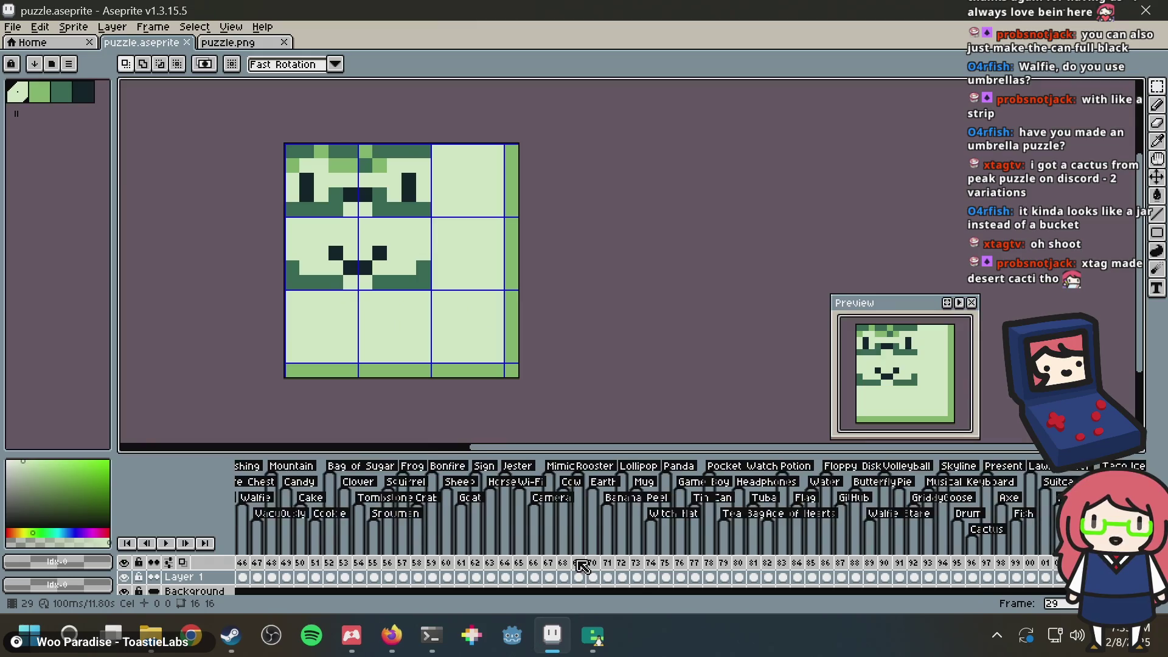
scroll(583, 567, "right", 11)
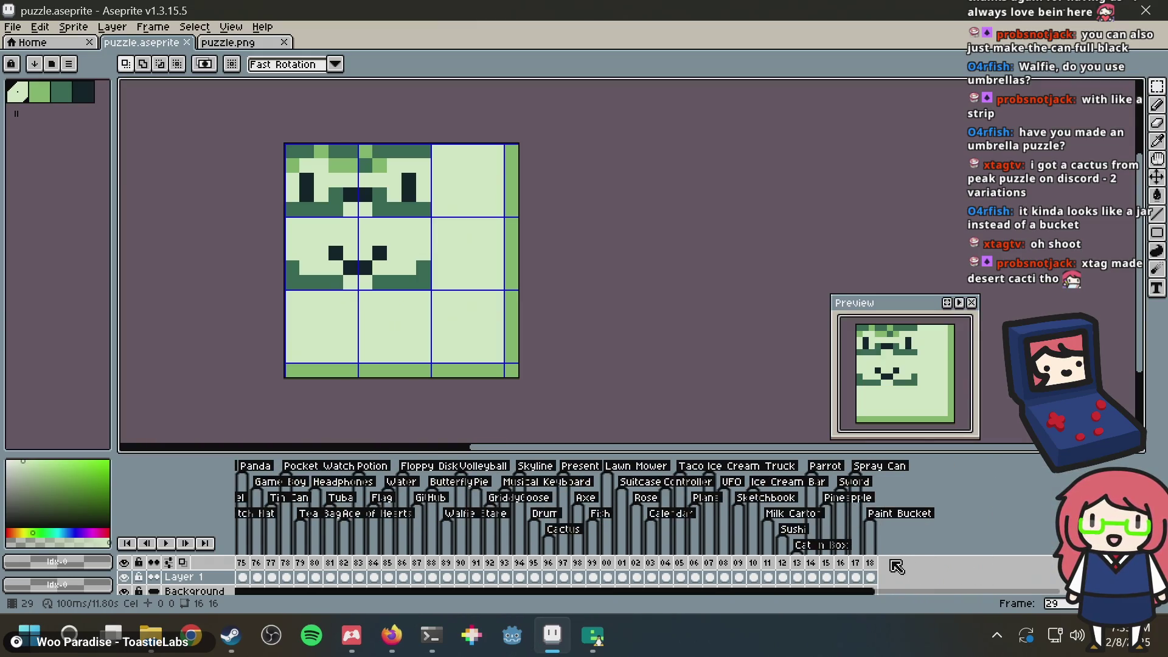
left_click(870, 564)
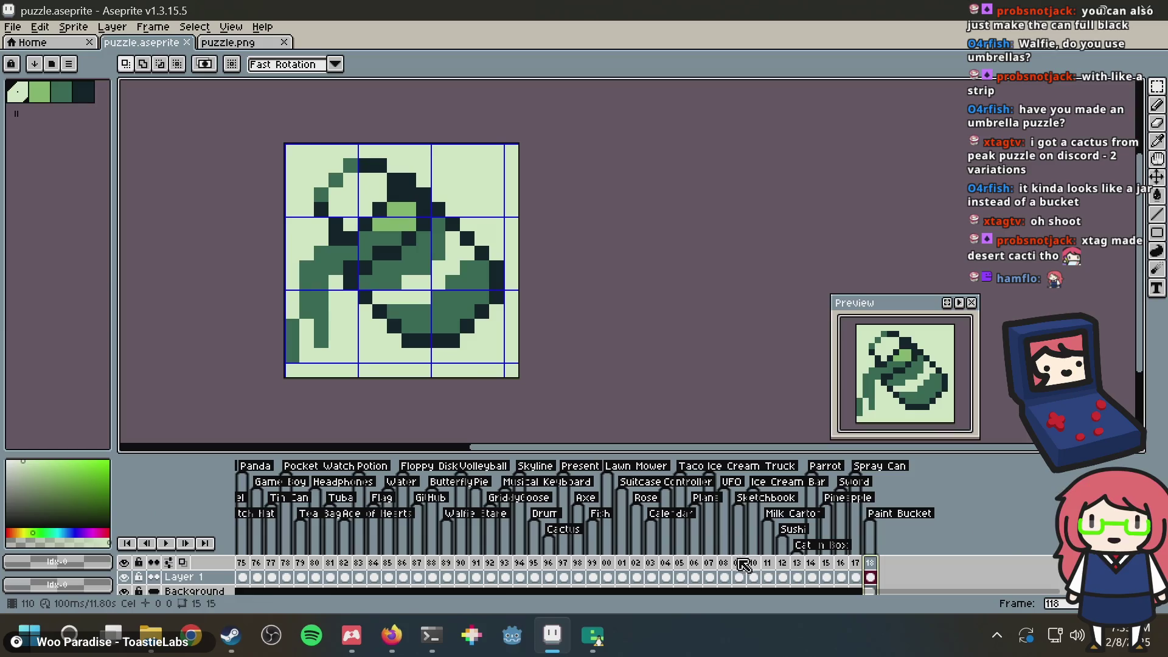
left_click(548, 560)
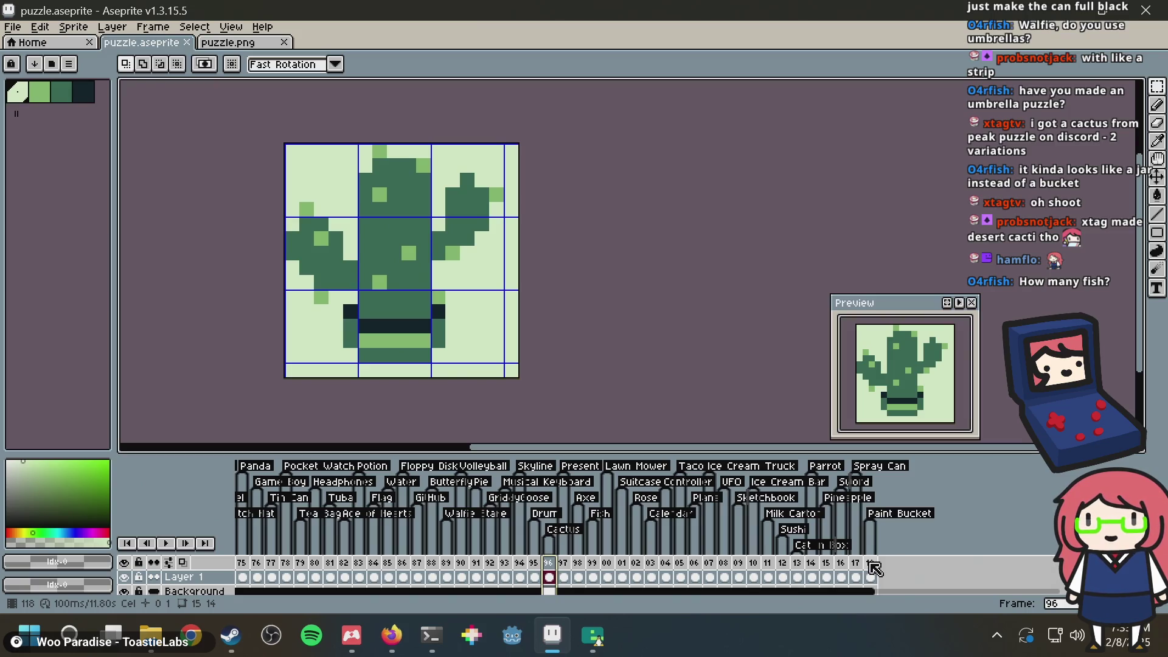
Step: Rename the Cactus tag to 'Potted Cactus' and save
double_click(552, 530)
key("End")
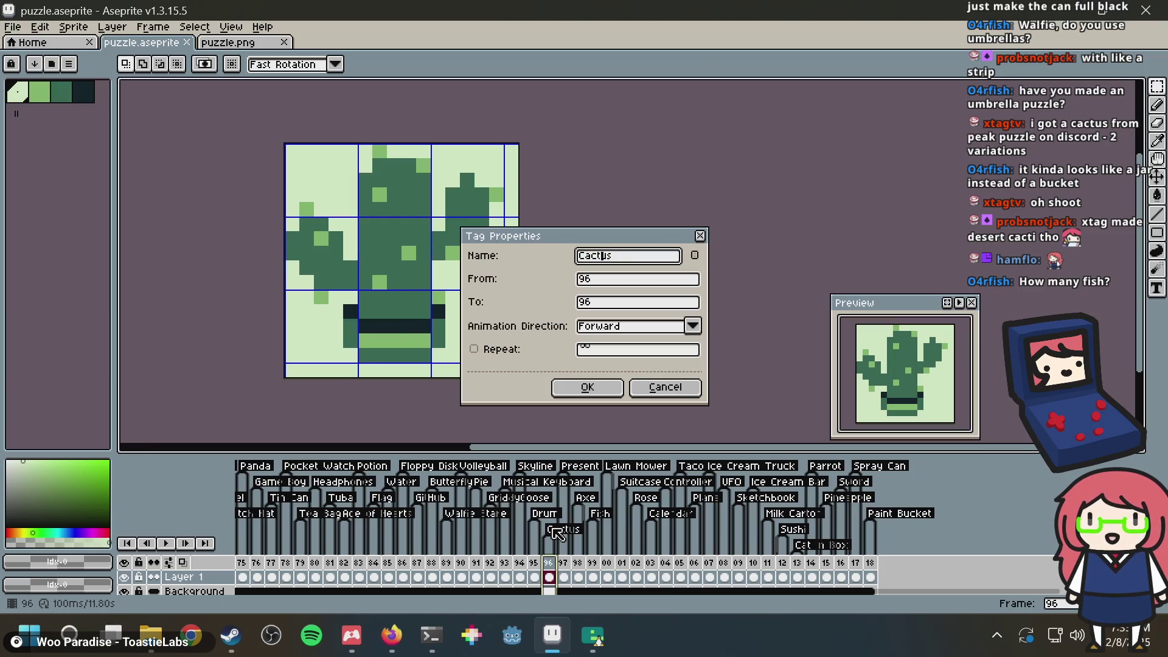
type("Potted")
key("Return")
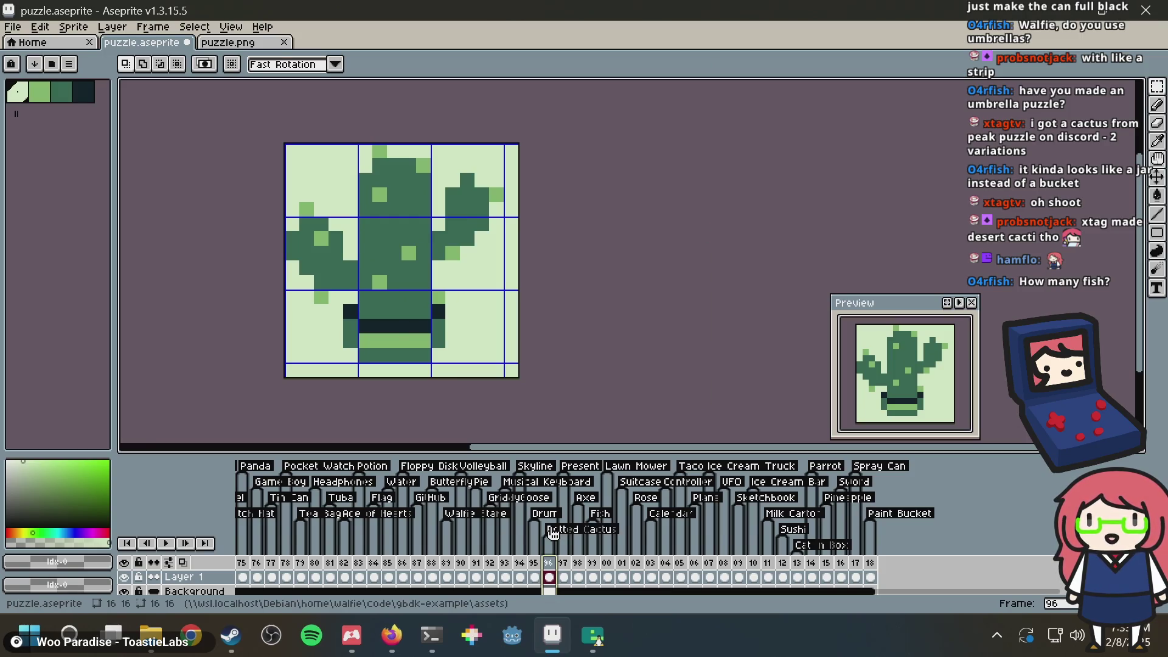
key("ctrl+s")
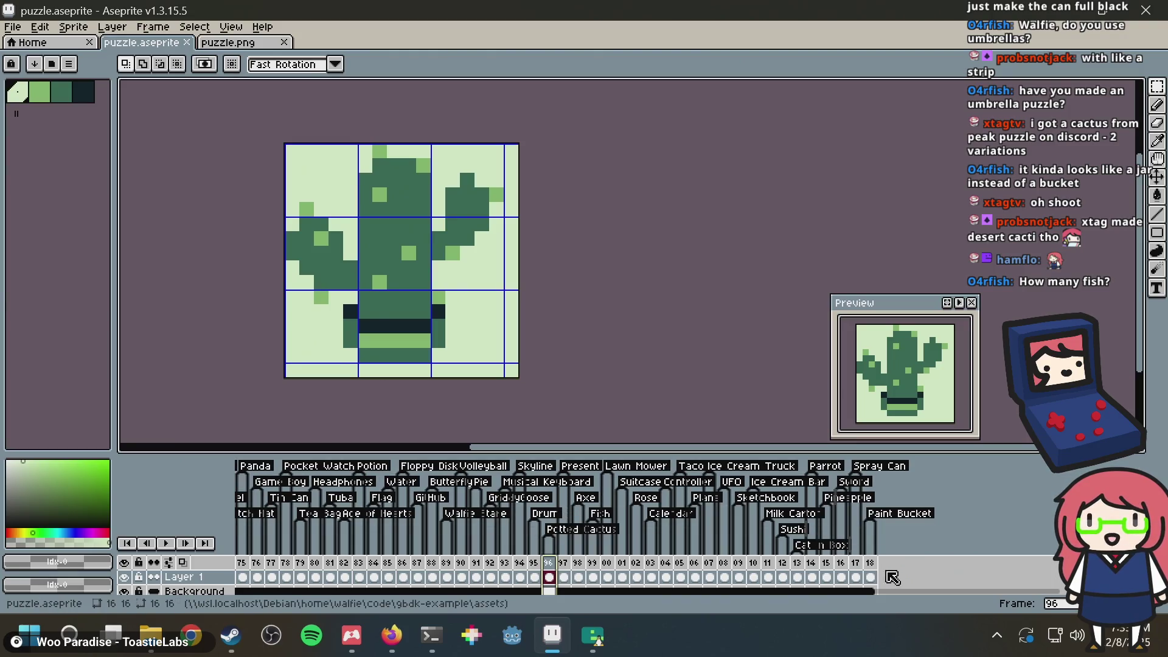
Step: Add a new blank frame 119 after the Paint Bucket frame 118
left_click(876, 564)
right_click(880, 568)
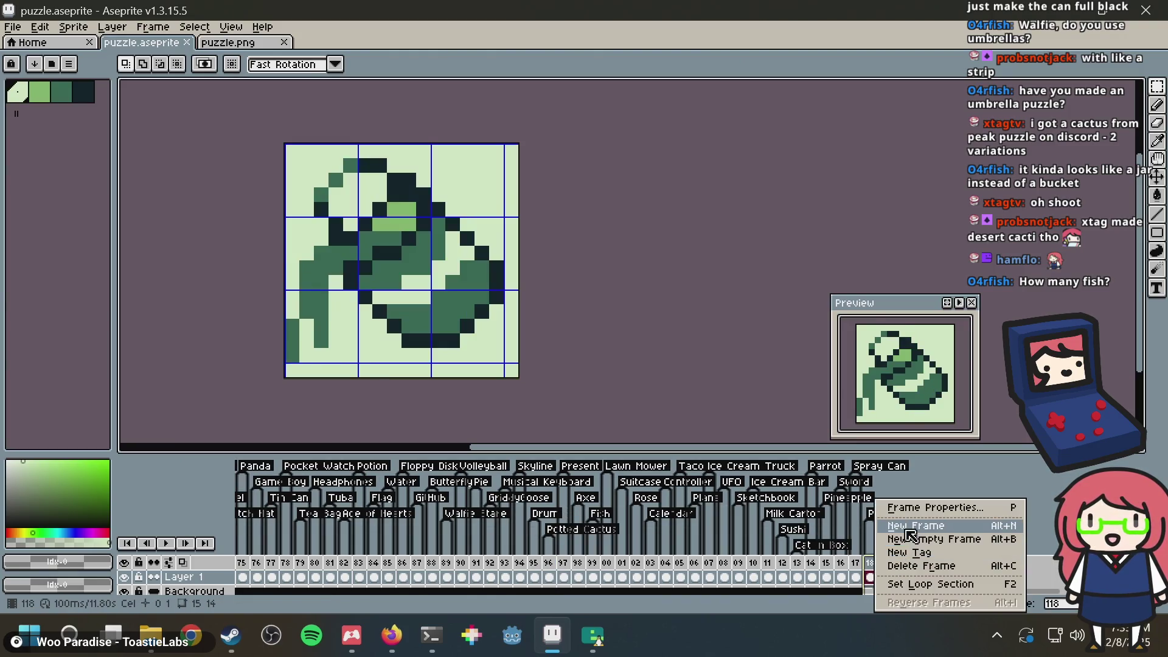
left_click(906, 527)
left_click(885, 577)
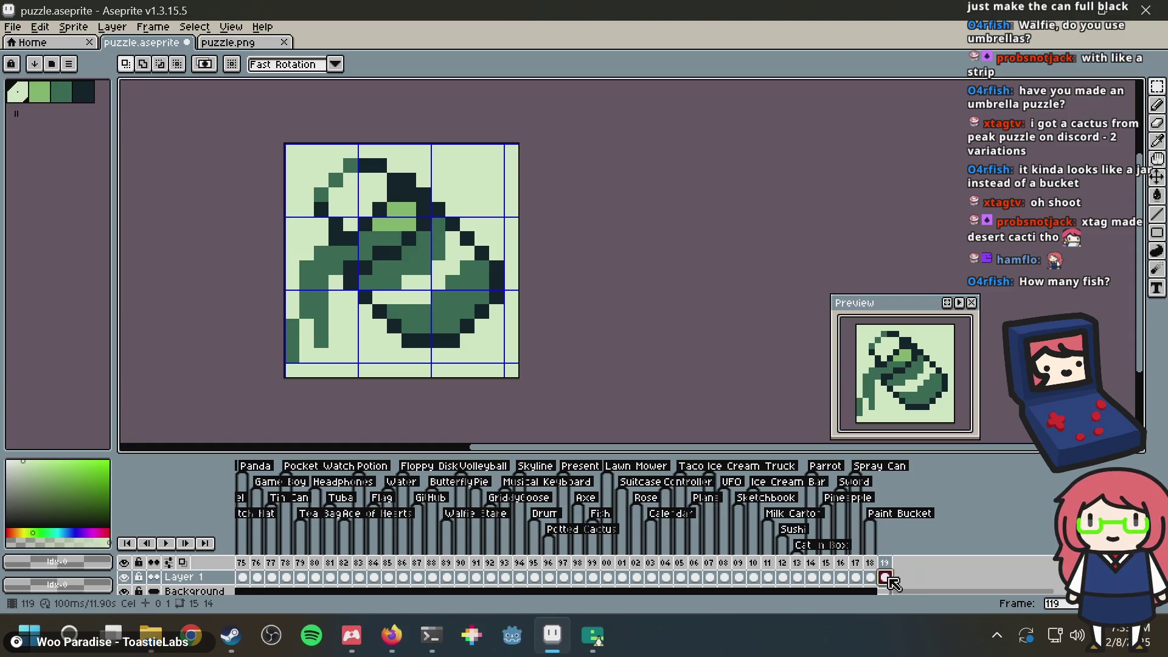
key("Delete")
key("ctrl+v")
left_click_drag(486, 280, 472, 266)
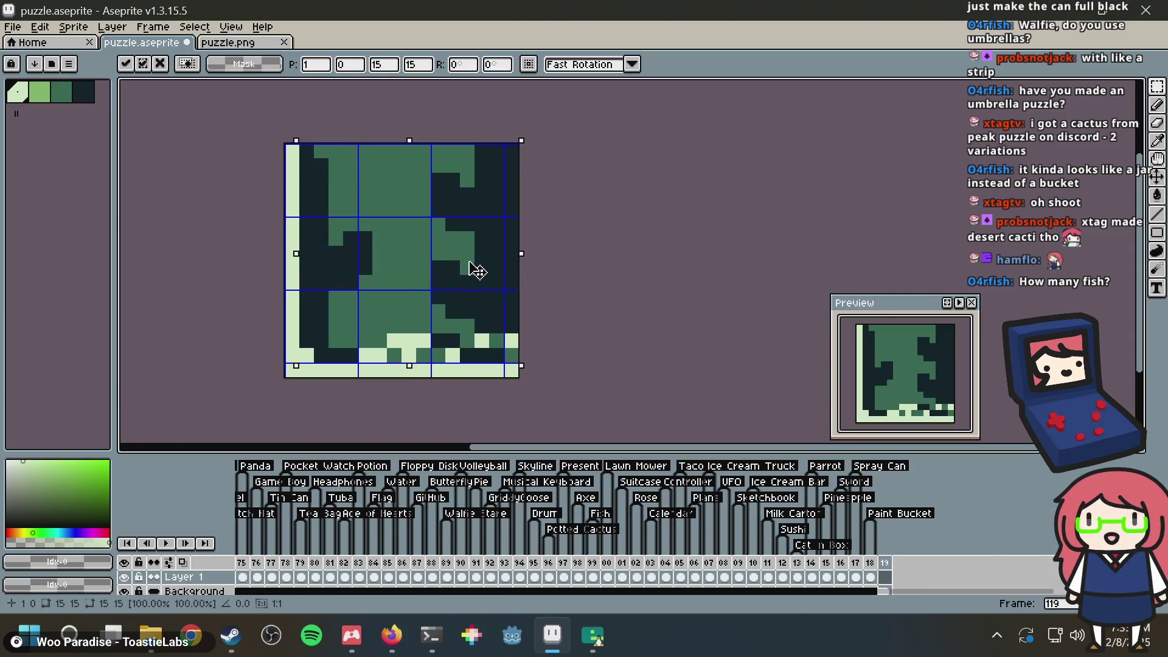
key("Escape")
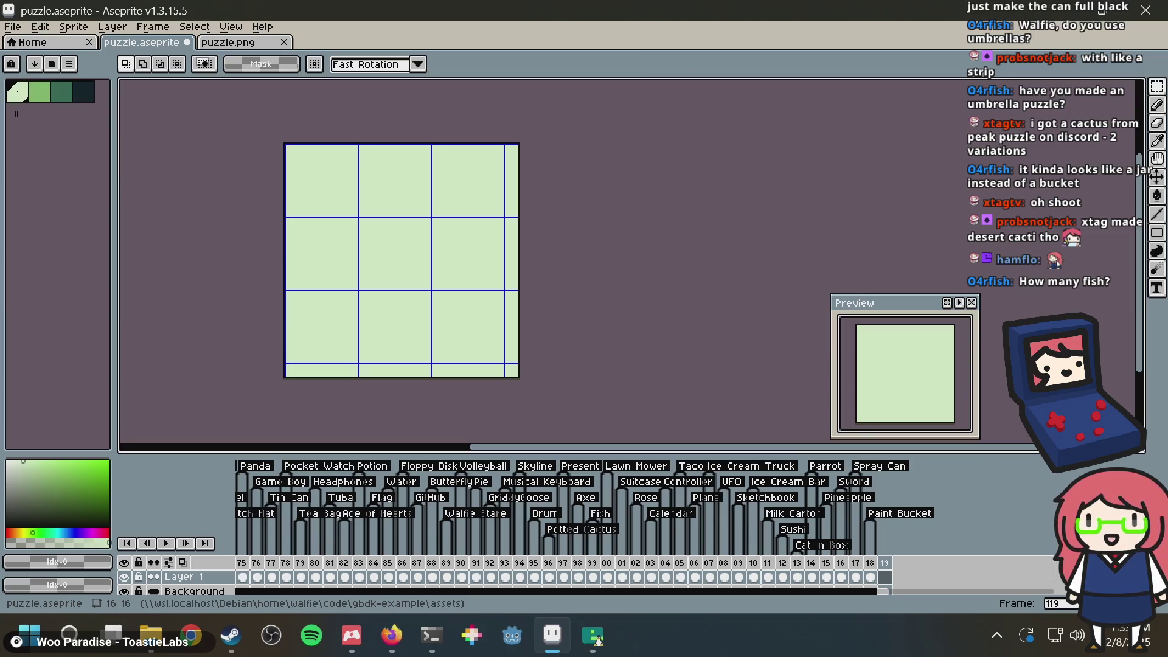
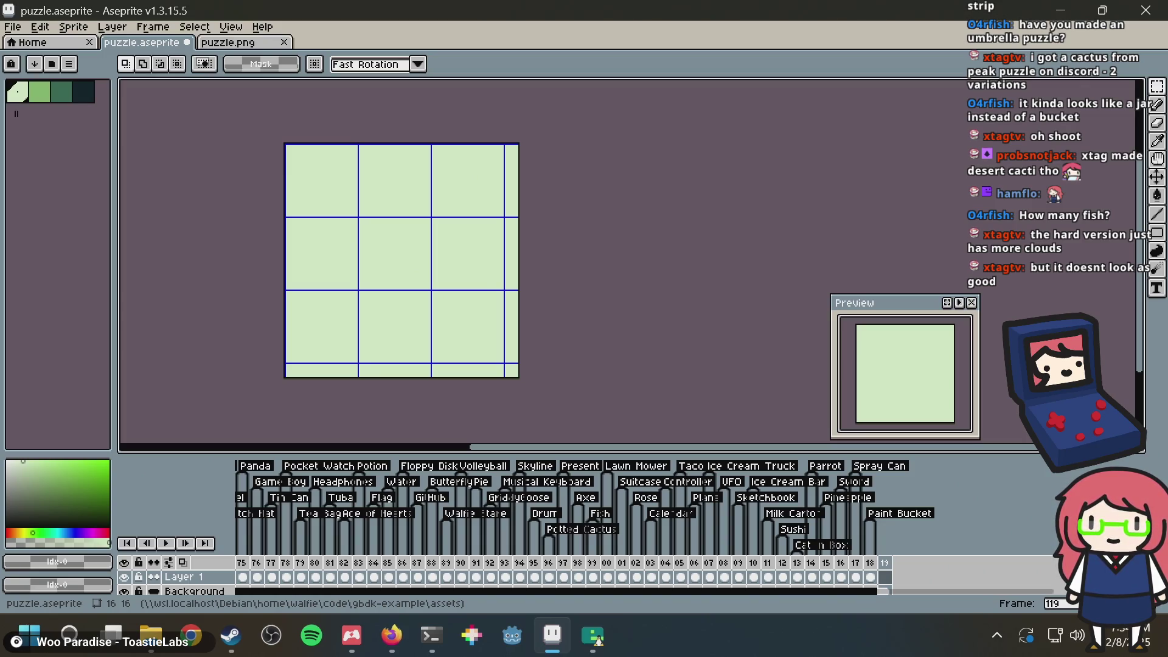
Step: In Firefox, replace the address with the shared cactus image link and load it
key("alt+Tab")
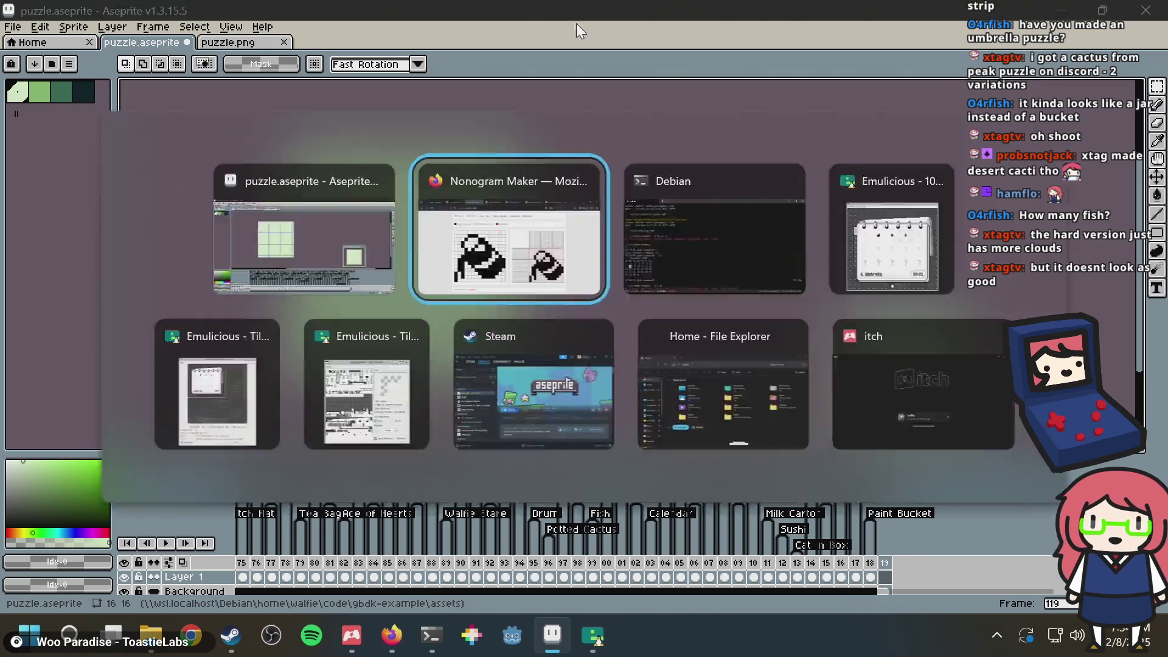
left_click(712, 13)
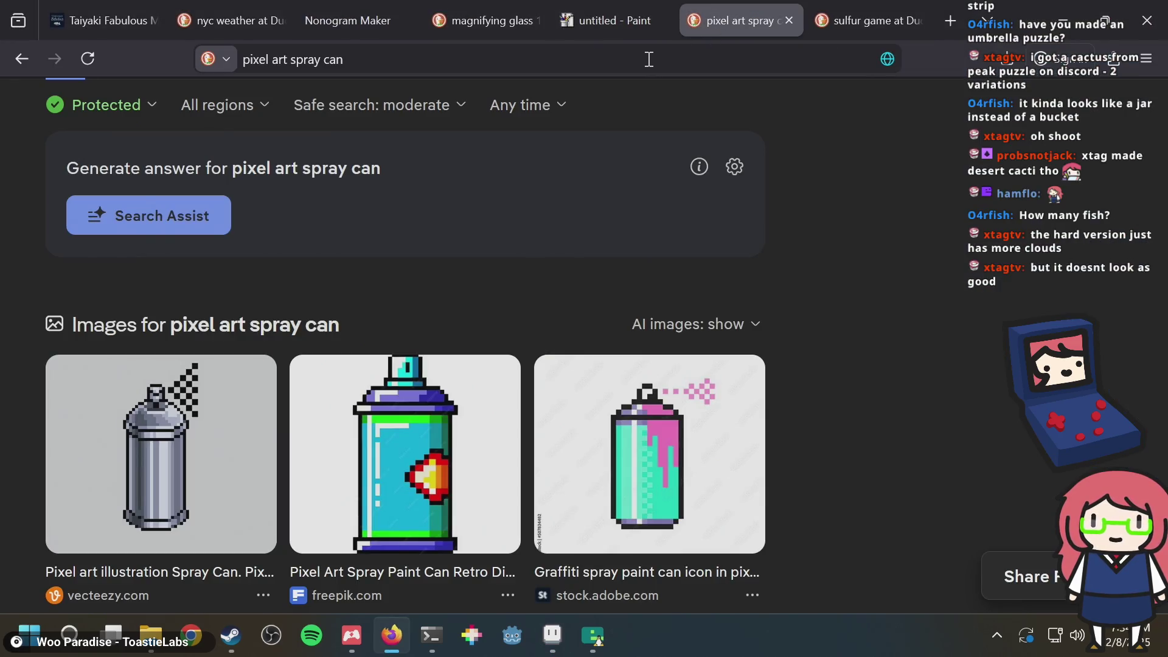
left_click(648, 58)
key("BackSpace")
right_click(649, 59)
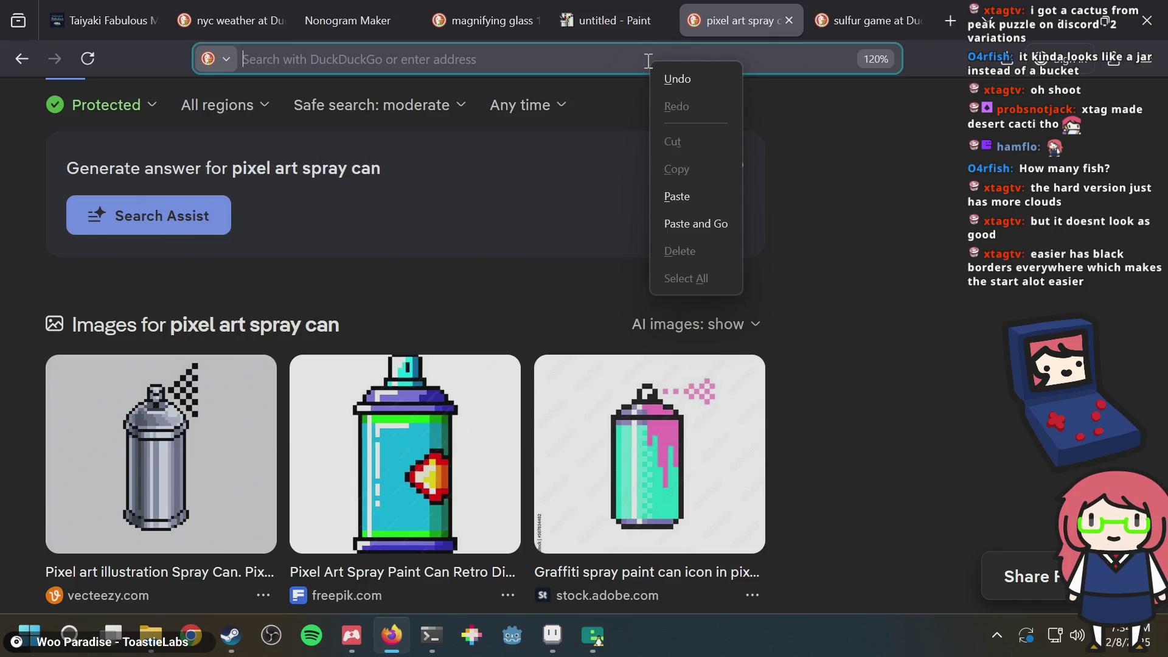
left_click(678, 223)
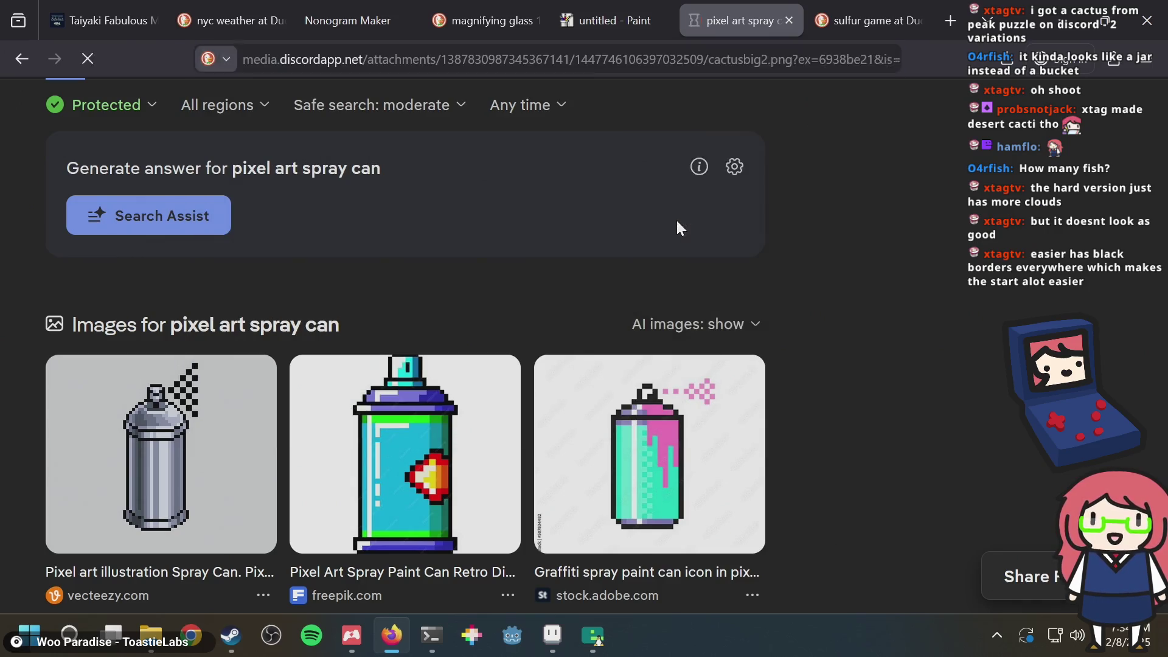
Step: Copy the cactus image and paste it into frame 119 of puzzle.aseprite
right_click(588, 342)
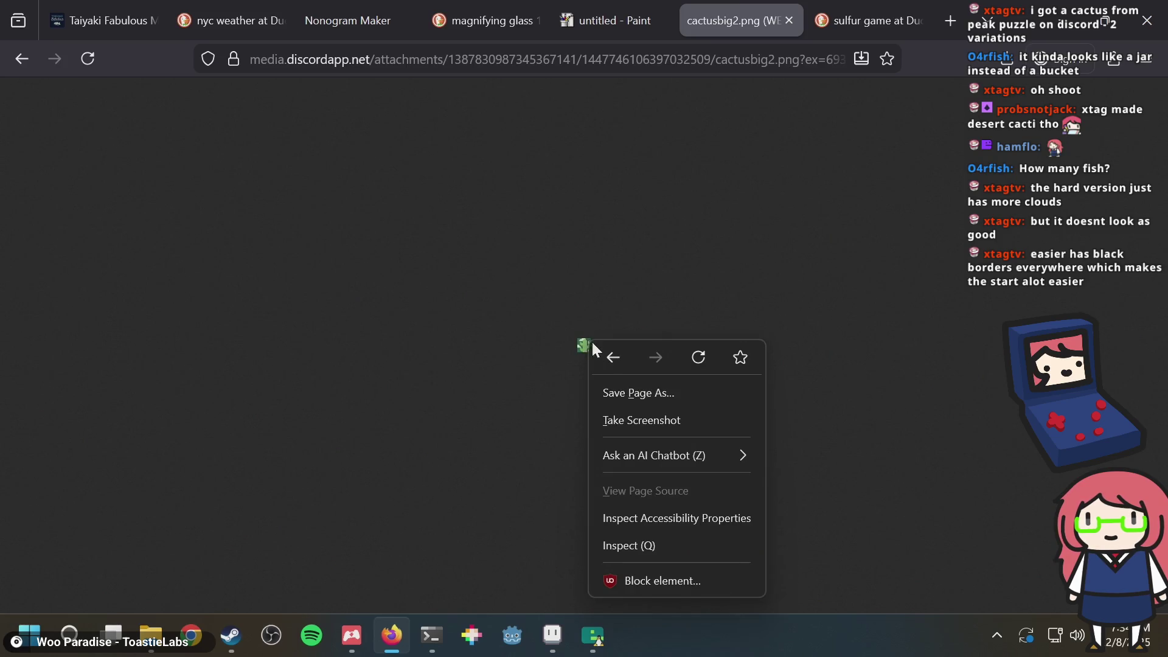
left_click(555, 372)
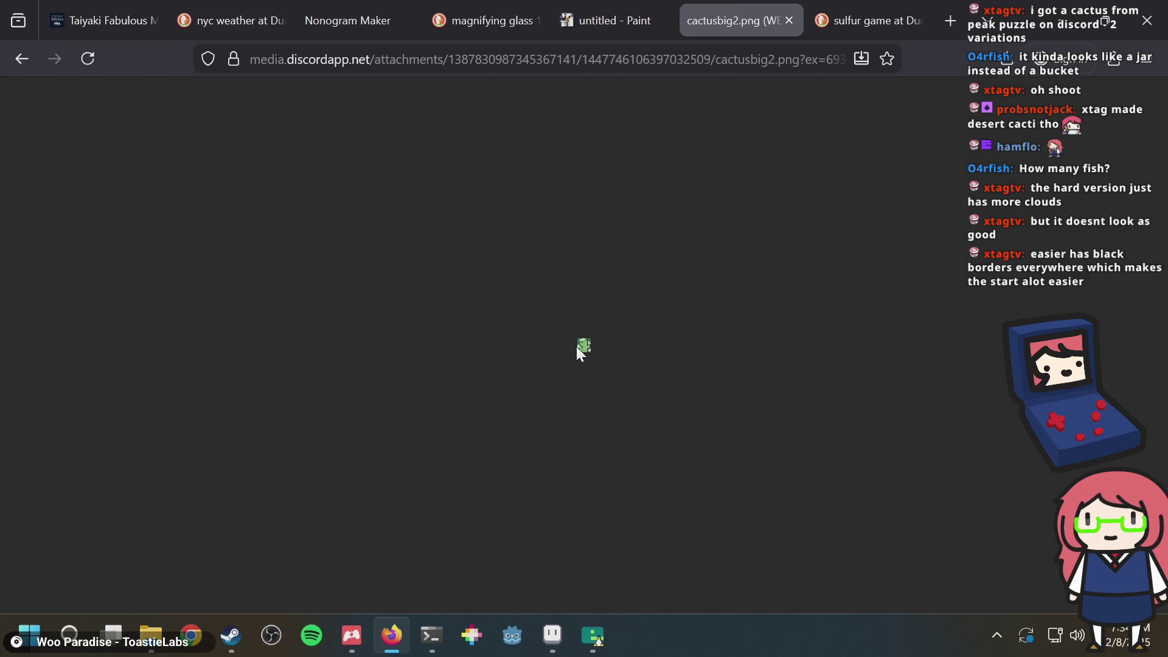
right_click(575, 347)
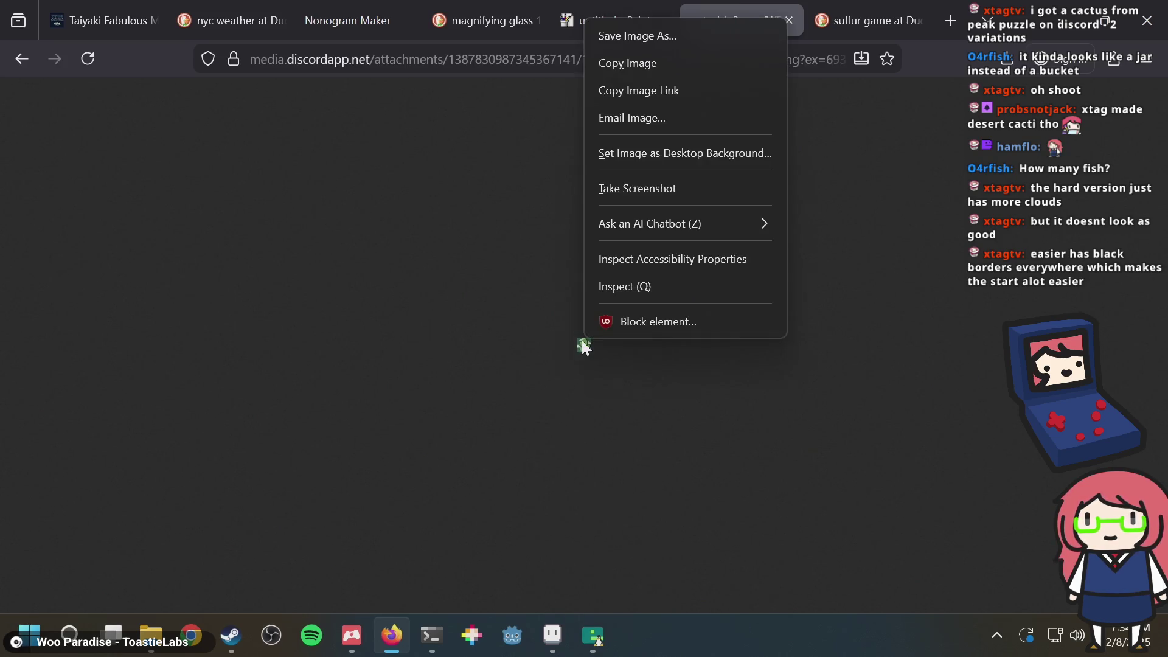
left_click(636, 72)
key("alt+Tab")
key("ctrl+v")
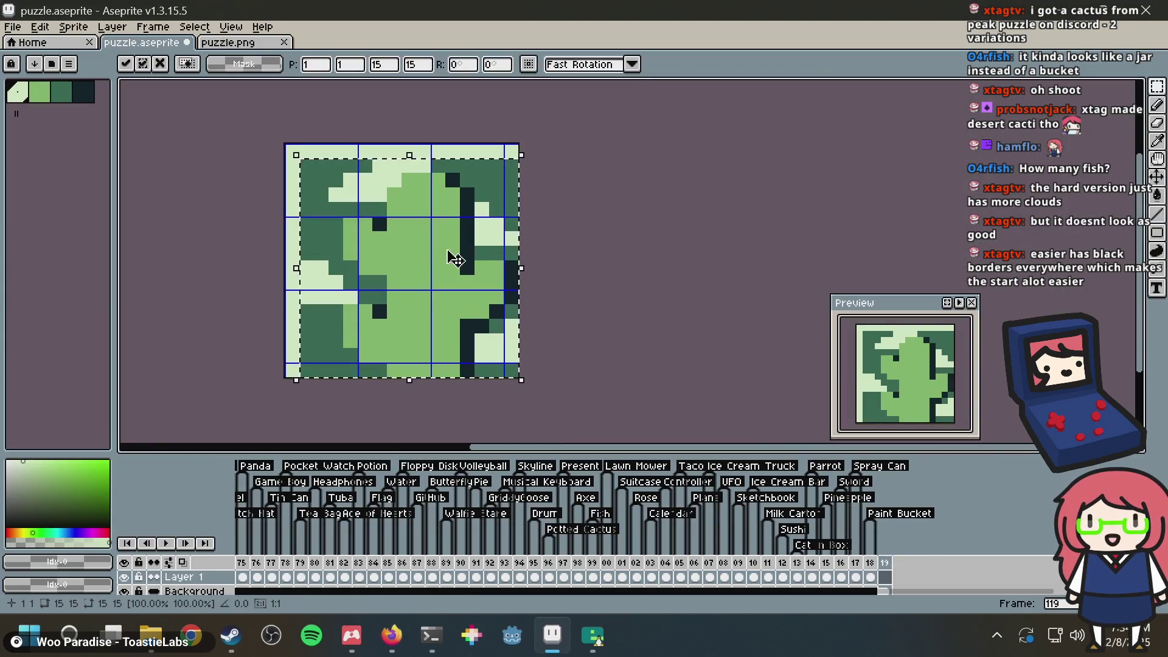
Step: Nudge the pasted cactus into place on the canvas and commit it
left_click_drag(455, 260, 440, 245)
left_click(535, 221)
key("b")
scroll(354, 191, "up", 1)
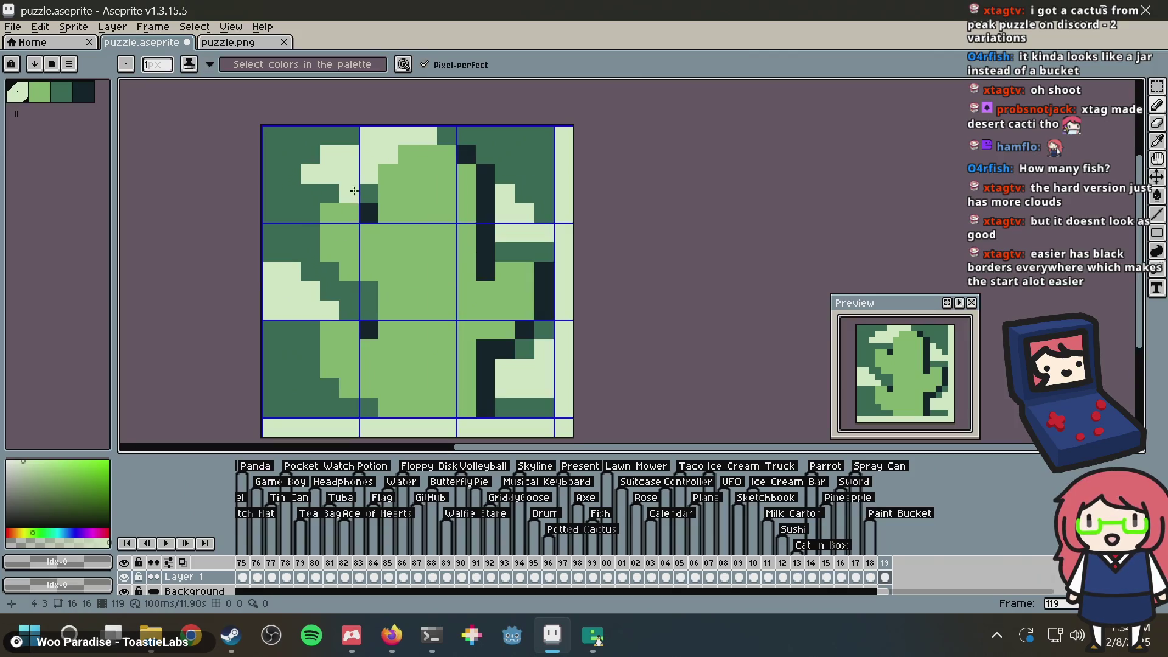
scroll(354, 190, "down", 4)
scroll(385, 194, "up", 3)
Step: Pencil pale prickle pixels across the upper and middle cactus body
left_click(385, 193)
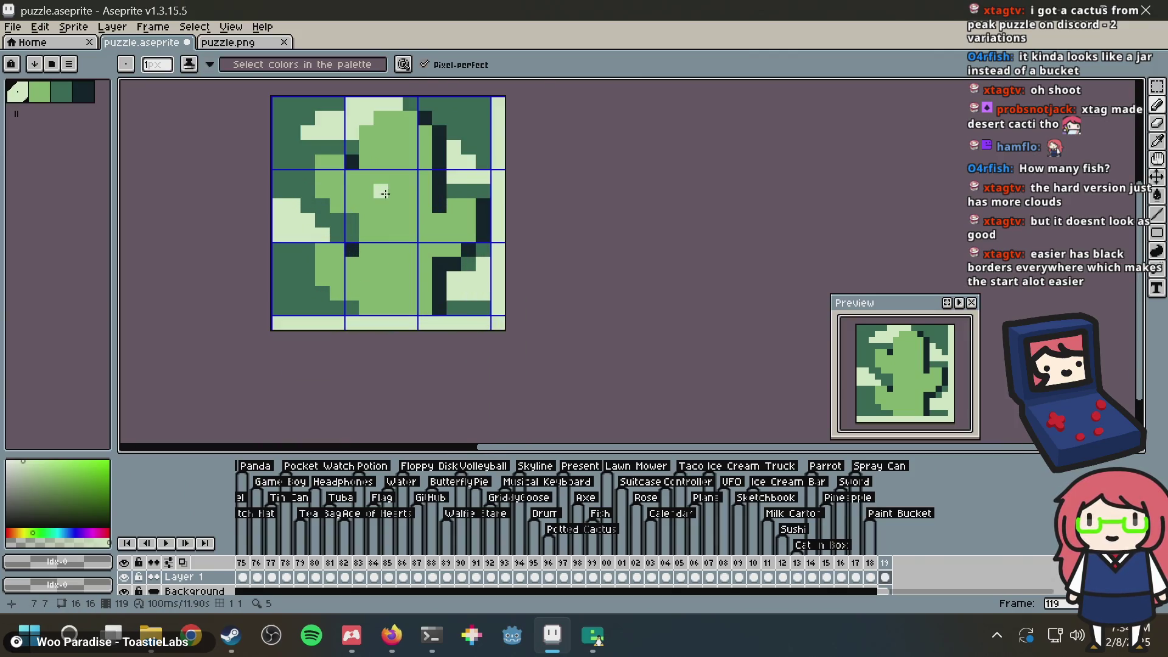
scroll(384, 194, "up", 1)
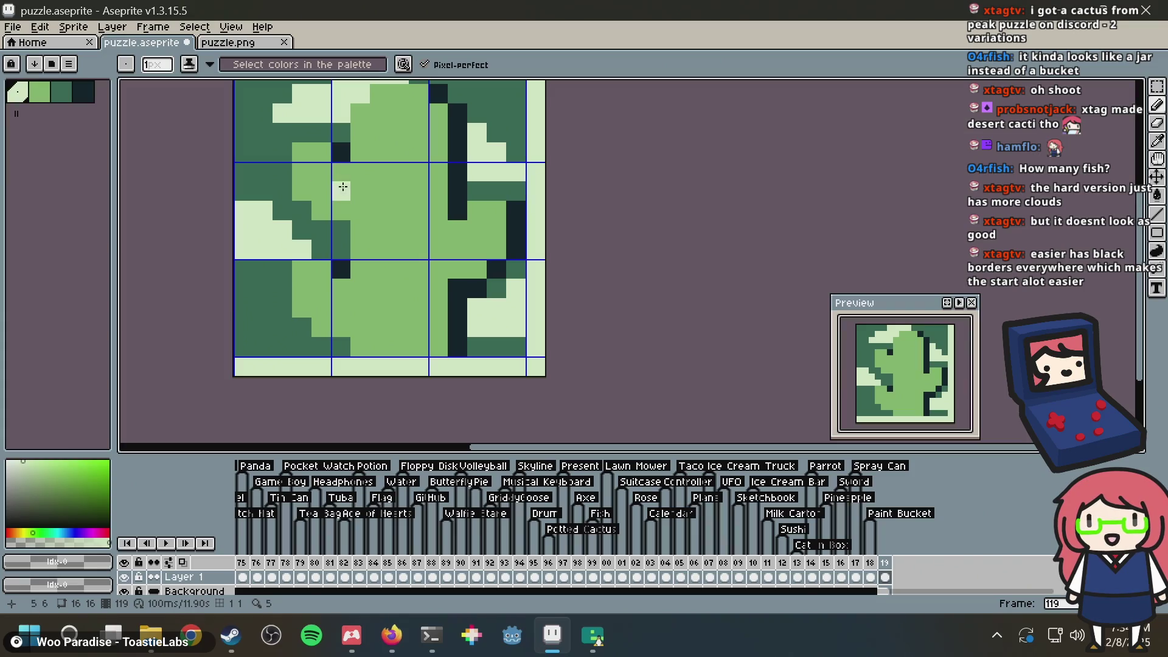
left_click(395, 132)
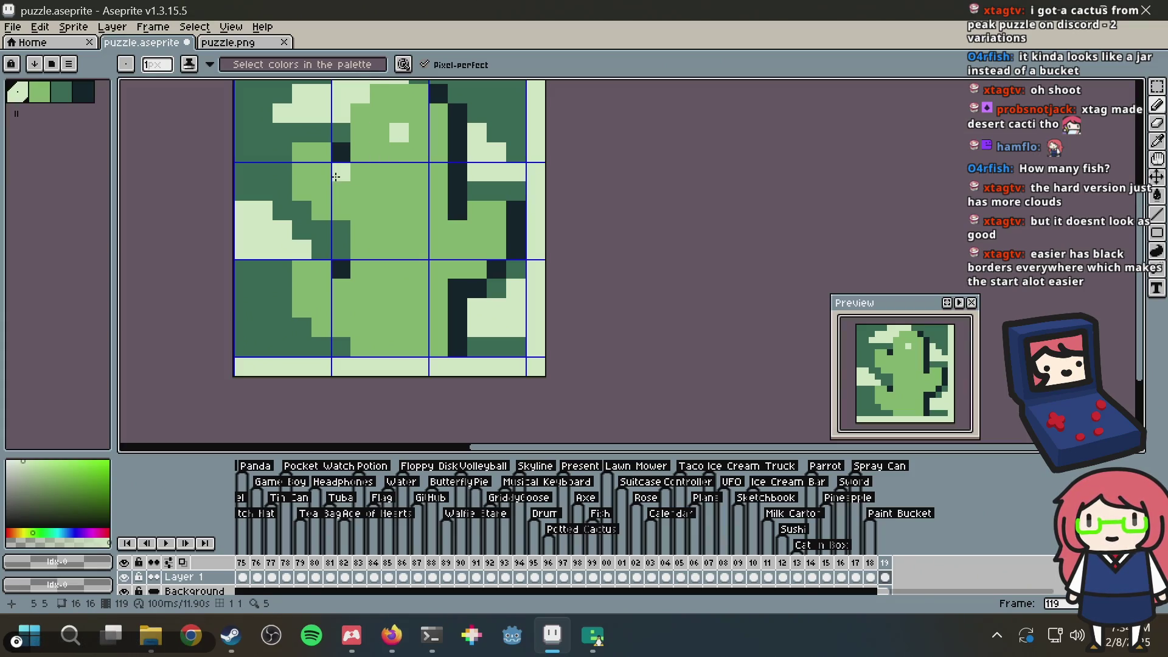
left_click(321, 191)
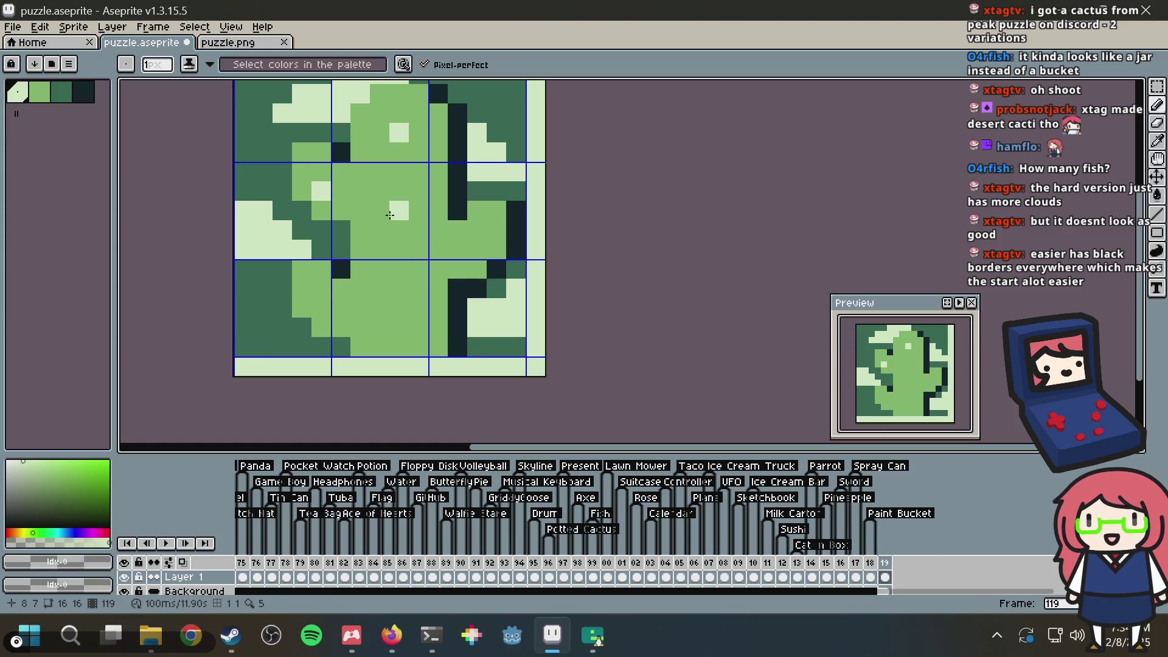
left_click(379, 210)
Step: Add pale prickles lower on the cactus, redoing the bottom one slightly higher
left_click(322, 308)
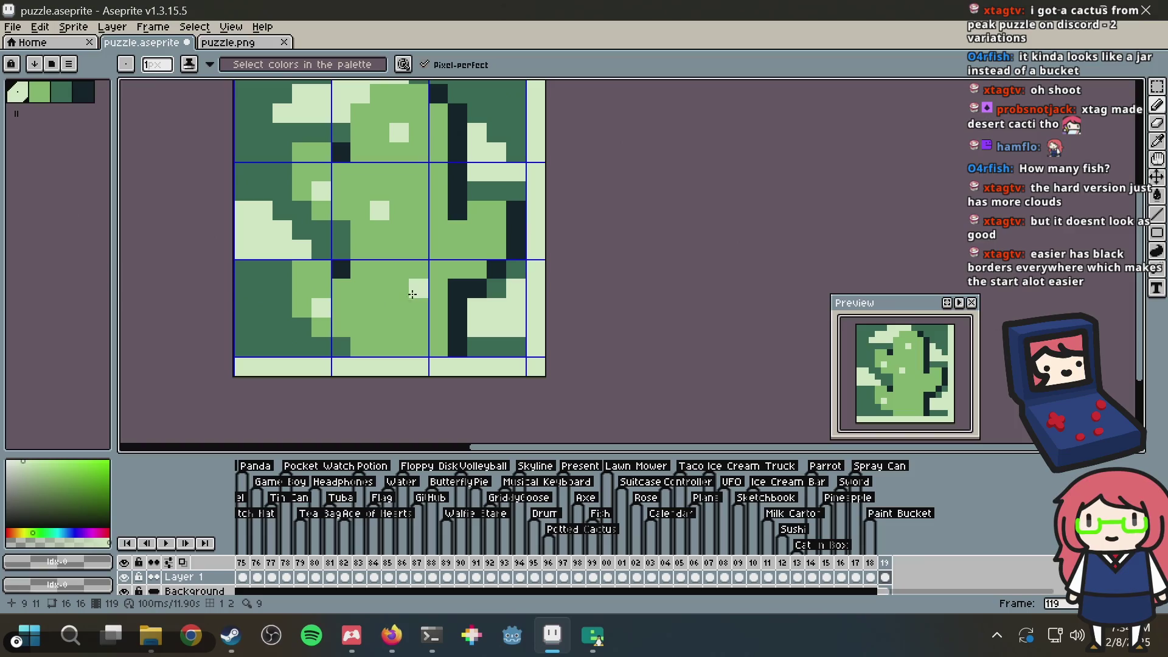
left_click(399, 348)
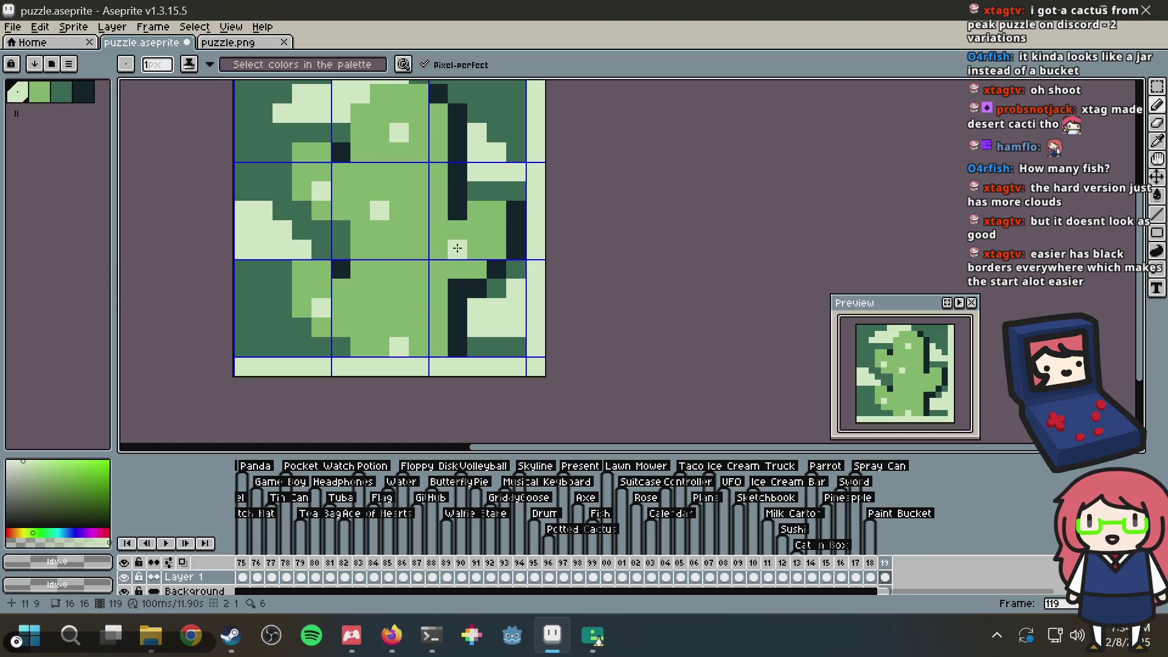
key("ctrl+z")
left_click(418, 327)
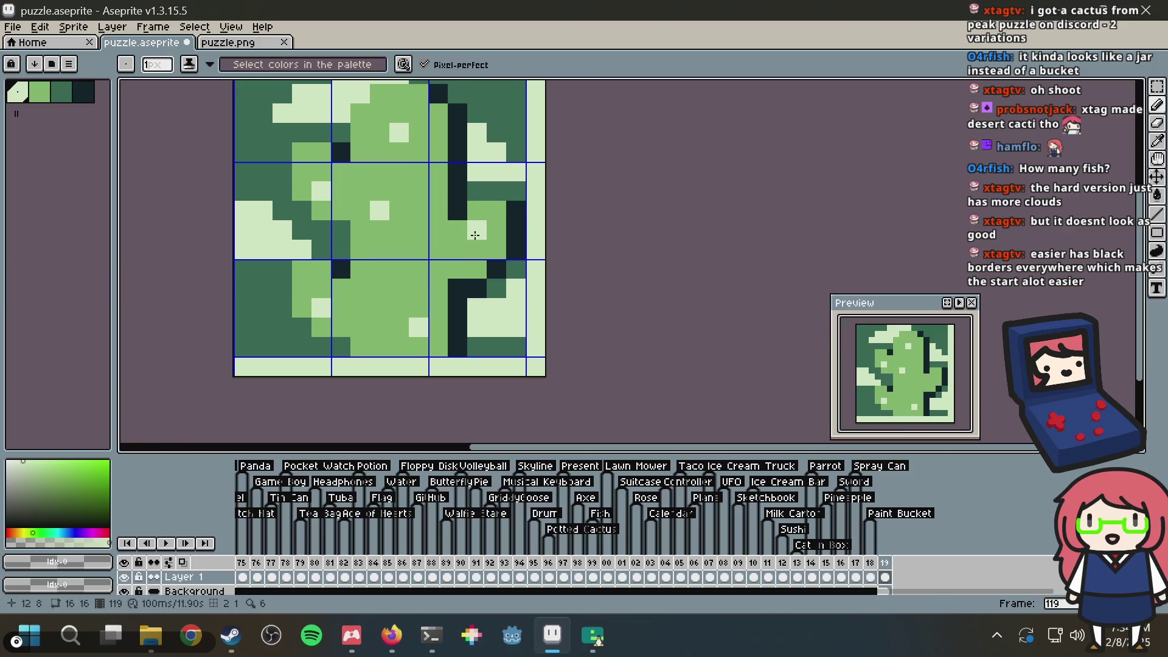
left_click(393, 260)
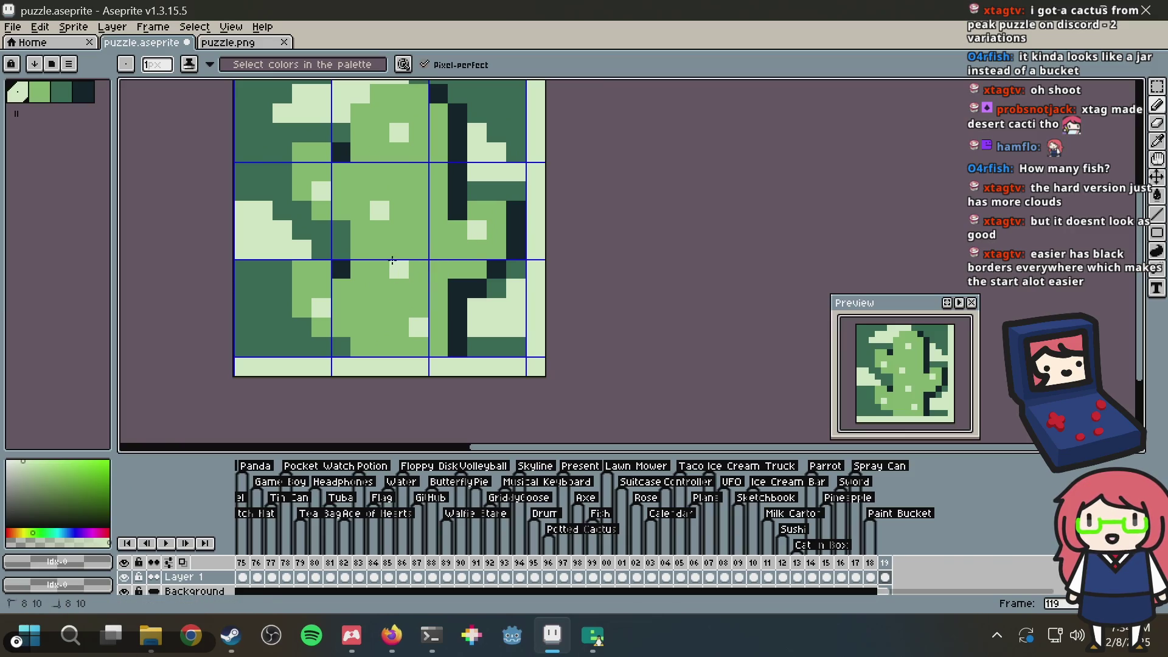
scroll(457, 182, "down", 1)
scroll(456, 182, "down", 3)
scroll(456, 183, "up", 2)
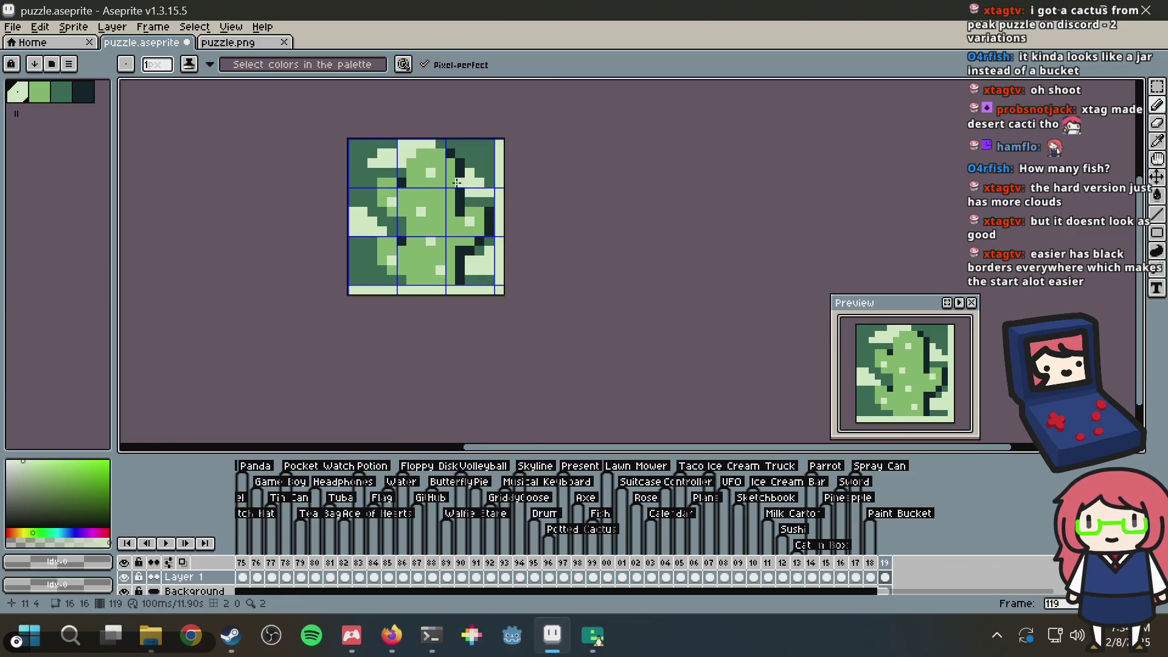
scroll(456, 182, "up", 2)
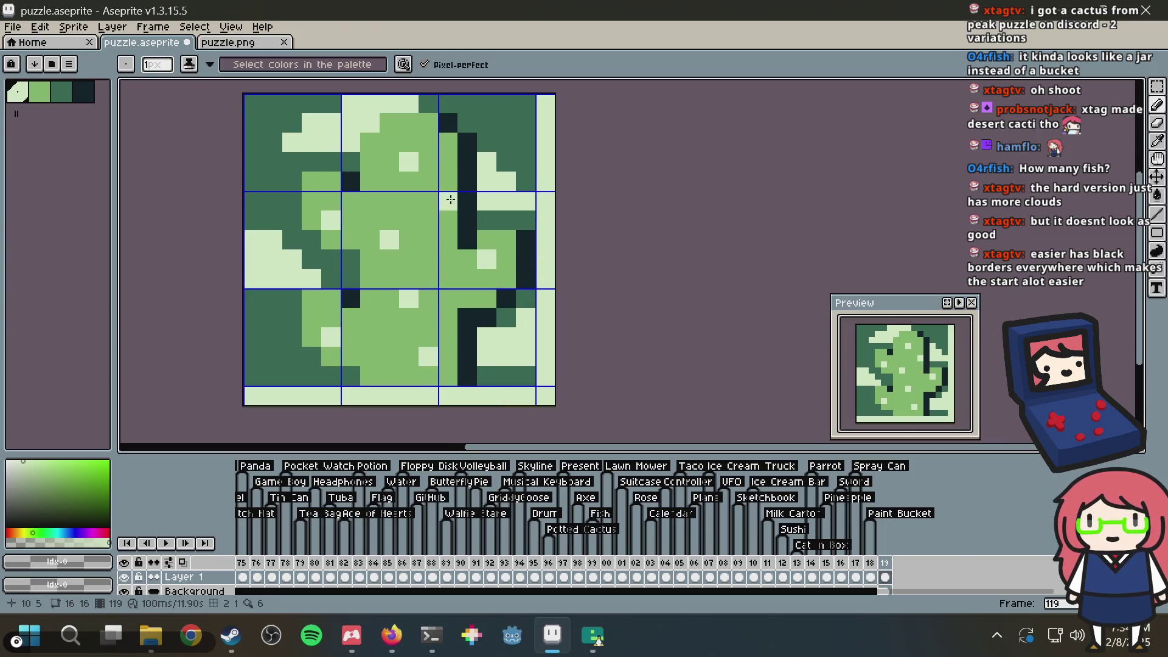
scroll(450, 200, "down", 3)
scroll(452, 182, "up", 2)
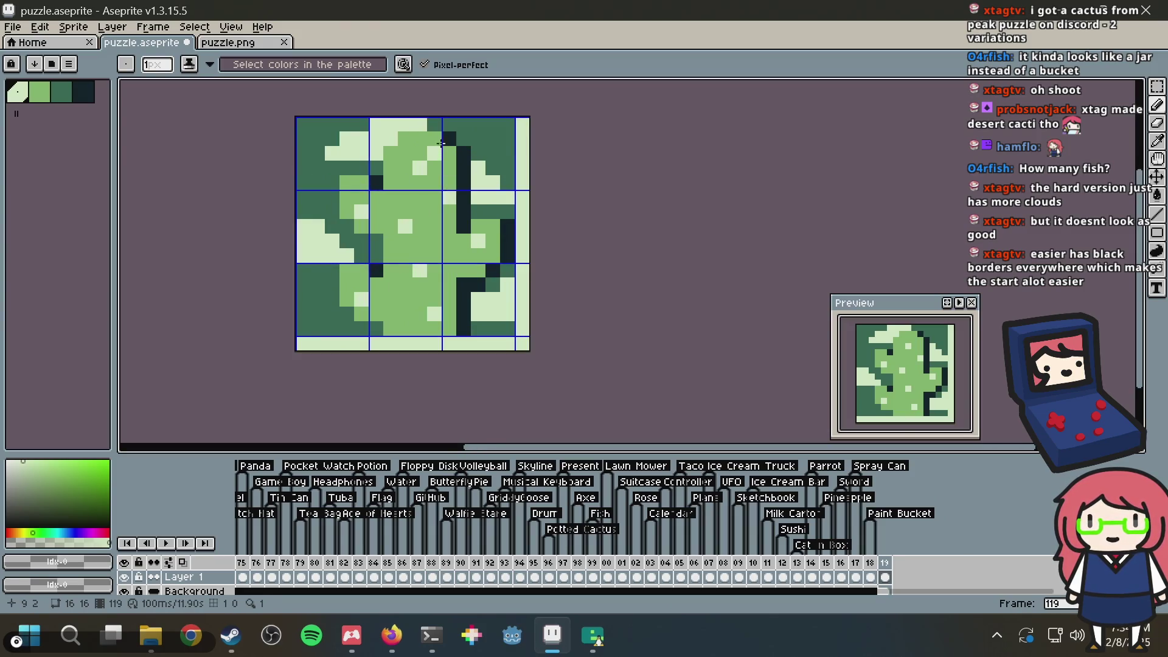
scroll(515, 202, "down", 4)
scroll(515, 203, "down", 2)
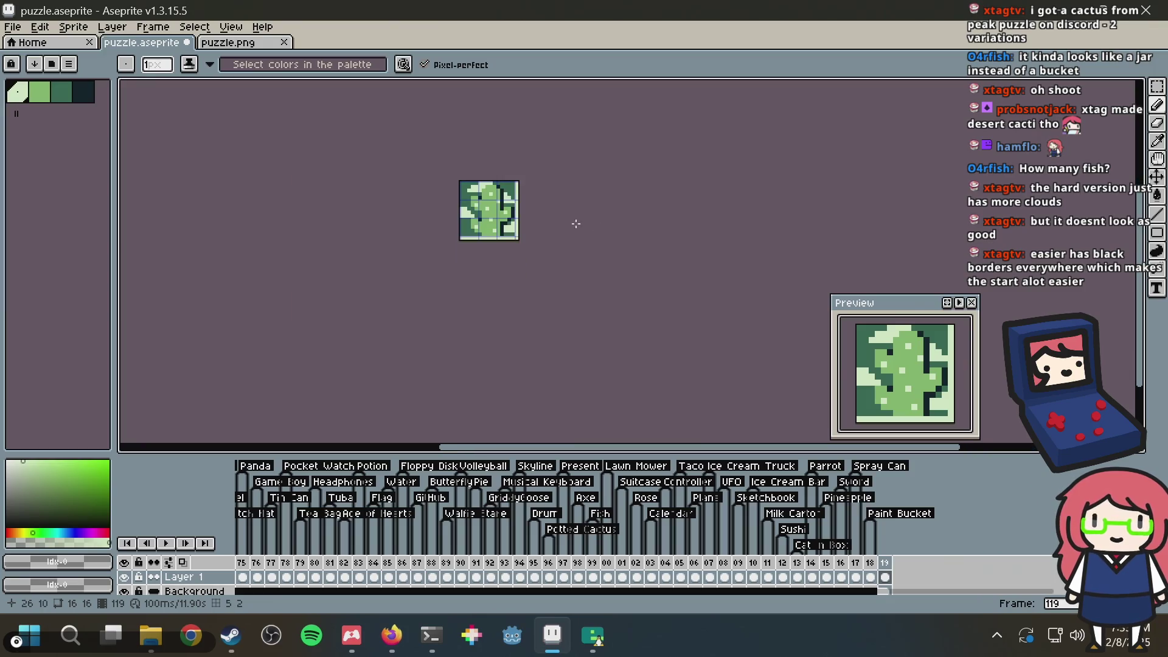
scroll(559, 221, "up", 3)
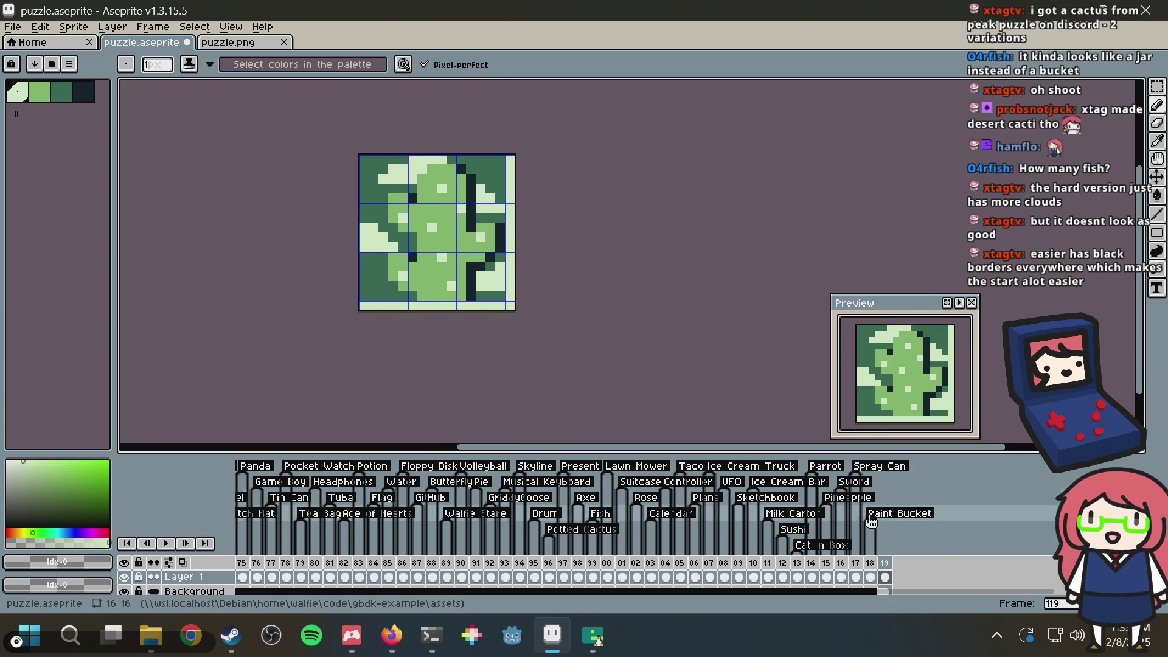
Step: Add a 'Desert Cactus' tag on frame 119
right_click(885, 562)
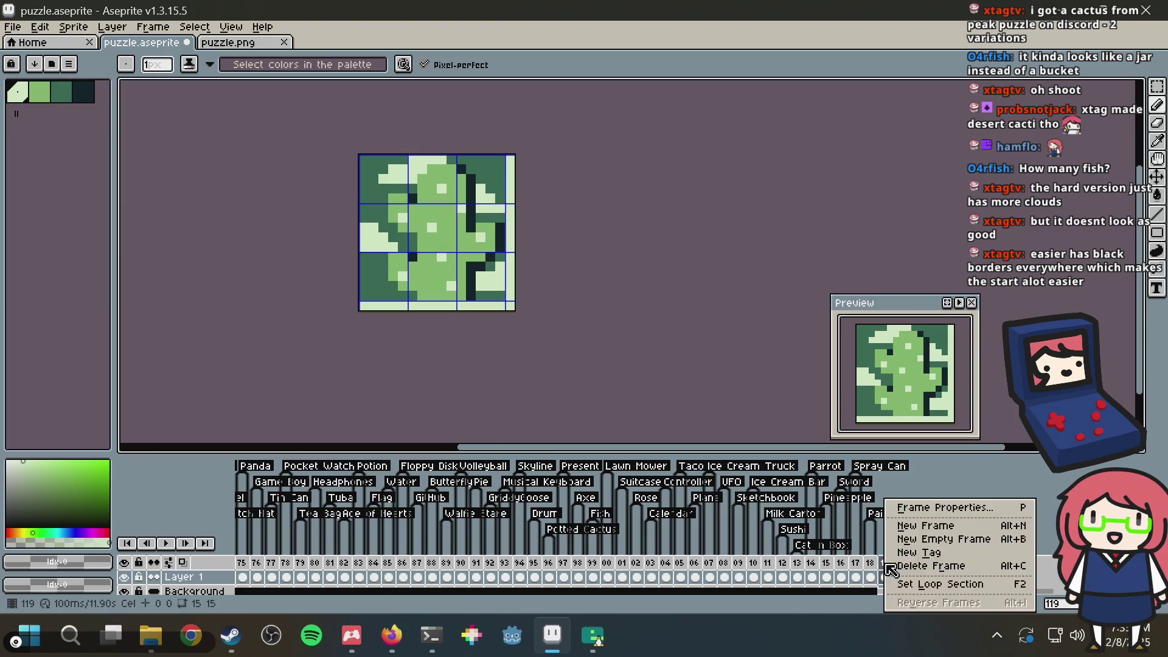
left_click(944, 553)
type("Deser")
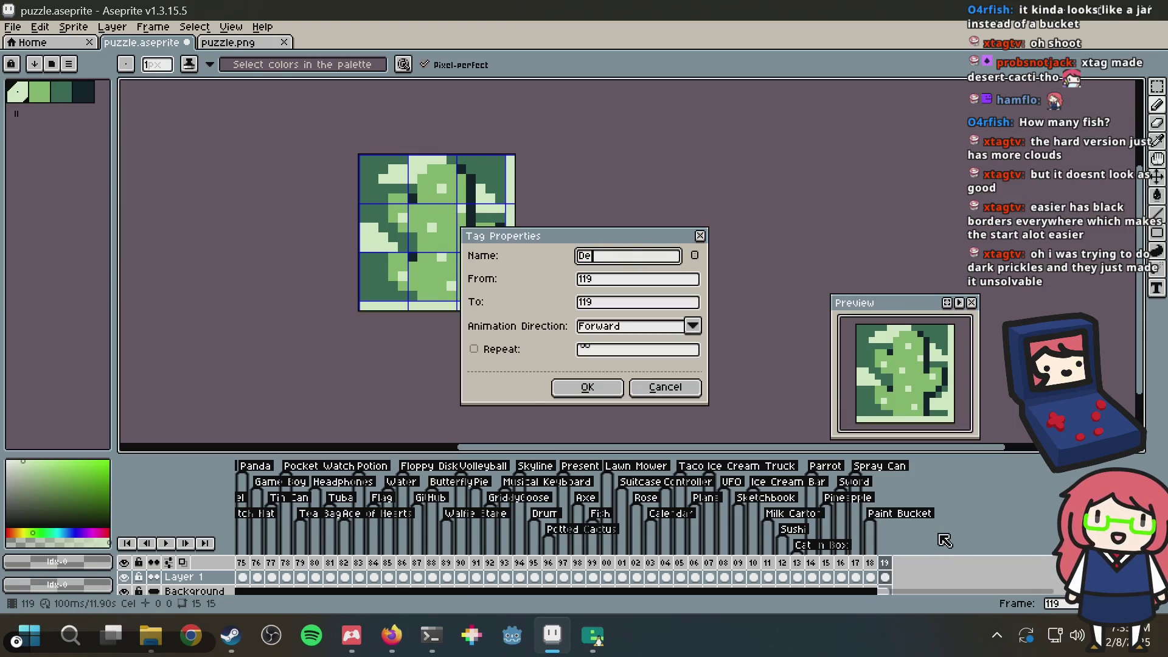
type("t Cactus")
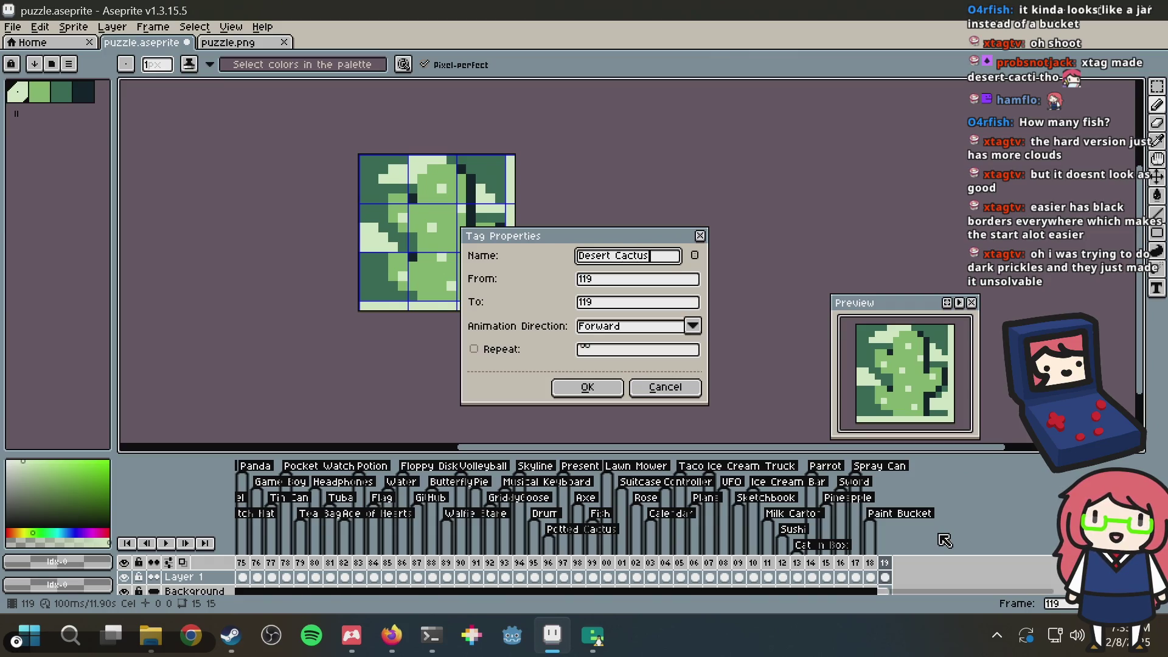
key("Return")
Step: Pick the sprite's dark green and paint the bottom row and right column with it
scroll(426, 243, "up", 3)
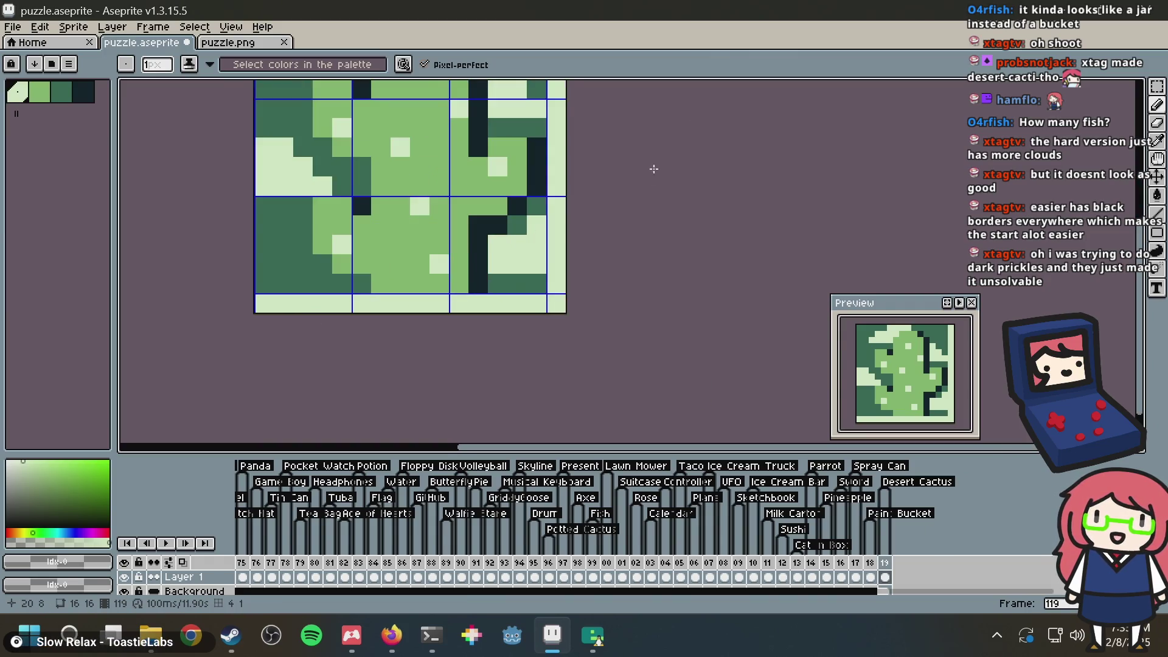
scroll(549, 171, "down", 2)
scroll(549, 172, "up", 1)
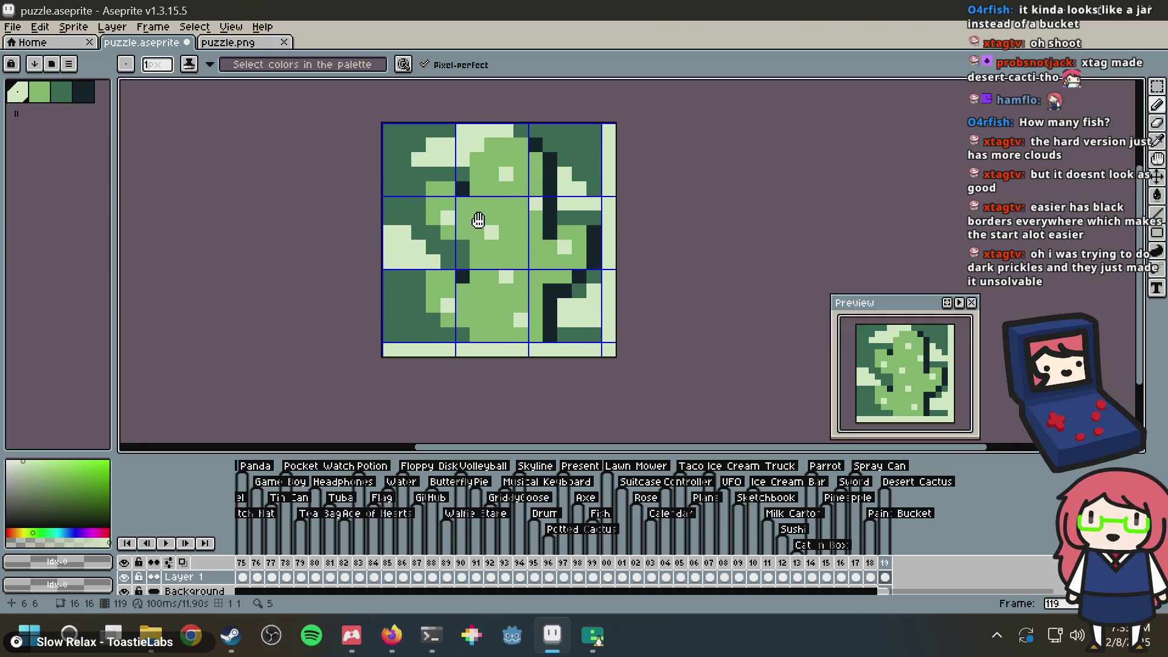
scroll(481, 211, "up", 1)
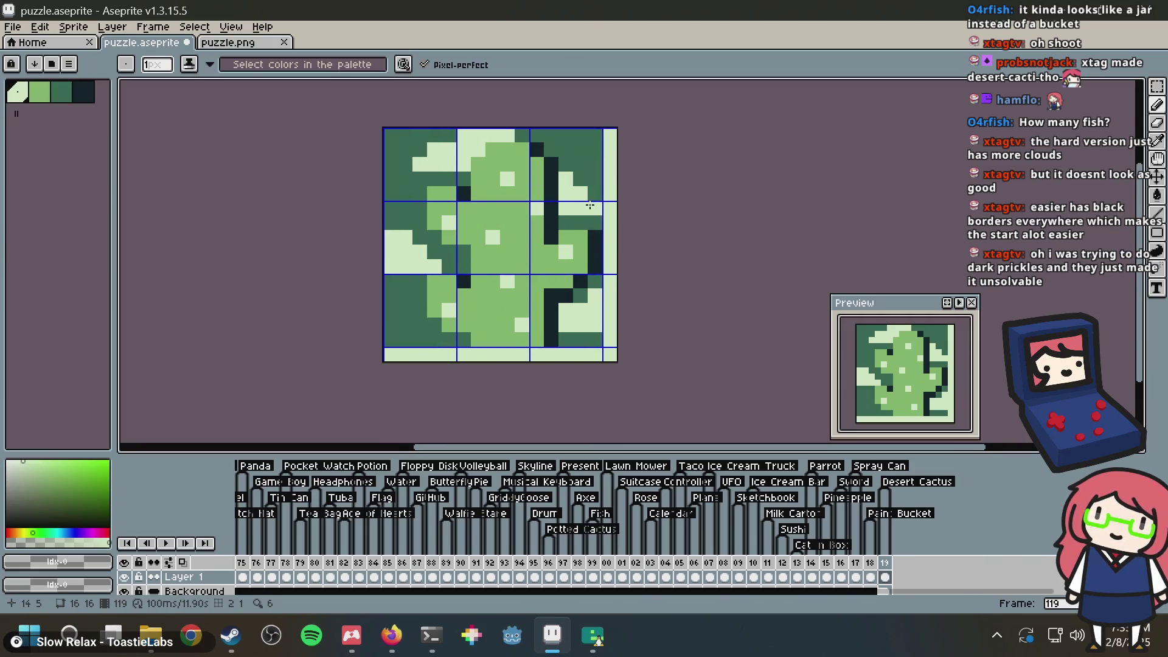
scroll(590, 206, "down", 2)
scroll(541, 233, "up", 2)
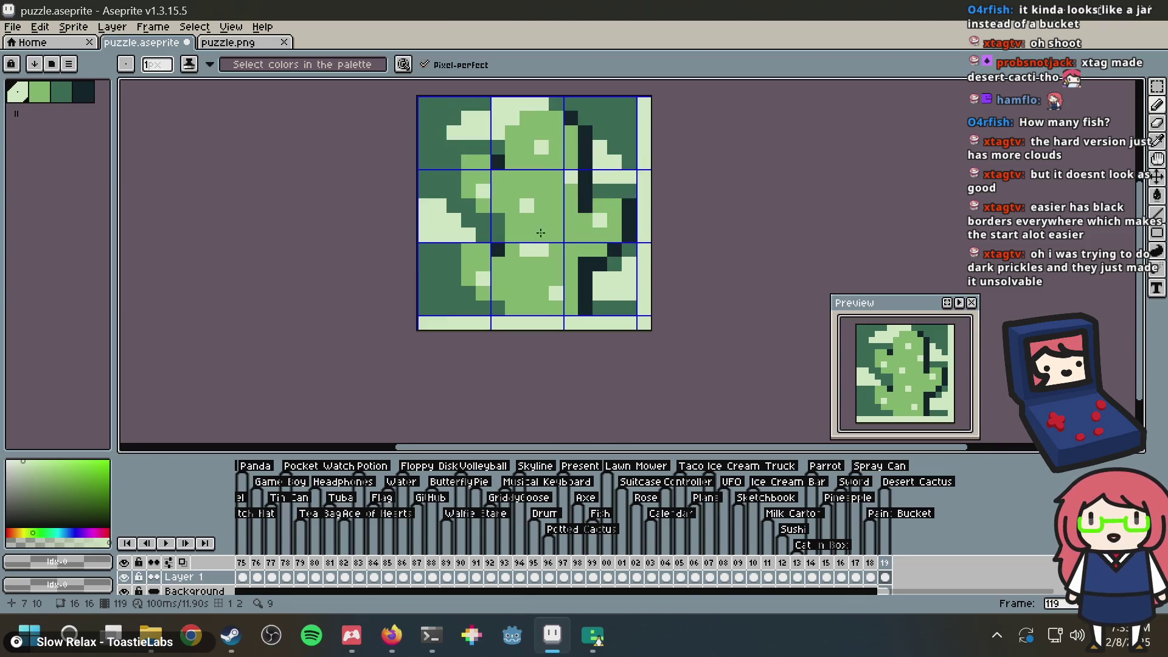
scroll(583, 205, "down", 1)
scroll(568, 235, "up", 1)
key("i")
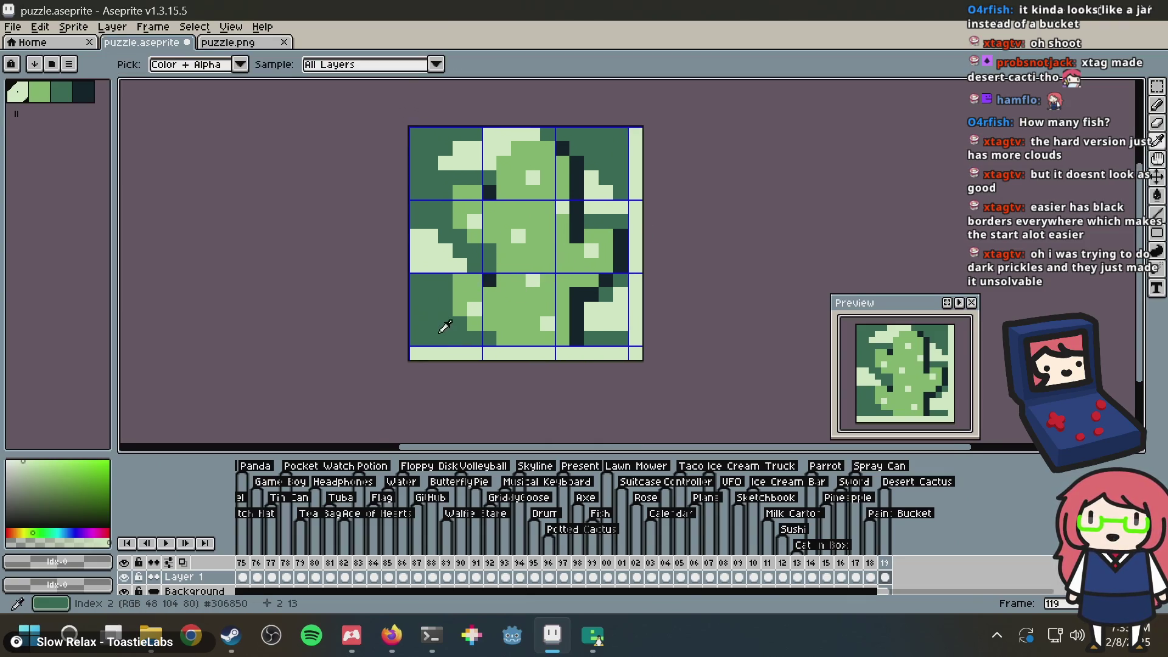
left_click(440, 330)
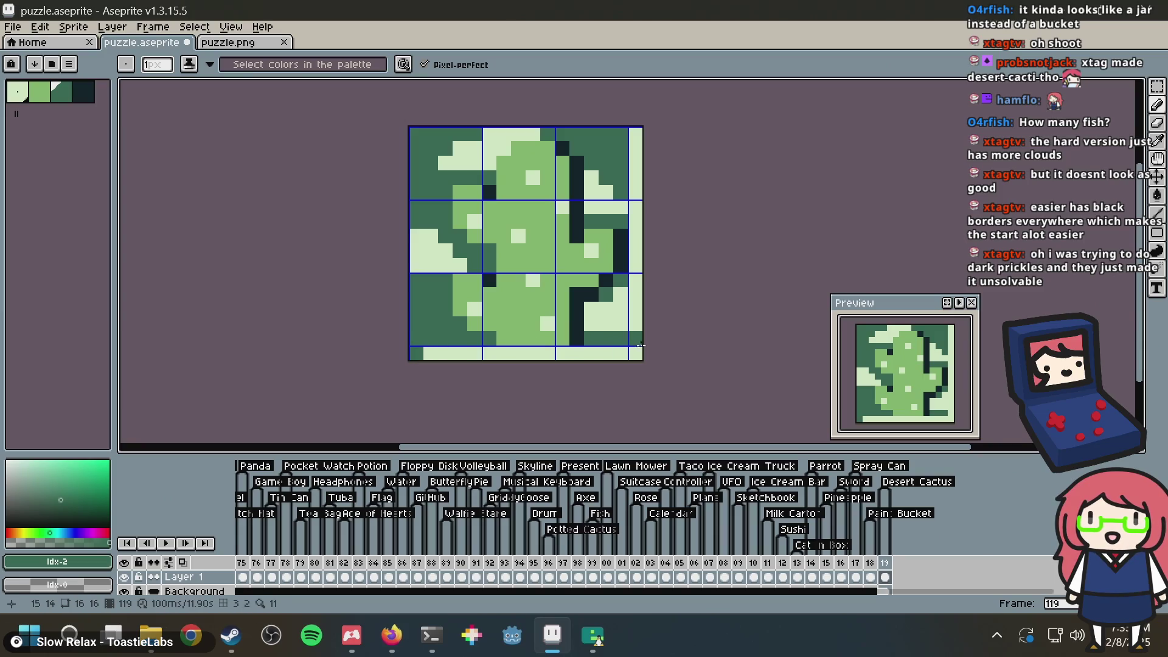
left_click(635, 354, "shift")
left_click(642, 136, "shift")
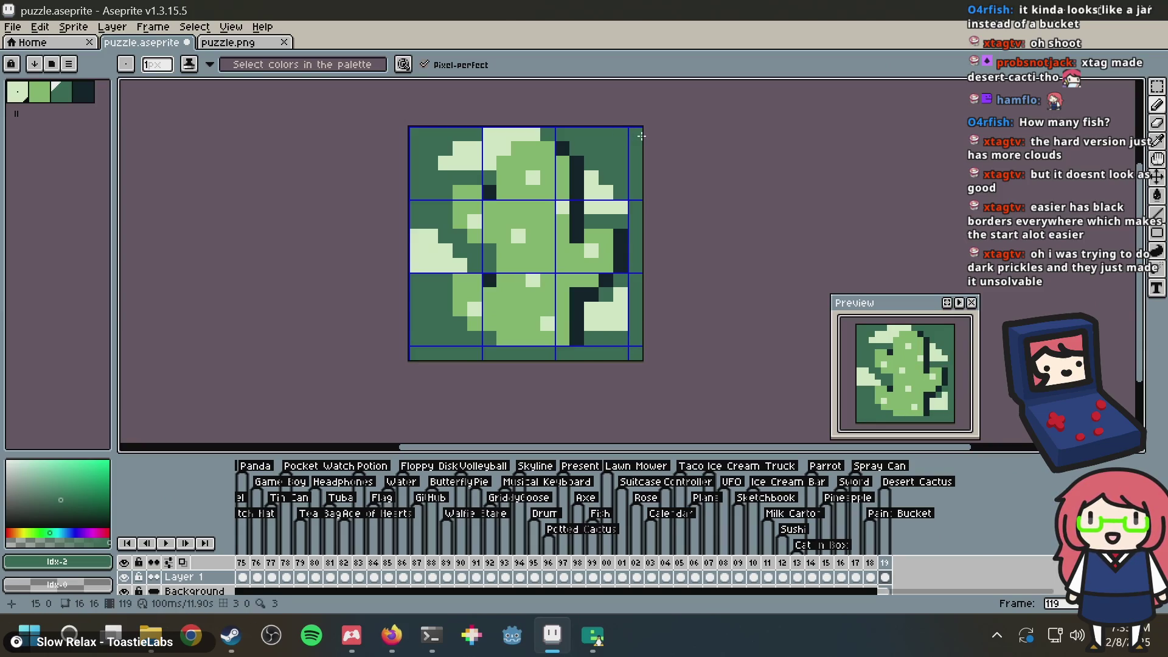
Step: Save puzzle.aseprite and move to the terminal
scroll(710, 157, "down", 4)
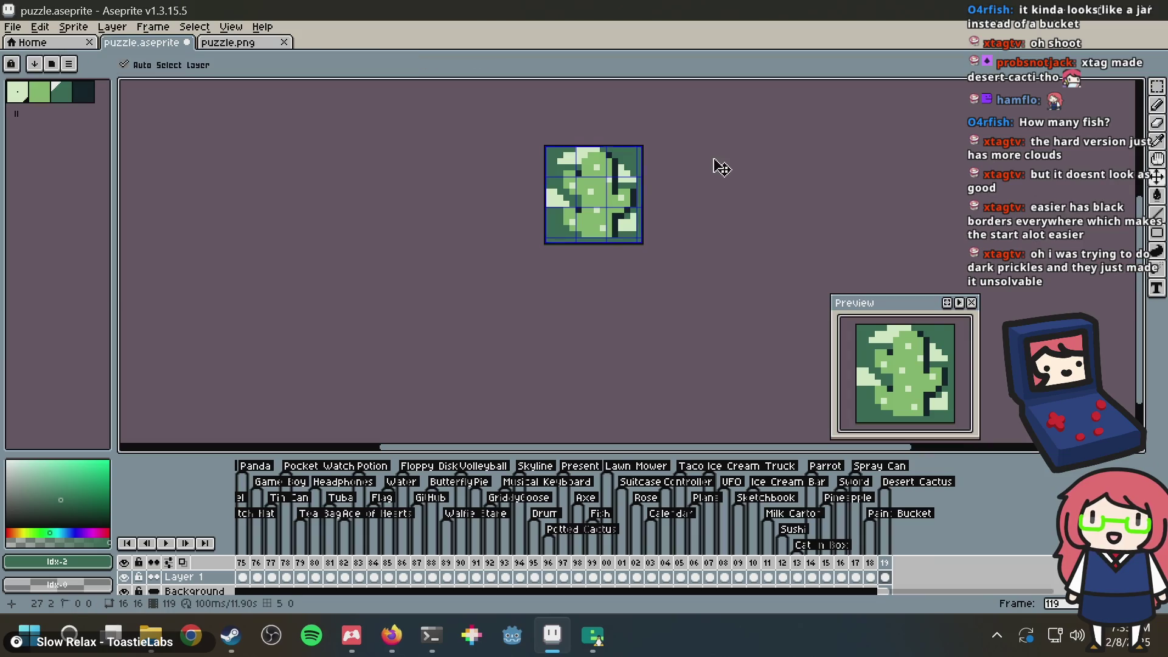
key("ctrl+s")
scroll(705, 157, "up", 1)
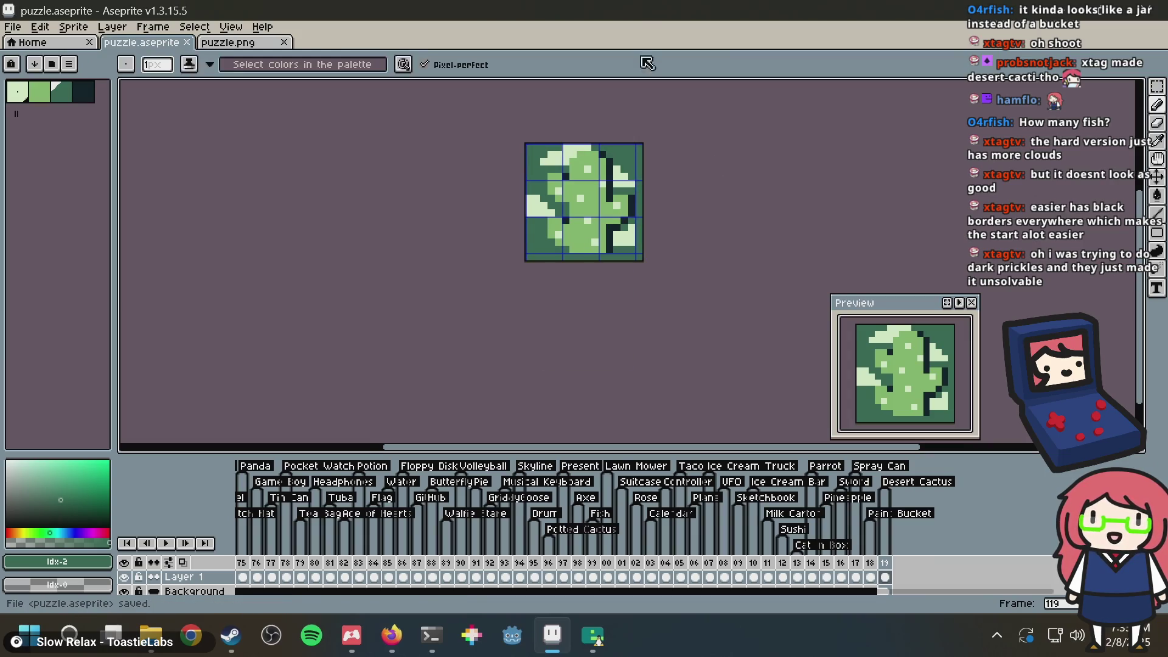
key("alt+Tab")
key("alt+Tab")
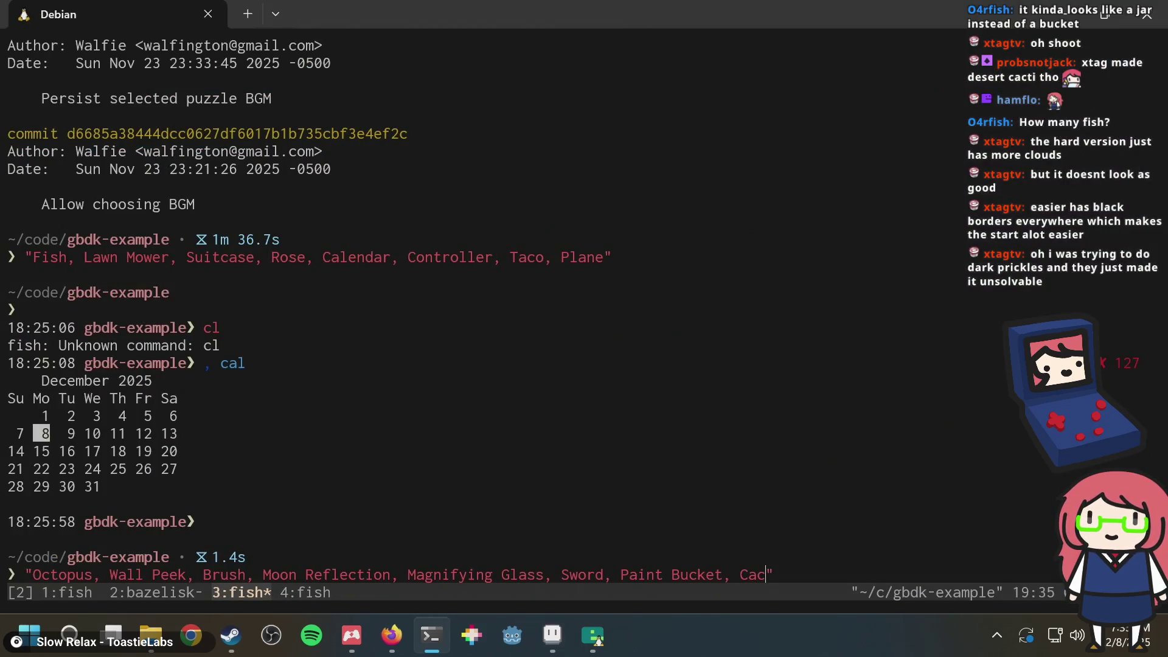
Step: Stop the emulator in tmux window 2, rerun bazel run //:emulator, and return to Aseprite
key("ctrl+b")
key("2")
key("ctrl+c")
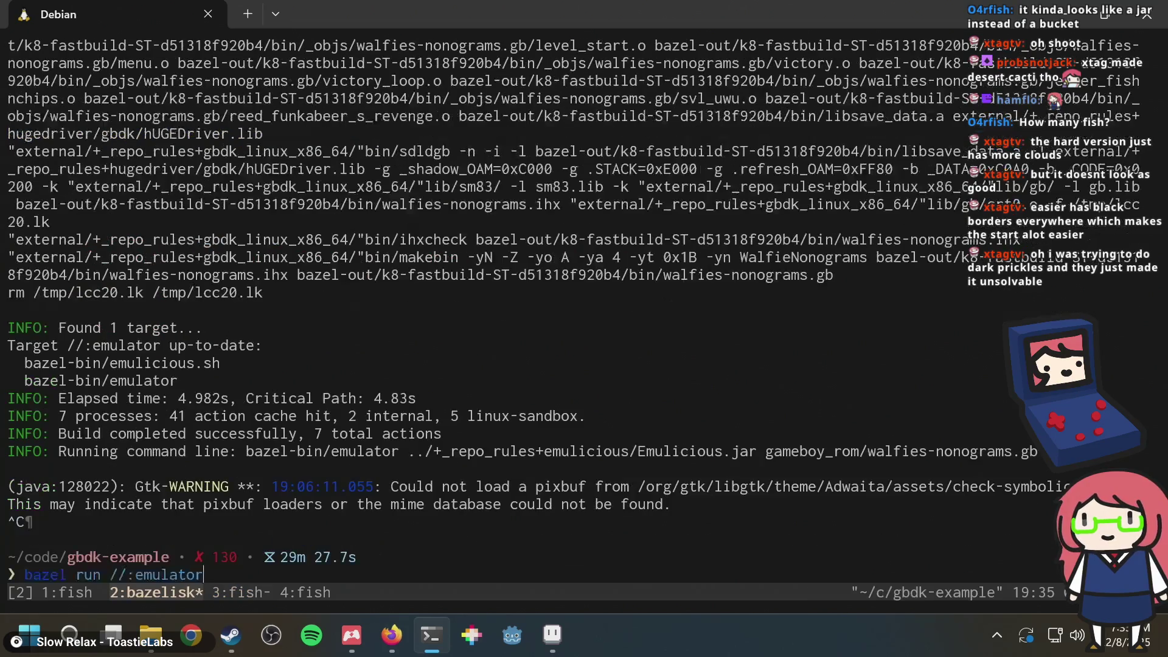
key("Up")
key("Return")
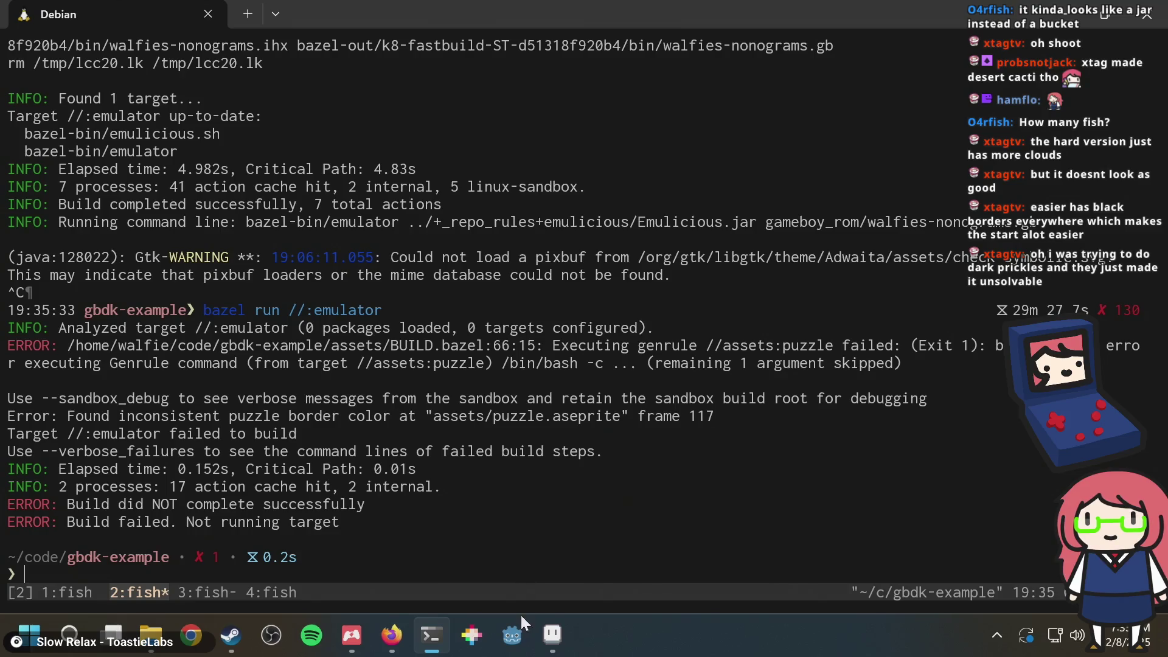
left_click(552, 634)
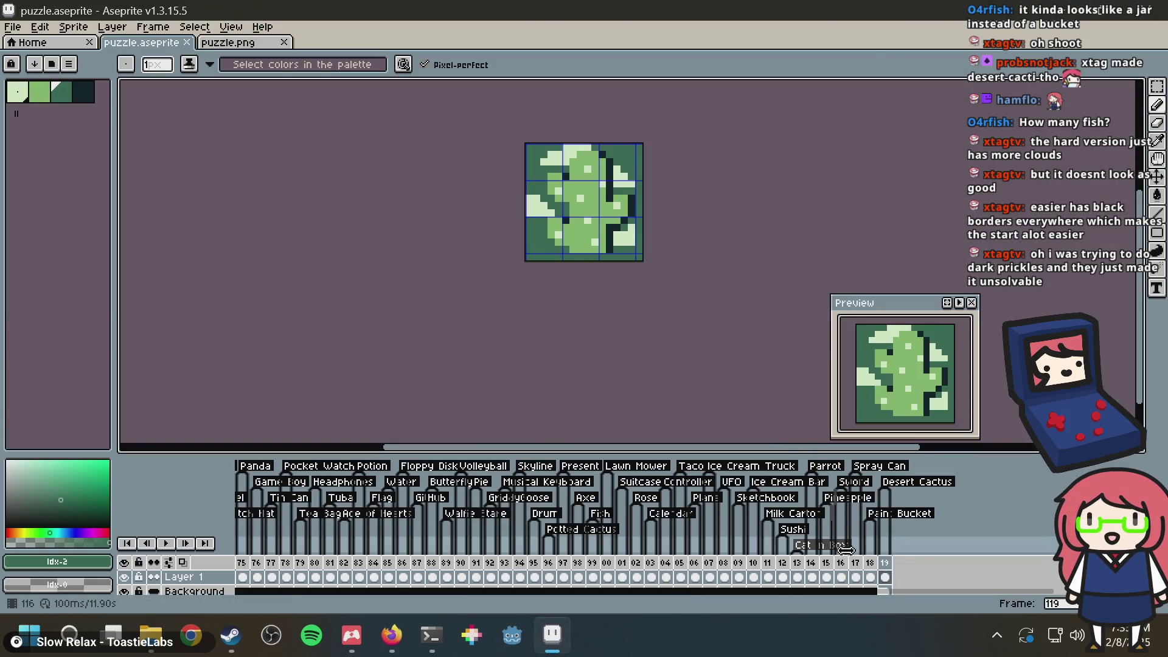
Step: Paint frame 117's rightmost bottle column dark green and save the file
left_click(855, 577)
scroll(494, 331, "up", 4)
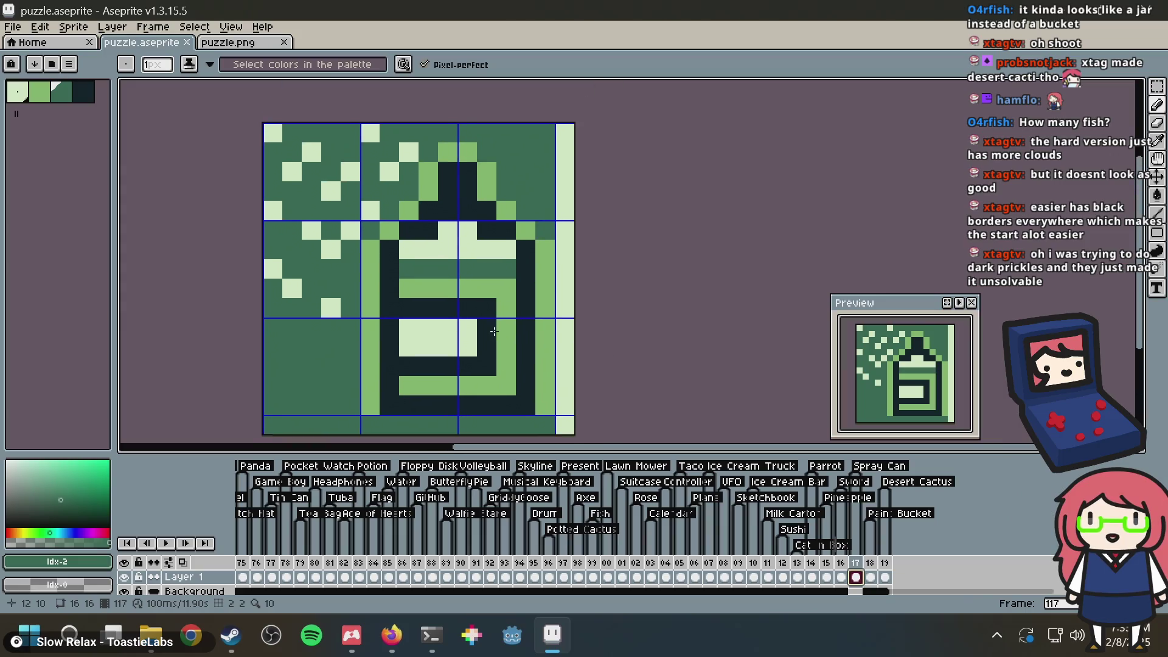
key("g")
left_click(568, 182)
key("ctrl+s")
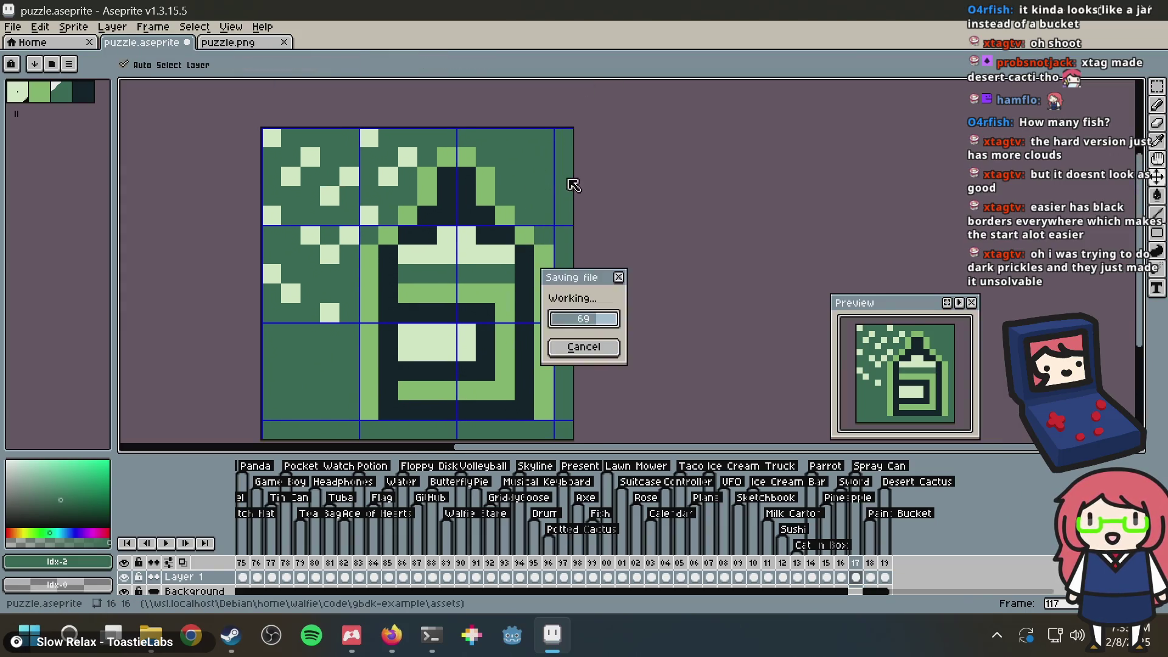
Step: Rerun the emulator build in the terminal
key("alt+Tab")
key("Up")
key("Return")
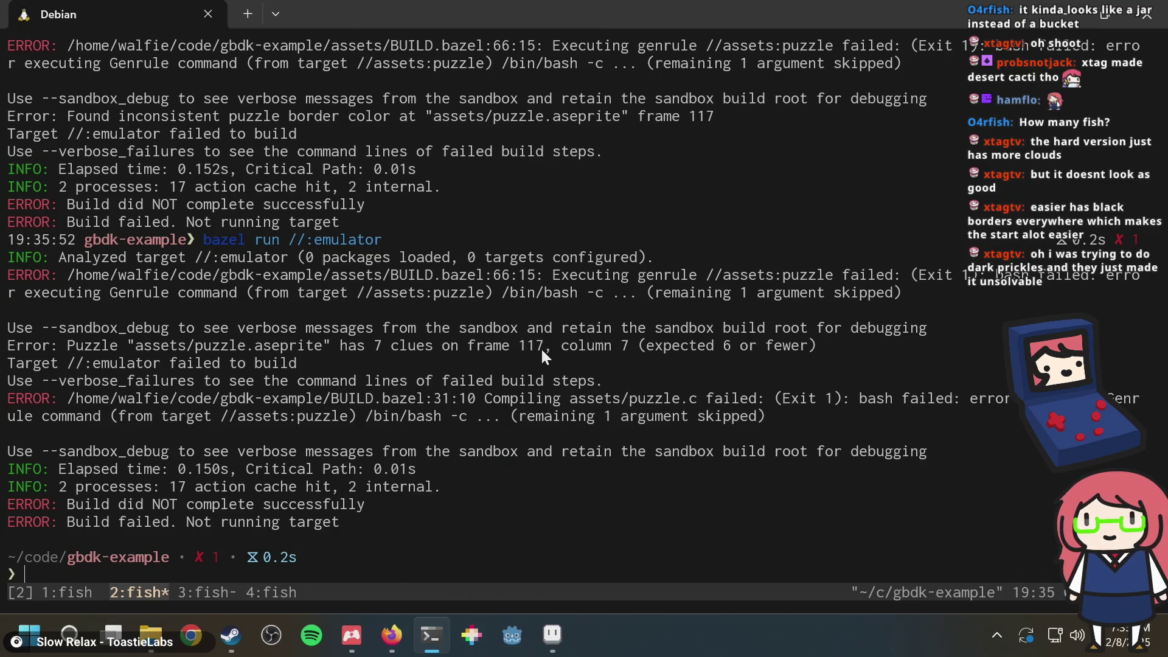
Step: Compare the column 7 clue error for frame 117 against the sprite in Aseprite
key("alt+Tab")
key("alt+Tab")
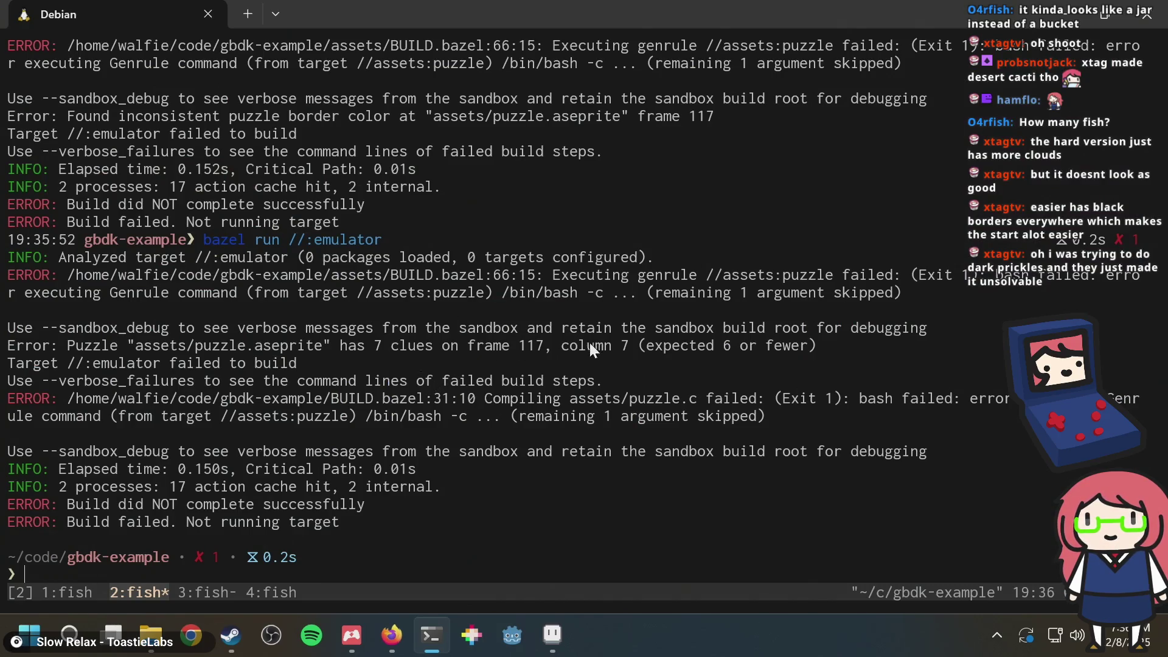
key("alt+Tab")
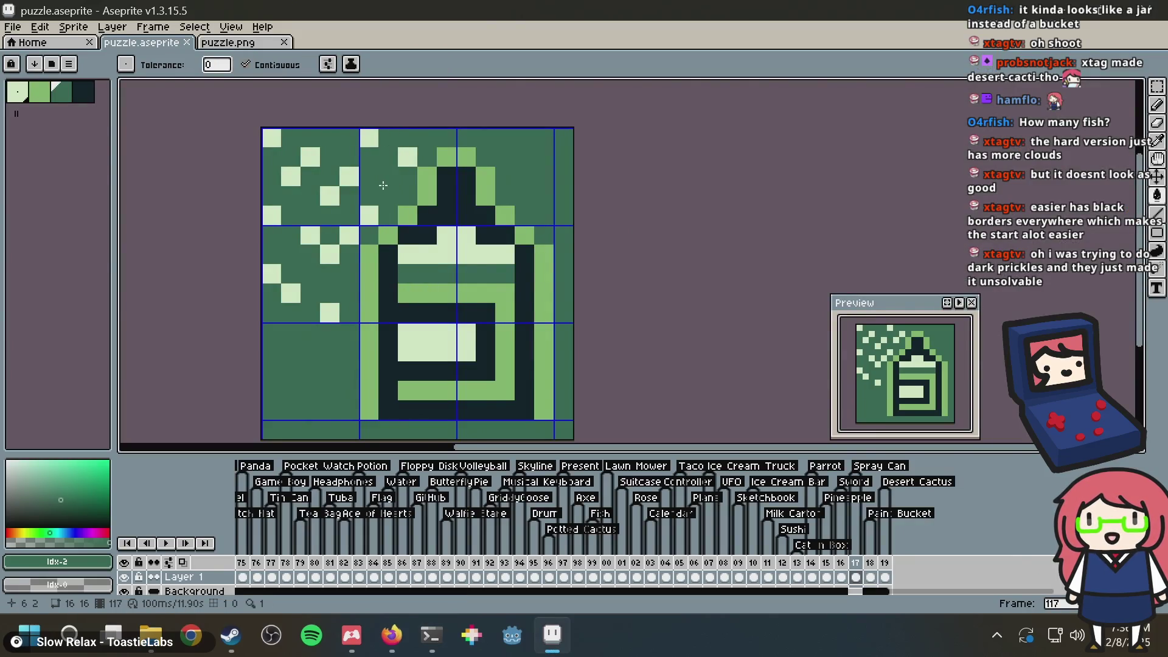
key("alt+Tab")
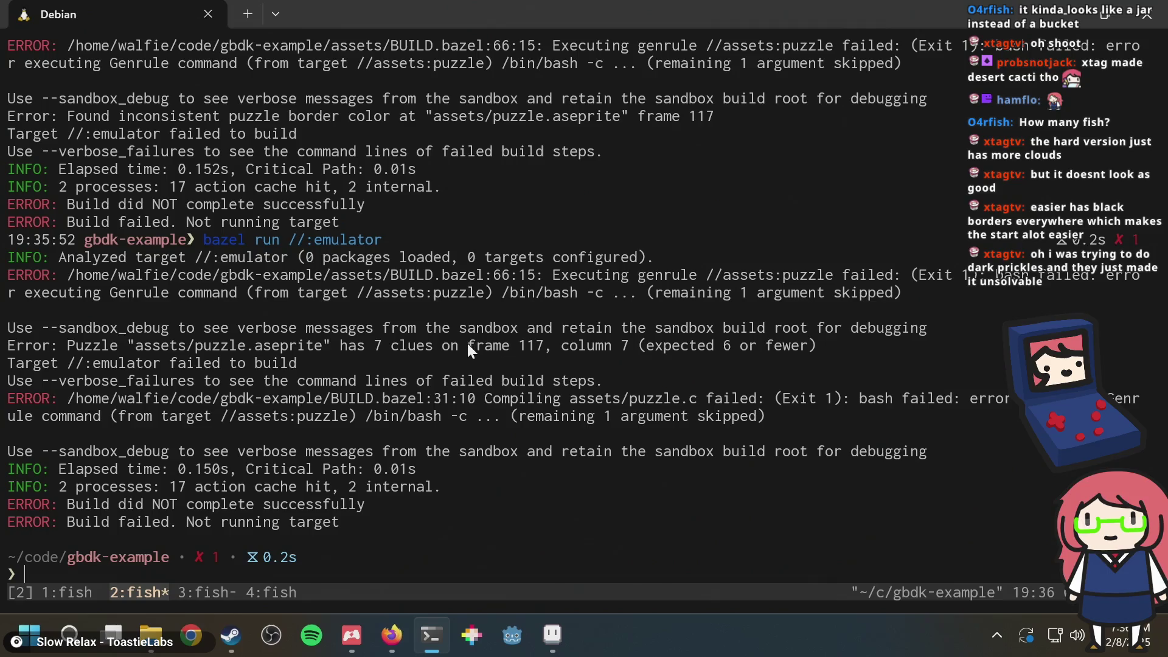
Step: Paste the copied sprite into puzzle.png and save it
key("alt+Tab")
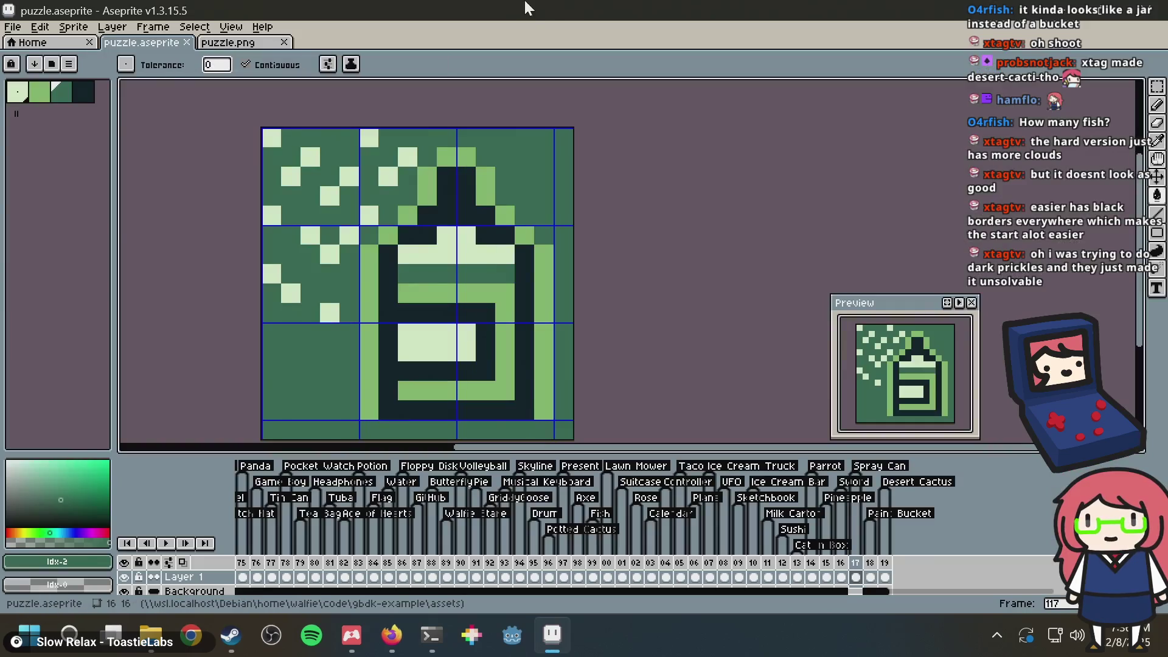
left_click(234, 46)
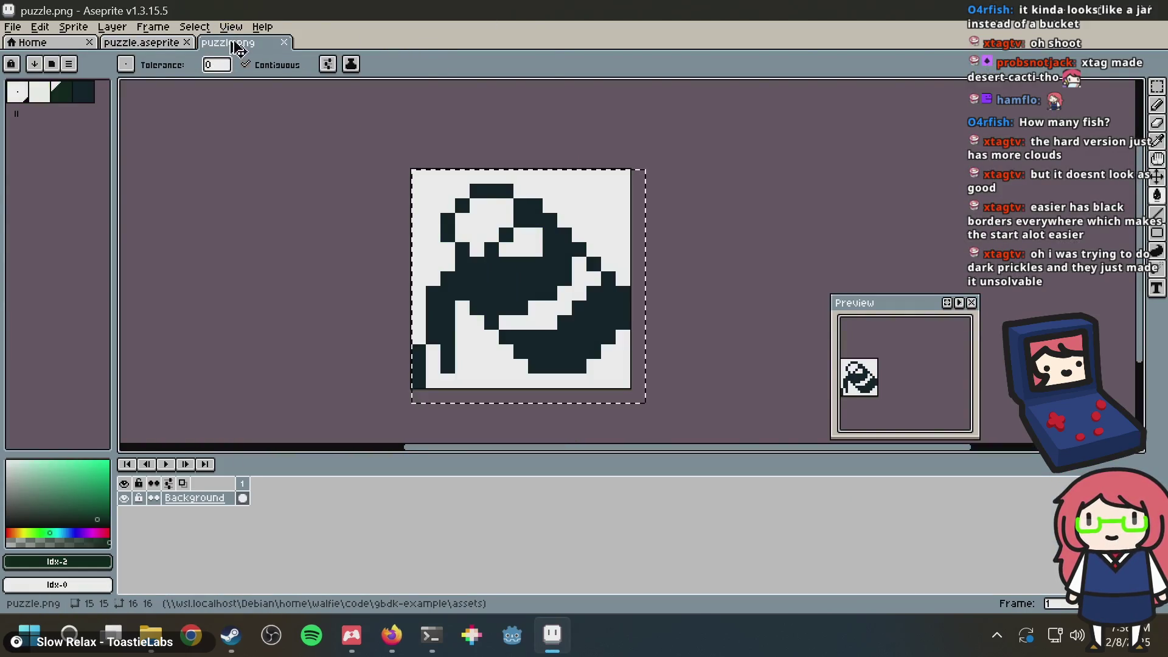
key("ctrl+v")
key("ctrl+s")
Step: Generate a nonogram from puzzle.png in Nonogram Maker and fill one grid cell
key("alt+Tab")
key("alt+Tab")
key("Tab")
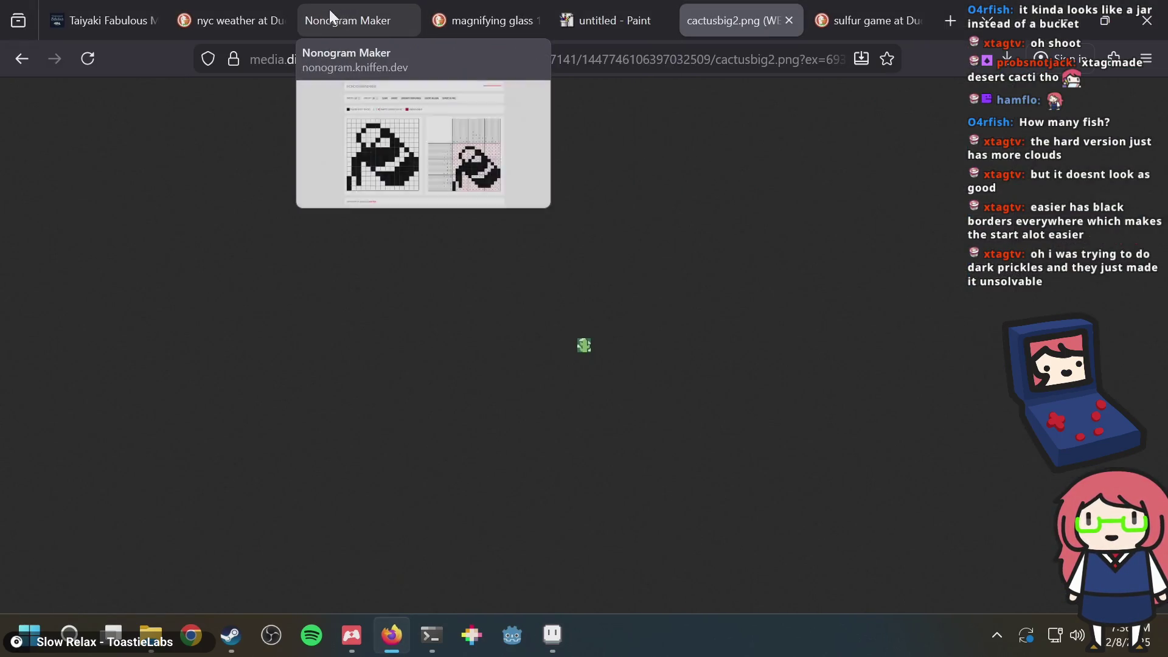
left_click(330, 10)
left_click(514, 109)
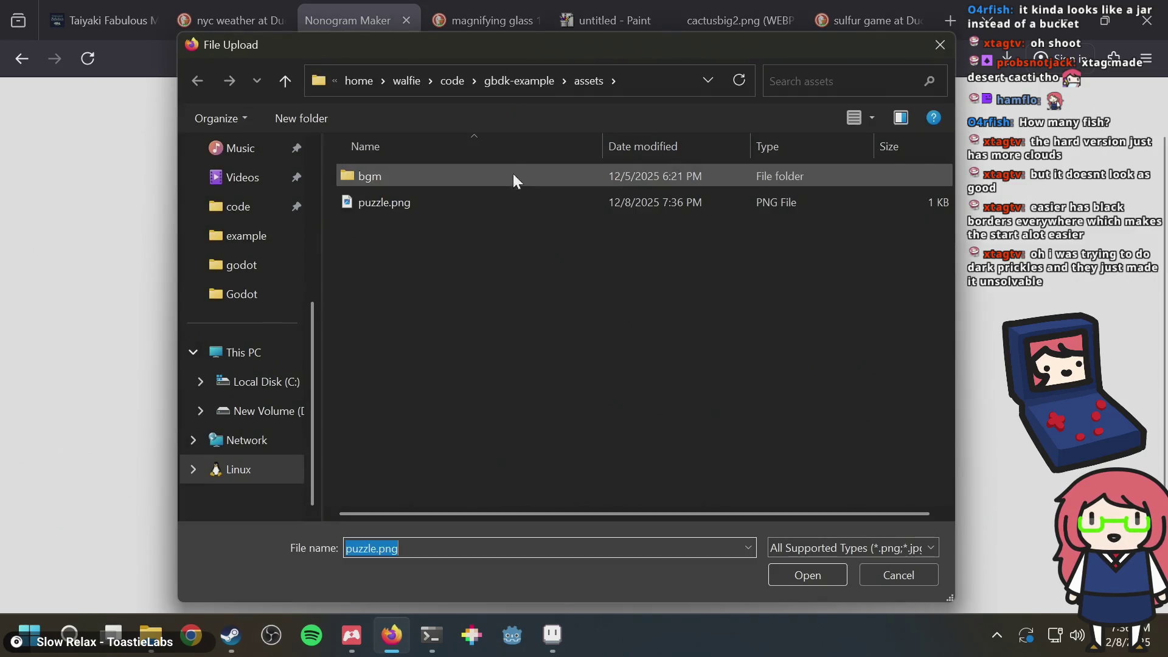
double_click(353, 202)
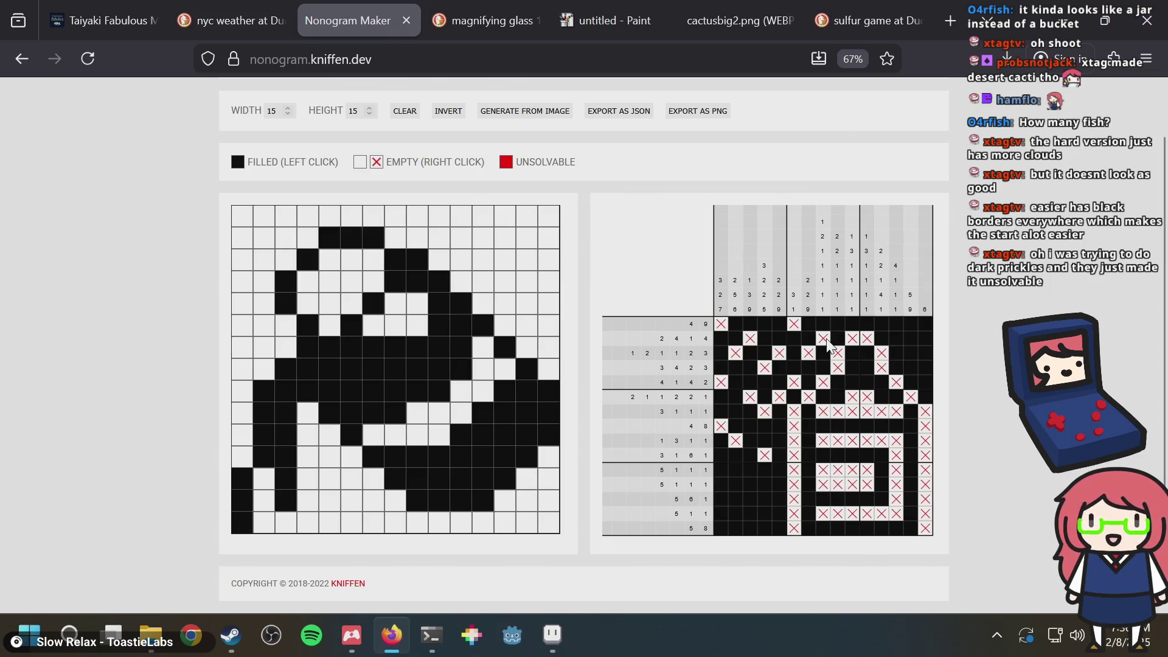
key("ctrl+z")
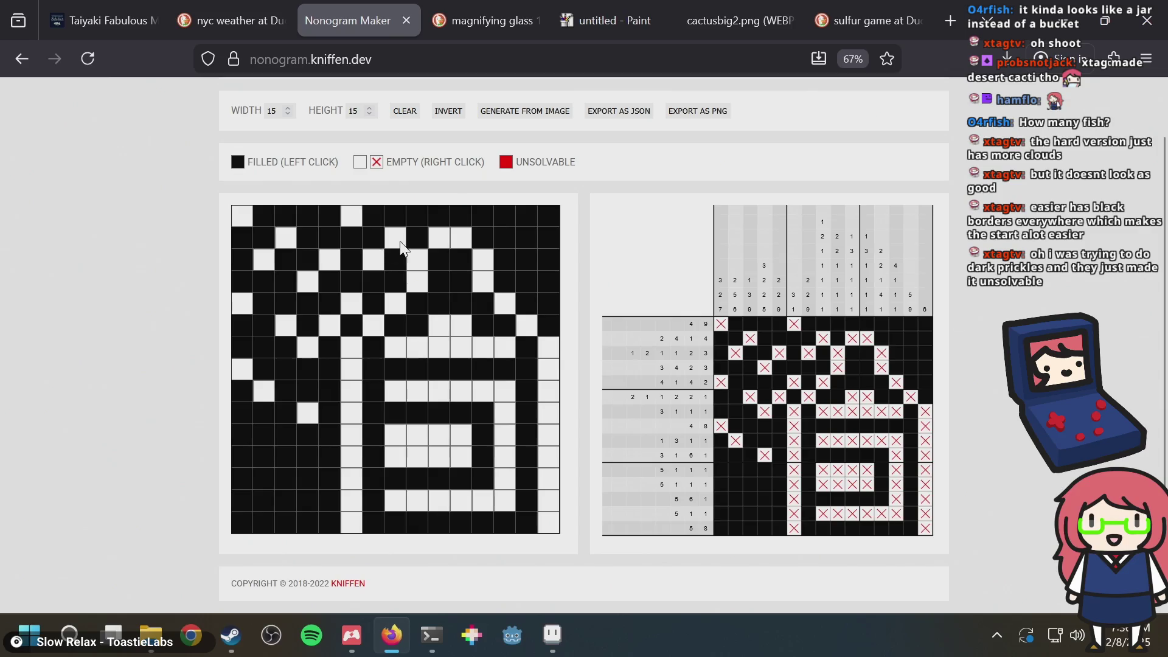
left_click(402, 245)
Step: Darken one light pixel to dark green in puzzle.aseprite and save
key("alt+Tab")
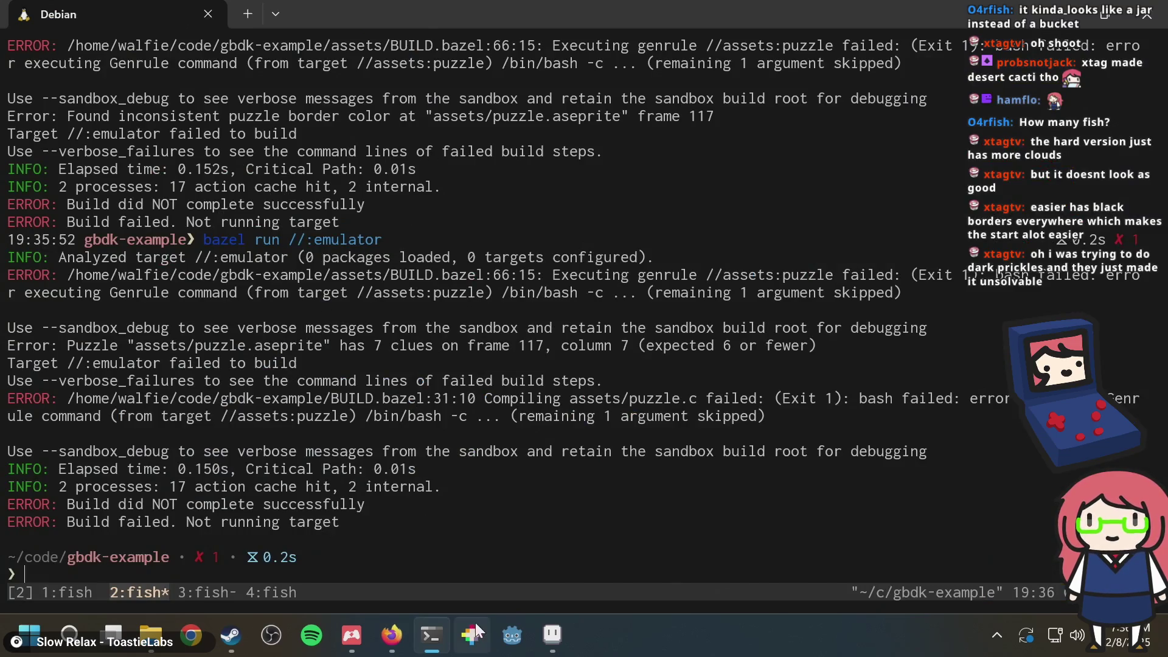
left_click(551, 632)
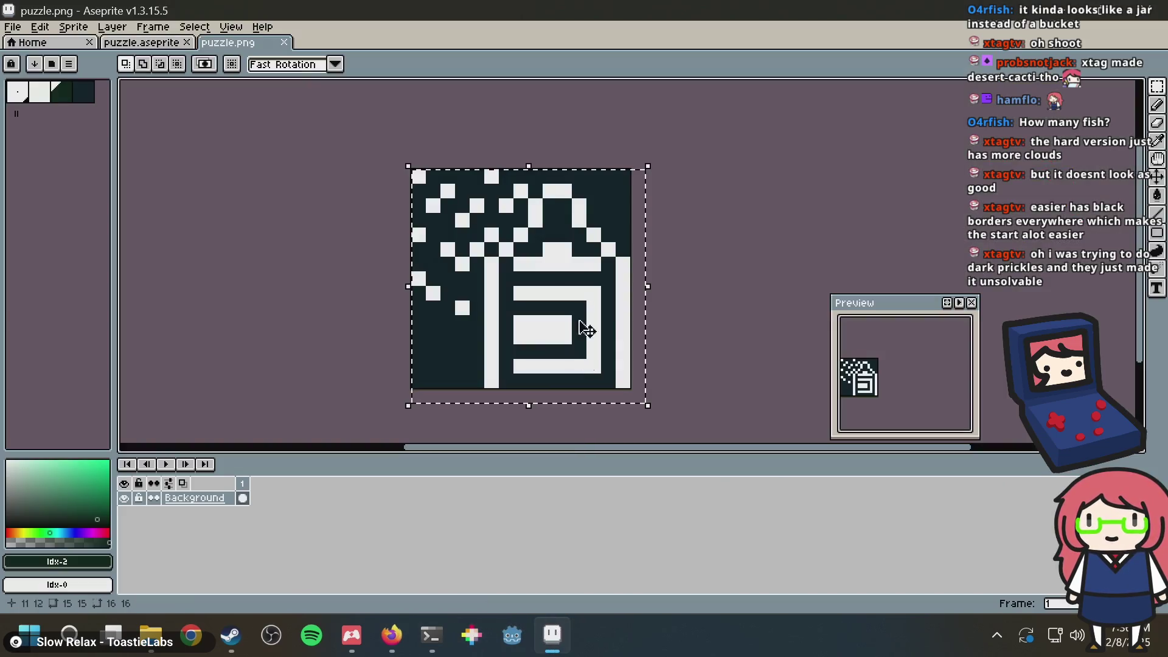
left_click(141, 43)
key("b")
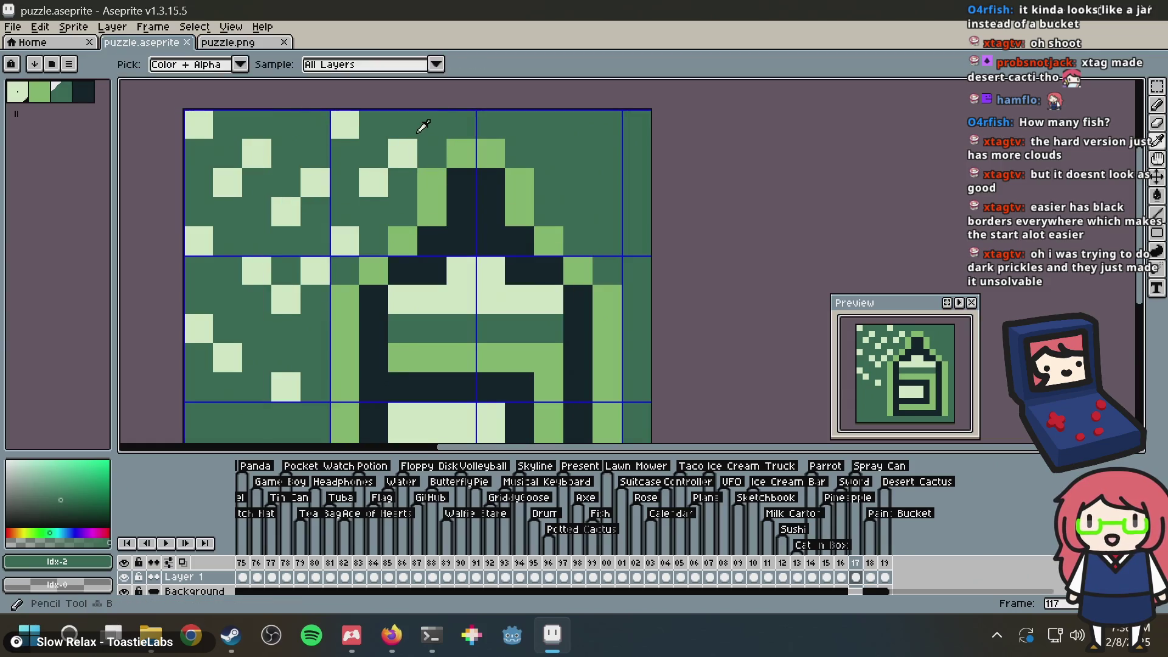
left_click(403, 153)
key("ctrl+s")
Step: Rerun bazel run //:emulator in the terminal
key("alt+Tab")
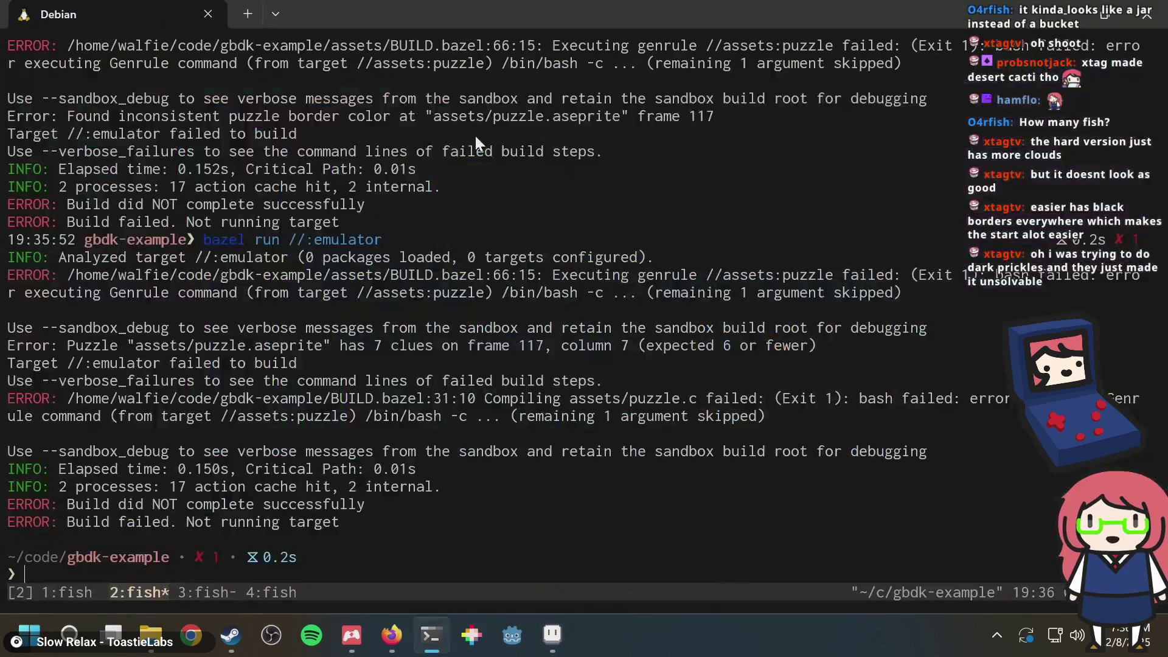
key("Up")
key("Return")
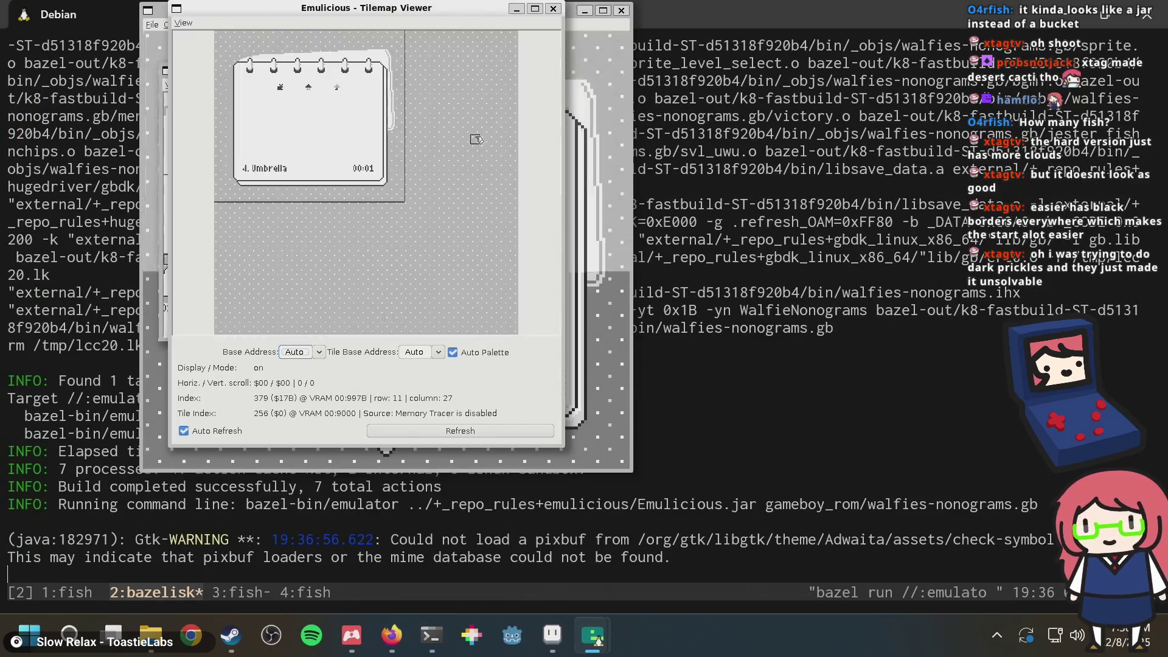
Step: Play level 119 to reveal the Desert Cactus, then open the tilemap viewer
left_click(602, 107)
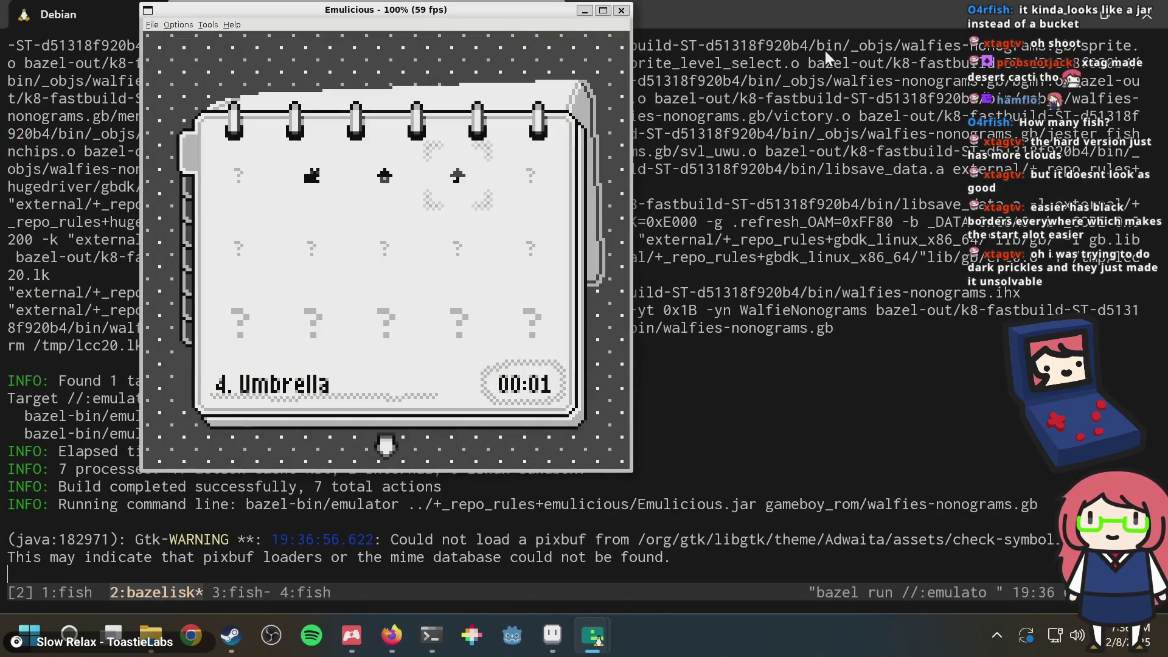
key("Up")
key("Up")
key("Up")
key("Down")
key("Down")
key("Down")
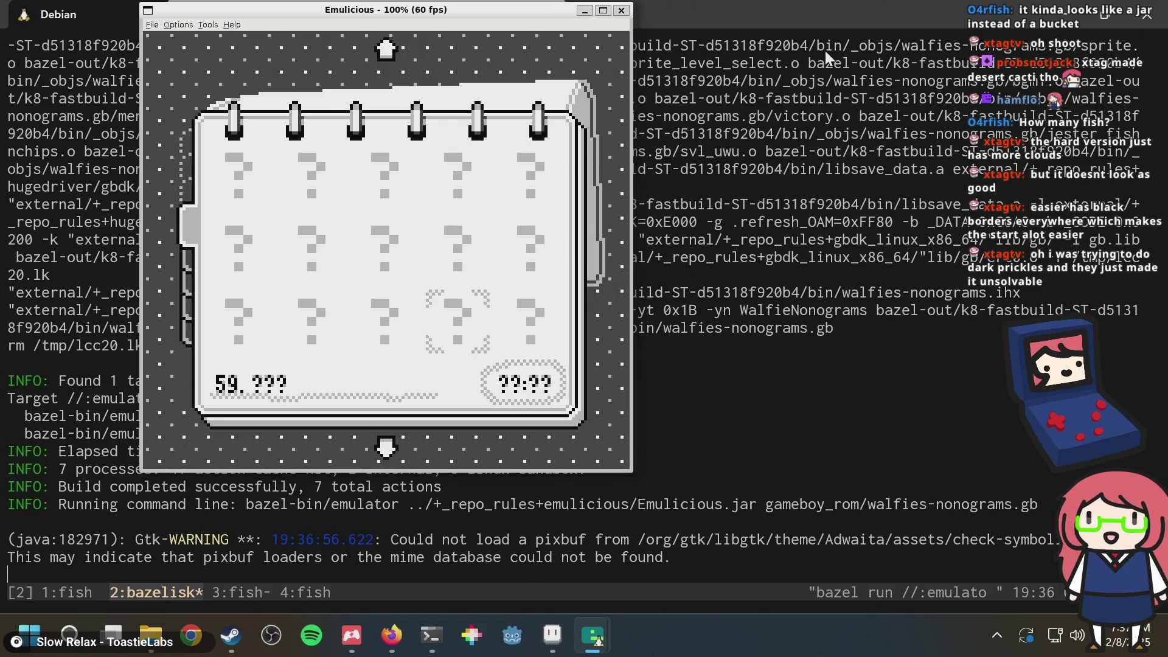
key("Down")
key("Down")
key("Down")
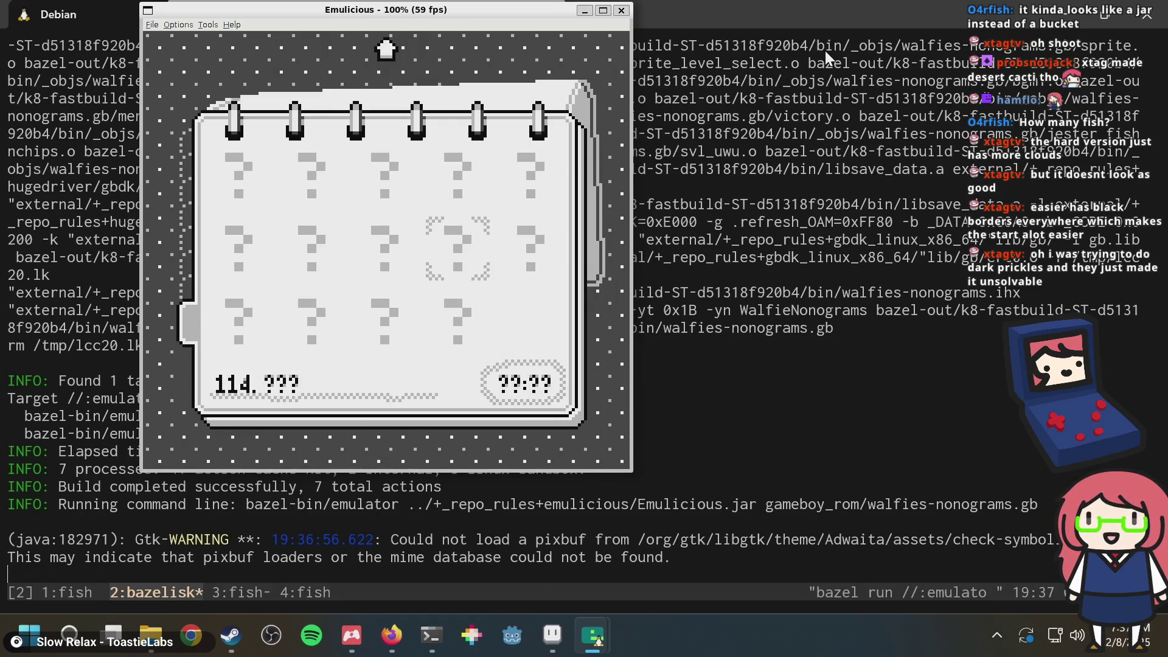
key("Down")
key("Down")
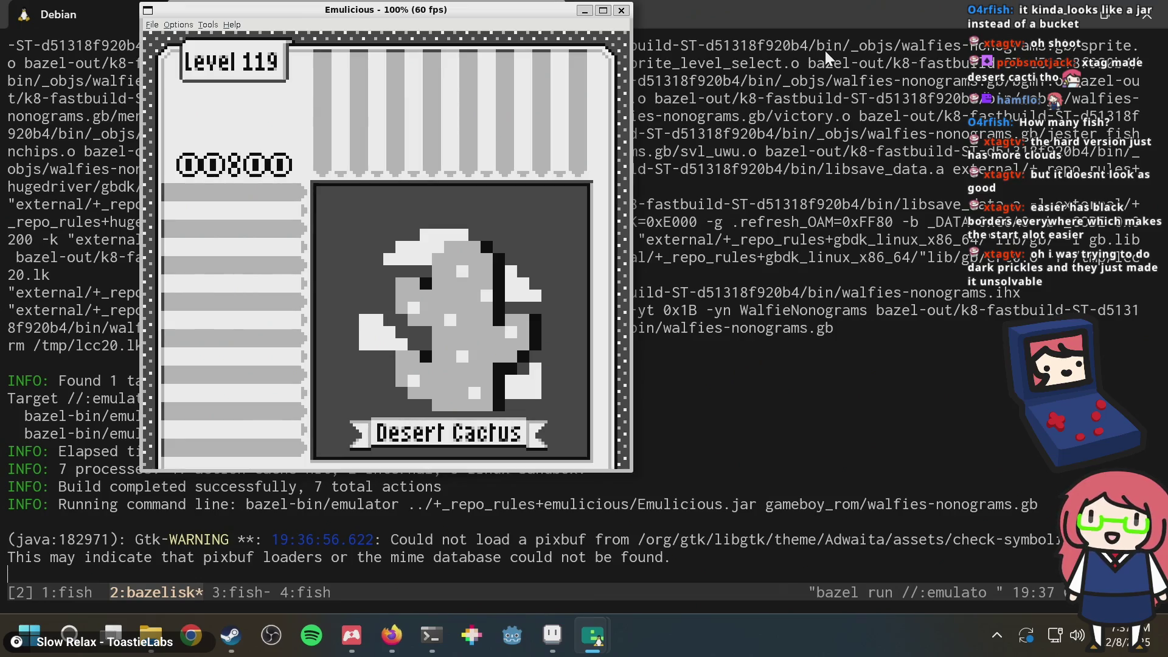
key("Return")
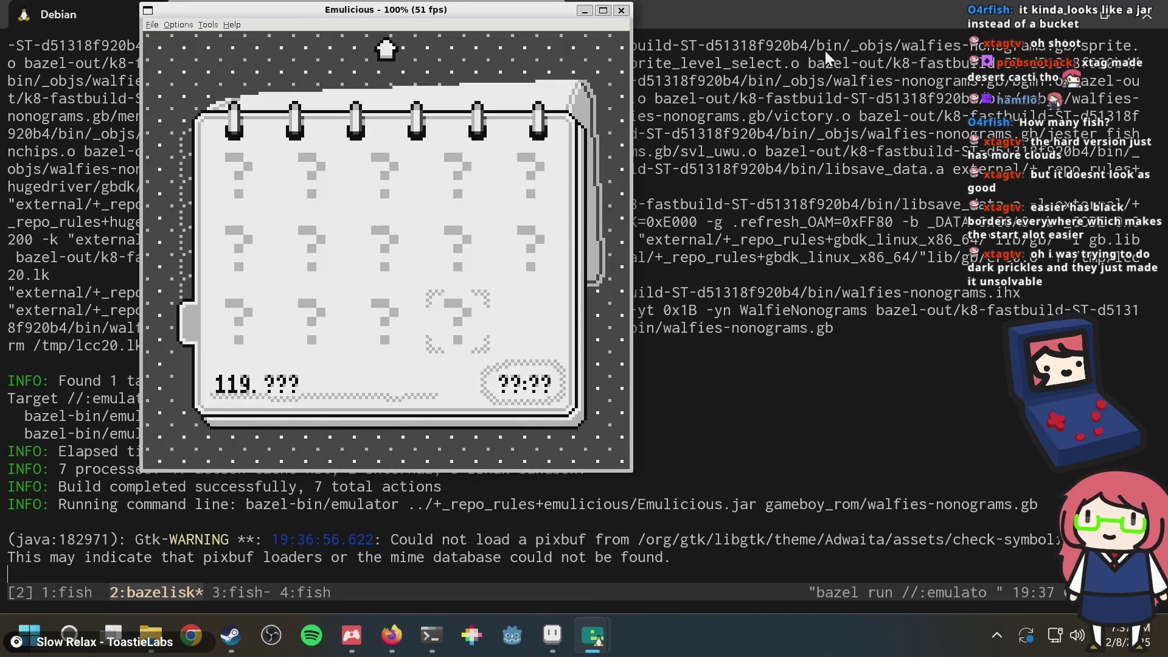
key("ctrl+t")
Step: Add a new frame 120 after cactus frame 119 and clear its copied content
key("alt+Tab")
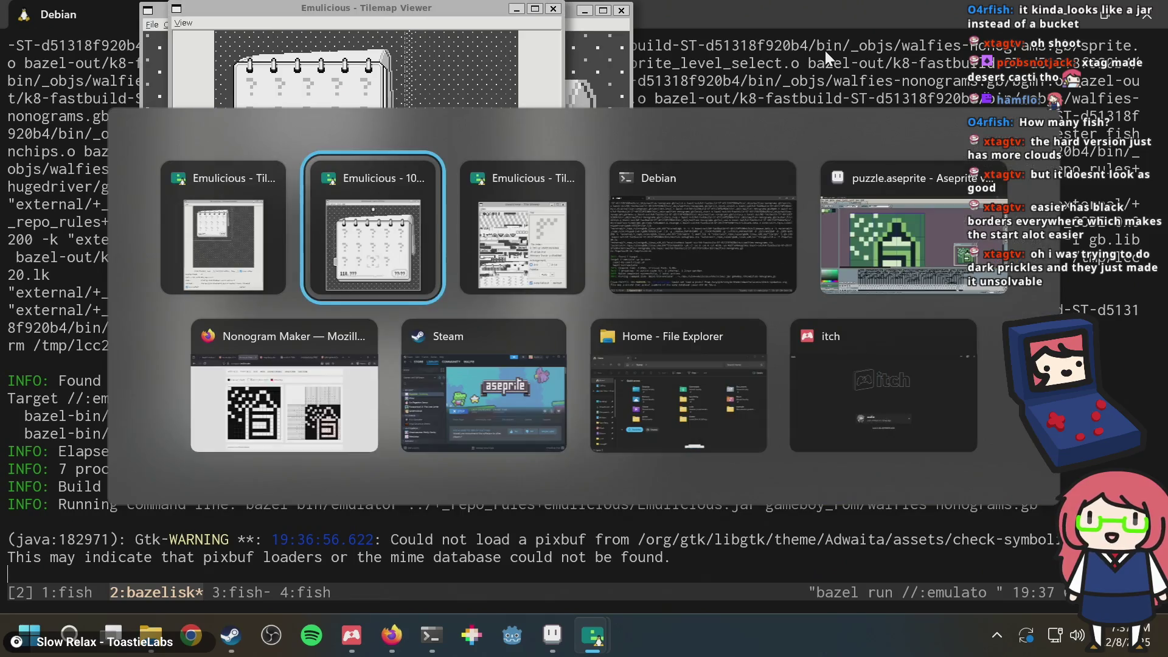
key("Tab")
key("Tab")
key("Tab")
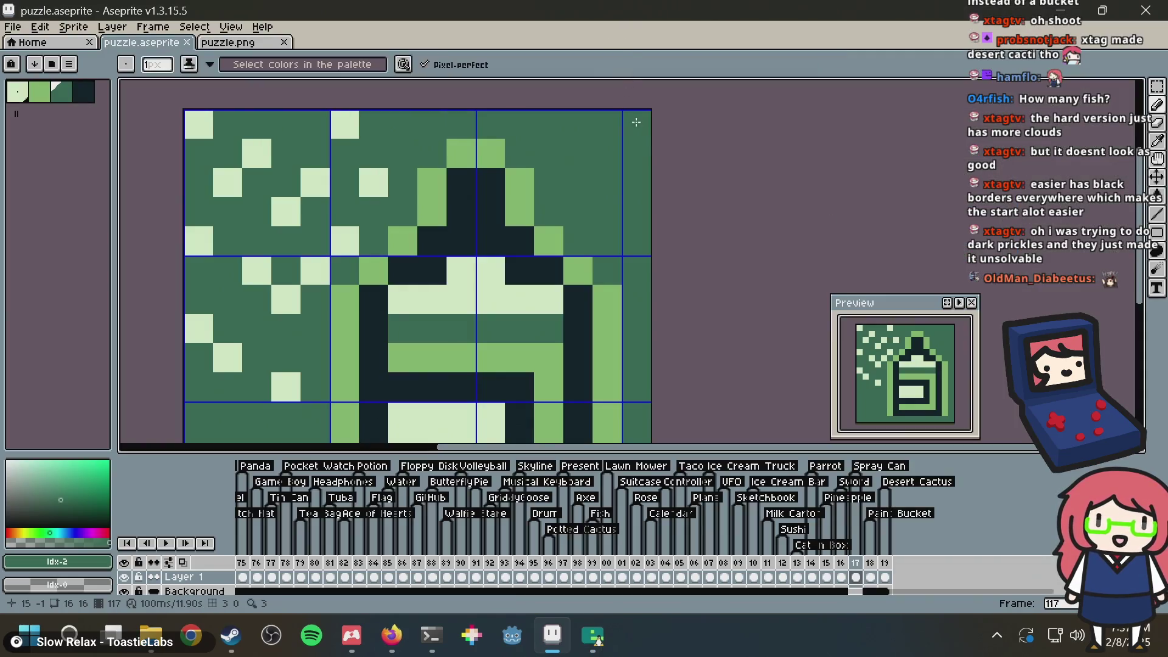
left_click(886, 566)
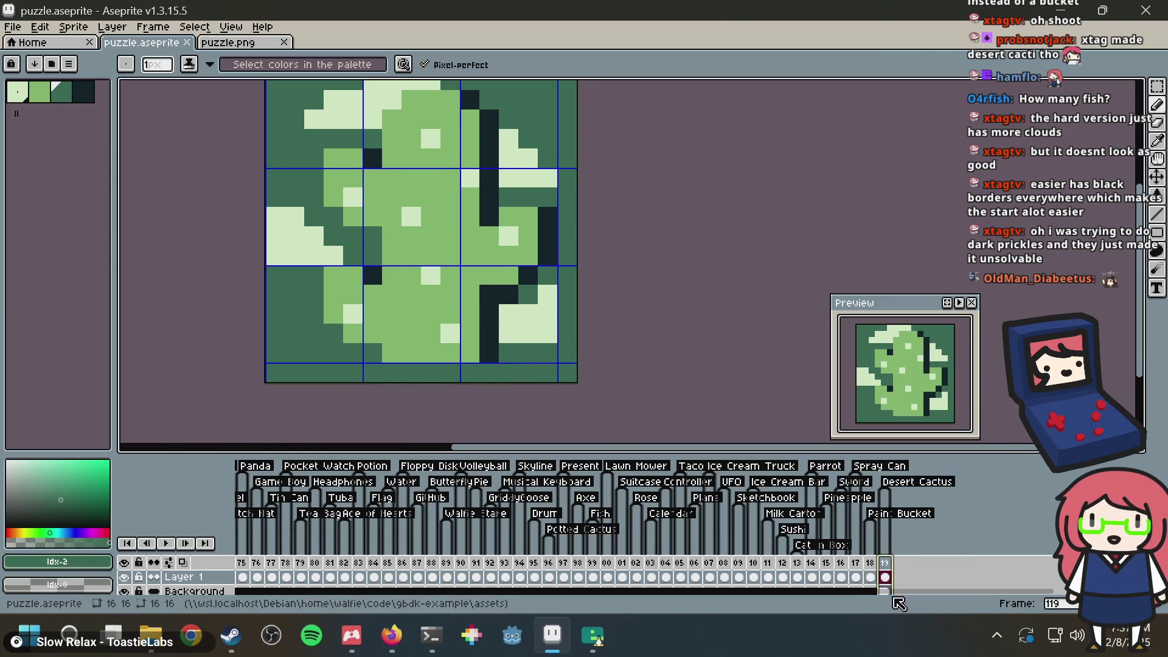
right_click(886, 563)
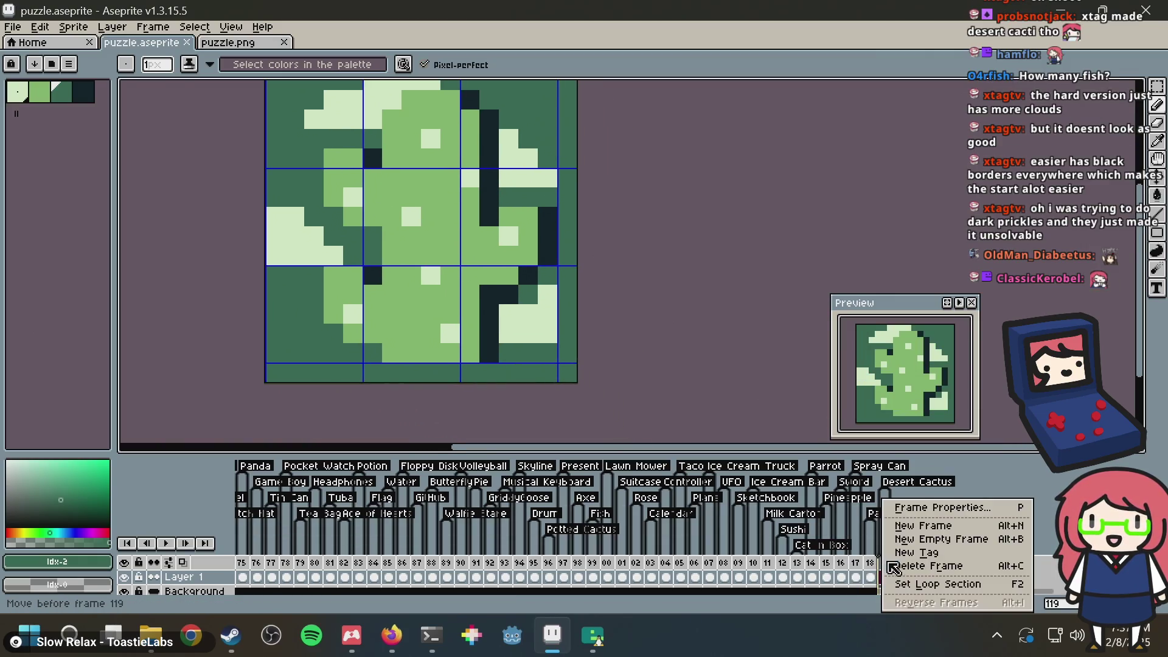
left_click(925, 529)
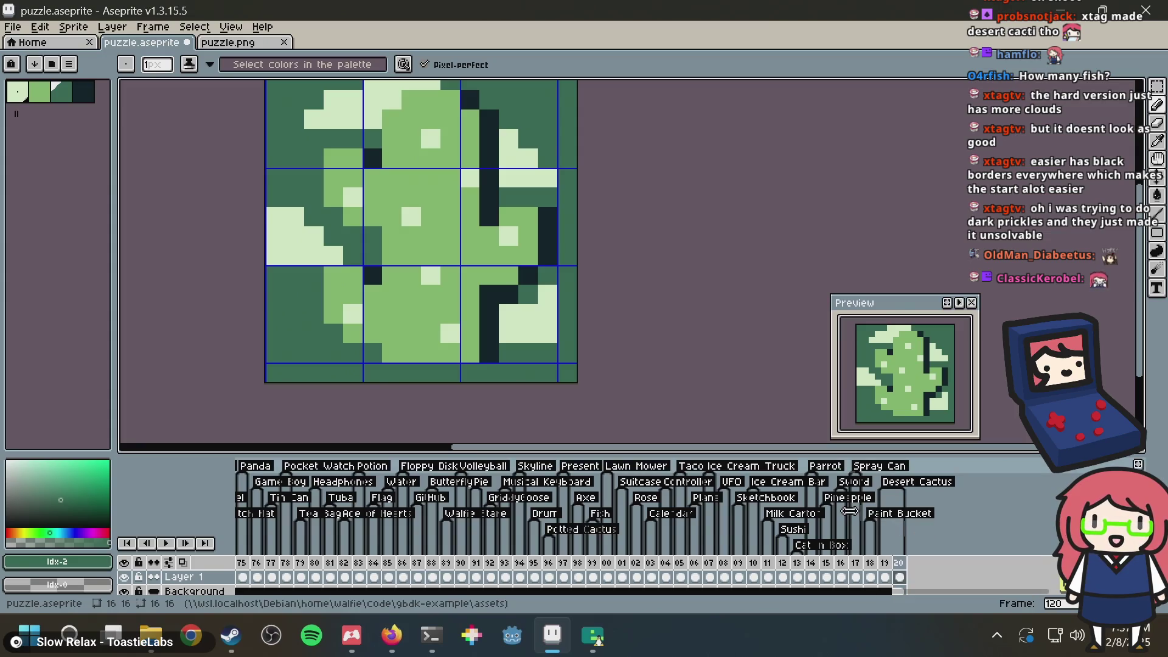
left_click(899, 577)
key("Delete")
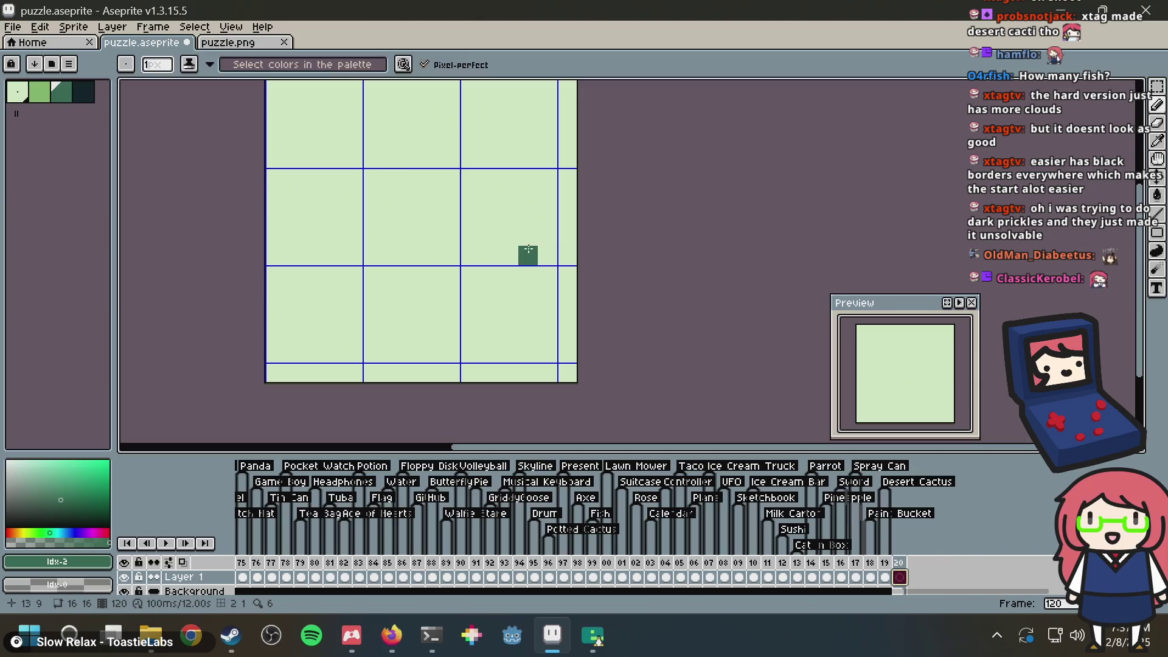
Step: Save puzzle.aseprite
key("ctrl+s")
mouse_move(551, 634)
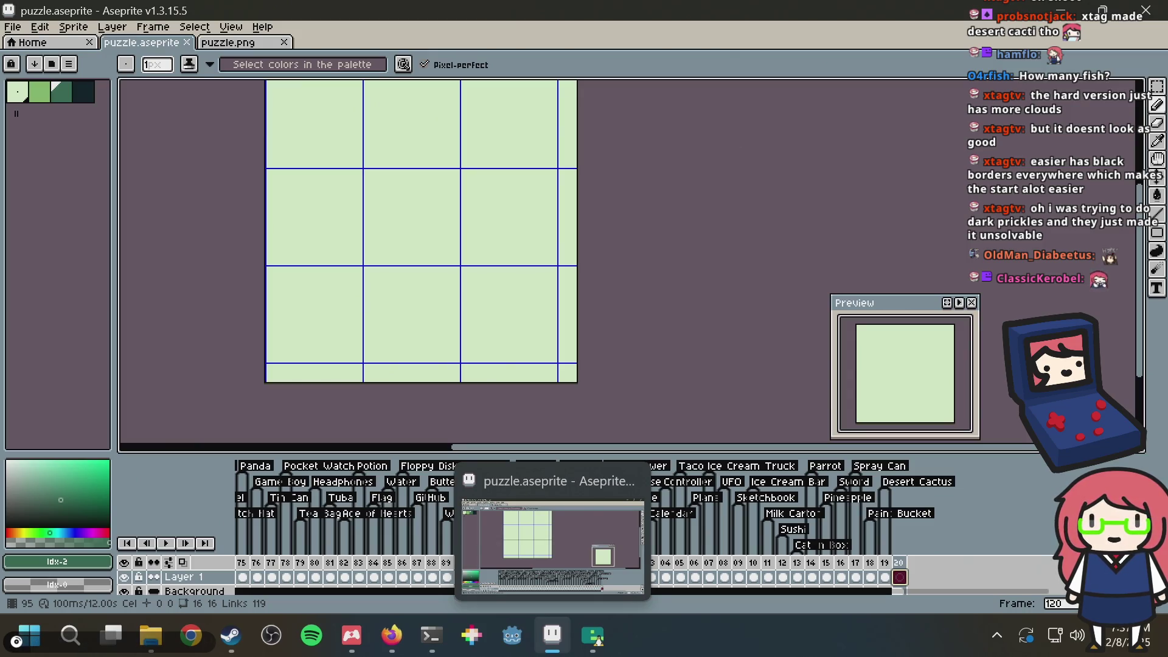
key("ctrl+s")
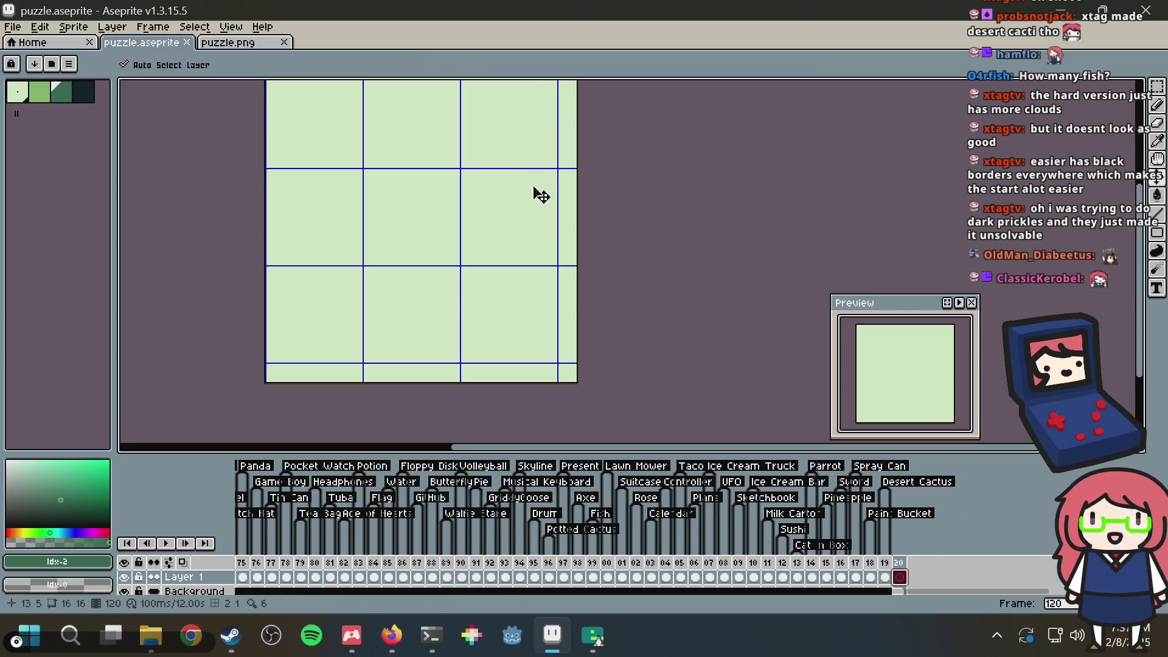
left_click_drag(353, 204, 372, 263)
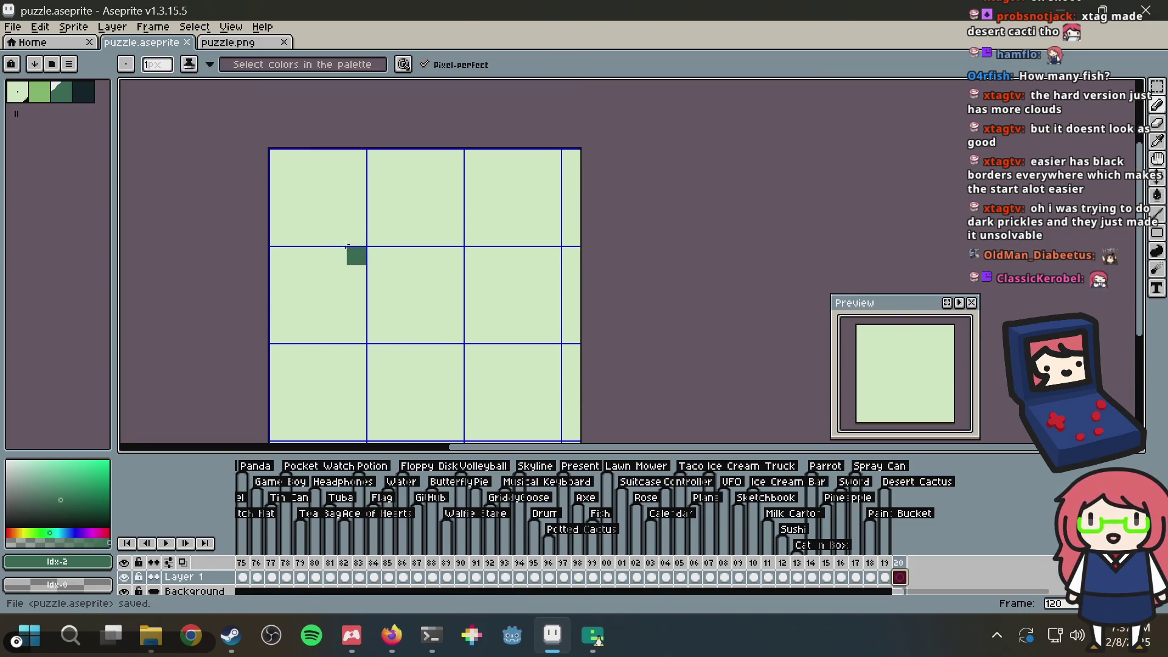
Step: In Firefox's untitled Paint tab, try the colour picker, text and brush tools
left_click(394, 633)
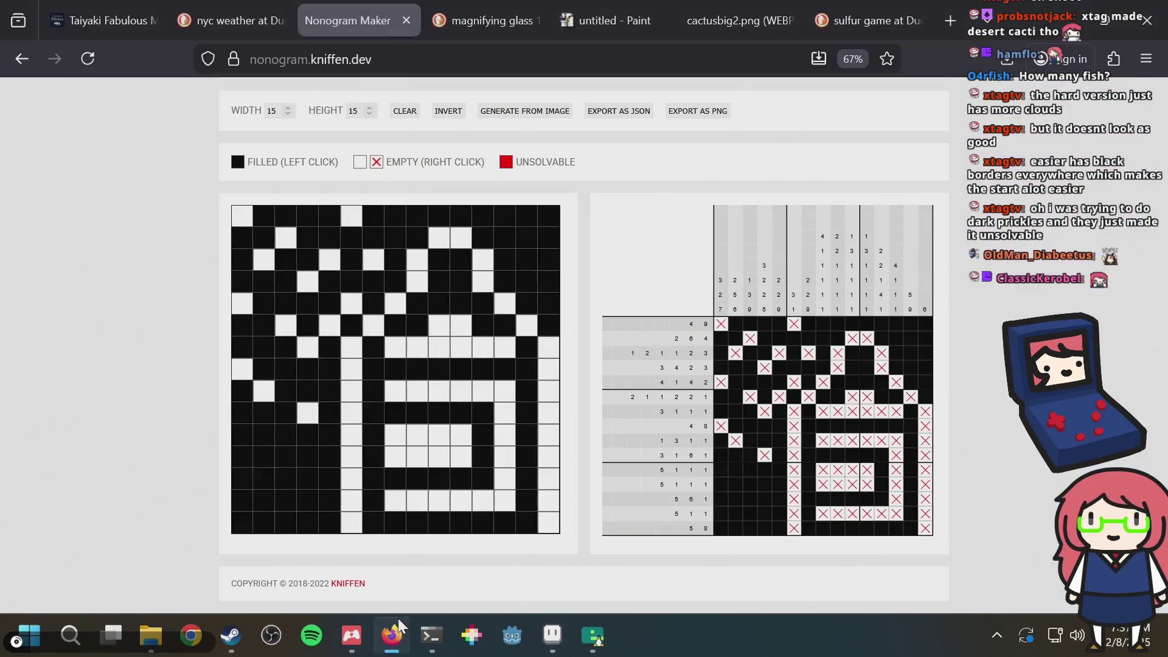
left_click(575, 32)
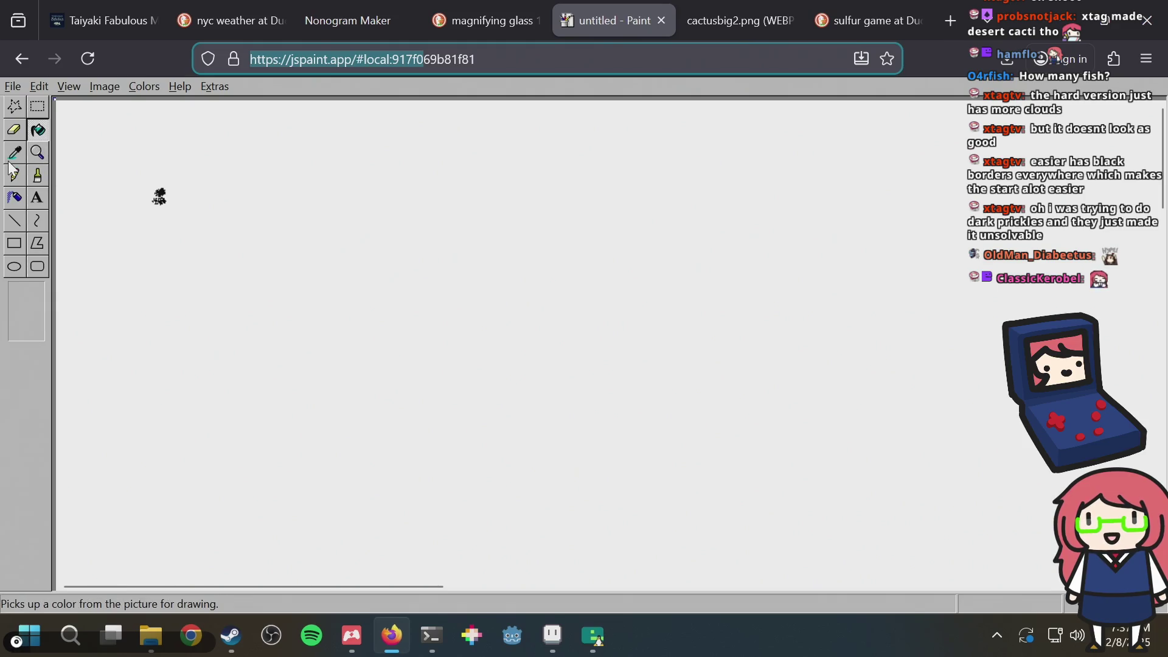
left_click(27, 159)
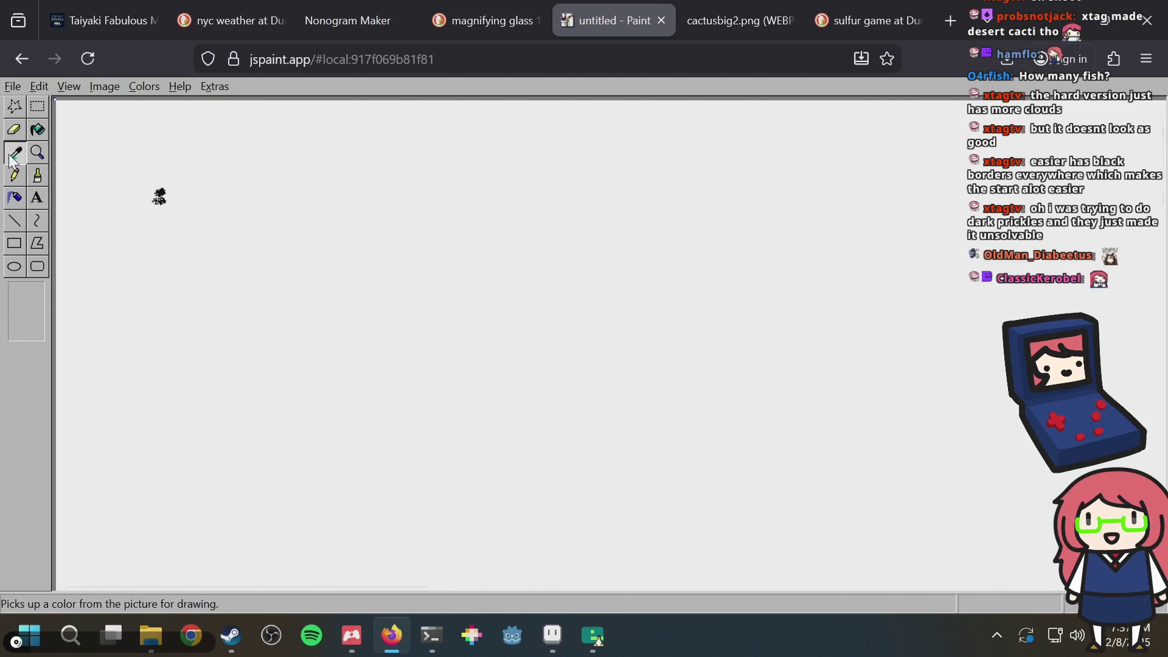
left_click(32, 199)
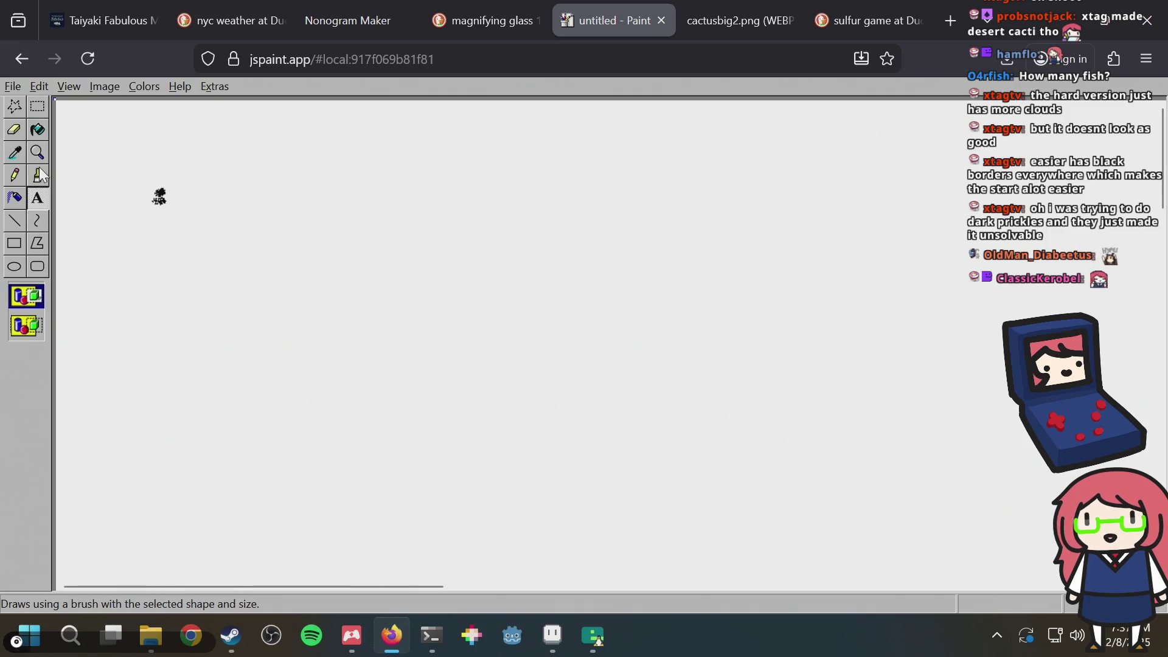
left_click(37, 176)
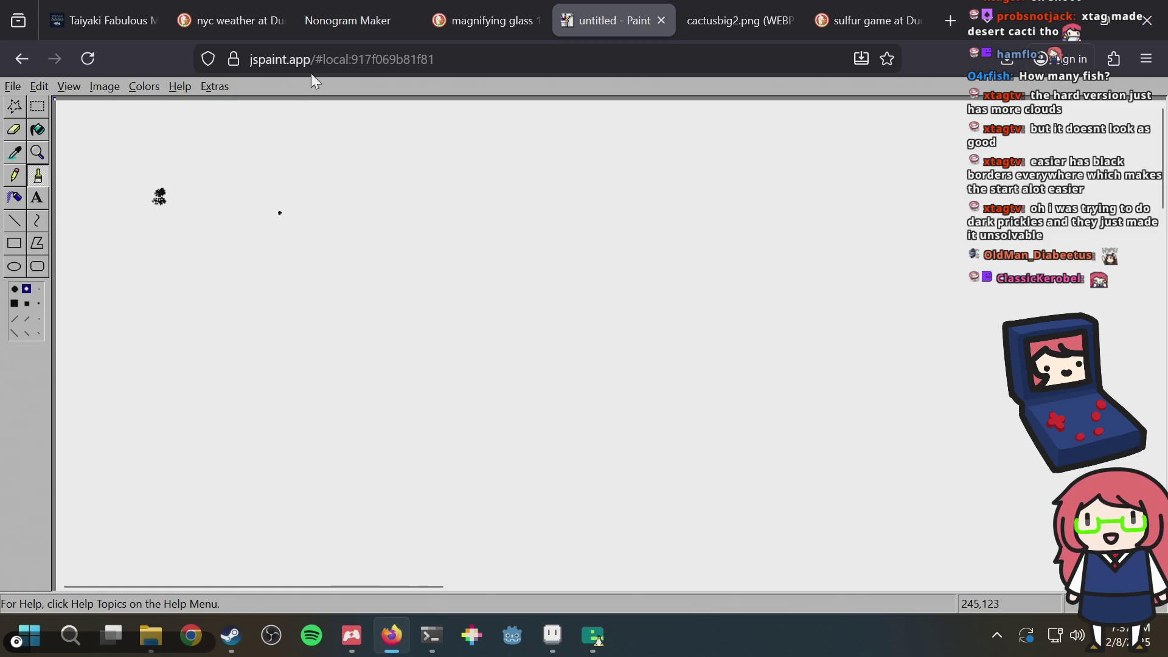
Step: Search DuckDuckGo for 'stationery' and browse the image results before returning to Aseprite
left_click(590, 50)
left_click(727, 13)
left_click(673, 50)
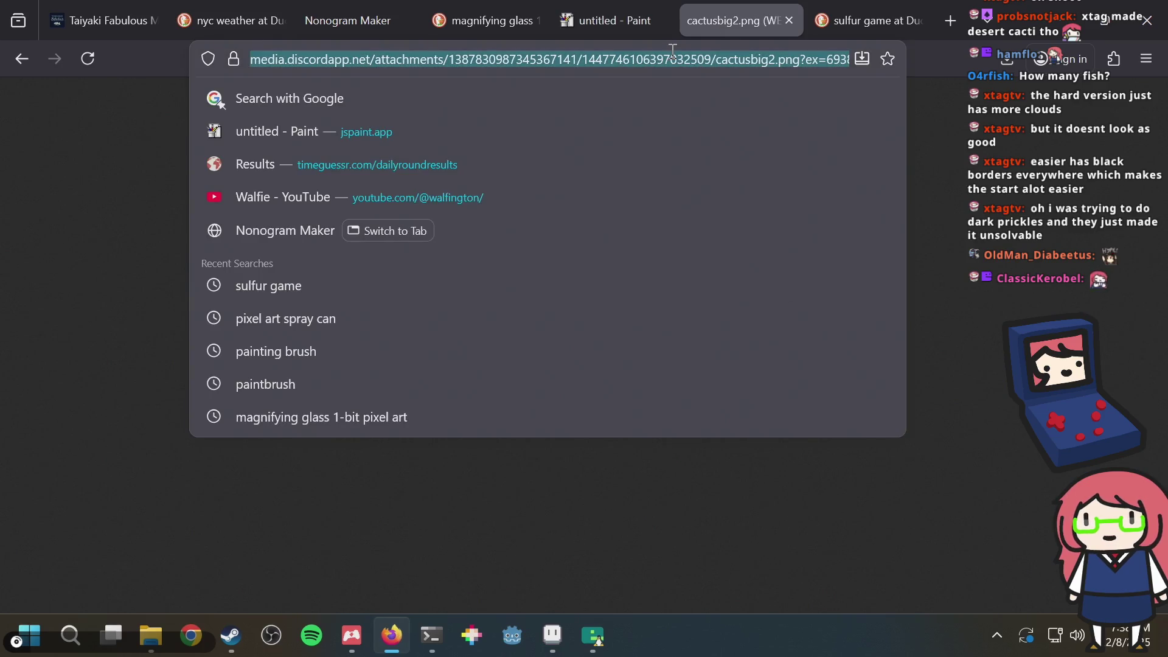
type("stationery")
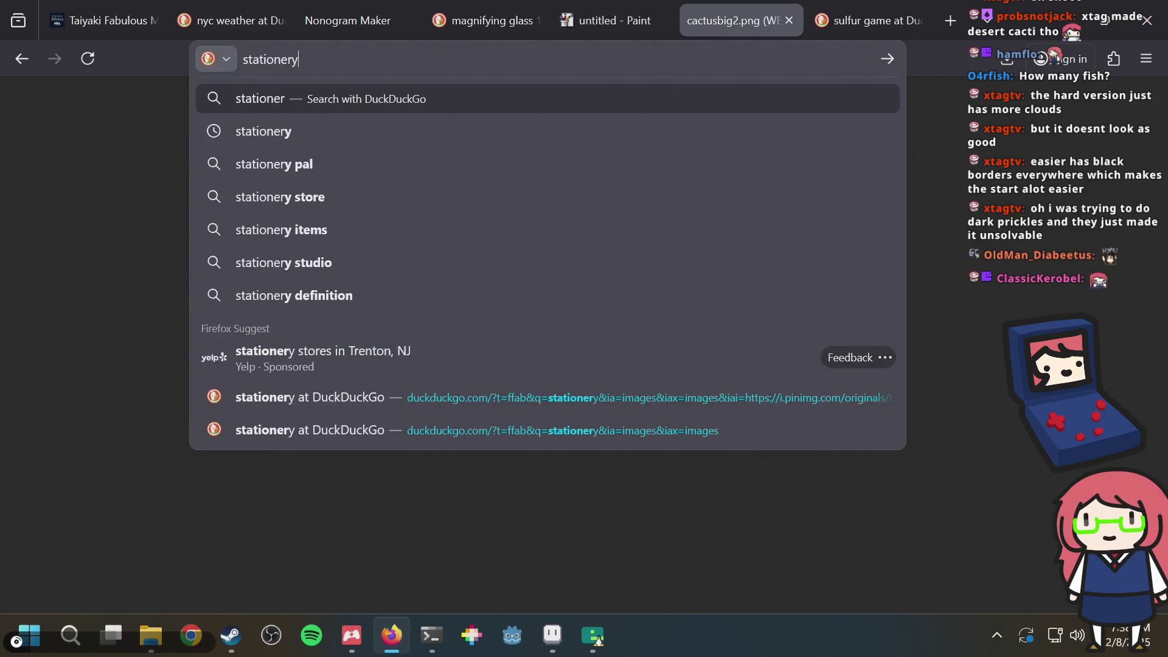
key("Return")
left_click(135, 195)
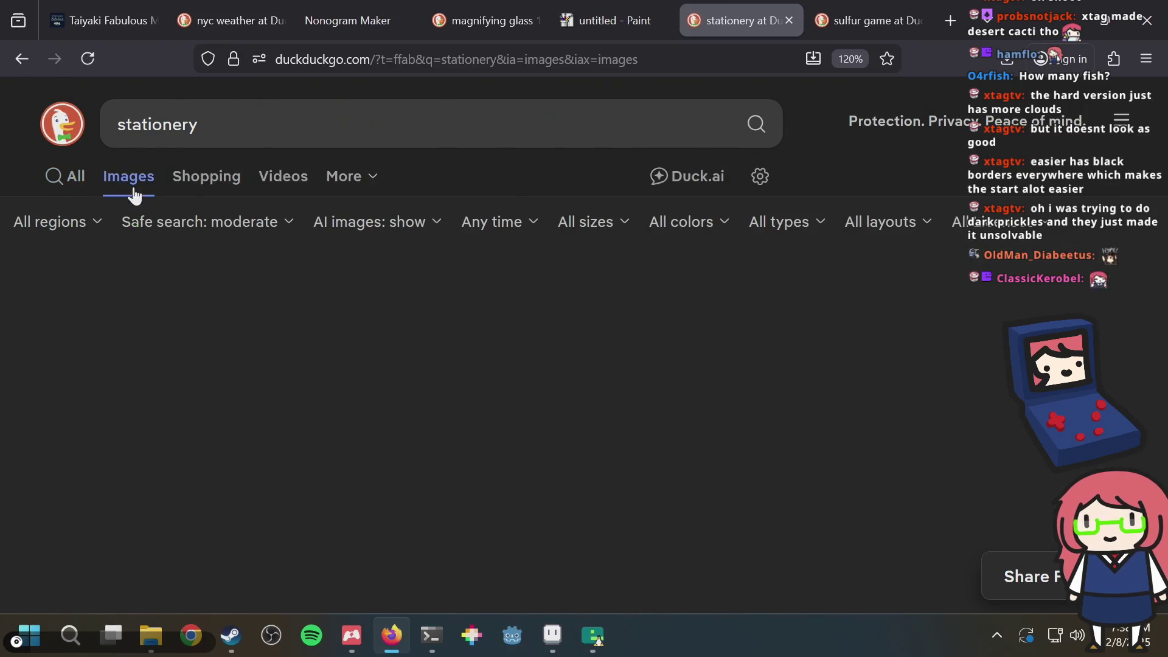
scroll(359, 438, "down", 4)
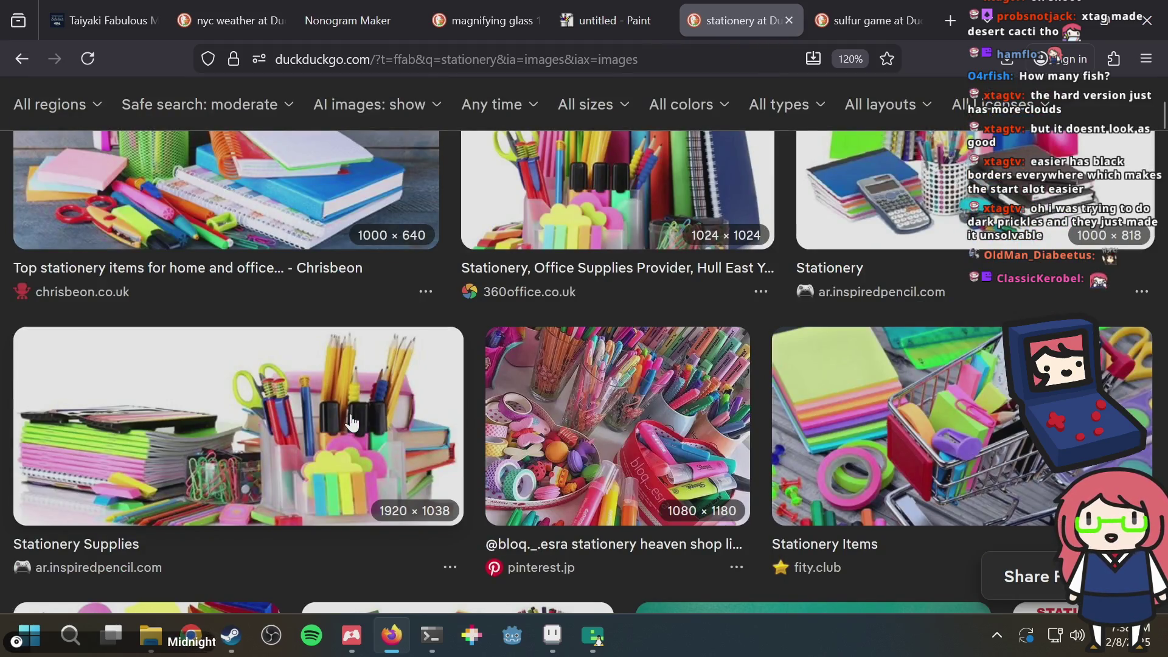
key("alt+Tab")
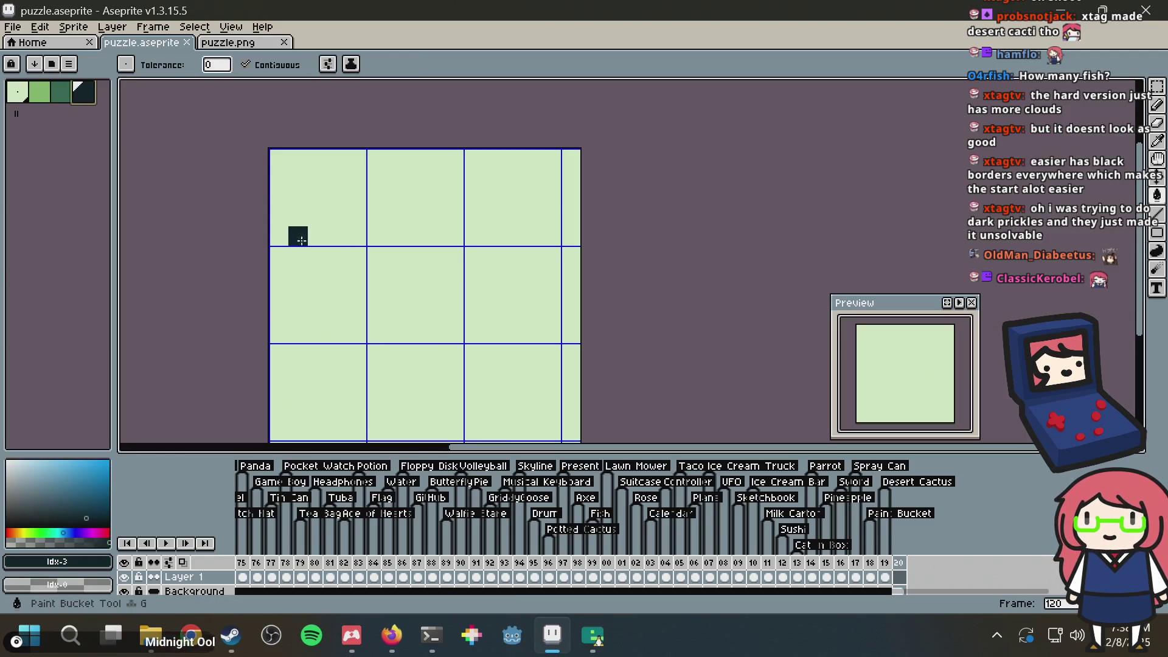
Step: Fill frame 120 with the dark colour and pick light green for the pencil
left_click(301, 240)
key("v")
left_click(40, 93)
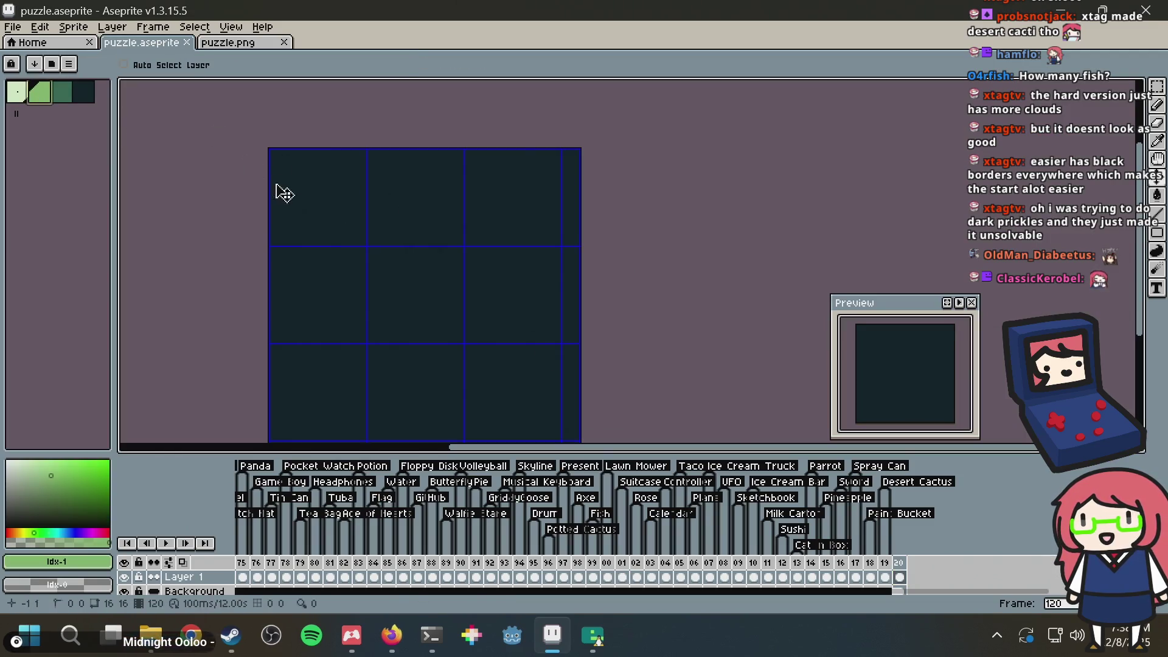
key("b")
scroll(358, 253, "down", 1)
key("ctrl+s")
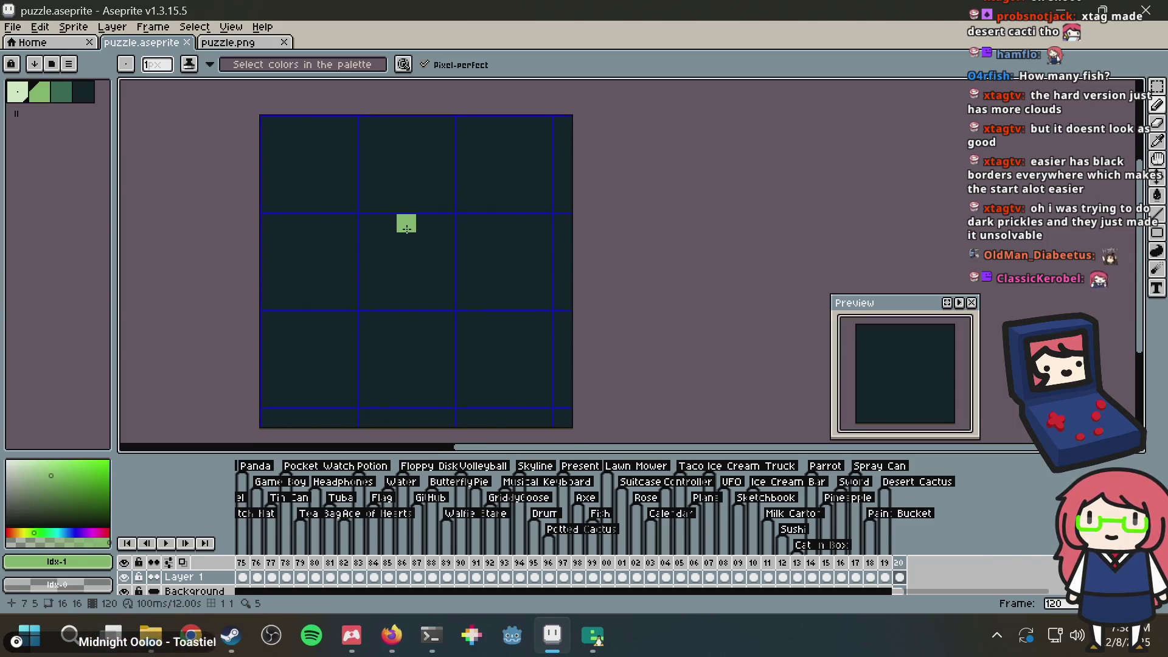
Step: Draw the first green ring handle's arc and right side, trimming its top-left corner
mouse_move(386, 242)
left_mouse_down()
mouse_move(386, 218)
mouse_move(445, 144)
mouse_move(463, 160)
mouse_move(465, 184)
mouse_move(446, 164)
mouse_move(389, 164)
mouse_move(394, 180)
mouse_move(429, 152)
left_mouse_up()
left_click(383, 136, "alt")
left_click(404, 144)
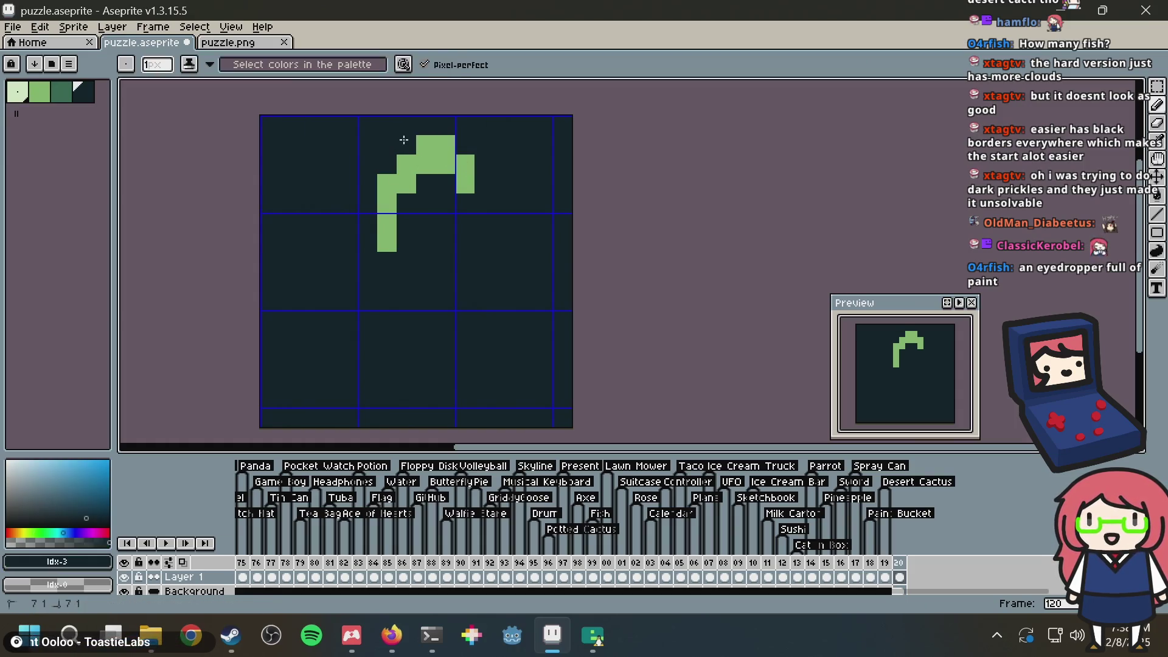
left_click(464, 164, "alt")
left_click(467, 203)
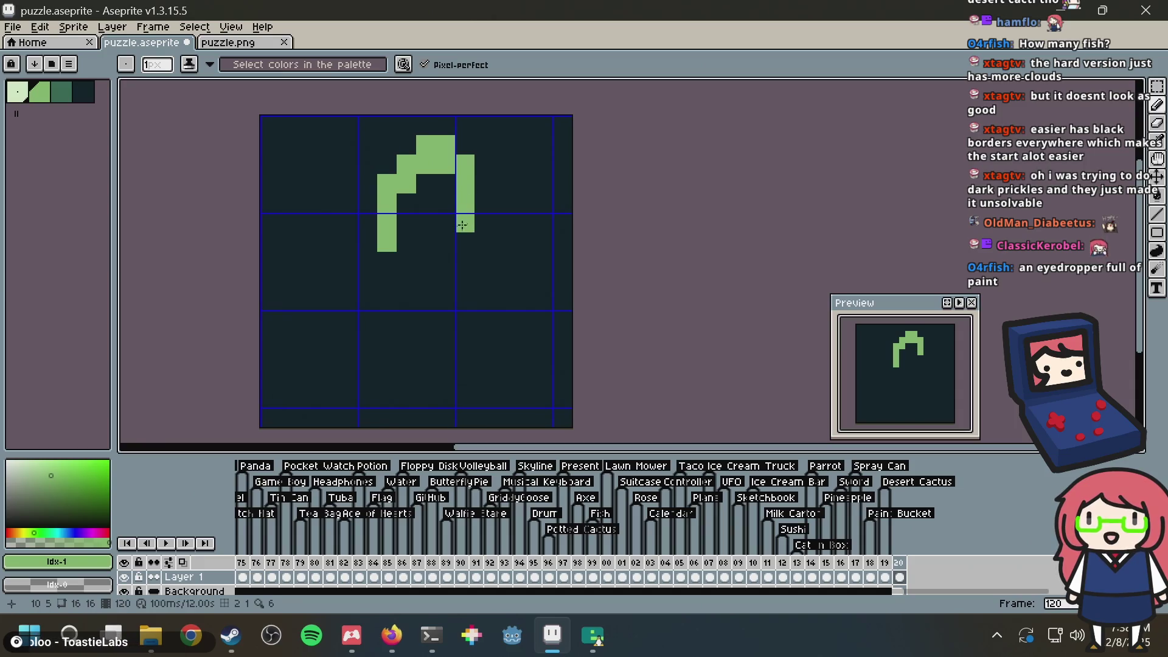
left_click(450, 240)
left_click(451, 231)
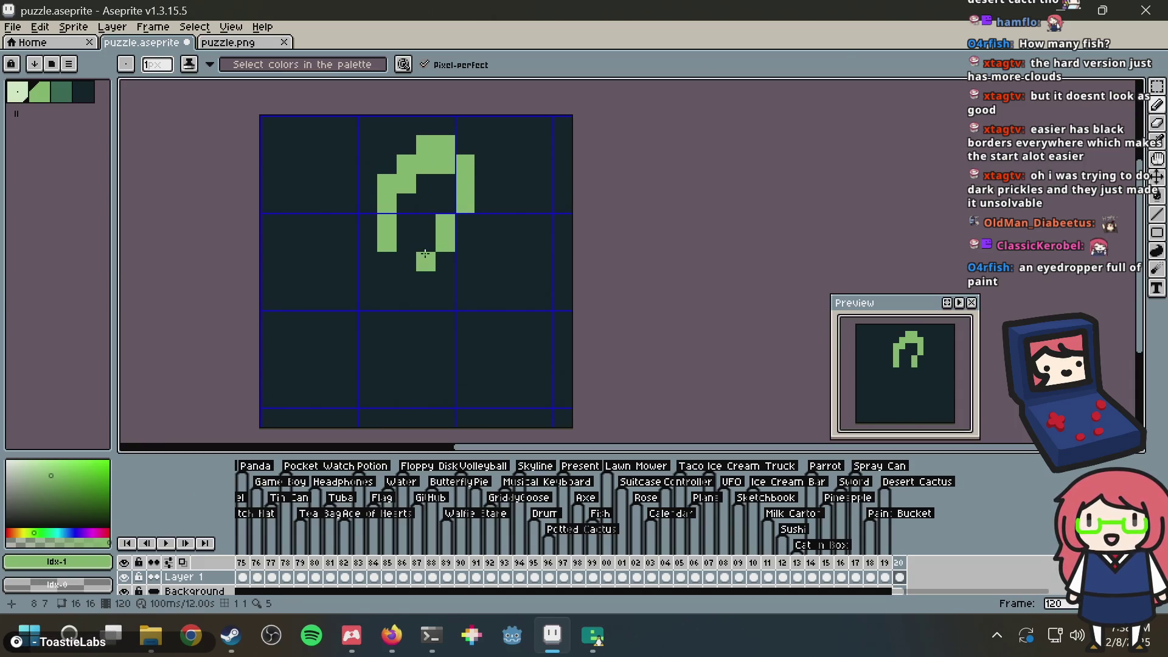
mouse_move(443, 243)
left_mouse_down()
mouse_move(404, 259)
mouse_move(480, 260)
mouse_move(497, 248)
mouse_move(505, 270)
left_mouse_up()
key("ctrl+z")
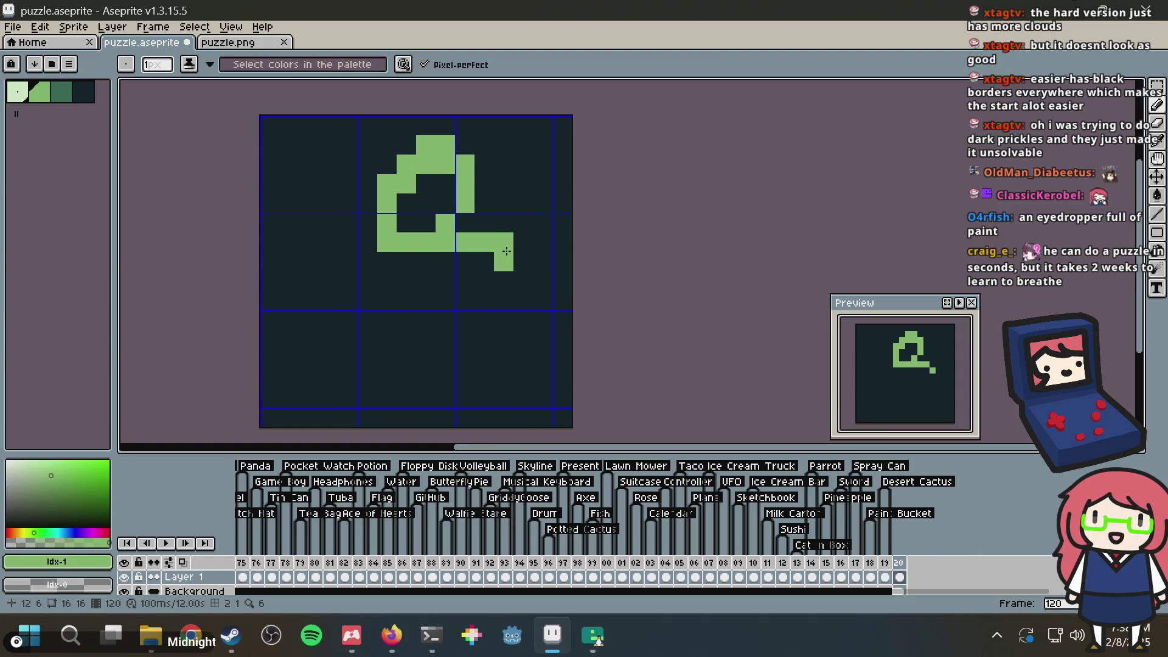
Step: Extend the green stroke below the ring down and to the left
right_click(498, 237)
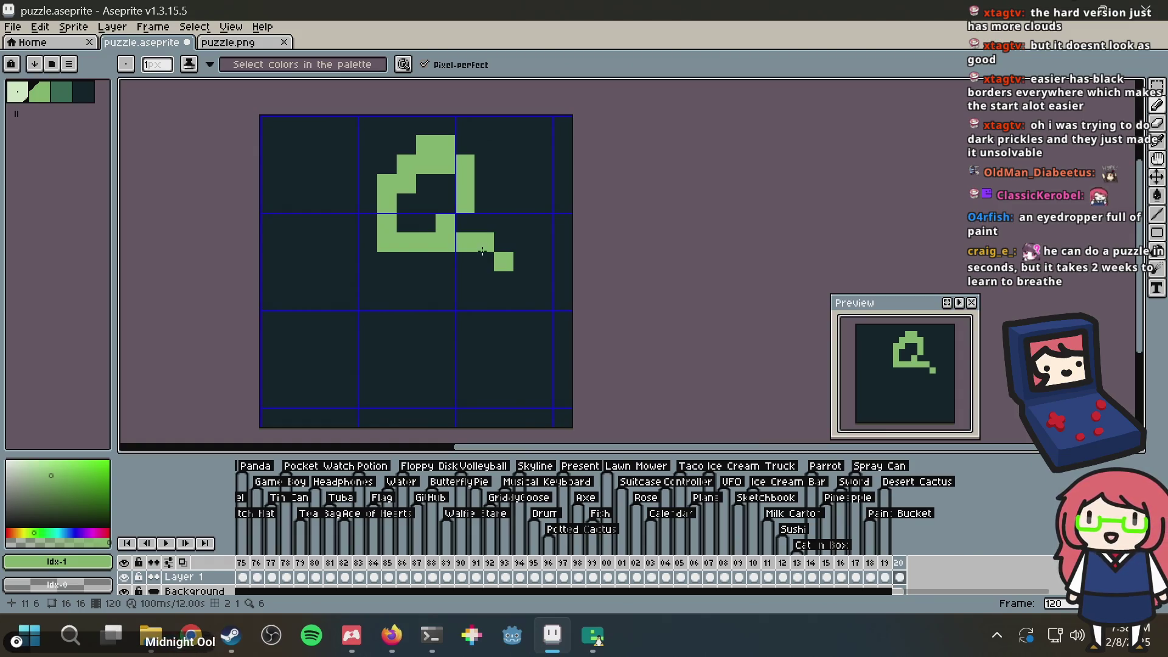
left_click_drag(480, 259, 499, 281)
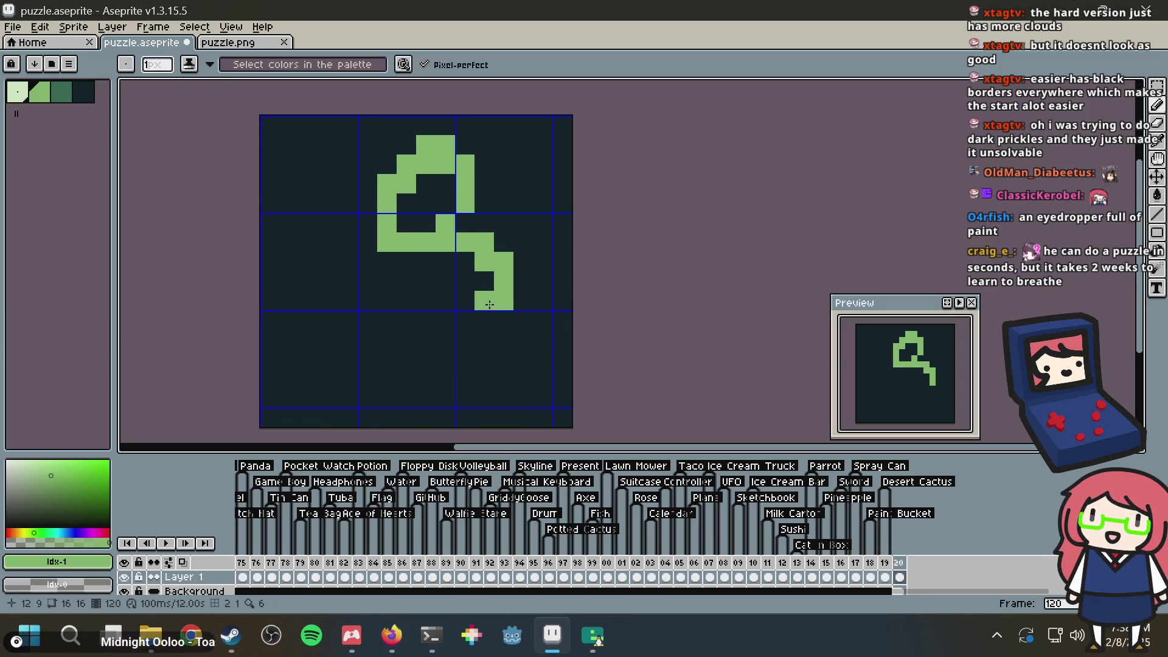
right_click(482, 302)
left_click_drag(484, 319, 459, 316)
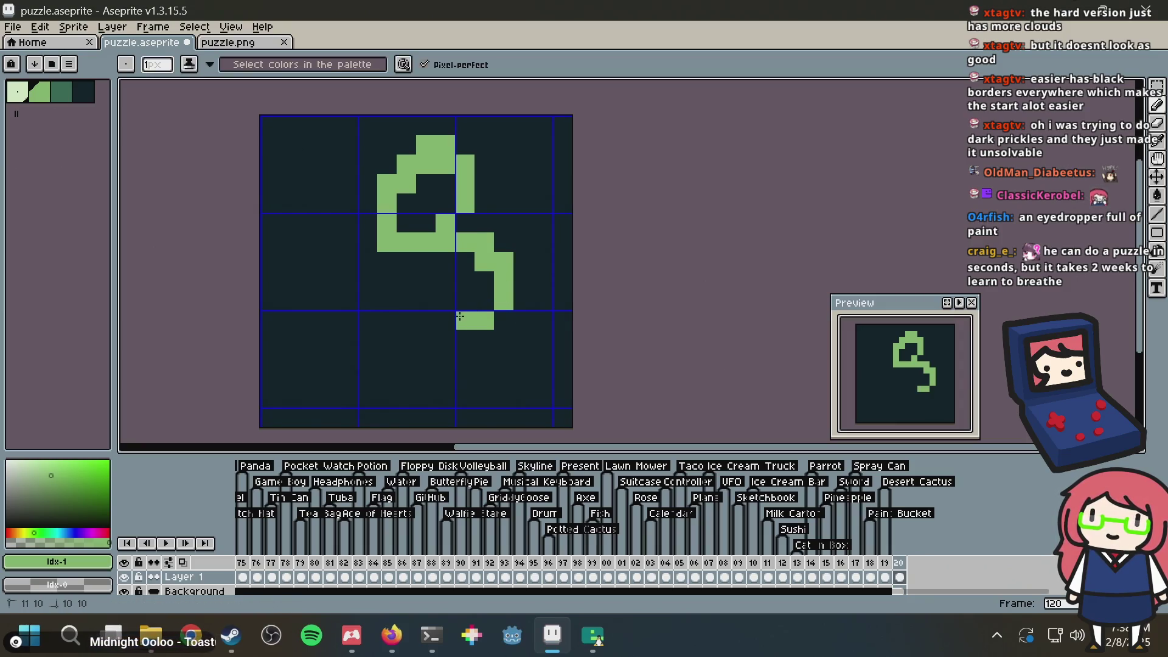
left_click(426, 300)
left_click(406, 300)
Step: Erase stray green pixels and extend the ring outline up and left
key("v")
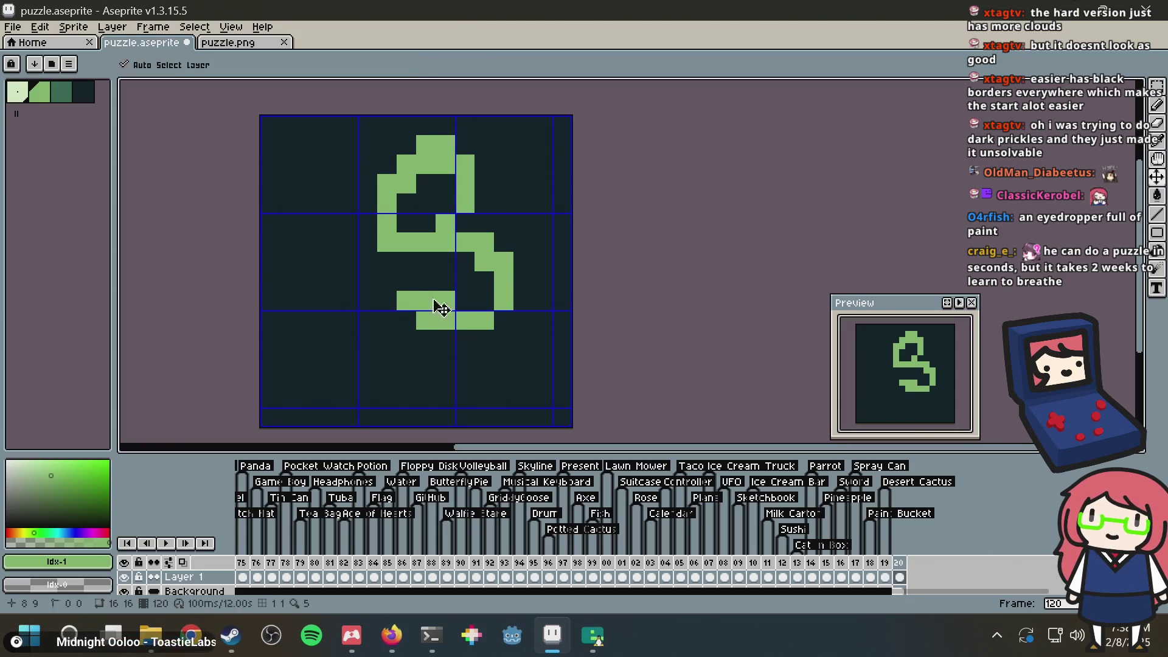
key("b")
right_click(441, 302)
right_click(410, 302)
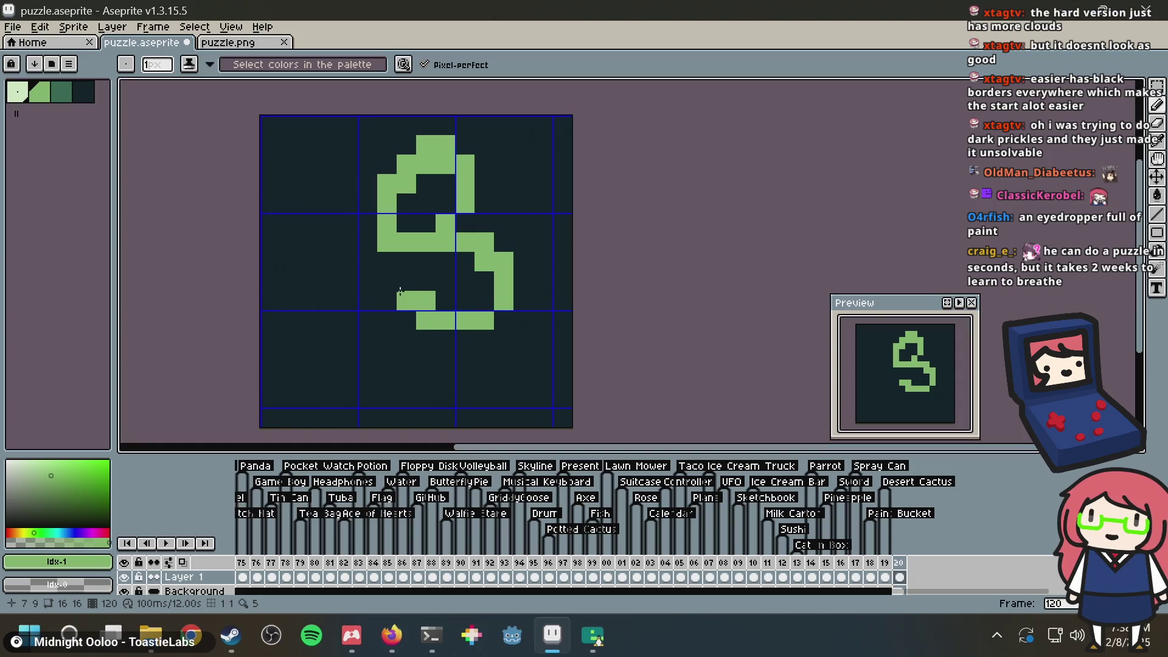
left_click_drag(400, 291, 375, 271)
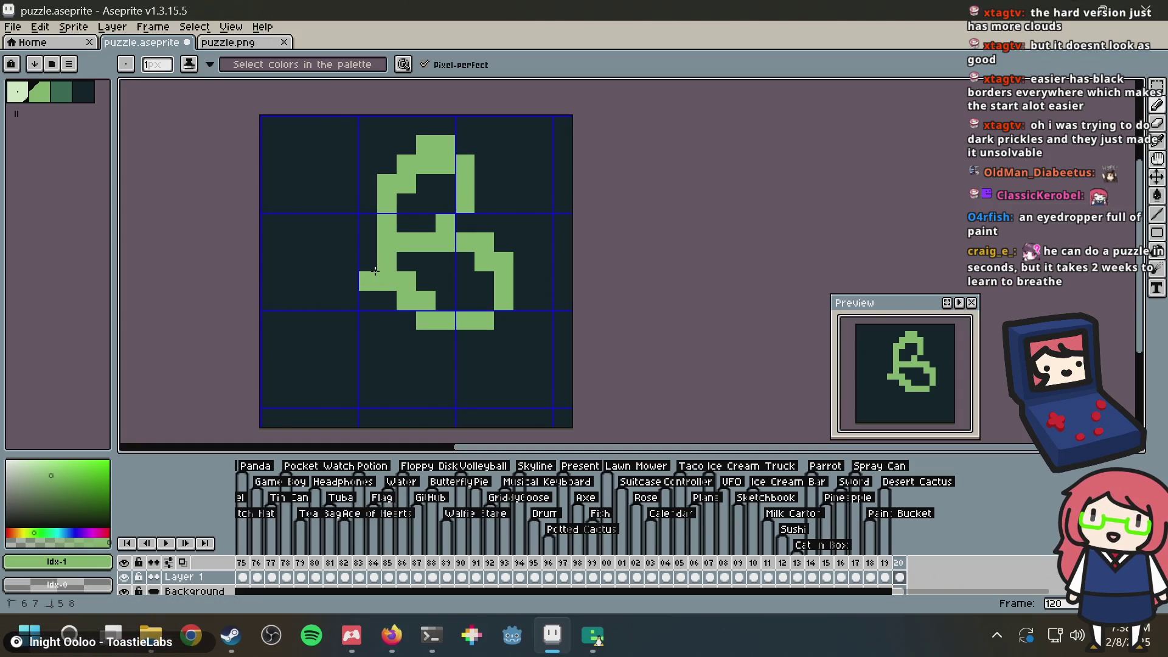
left_click(370, 263)
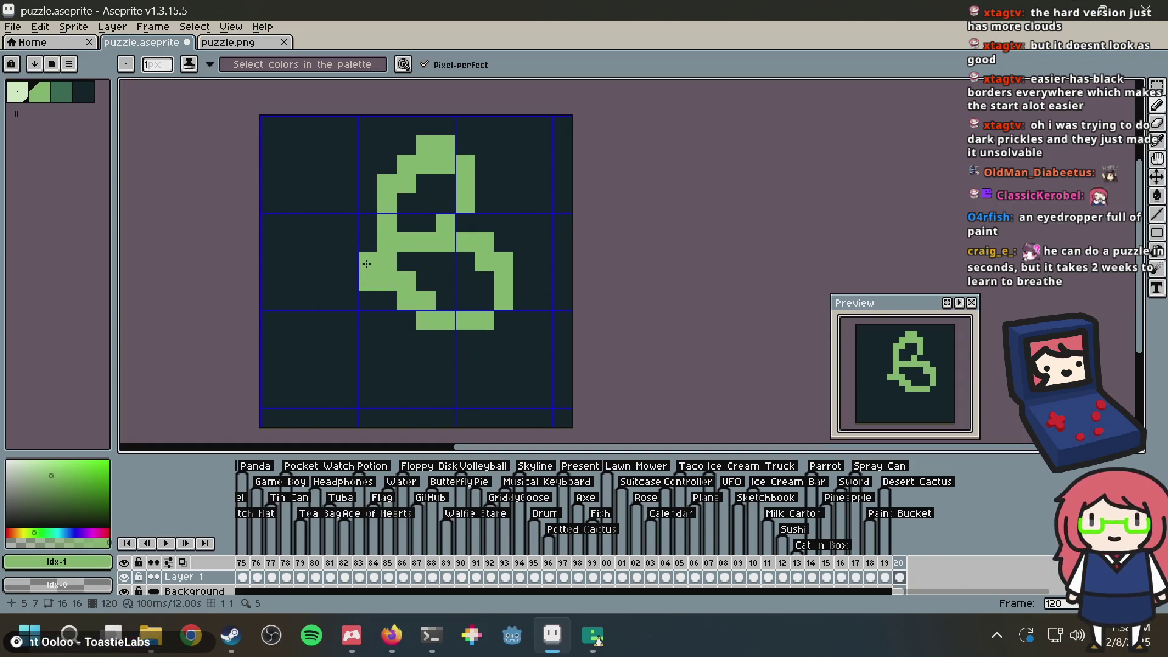
key("ctrl+z")
key("ctrl+z")
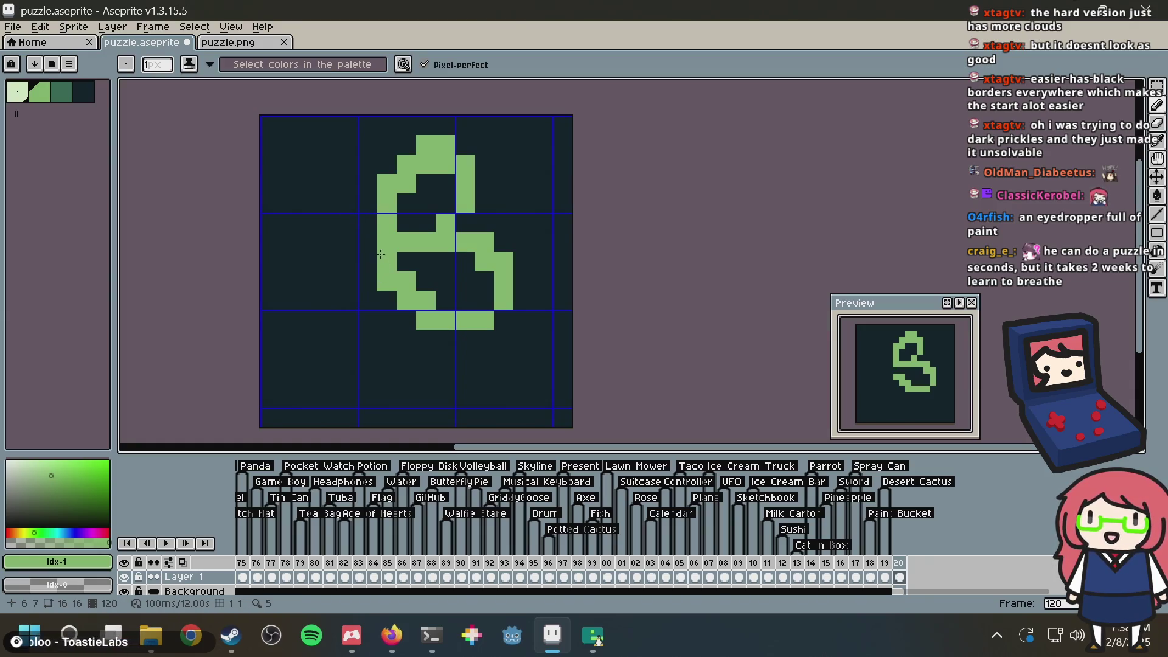
Step: Paint a pale diagonal blade in the lightest colour and shift the drawing one pixel right
left_click(18, 92)
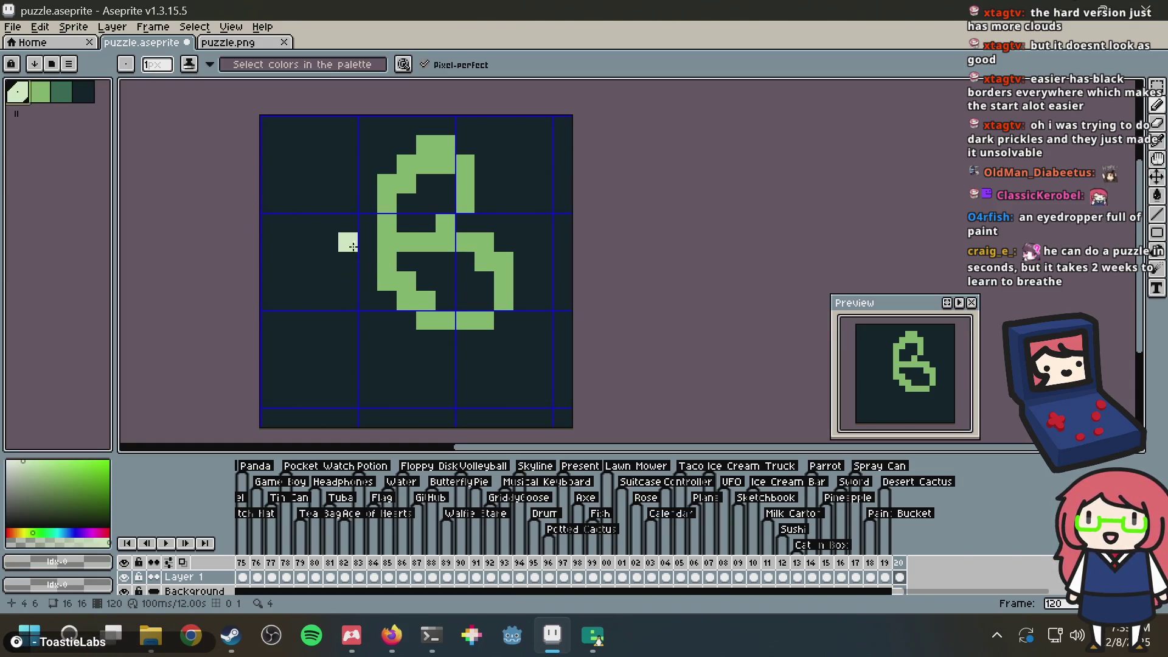
left_click_drag(375, 241, 270, 320)
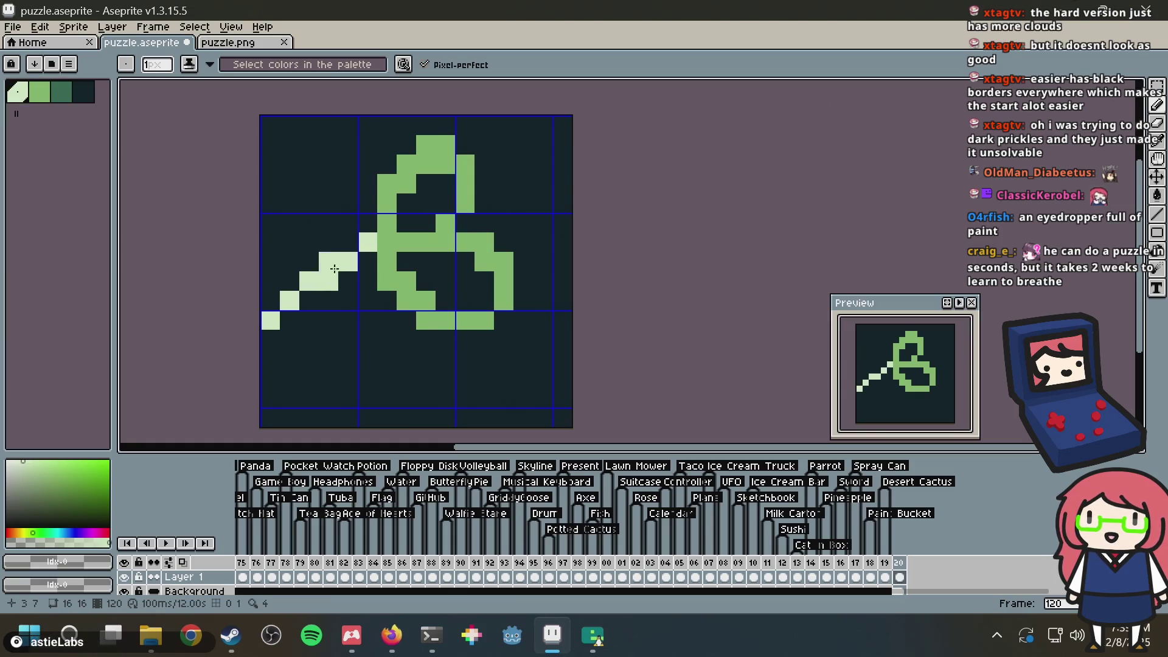
key("ctrl+a")
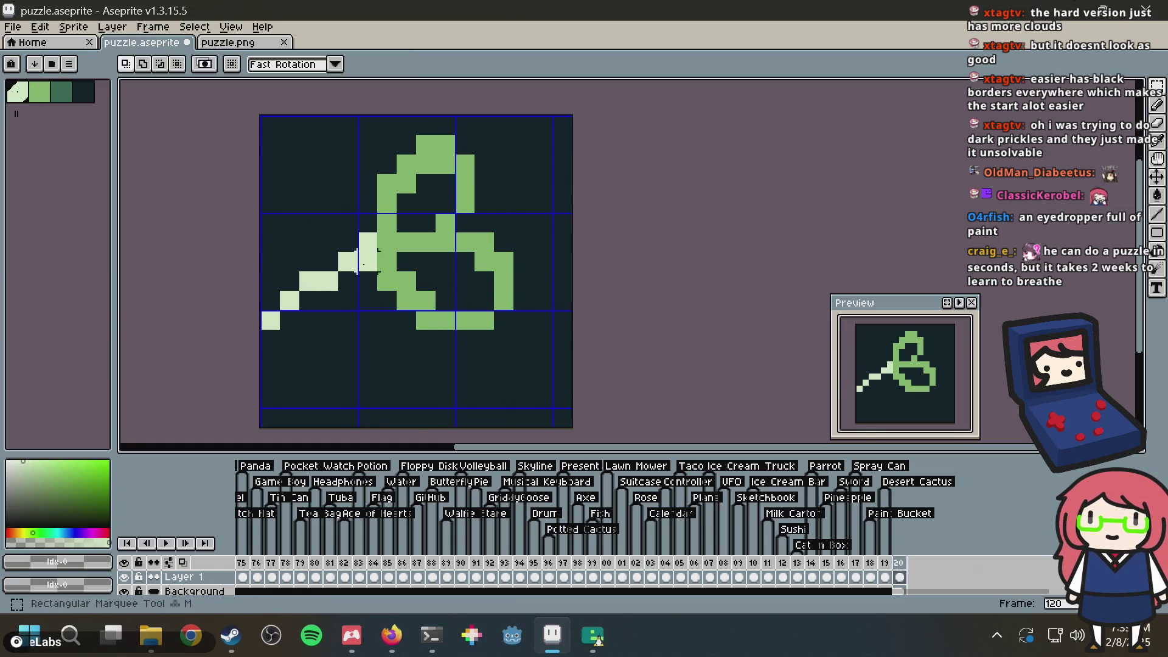
key("Down")
key("Right")
key("Right")
key("Up")
key("Down")
key("Down")
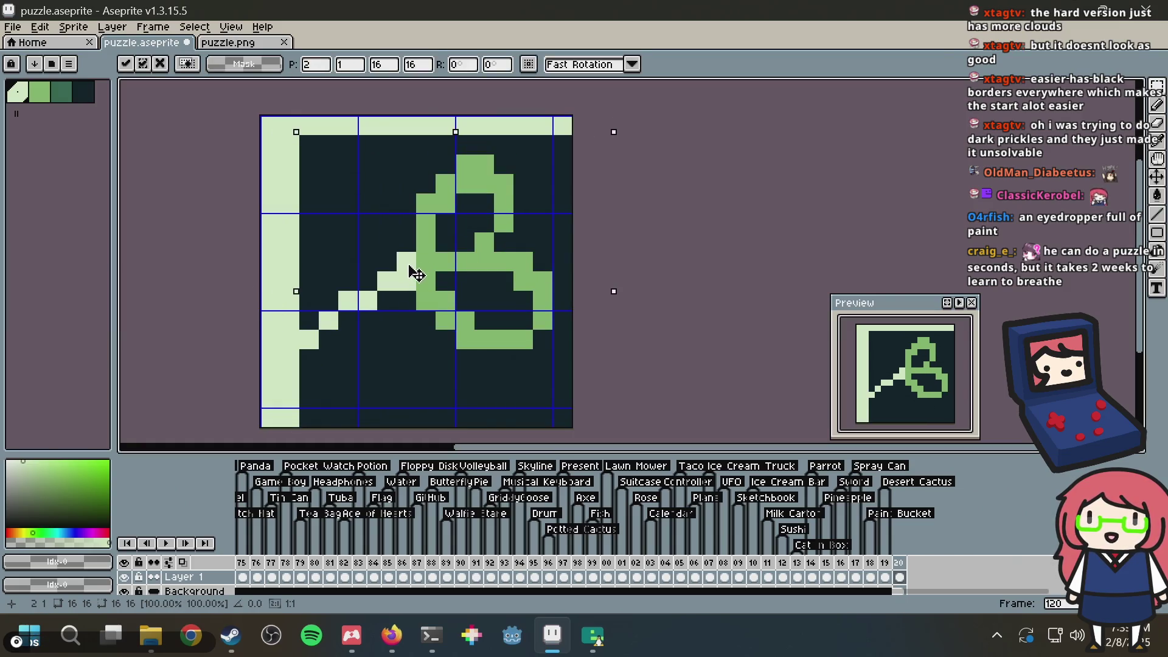
key("Return")
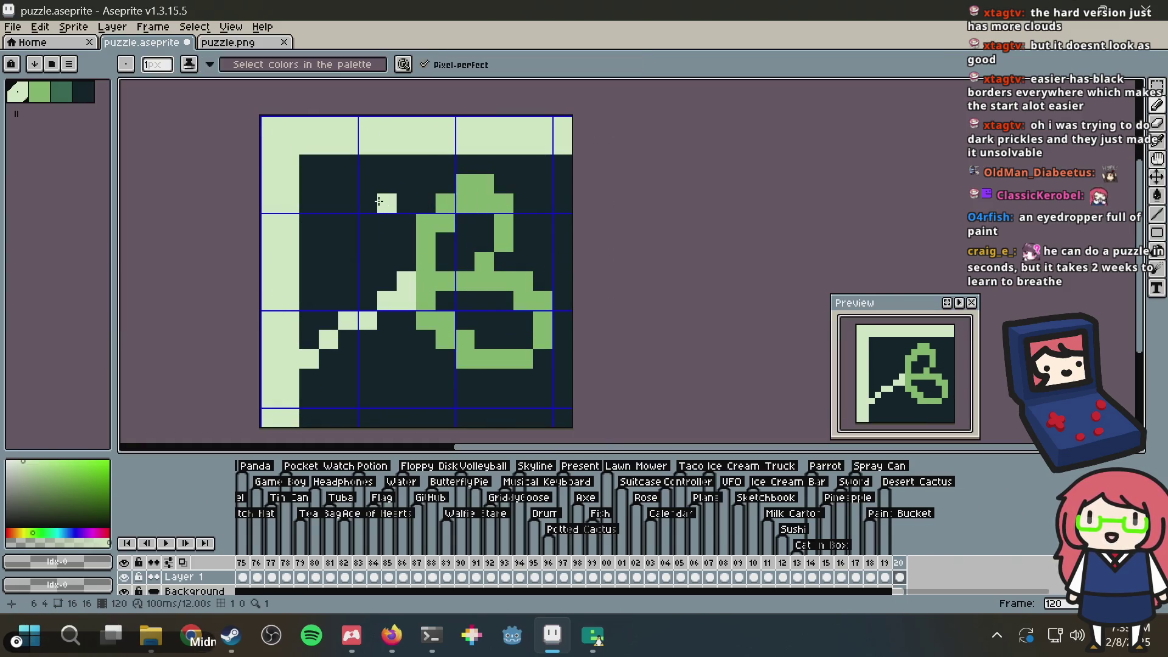
Step: Flood-fill the pale border area with the dark background and darken a leftover pale pixel
key("super")
key("Escape")
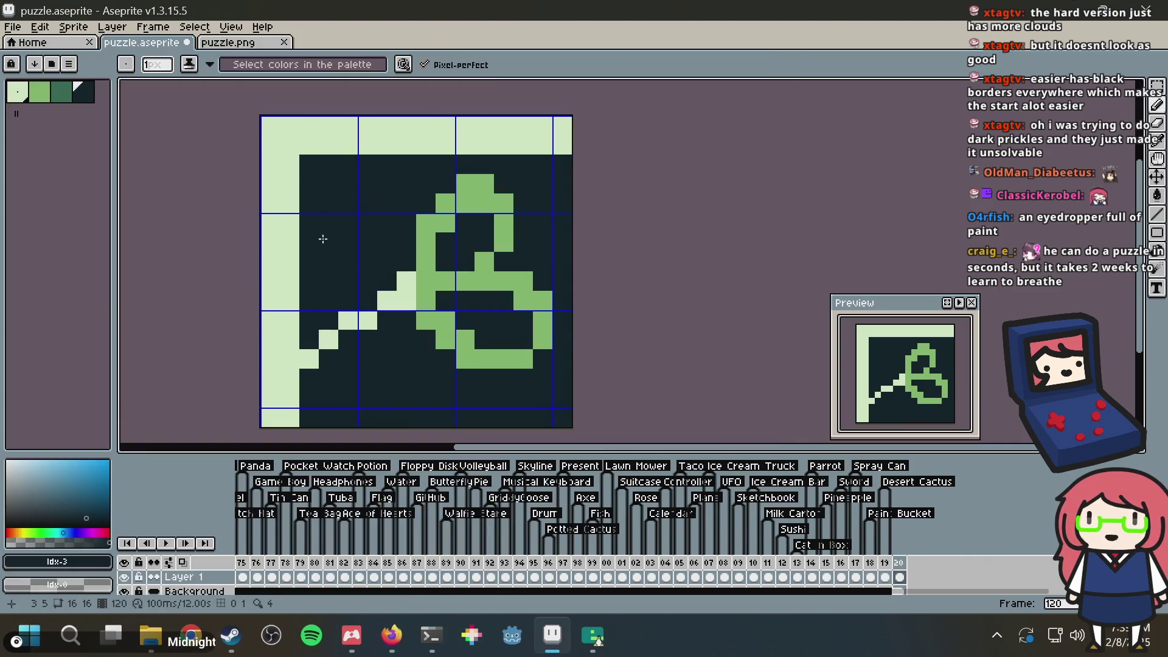
key("g")
left_click(289, 410)
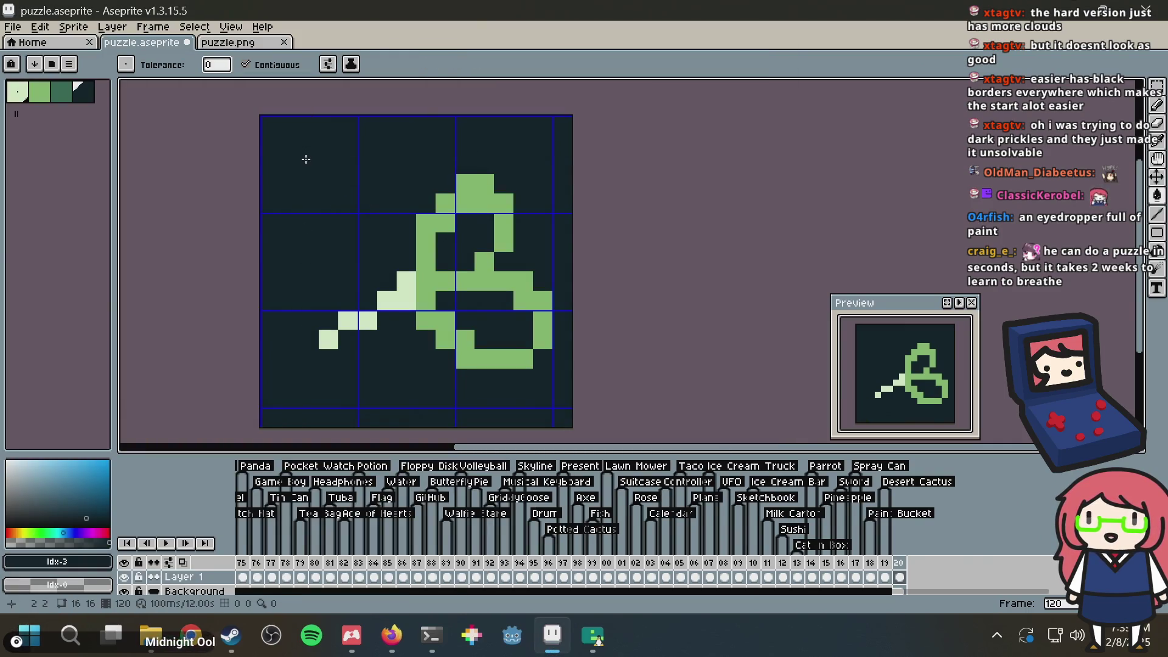
key("b")
left_click(365, 323)
key("super")
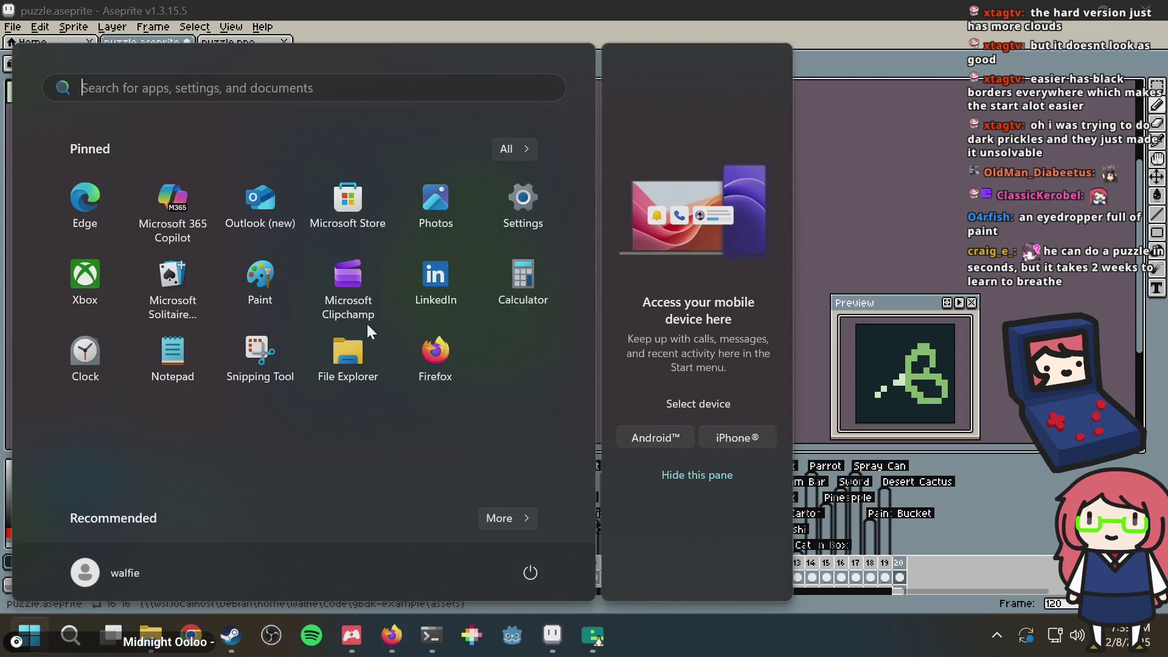
key("super")
key("super")
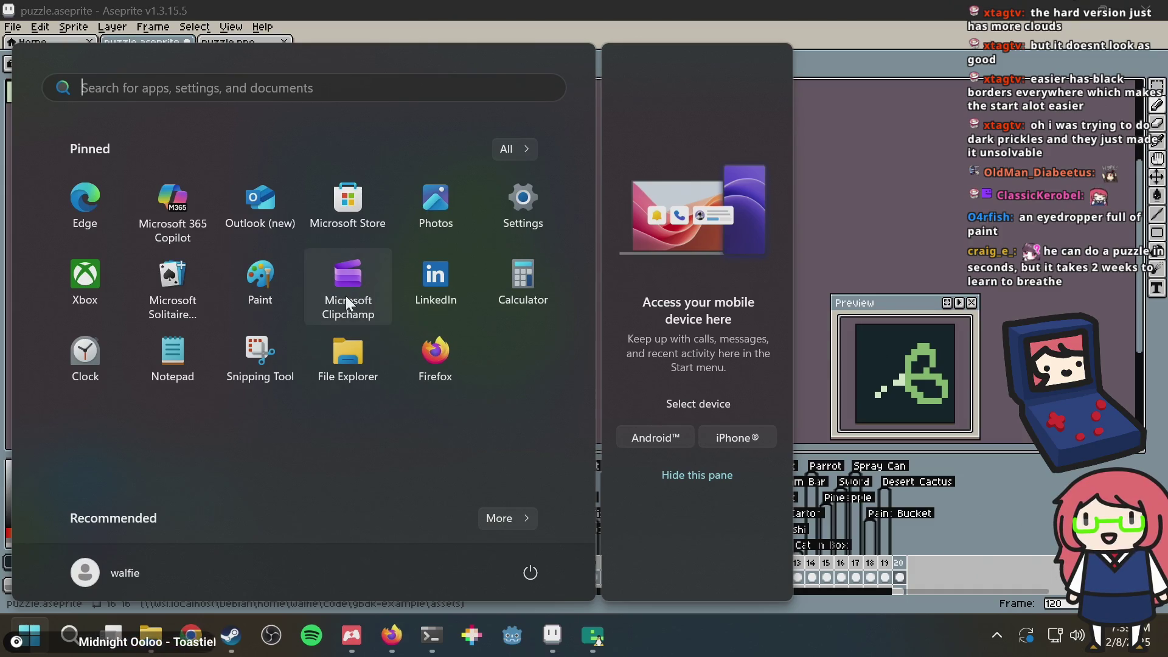
key("Escape")
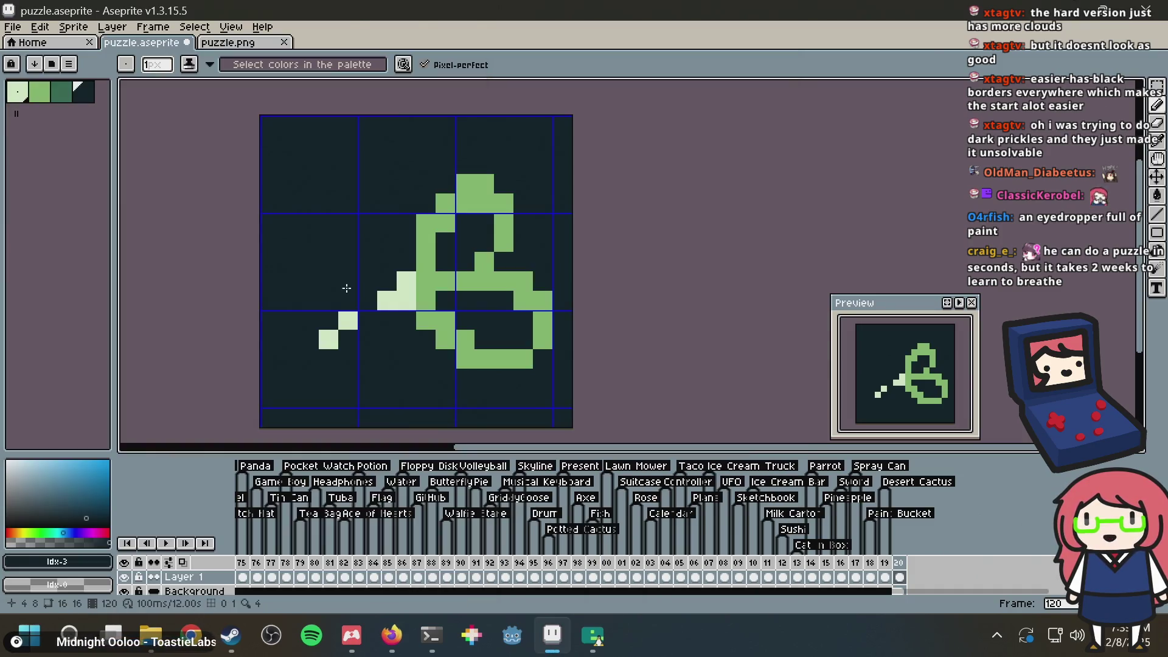
key("alt+Tab")
key("alt+Tab")
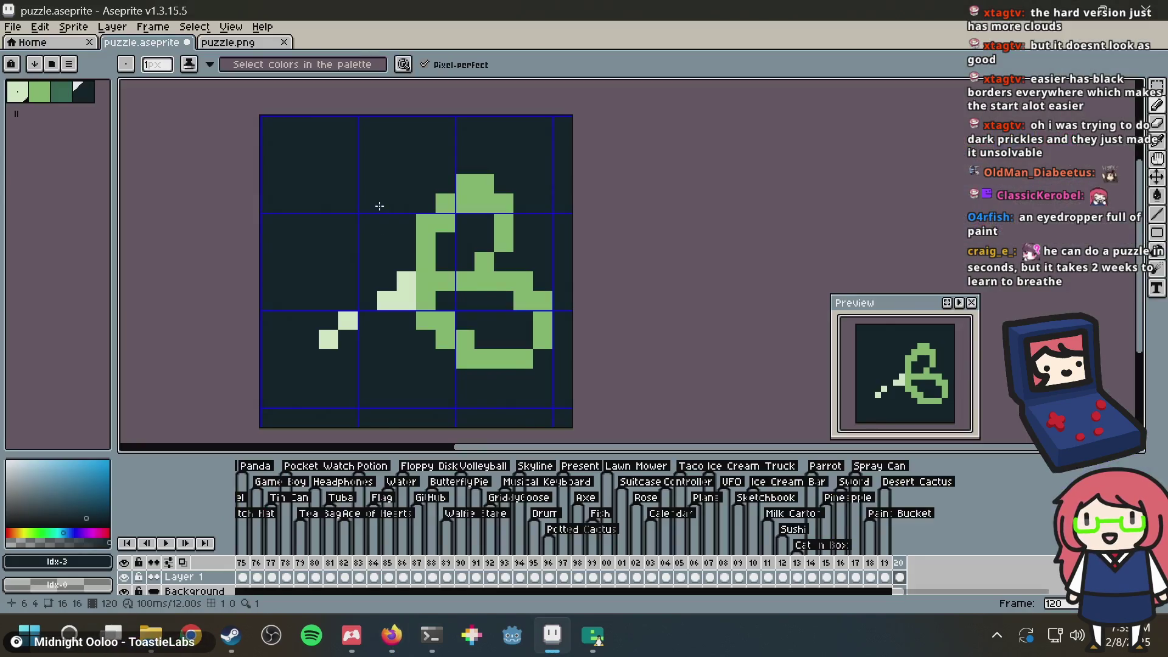
Step: Extend the pale lower blade down-left and thicken it
left_click(402, 293, "alt")
mouse_move(402, 294)
left_mouse_down()
mouse_move(274, 396)
mouse_move(285, 380)
left_mouse_up()
mouse_move(387, 321)
left_mouse_down()
mouse_move(403, 298)
mouse_move(182, 214)
left_mouse_up()
Step: Draw the upper blade as two pale horizontal rows reaching the left edge
left_click(309, 243)
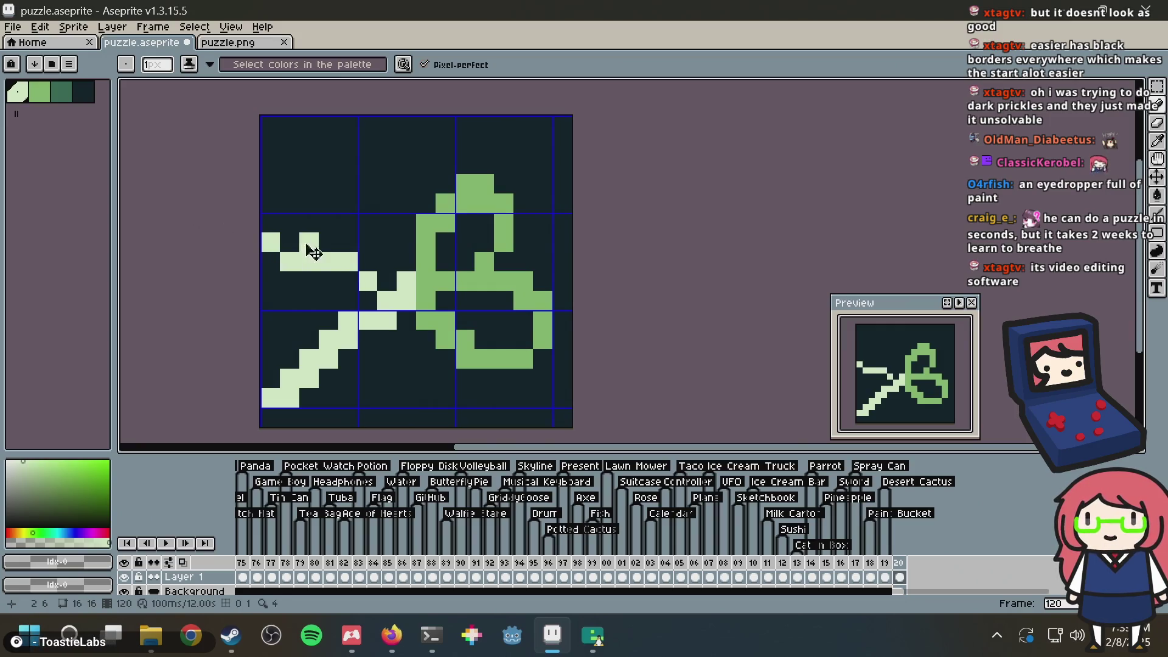
key("ctrl+z")
key("ctrl+z")
left_click_drag(394, 283, 274, 244)
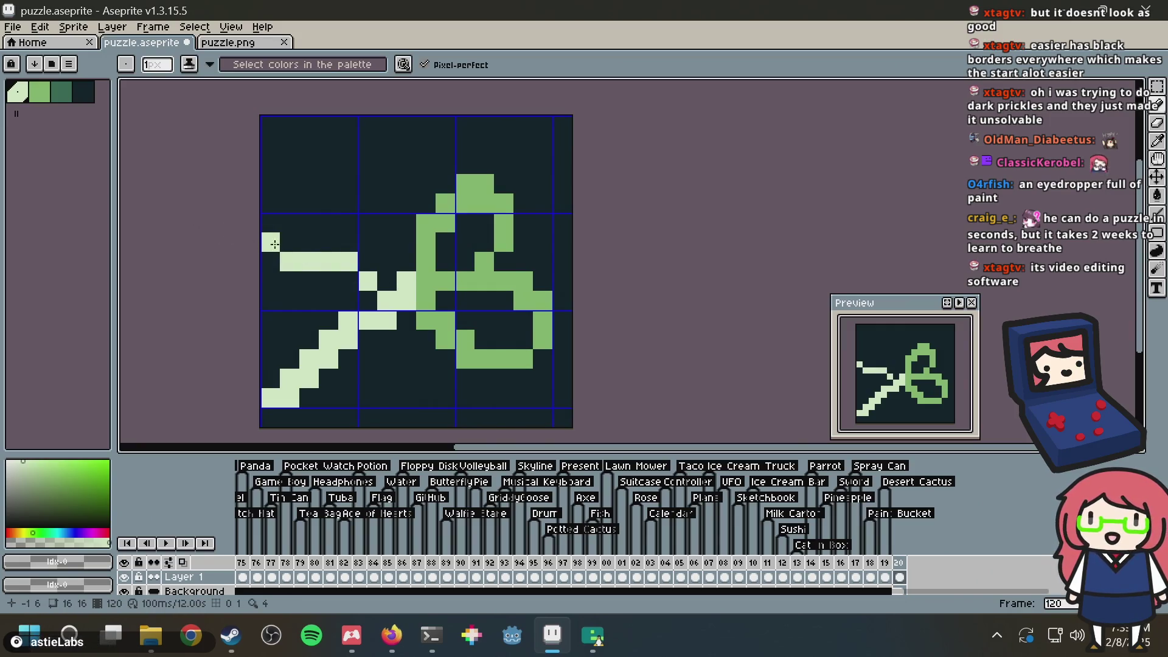
key("ctrl+z")
key("ctrl+z")
mouse_move(398, 300)
left_mouse_down()
mouse_move(367, 281)
mouse_move(203, 256)
left_mouse_up()
key("ctrl+z")
left_click(427, 274)
key("ctrl+z")
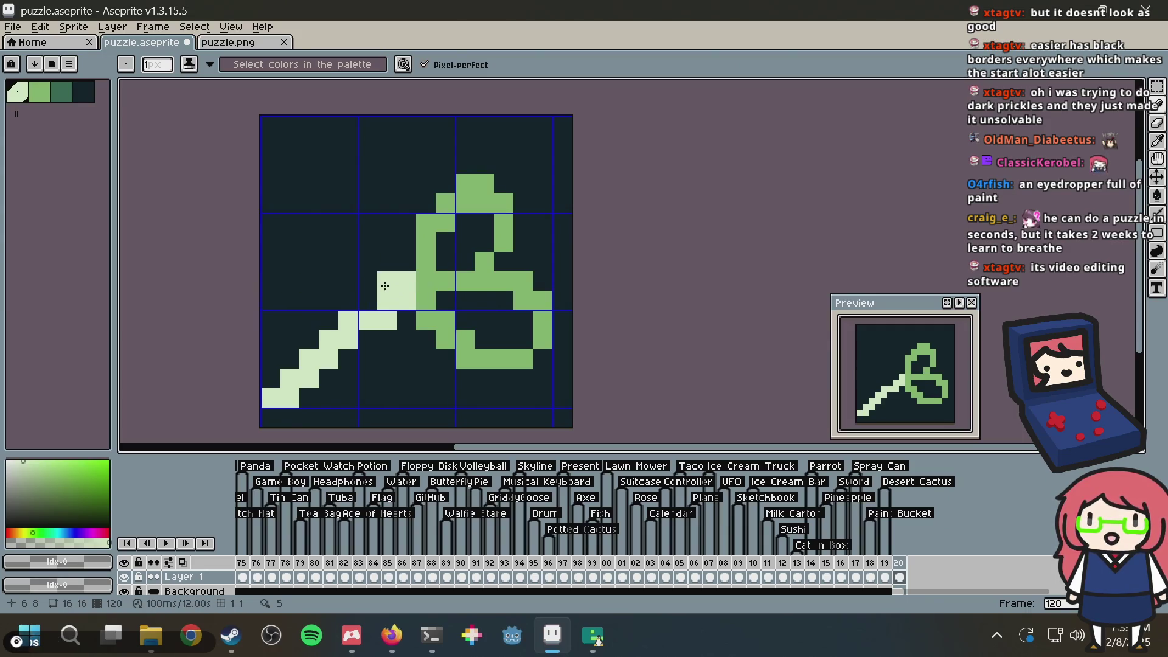
left_click_drag(409, 279, 253, 278)
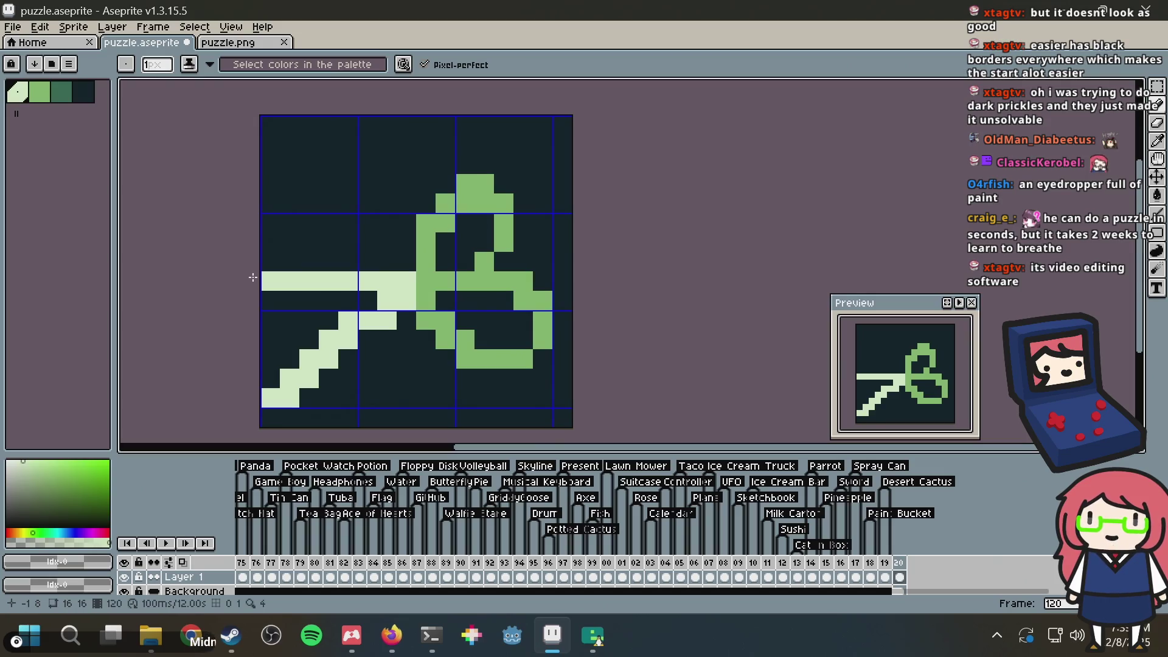
left_click_drag(367, 262, 266, 269)
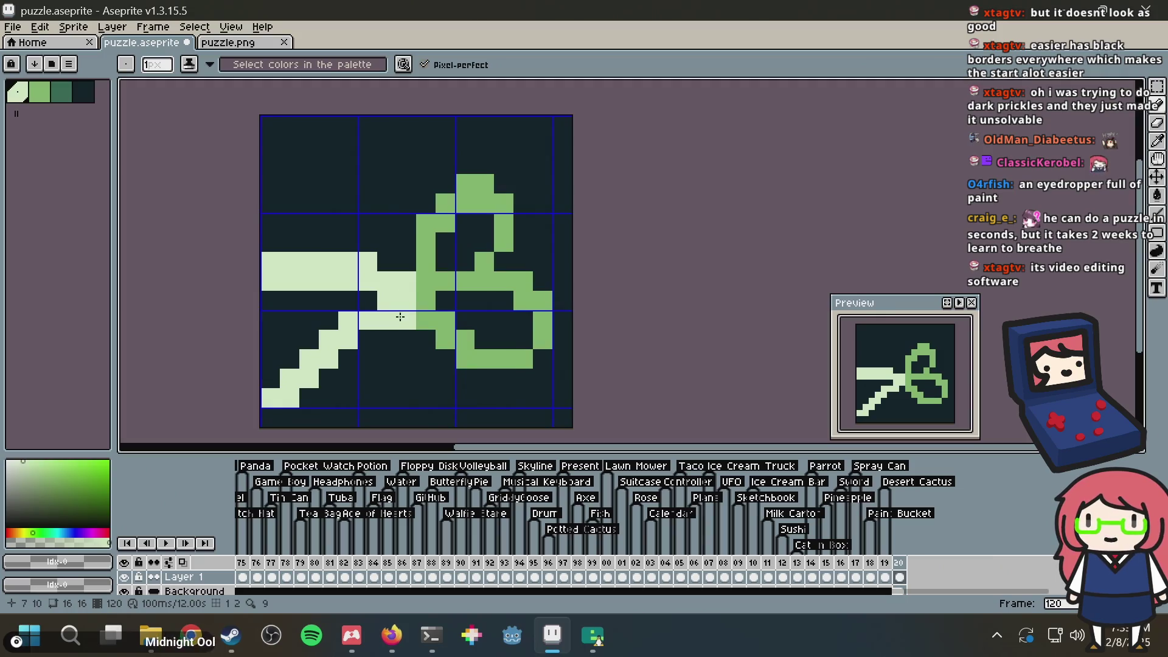
Step: Touch up the lower blade, darkening one cell and filling pale gaps
left_click(369, 302, "alt")
left_click(340, 320)
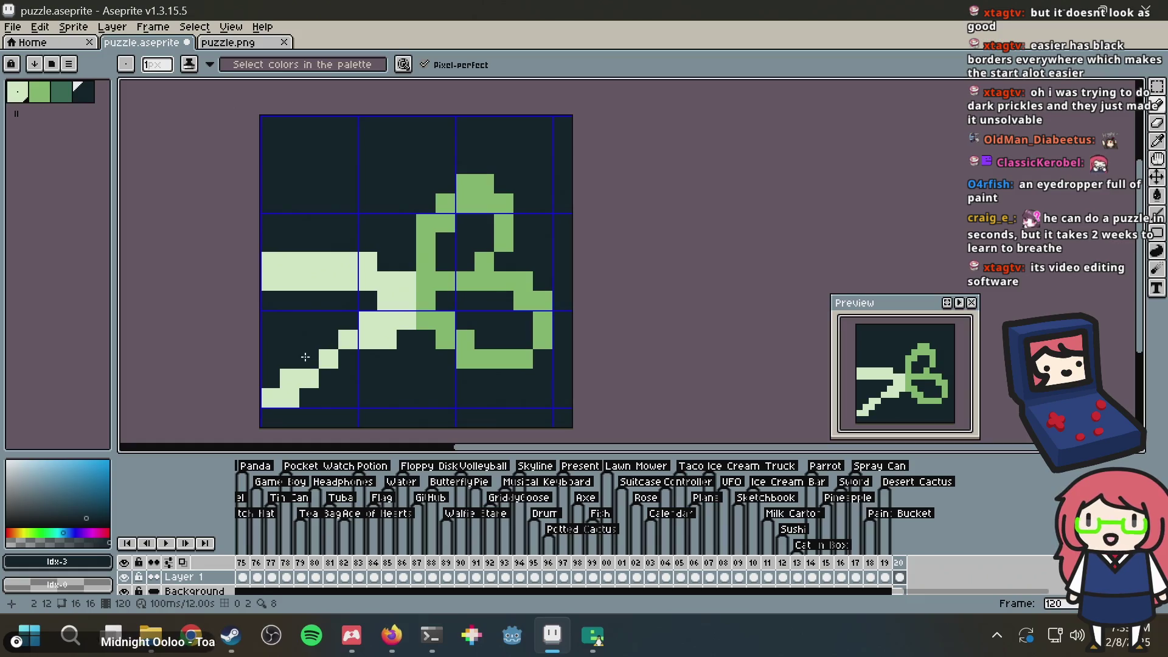
left_click(312, 377, "alt")
left_click_drag(347, 359, 361, 355)
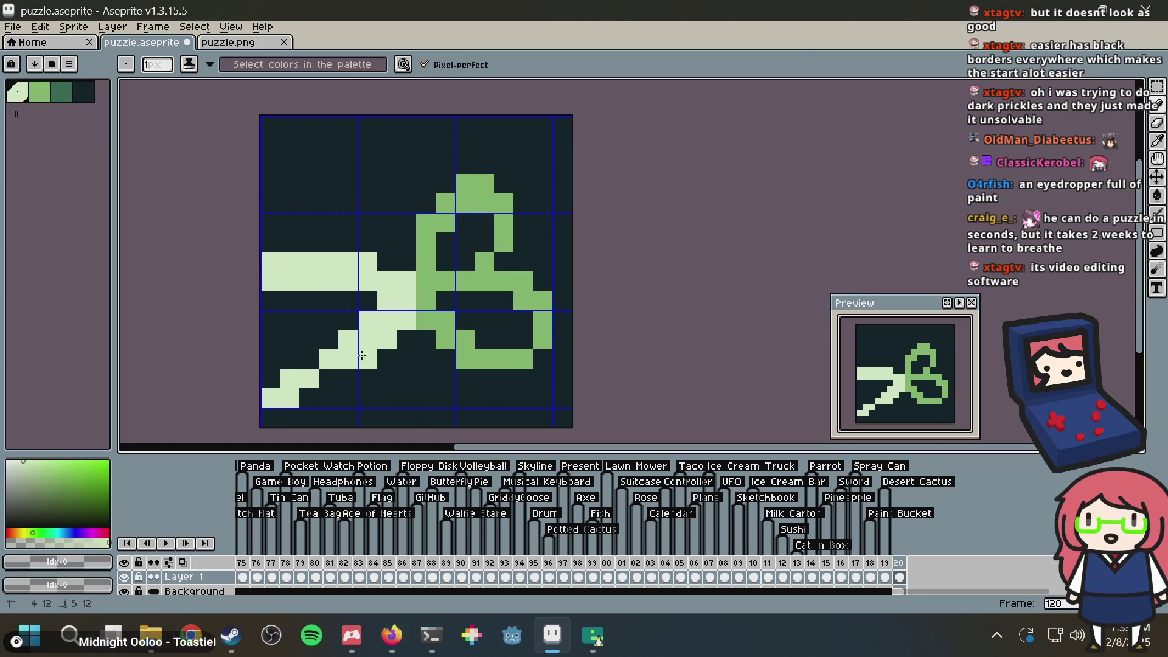
left_click(305, 355)
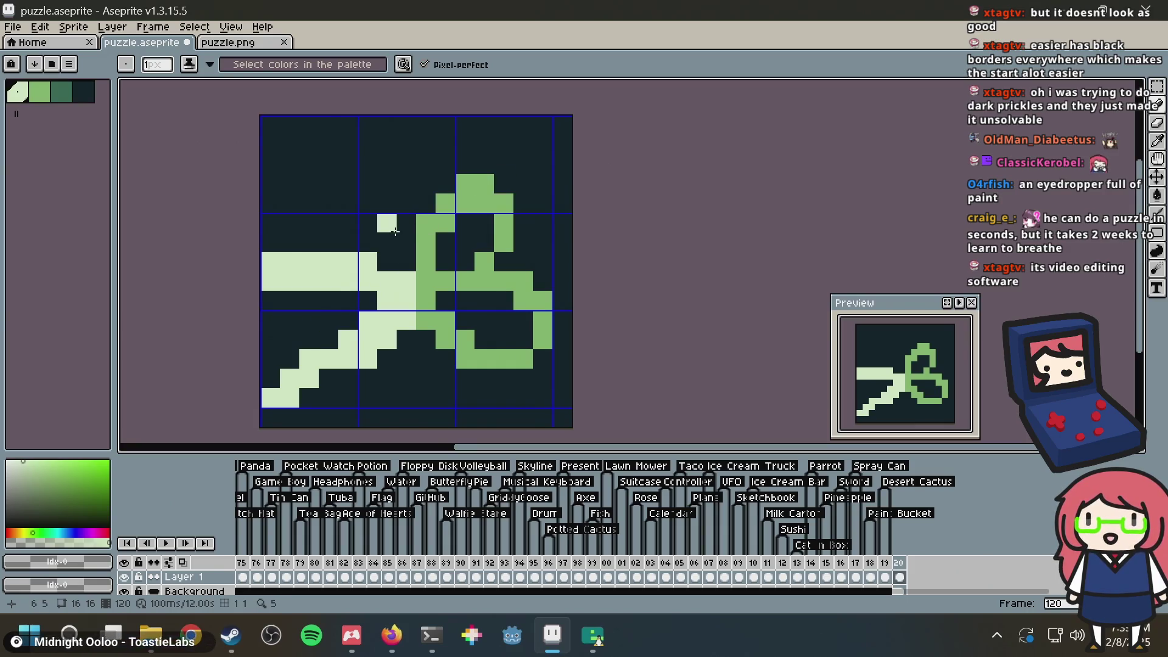
key("m")
key("ctrl+a")
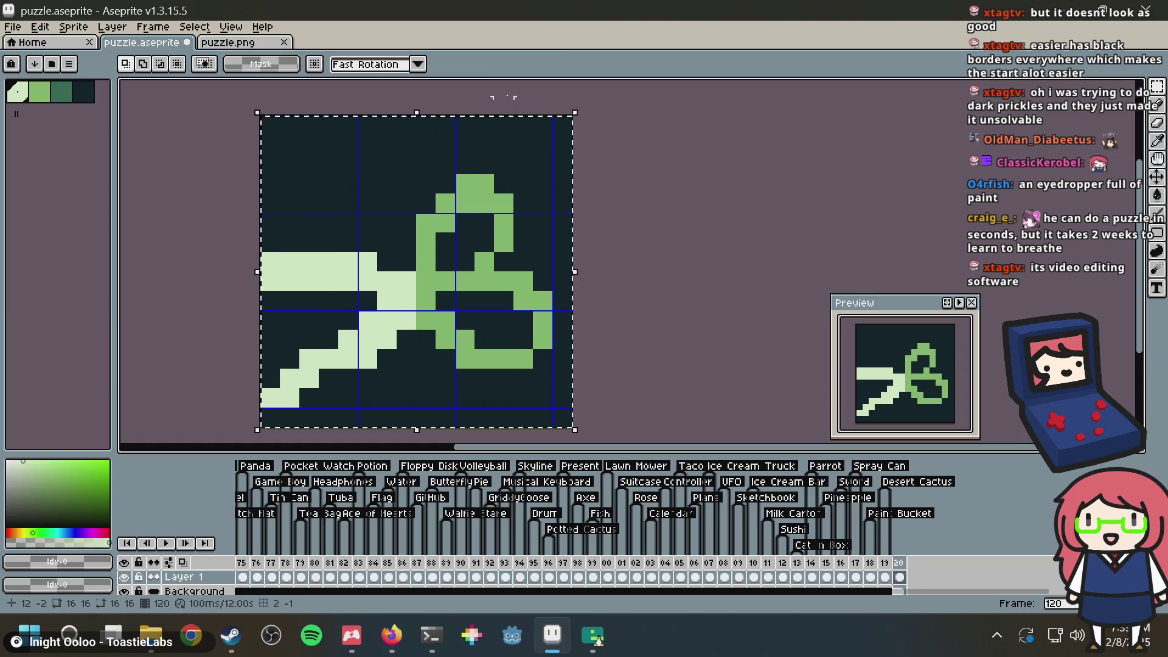
Step: Cut the scissors drawing, refill the canvas with the dark colour, and save
key("ctrl+x")
key("b")
left_click(90, 96)
key("g")
left_click(387, 183)
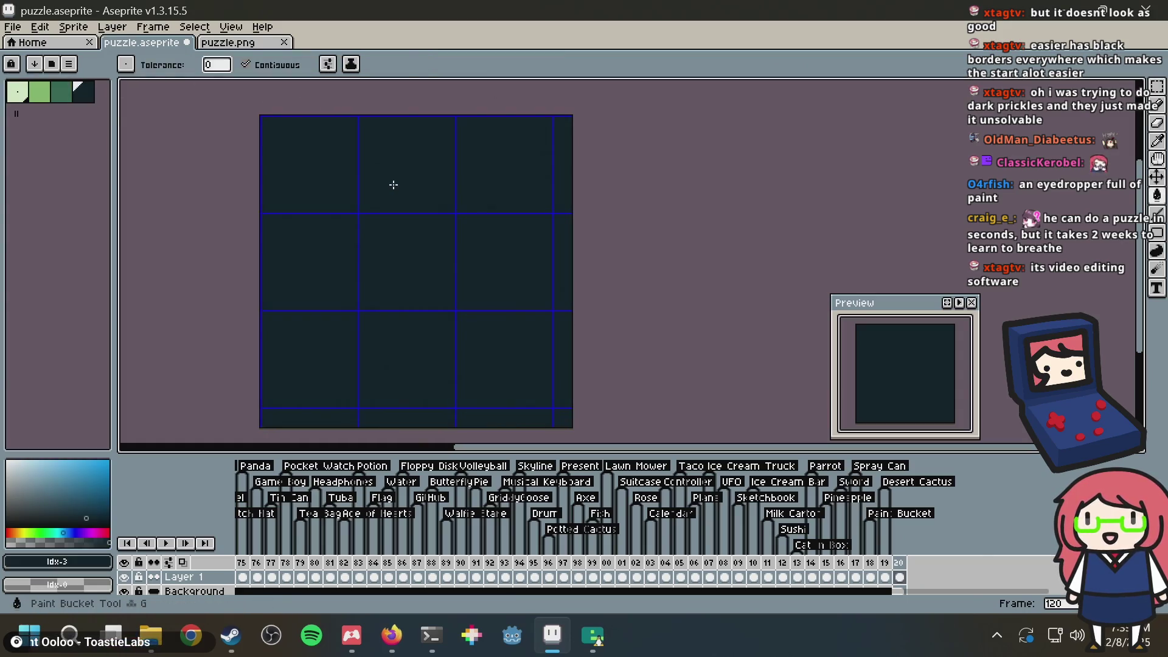
key("ctrl+s")
Step: Draw a single green ring near the bottom centre with a small nub on top
left_click(56, 92)
key("b")
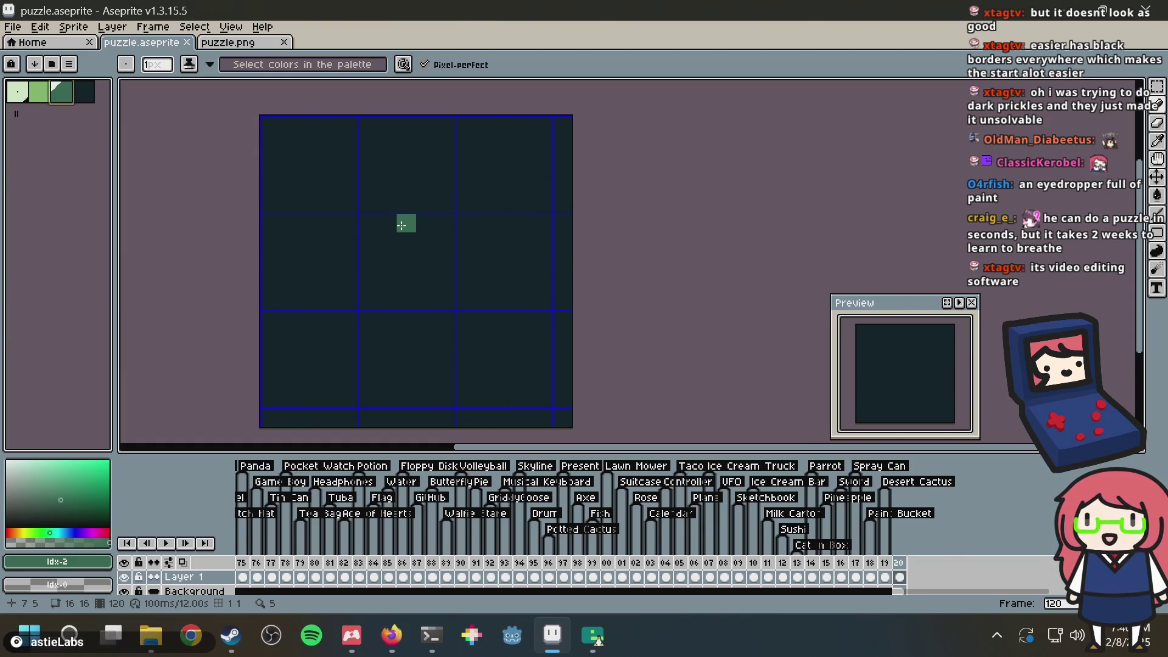
key("super")
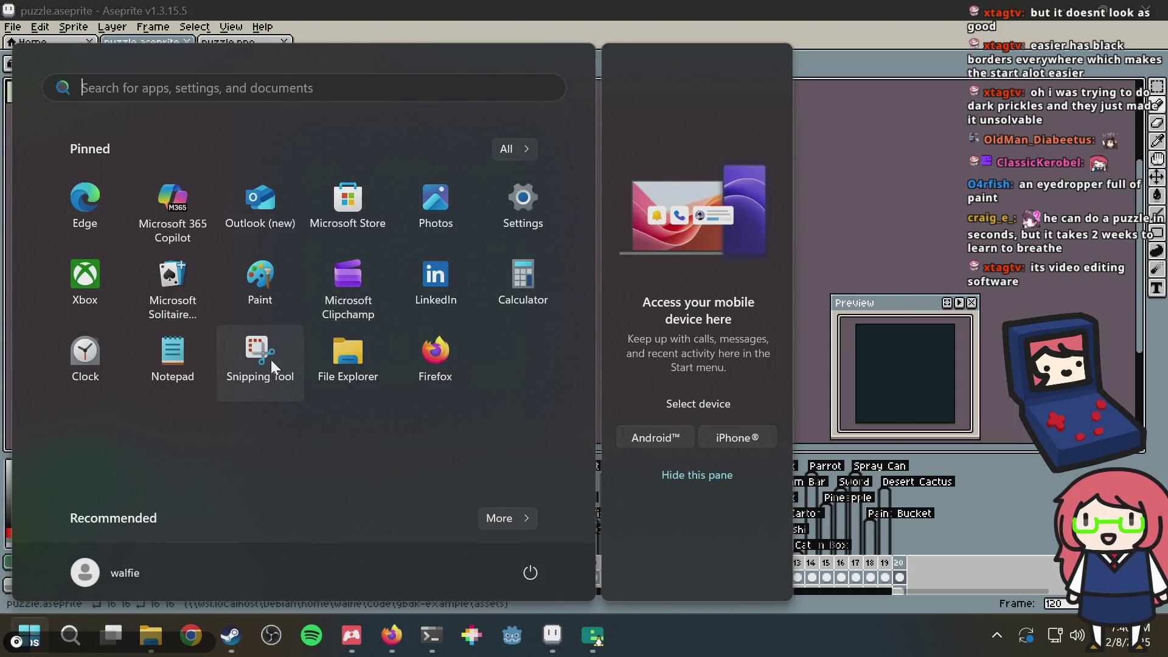
key("super")
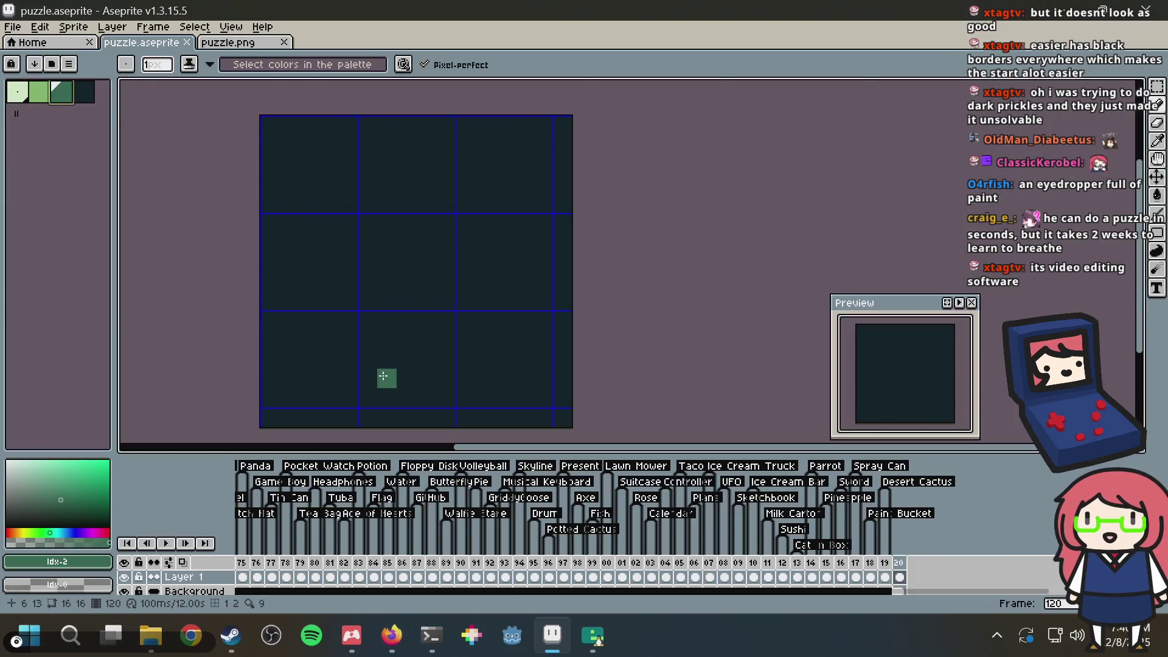
mouse_move(386, 338)
left_mouse_down()
mouse_move(381, 355)
mouse_move(403, 337)
mouse_move(406, 378)
mouse_move(444, 377)
mouse_move(427, 397)
mouse_move(445, 397)
mouse_move(465, 317)
mouse_move(426, 321)
left_mouse_up()
left_click(474, 339)
left_click(482, 358)
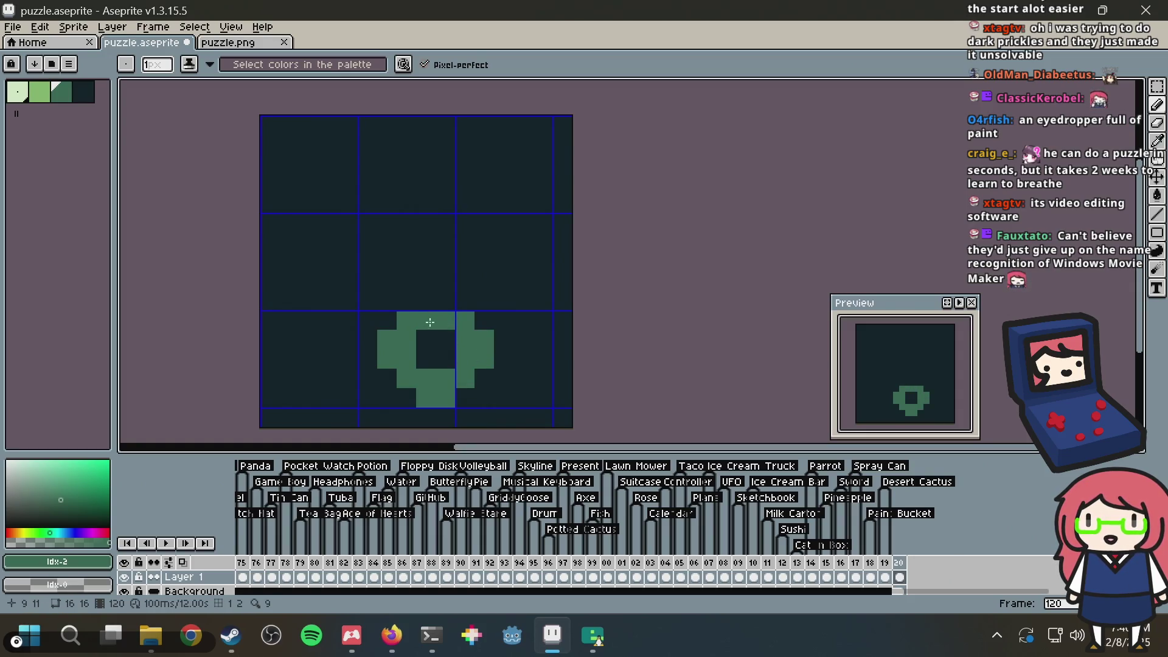
left_click(448, 297)
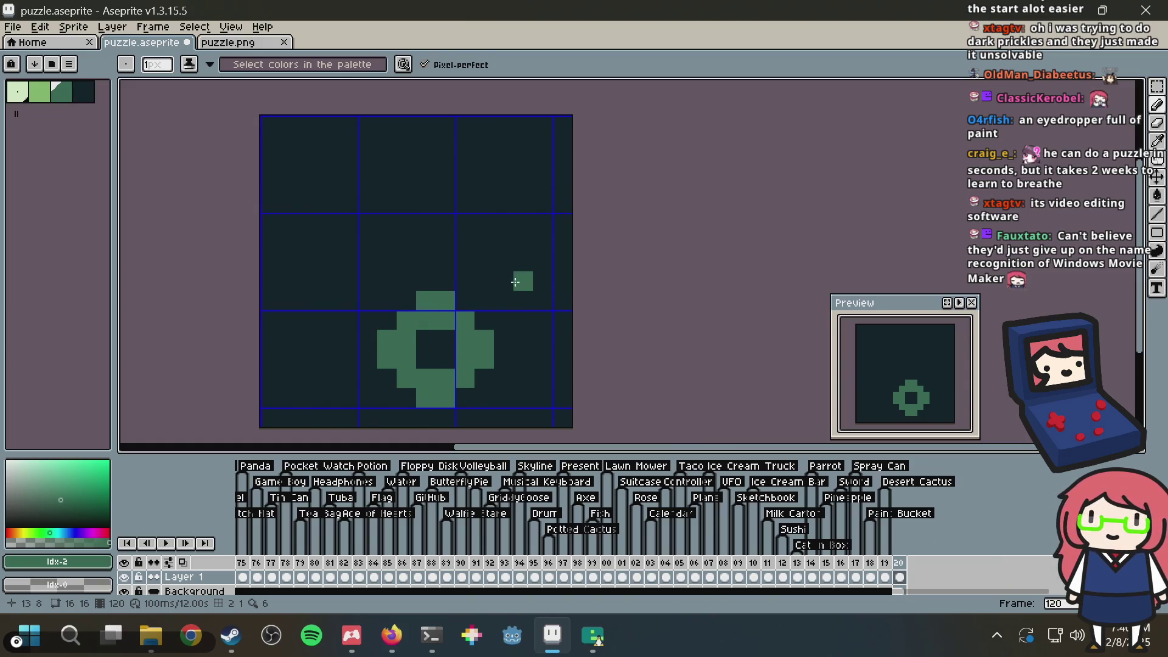
key("alt+Tab")
key("alt+Tab")
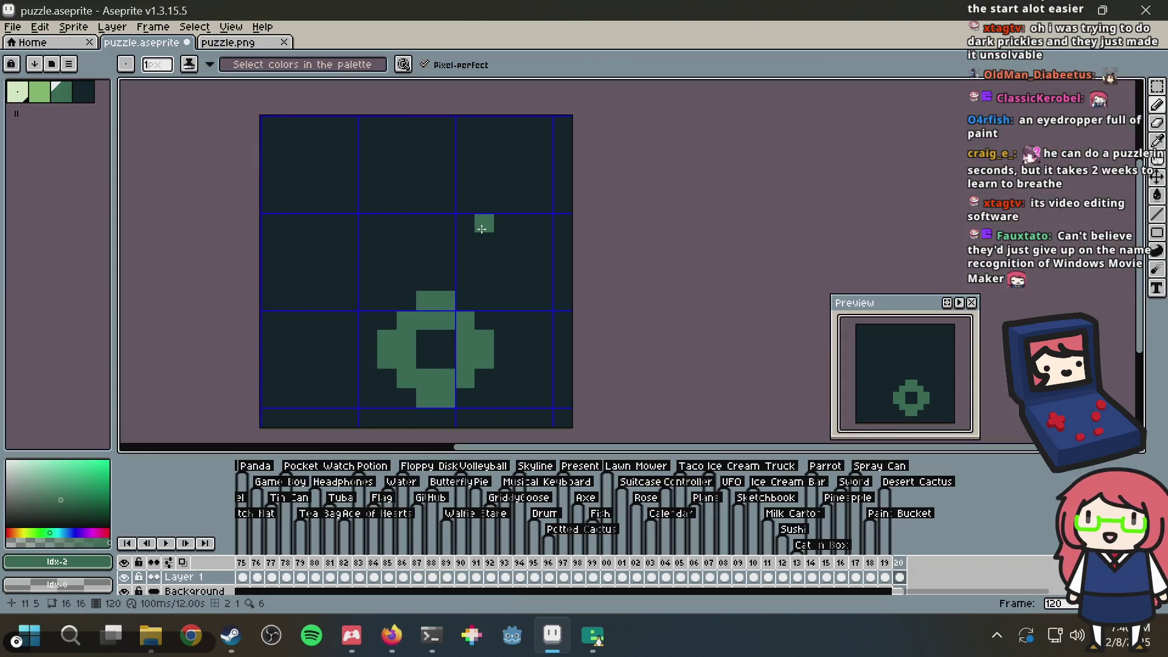
Step: Copy the green ring up and to the right, then shift the original one pixel left
key("m")
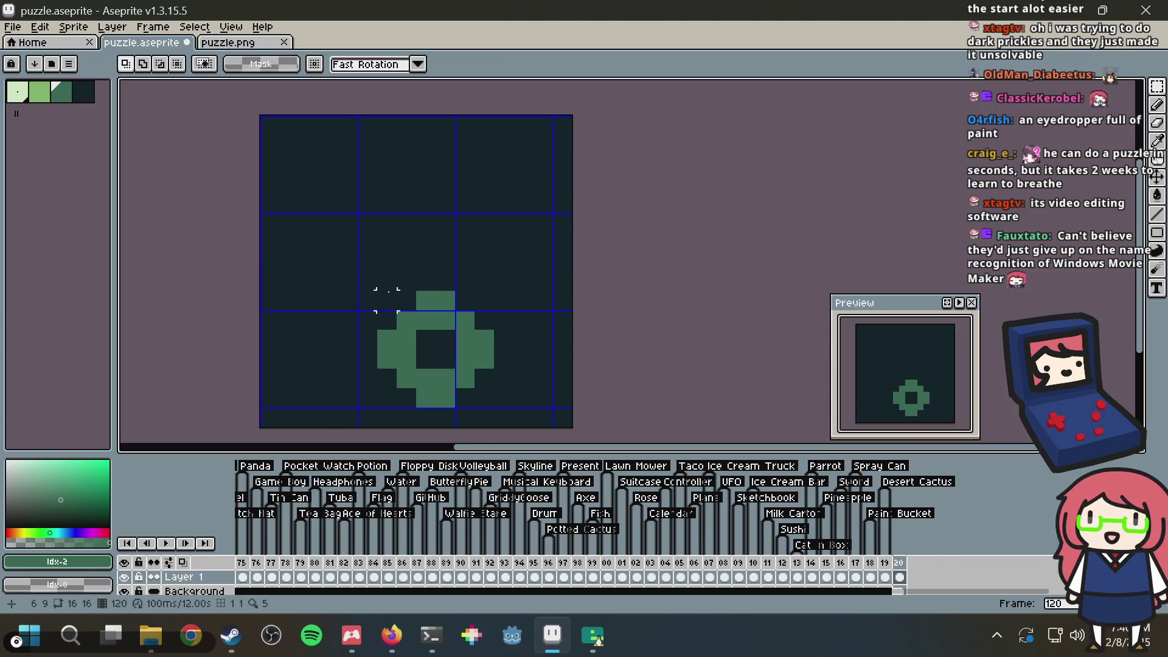
mouse_move(386, 299)
left_mouse_down()
mouse_move(415, 308)
mouse_move(494, 407)
left_mouse_up()
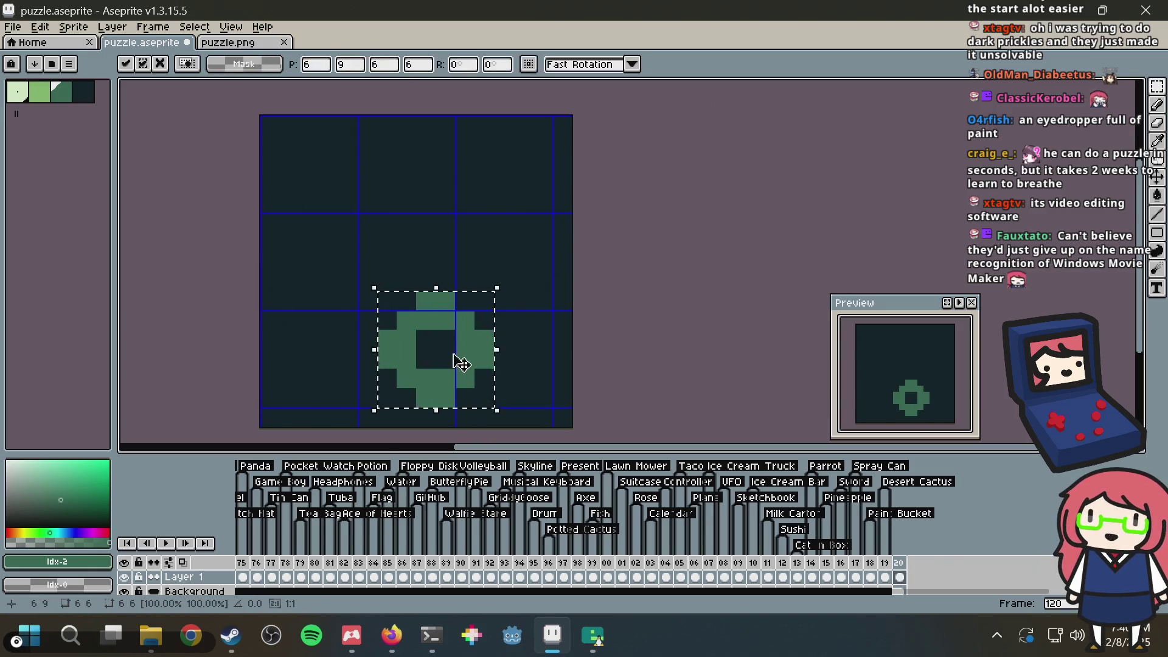
mouse_move(461, 363)
left_mouse_down()
mouse_move(524, 243)
mouse_move(519, 263)
mouse_move(503, 237)
left_mouse_up()
left_click(638, 198)
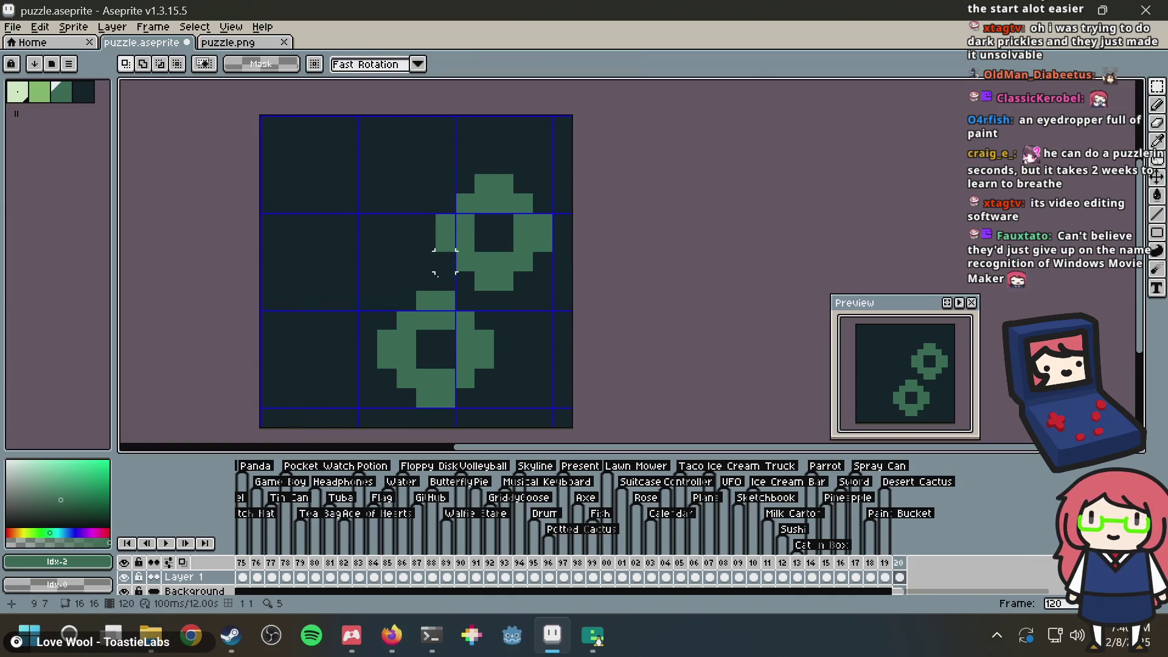
mouse_move(386, 299)
left_mouse_down()
mouse_move(484, 365)
mouse_move(487, 406)
left_mouse_up()
key("Left")
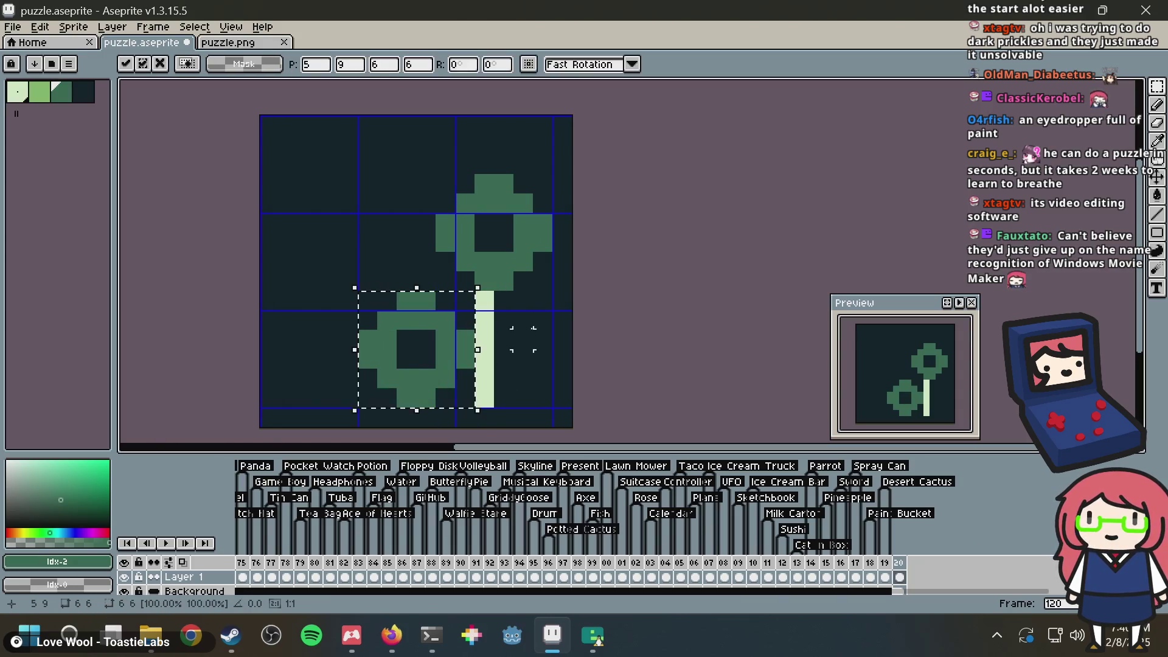
left_click(542, 299)
Step: Paint the leftover light column beside the lower ring dark
key("b")
left_click(524, 307, "alt")
left_click(485, 301)
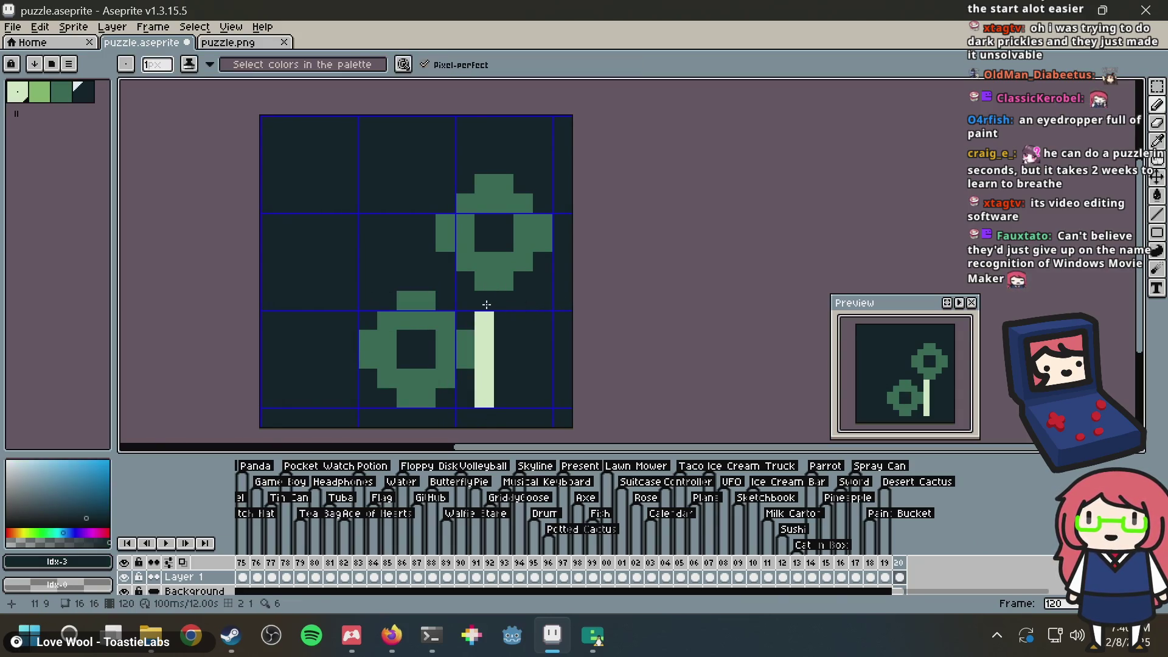
key("g")
left_click(486, 316)
Step: Clear the pale bar near the upper ring and add its missing corner pixel
key("m")
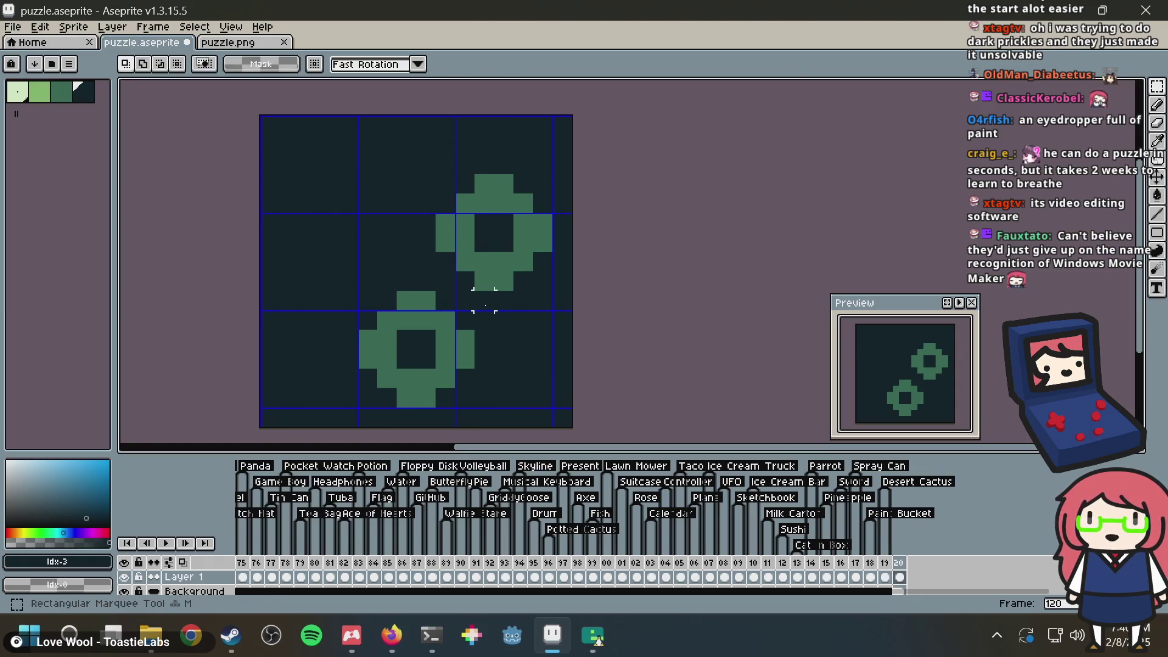
mouse_move(444, 281)
left_mouse_down()
mouse_move(477, 221)
mouse_move(541, 174)
left_mouse_up()
key("b")
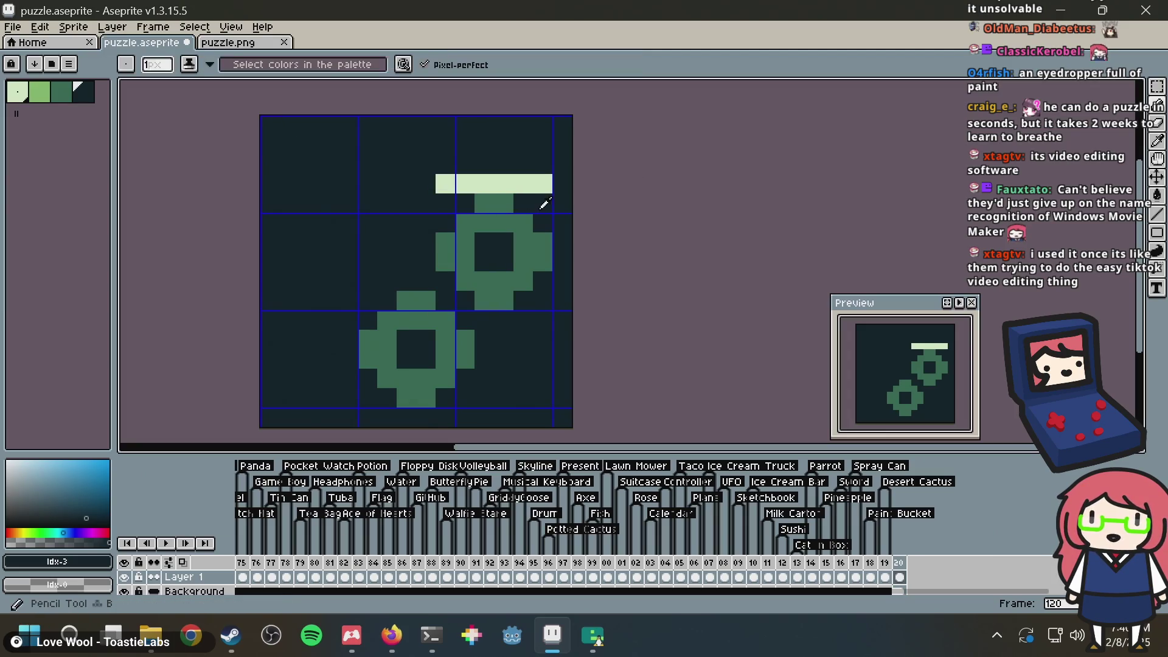
left_click(523, 183)
key("g")
left_click(535, 187)
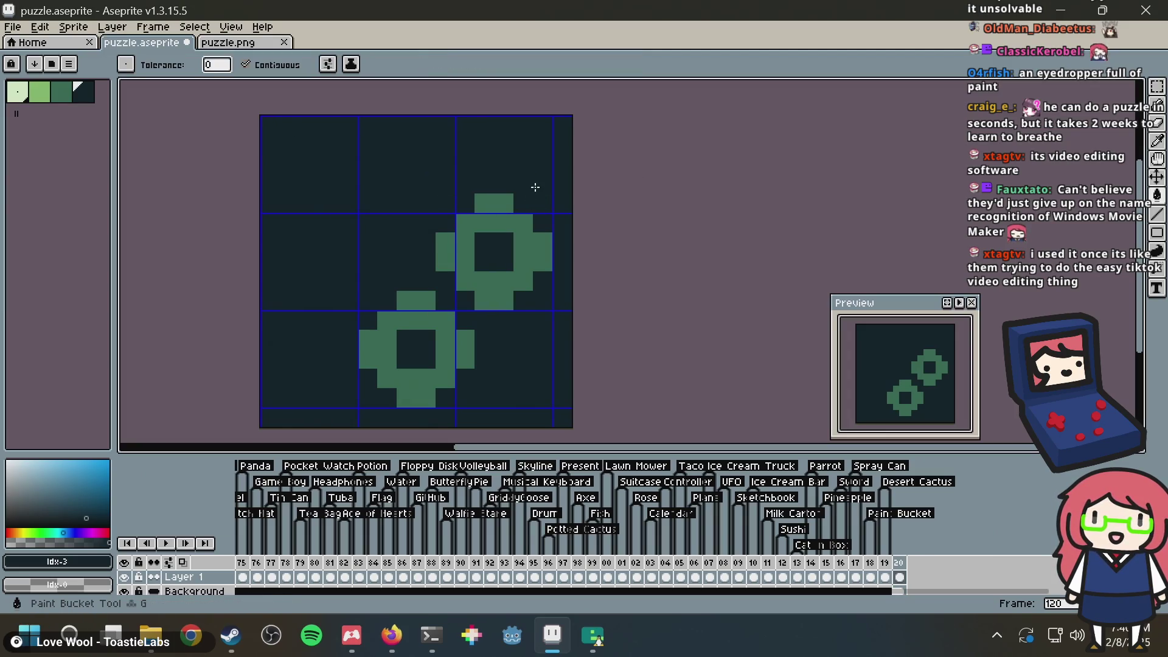
left_click(527, 220)
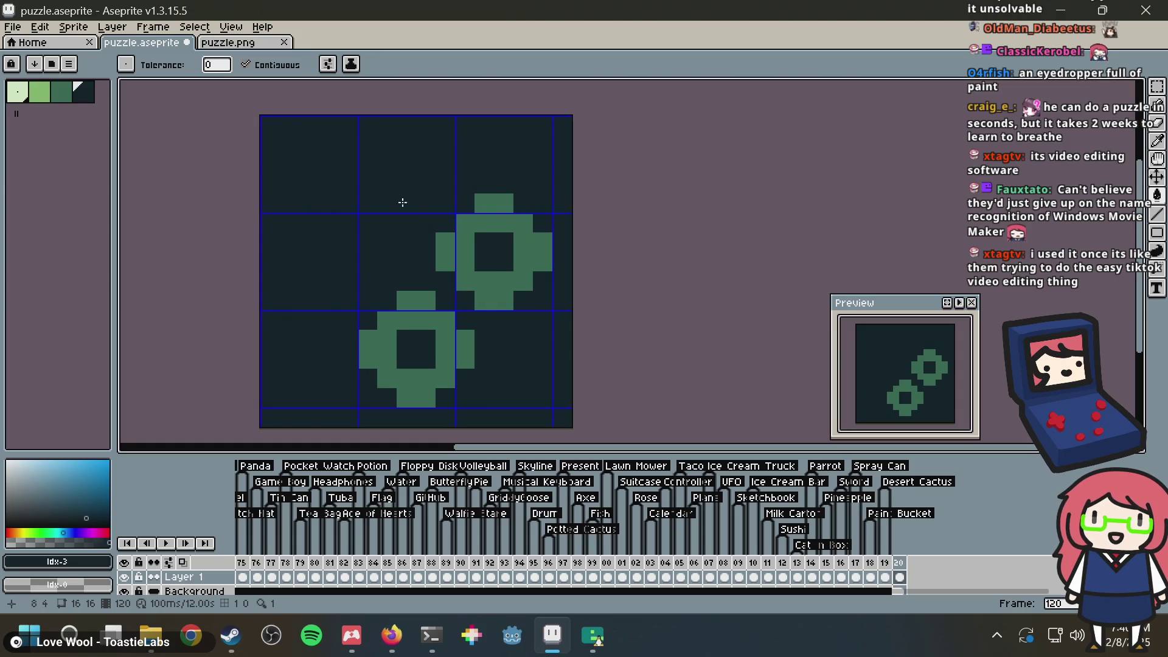
Step: Fill both scissor rings light green and save the sprite
left_click(39, 91)
left_click(435, 309)
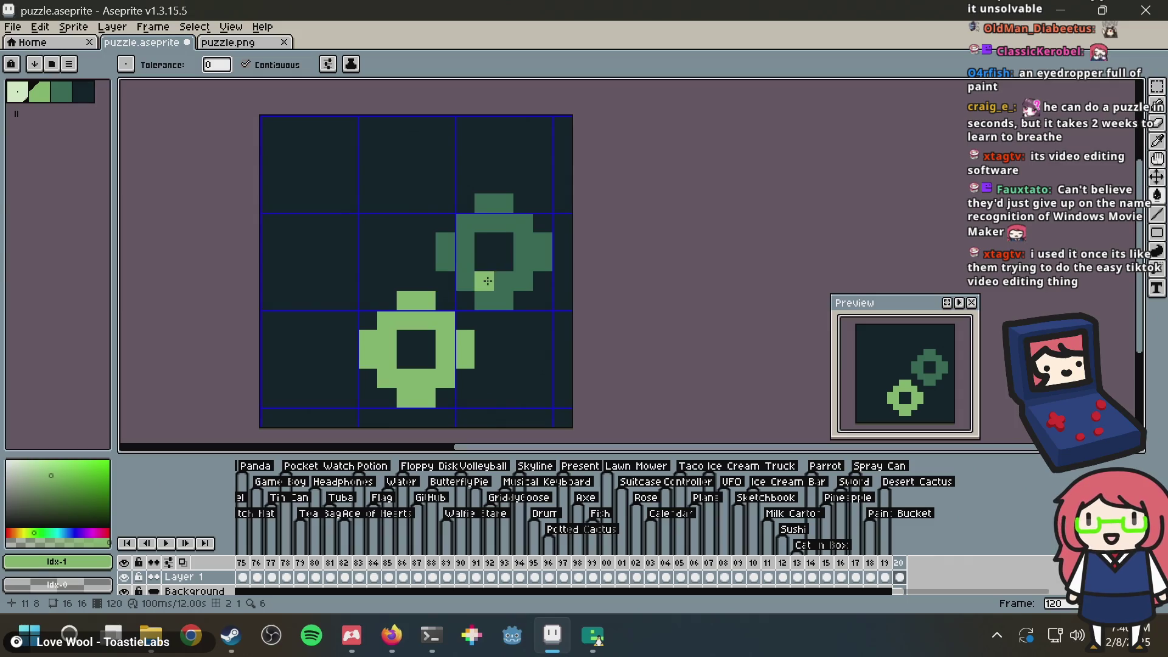
left_click(484, 281)
key("ctrl+s")
Step: Draw two pale vertical blade lines running up to the sprite's top edge
left_click(17, 91)
key("b")
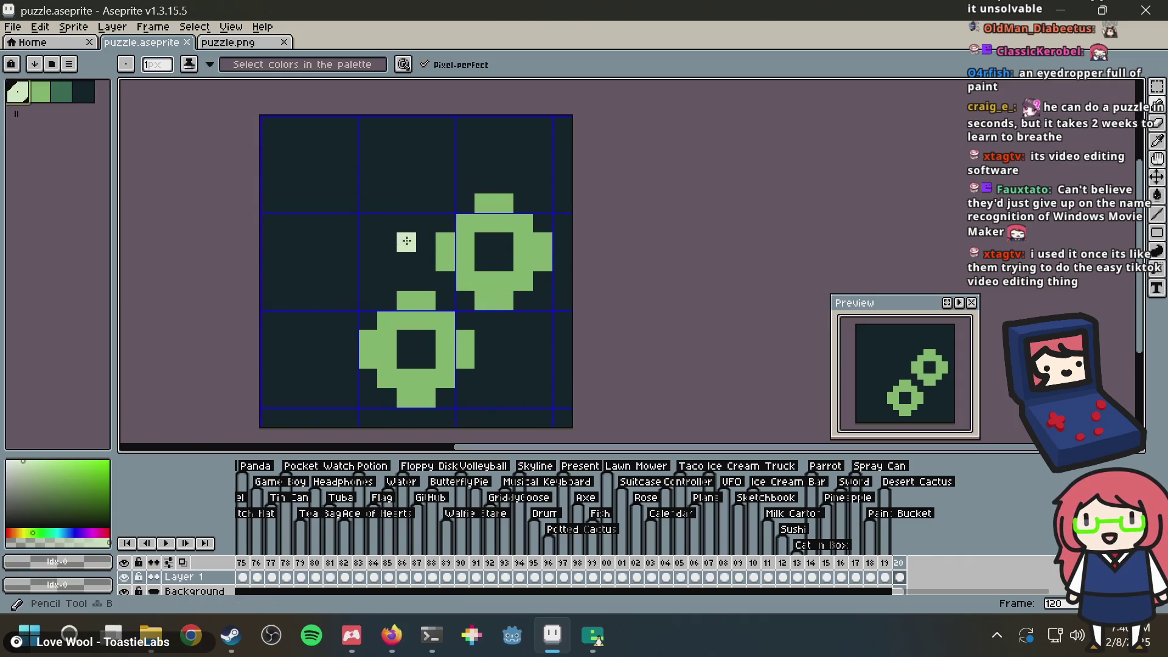
left_click_drag(399, 280, 402, 150)
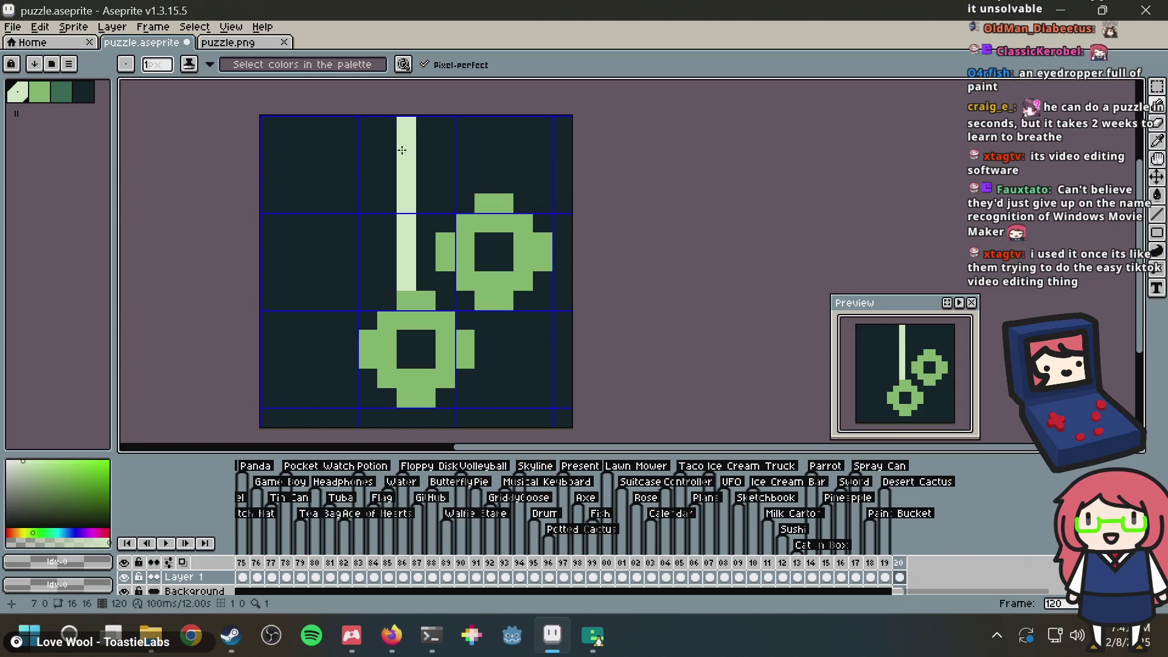
left_click_drag(420, 284, 426, 175)
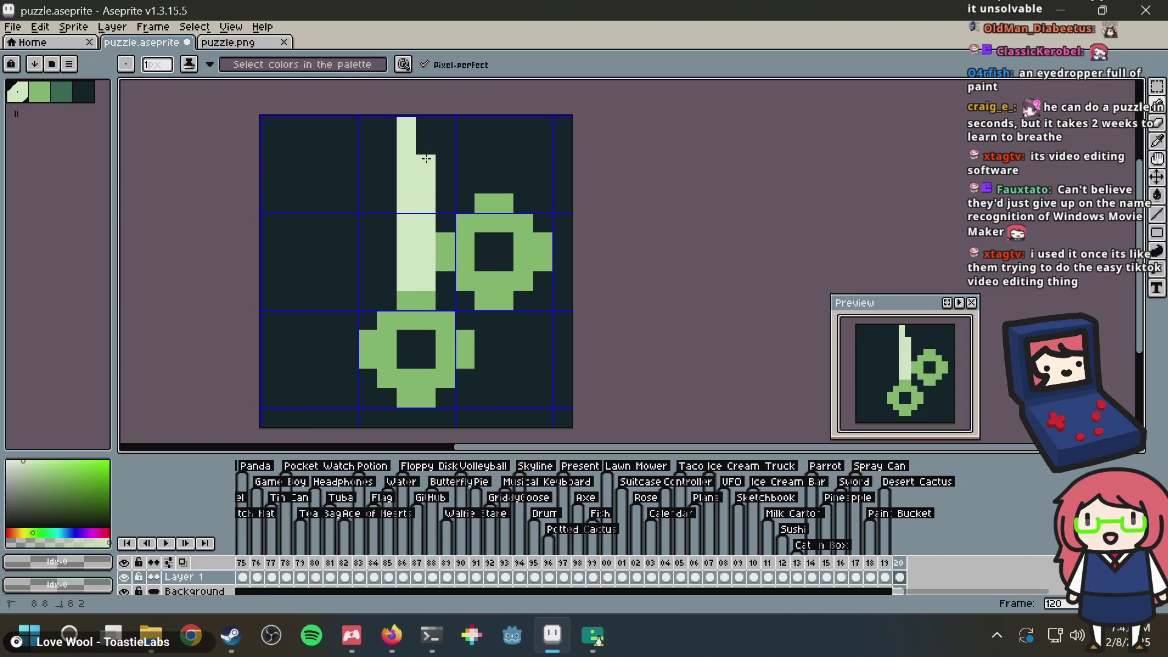
left_click(382, 254)
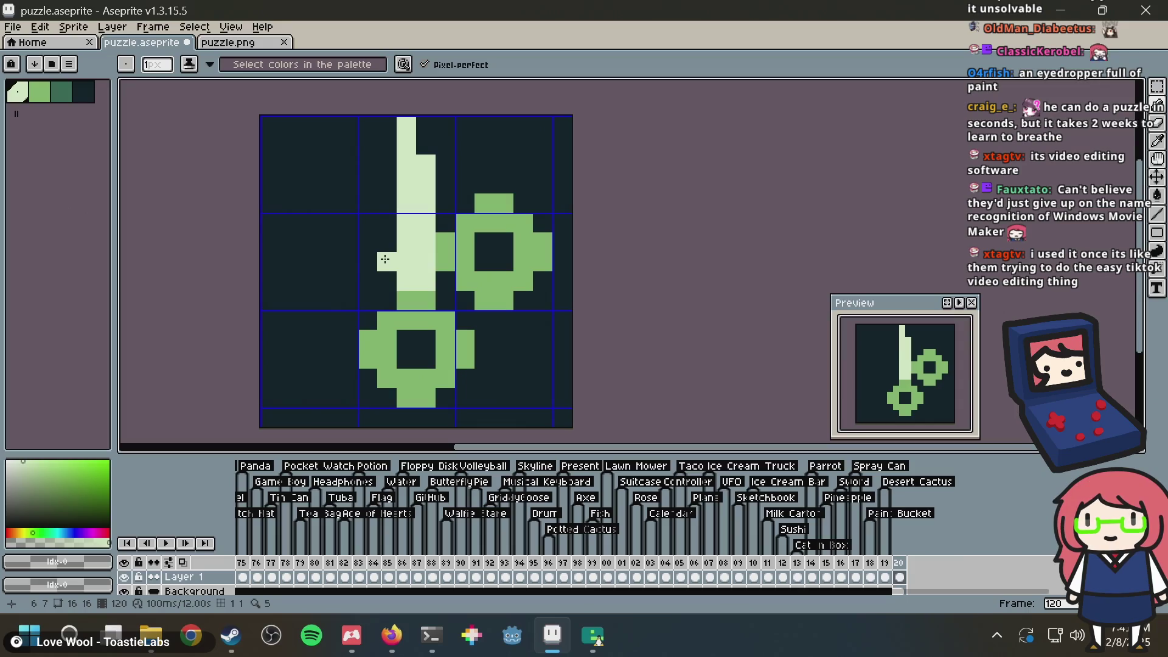
Step: Draw a pale horizontal line toward the left edge, then undo it
mouse_move(383, 261)
left_mouse_down()
mouse_move(268, 262)
mouse_move(317, 240)
mouse_move(368, 238)
mouse_move(259, 252)
mouse_move(392, 242)
left_mouse_up()
left_click(290, 242)
key("ctrl+z")
key("ctrl+z")
key("ctrl+z")
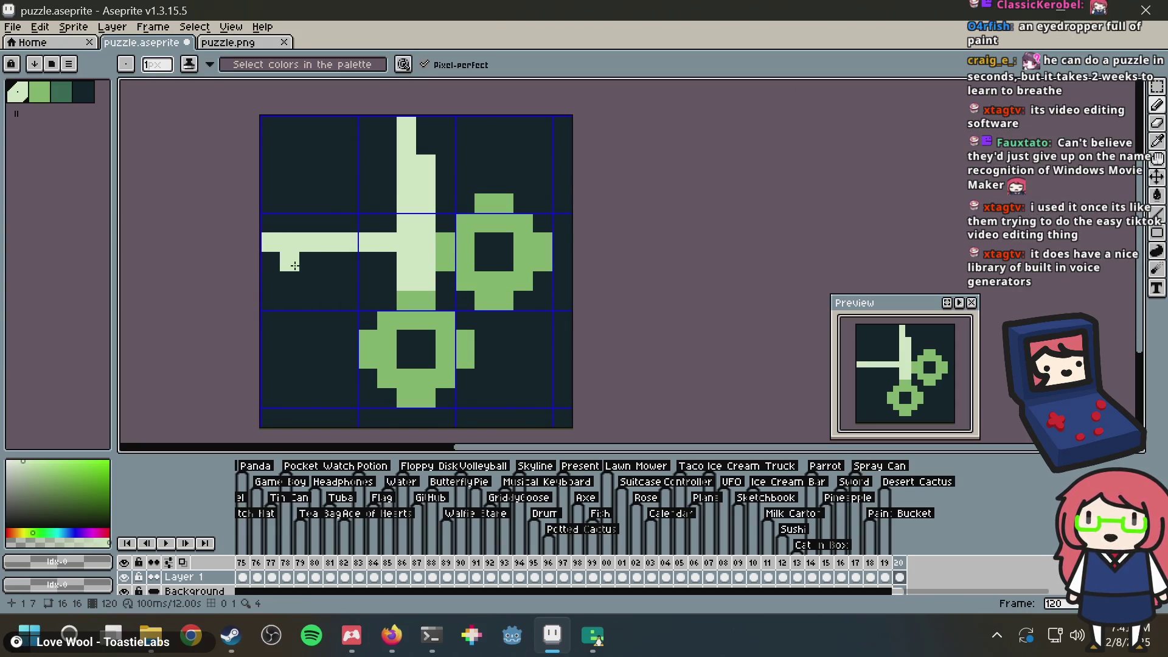
key("v")
key("ctrl+z")
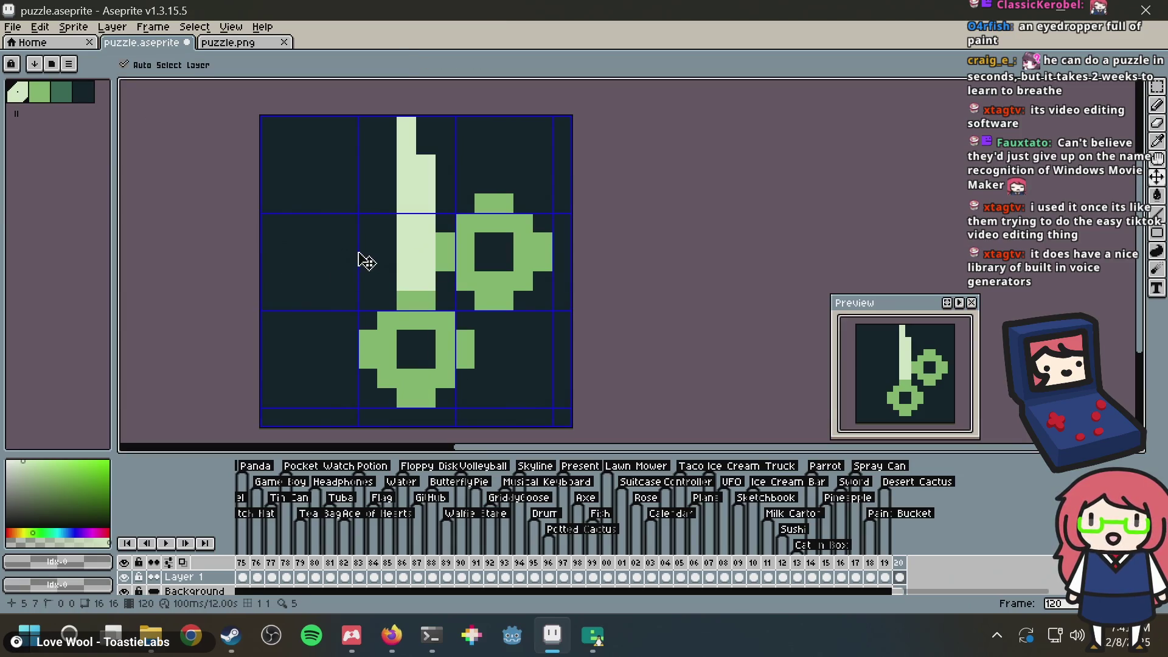
key("b")
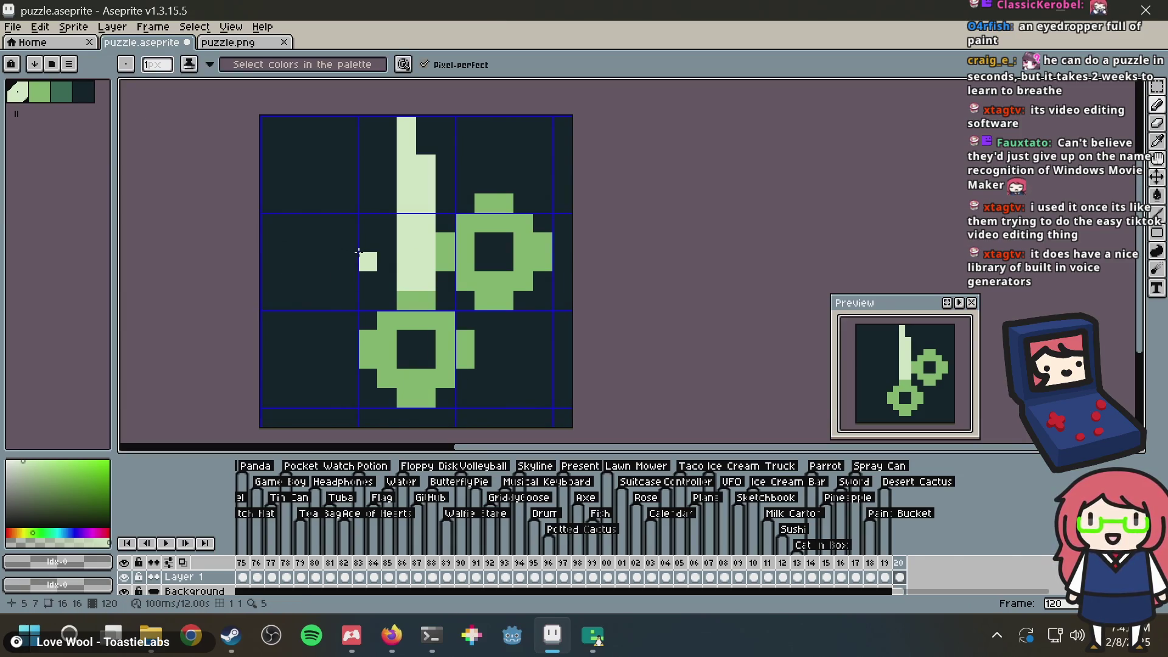
Step: Shift the lower ring one pixel left and cover the leftover pale bar in dark background
key("m")
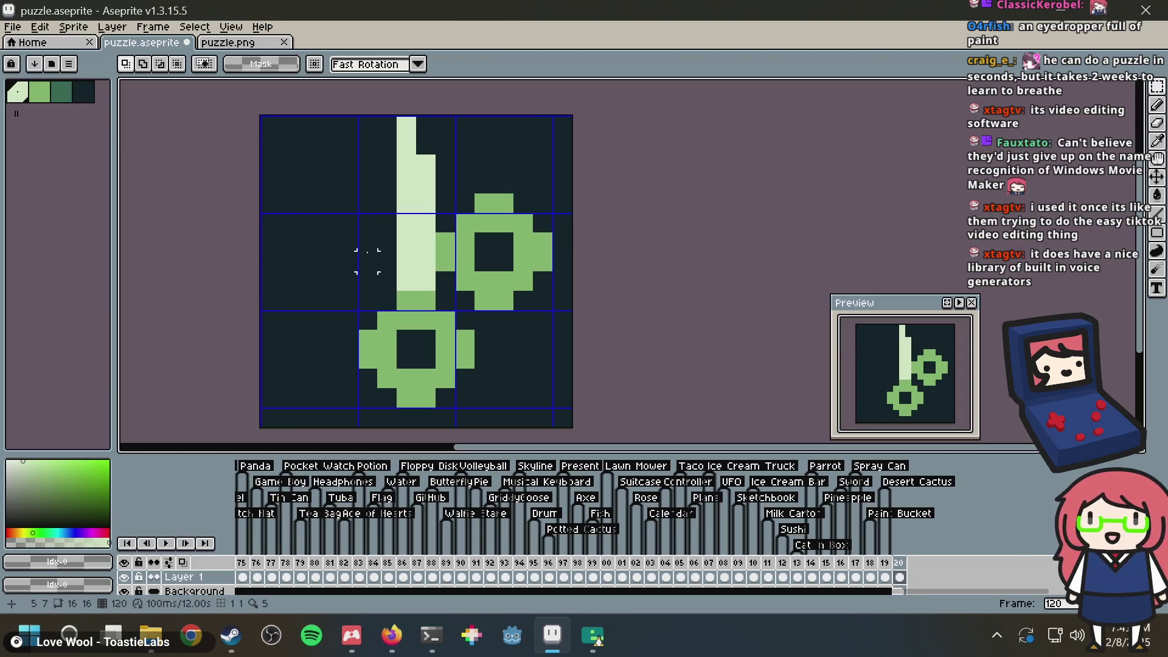
left_click_drag(478, 288, 353, 403)
left_click(484, 282)
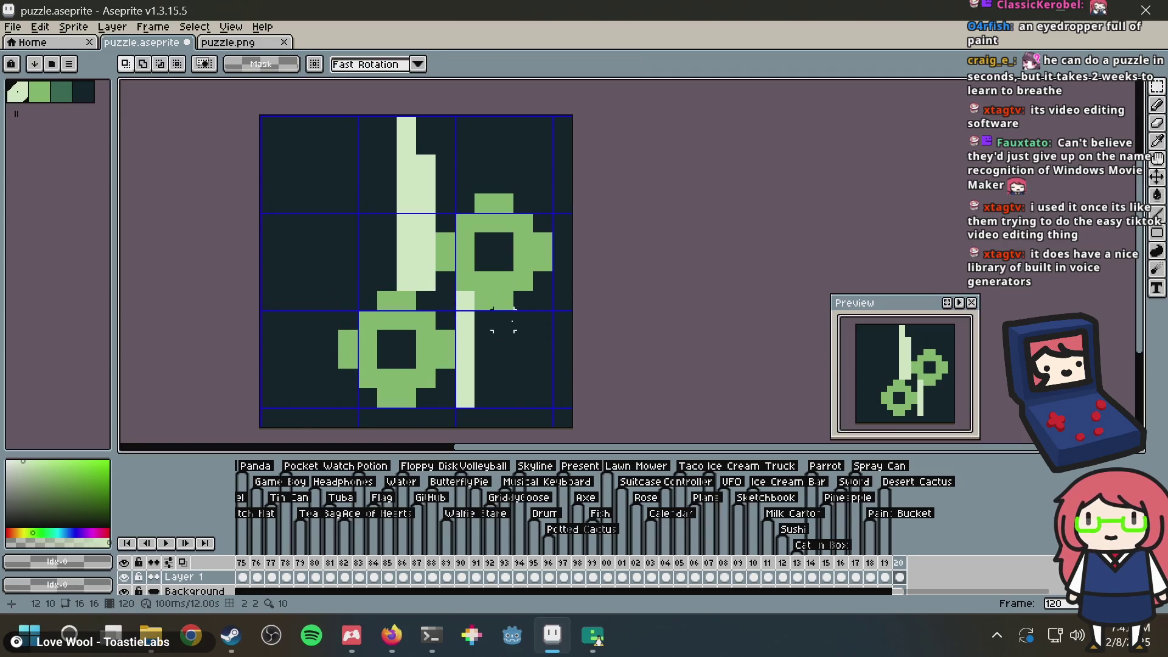
key("b")
left_click(487, 331, "alt")
left_click_drag(465, 298, 464, 399)
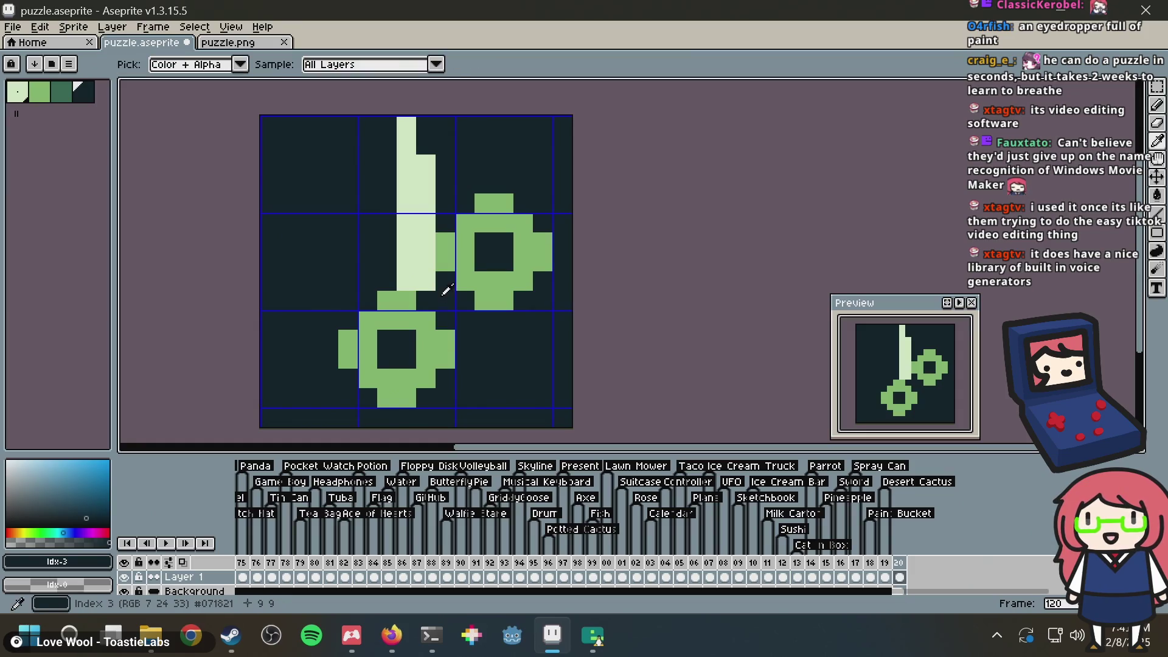
Step: Narrow the upper blade to one pixel wide by darkening its right edge
left_click(426, 281)
left_click(423, 217)
left_click_drag(424, 217, 422, 103)
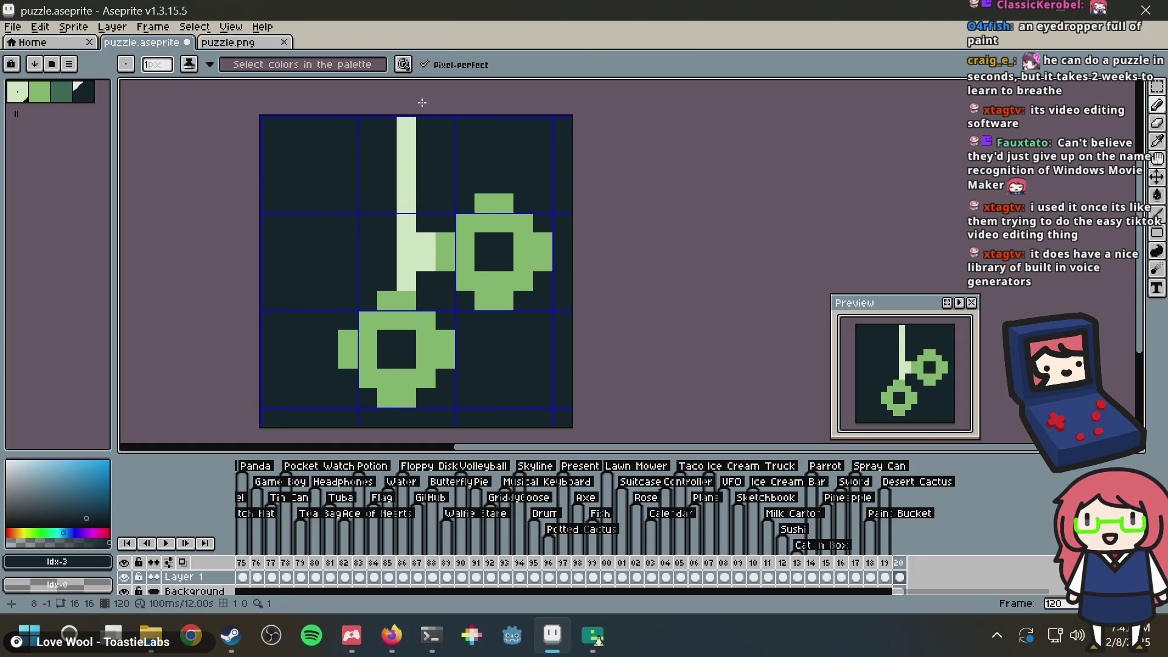
Step: Redraw the pale horizontal blade from the left edge and widen the vertical blade leftward
left_click(417, 223, "alt")
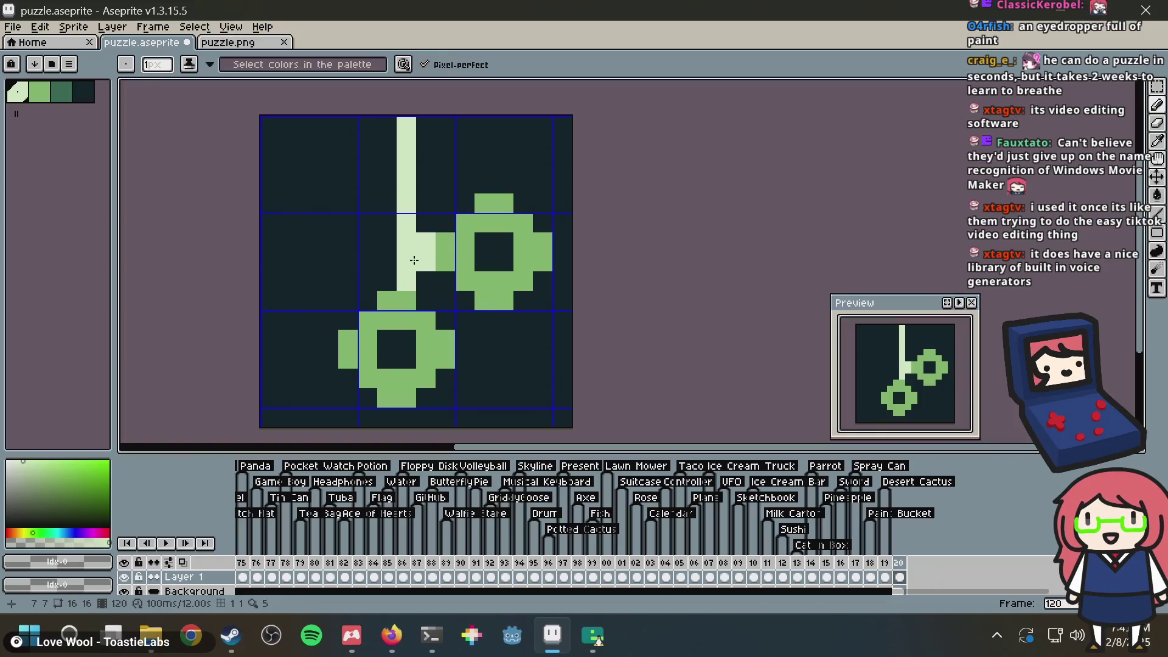
mouse_move(406, 261)
left_mouse_down()
mouse_move(266, 260)
mouse_move(301, 242)
mouse_move(393, 243)
left_mouse_up()
key("ctrl+z")
key("ctrl+z")
left_click_drag(266, 242, 394, 231)
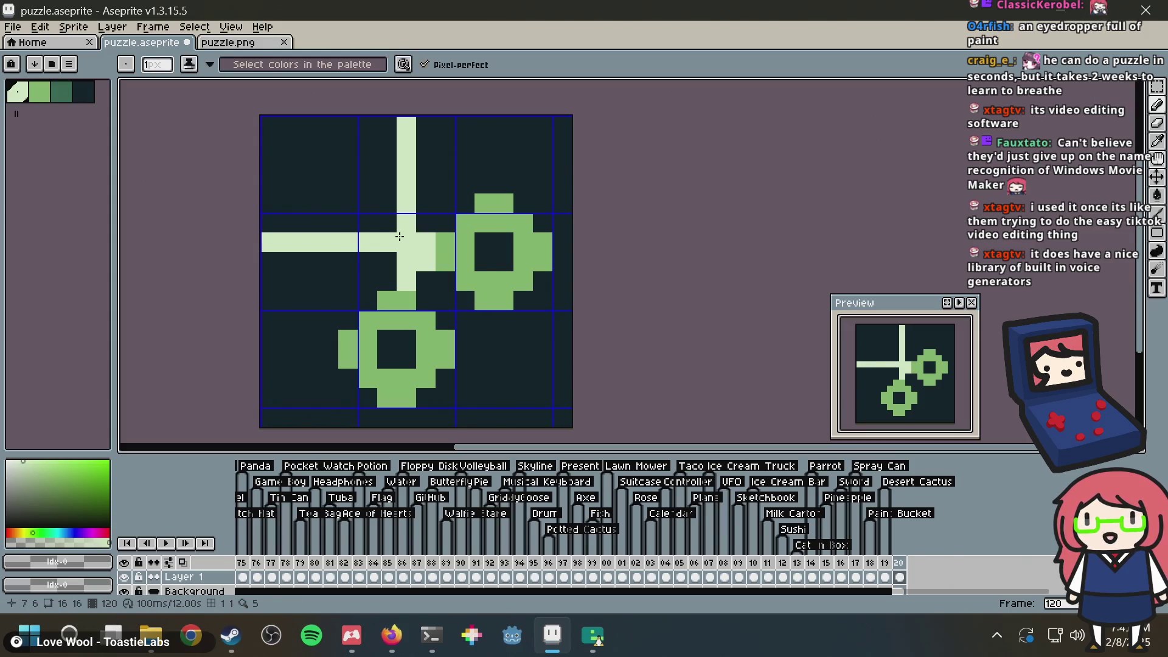
mouse_move(386, 272)
left_mouse_down()
mouse_move(388, 121)
mouse_move(403, 139)
mouse_move(399, 122)
left_mouse_up()
Step: Darken half the blade tip and thicken the horizontal blade, undoing stray pale pixels
left_click(421, 152, "alt")
left_click(391, 197, "alt")
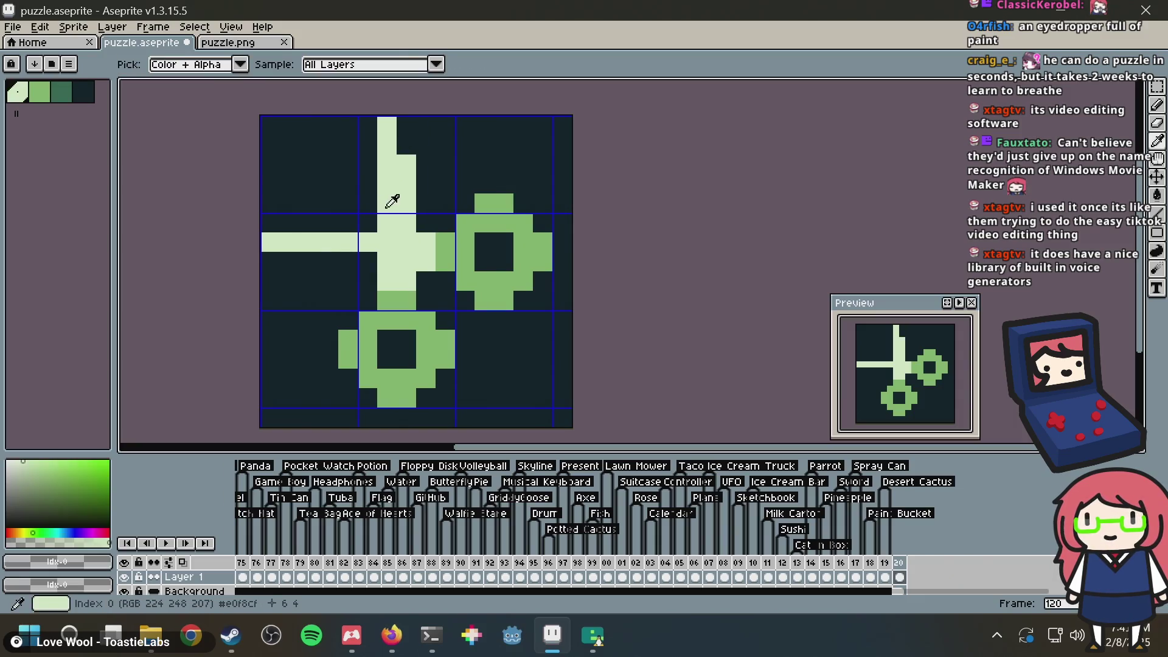
left_click(284, 264)
key("ctrl+z")
left_click_drag(304, 261, 368, 261)
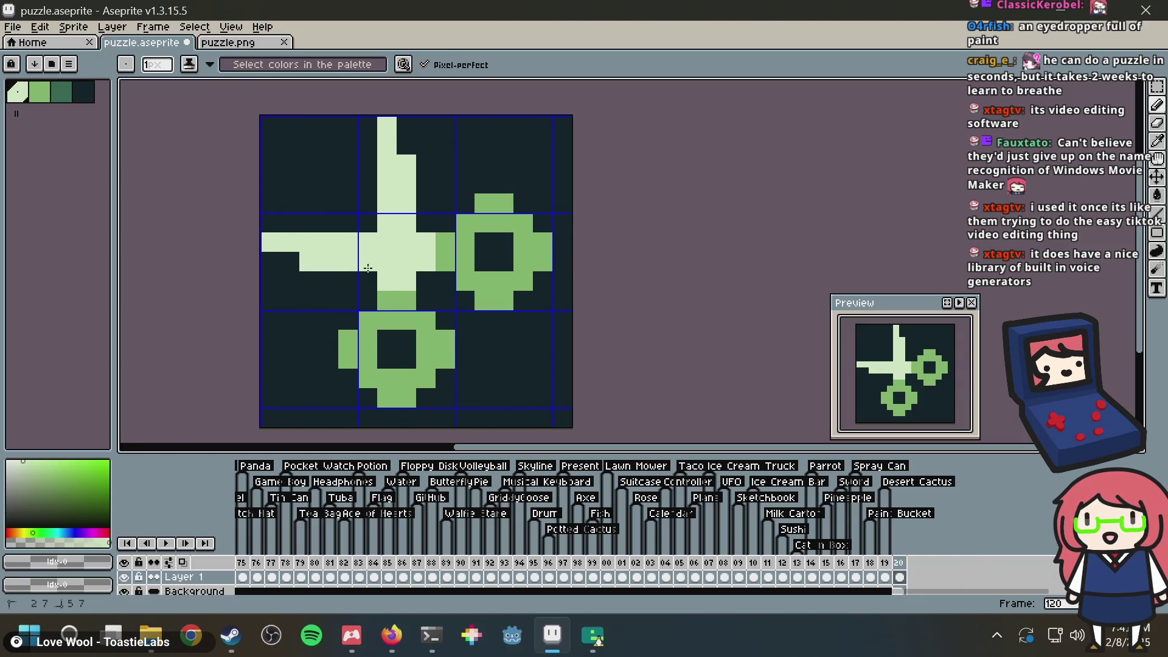
left_click(484, 281)
key("ctrl+z")
Step: Save, then add a dark-green shade pixel on the upper ring
left_click(61, 91)
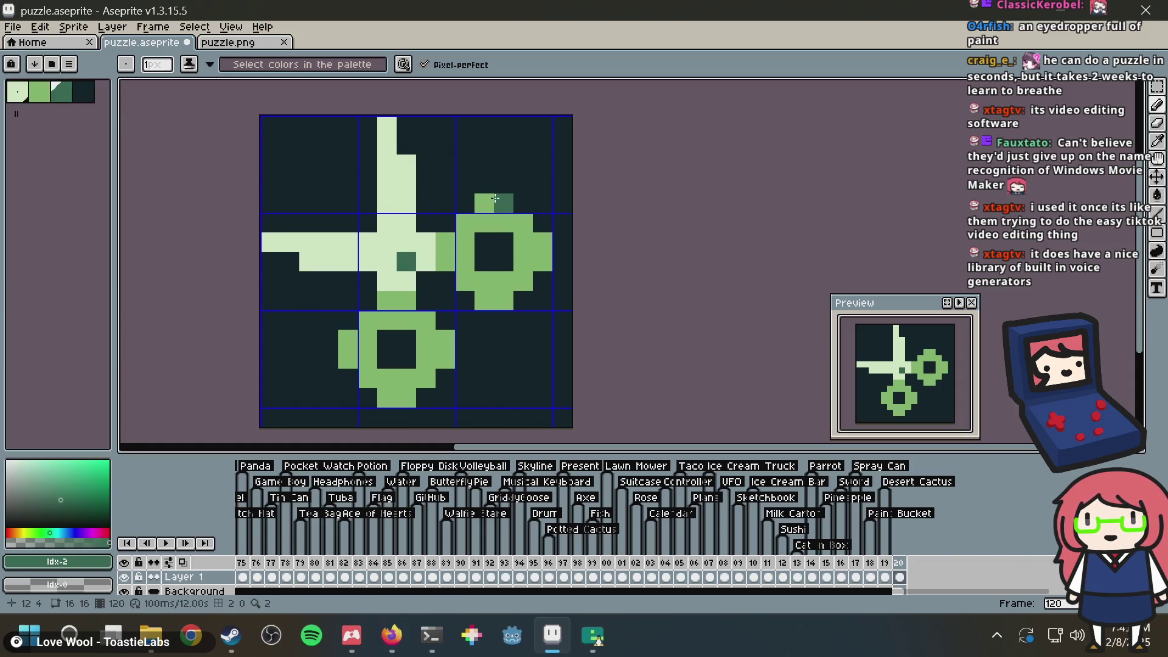
key("ctrl+s")
scroll(494, 198, "down", 3)
scroll(495, 198, "up", 3)
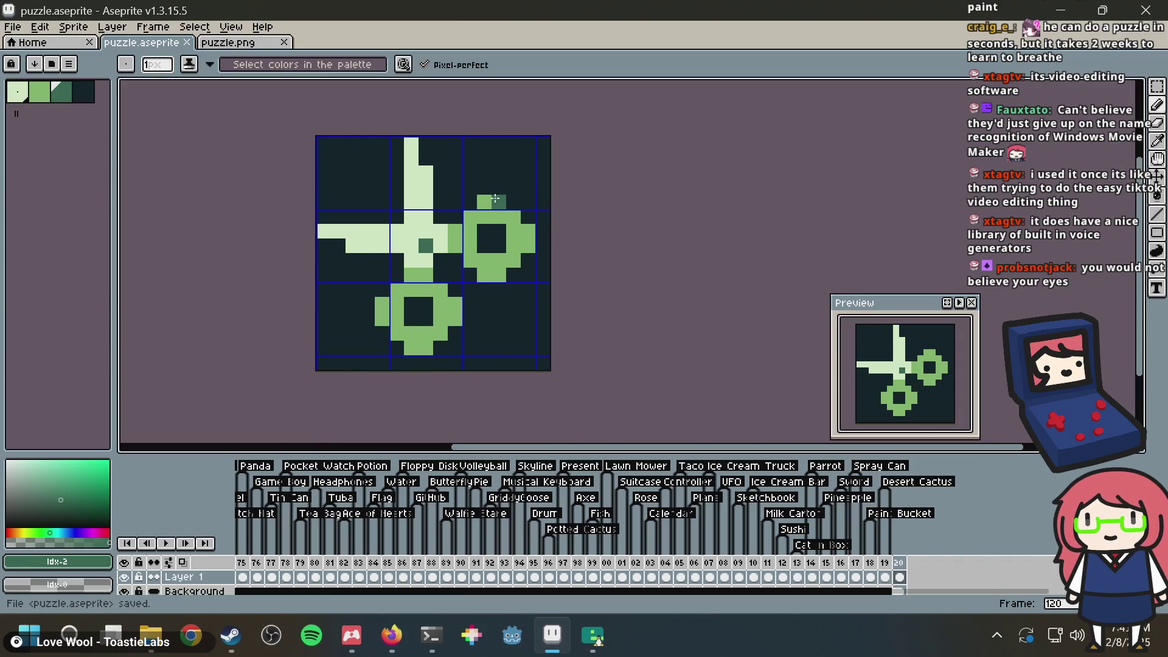
key("ctrl+z")
scroll(462, 231, "up", 3)
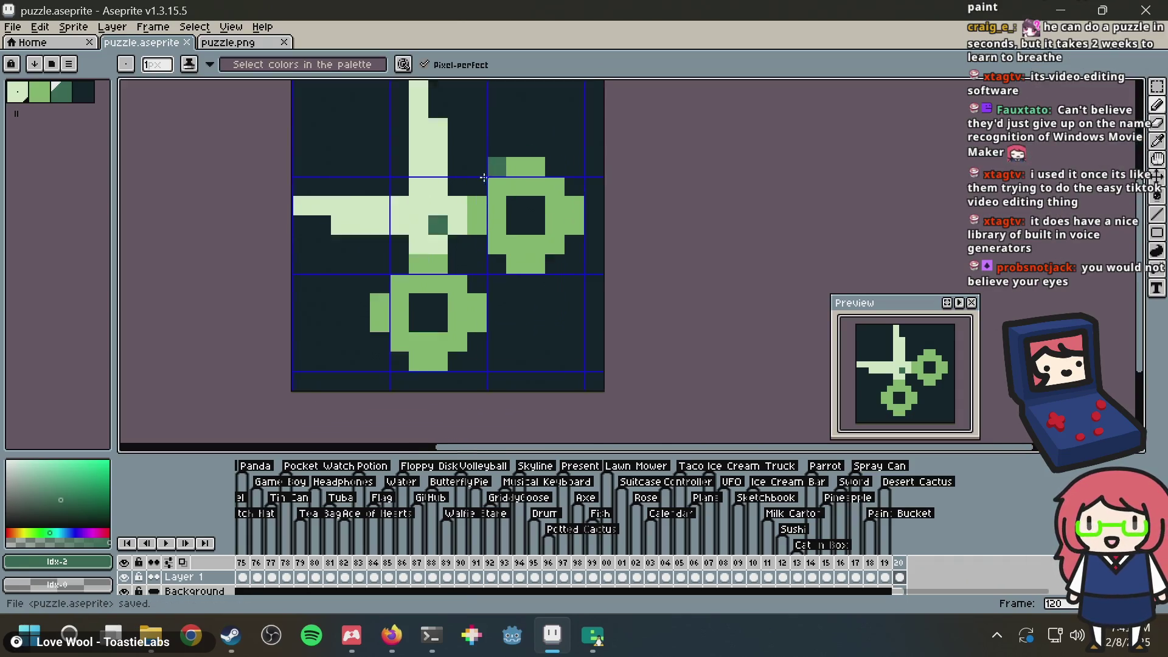
left_click(342, 191)
Step: Switch to medium green, undo the last blade stroke, and save
key("[")
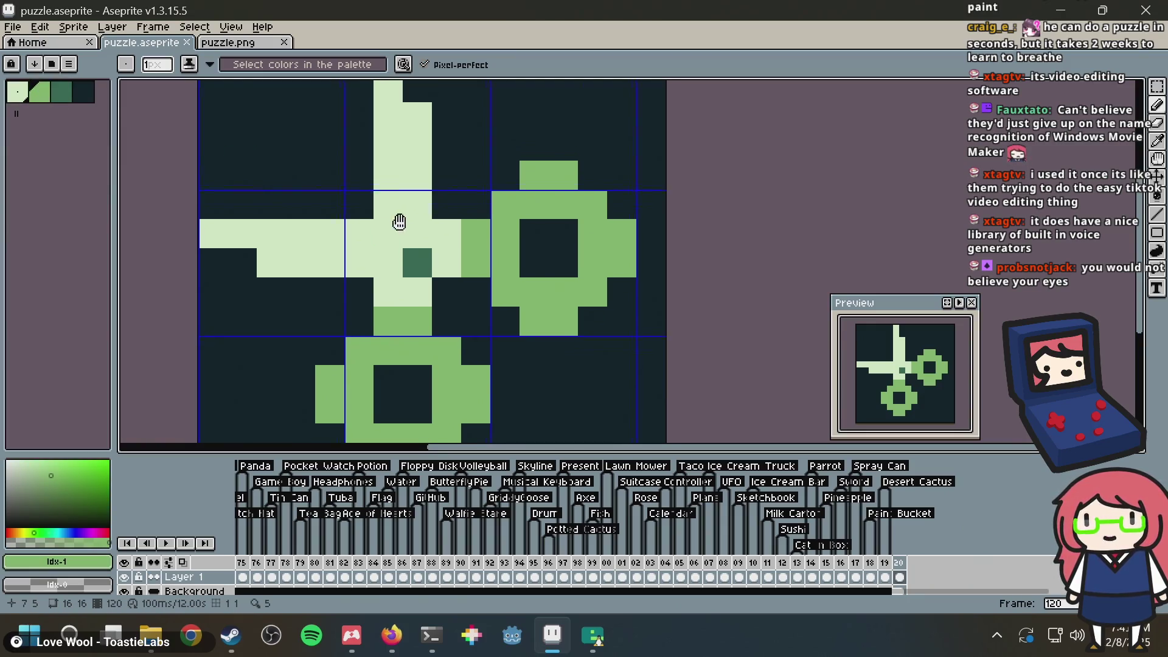
mouse_move(371, 252)
left_mouse_down()
mouse_move(371, 110)
mouse_move(400, 164)
mouse_move(400, 231)
left_mouse_up()
scroll(619, 198, "down", 2)
scroll(619, 197, "down", 1)
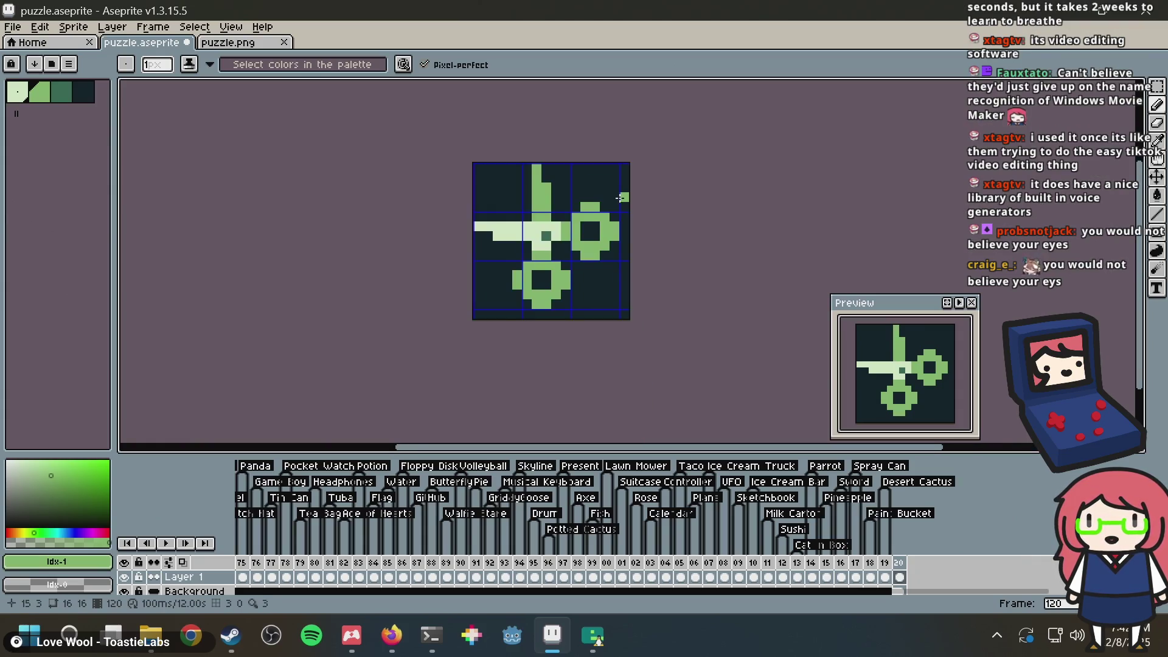
scroll(620, 198, "up", 1)
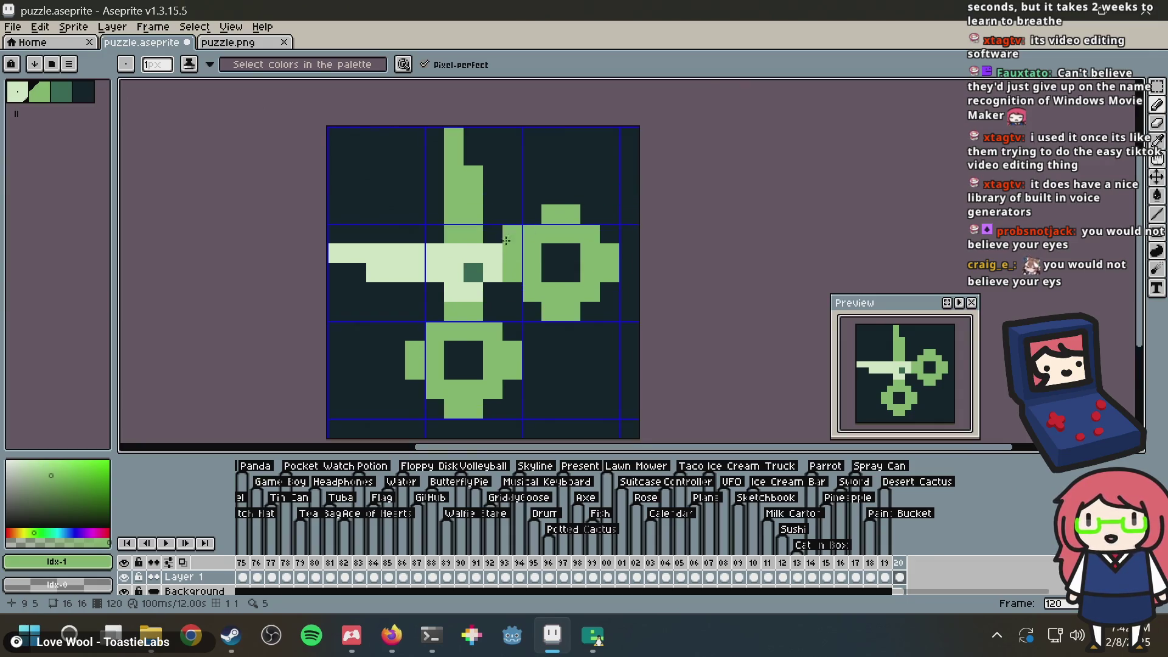
scroll(496, 243, "up", 1)
key("ctrl+z")
scroll(679, 262, "down", 1)
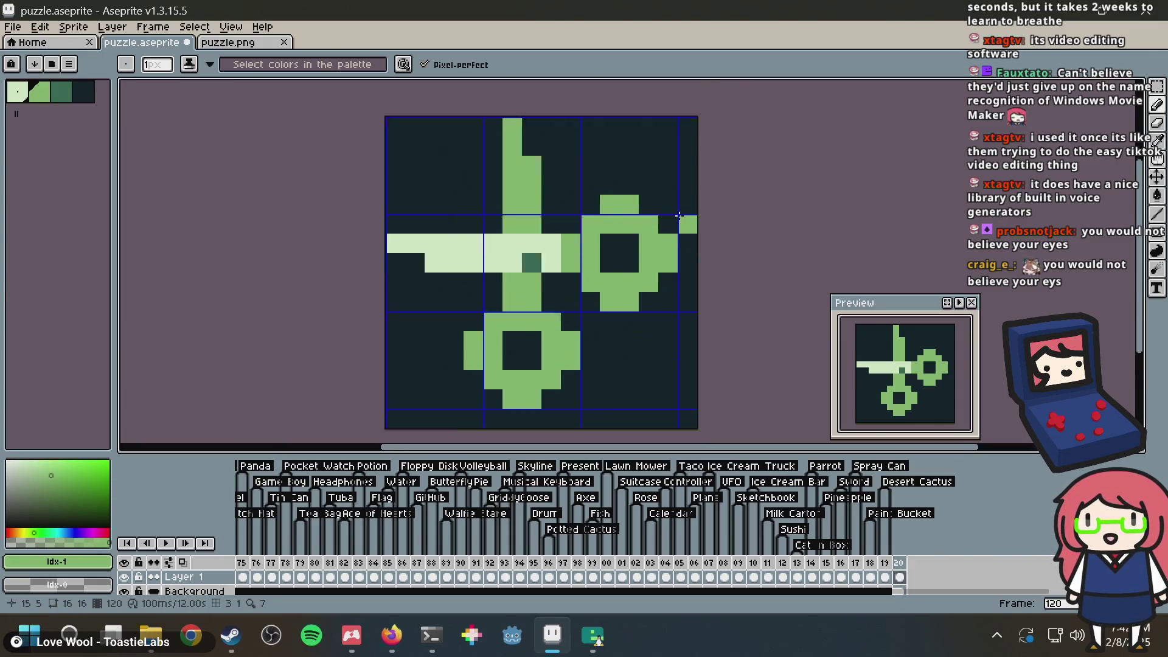
scroll(679, 262, "down", 3)
key("v")
key("b")
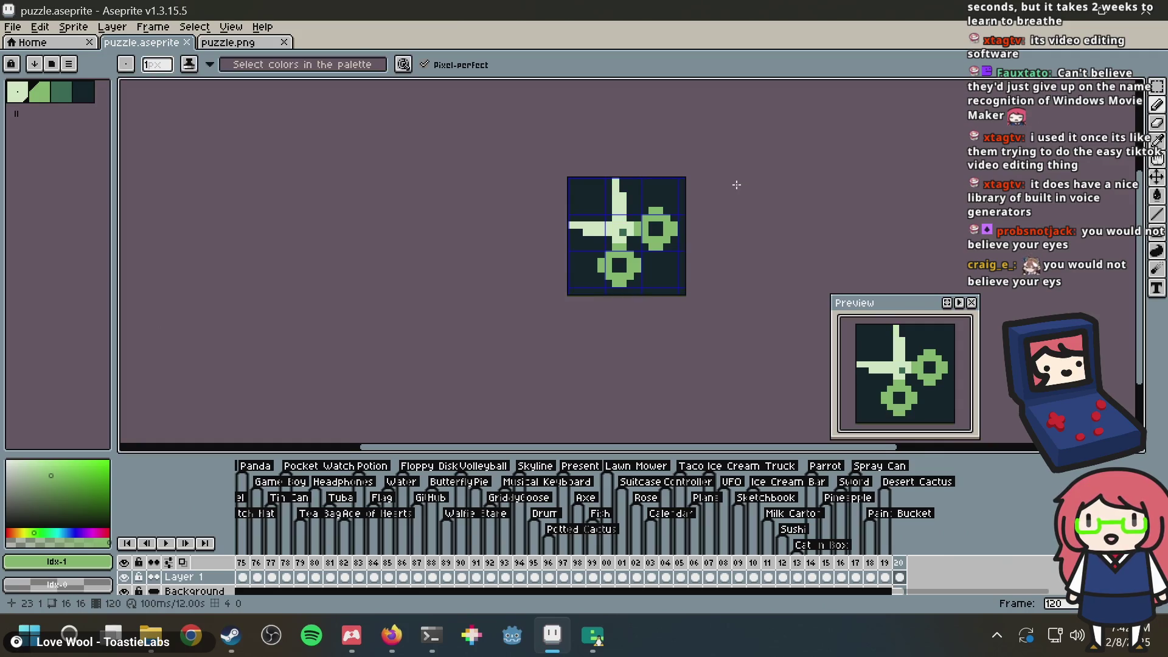
key("ctrl+s")
Step: Try a medium-green pixel on the blade crossing, undo it, and save
scroll(599, 227, "up", 3)
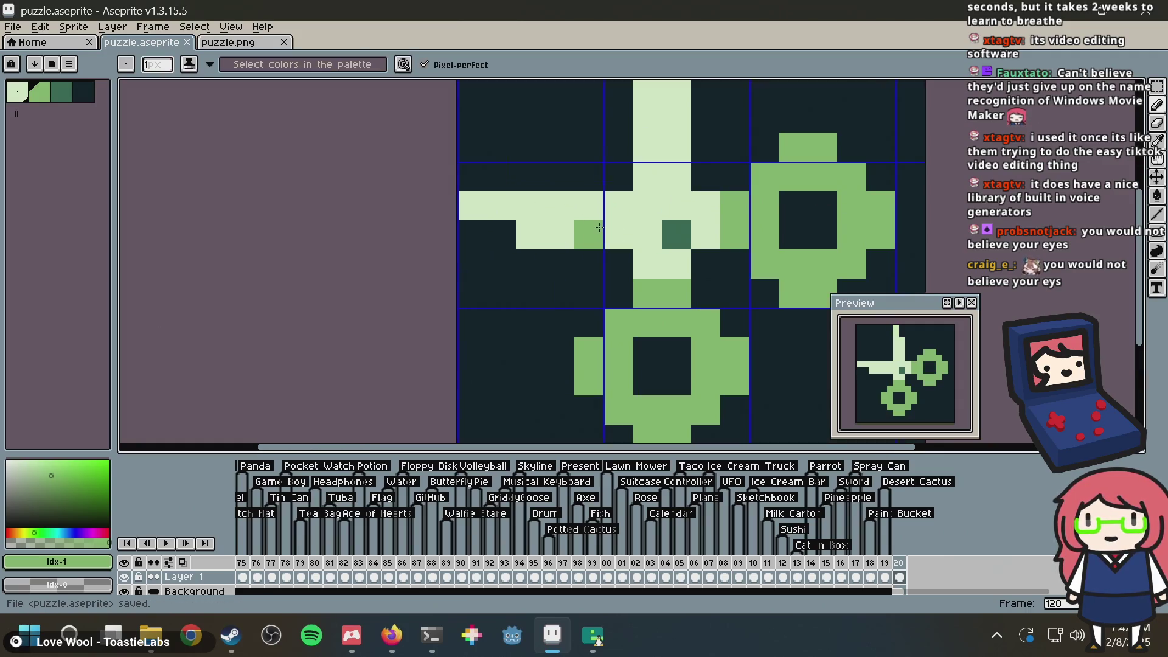
left_click(647, 206)
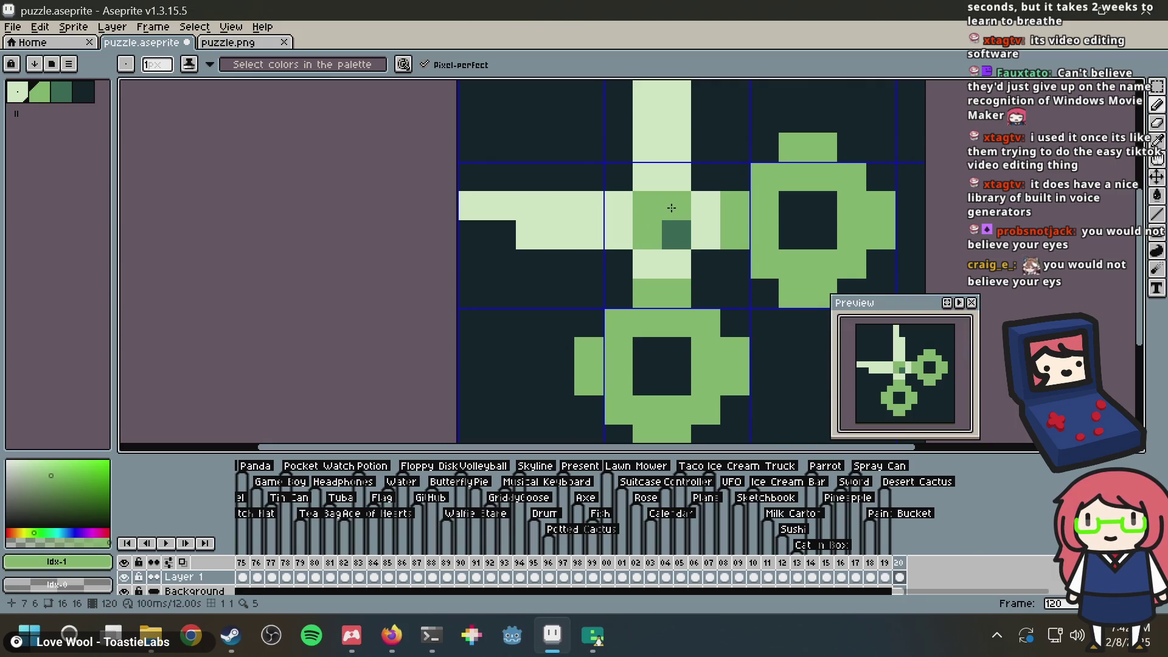
scroll(671, 208, "down", 4)
key("v")
key("ctrl+z")
key("ctrl+z")
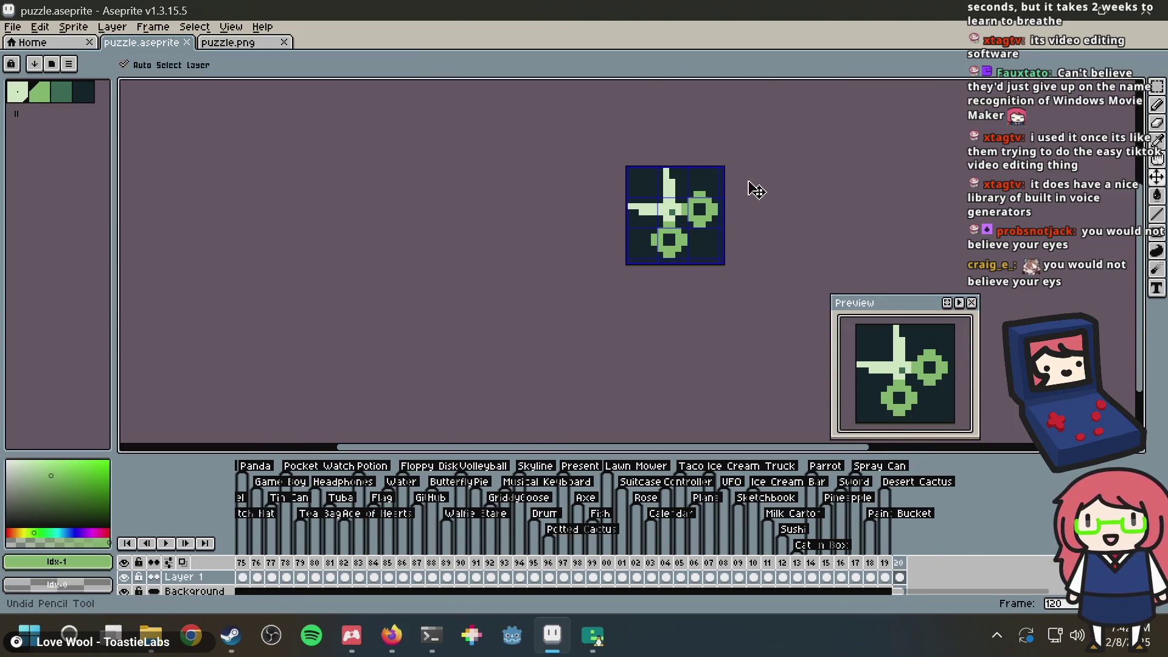
key("b")
key("ctrl+s")
scroll(633, 255, "up", 3)
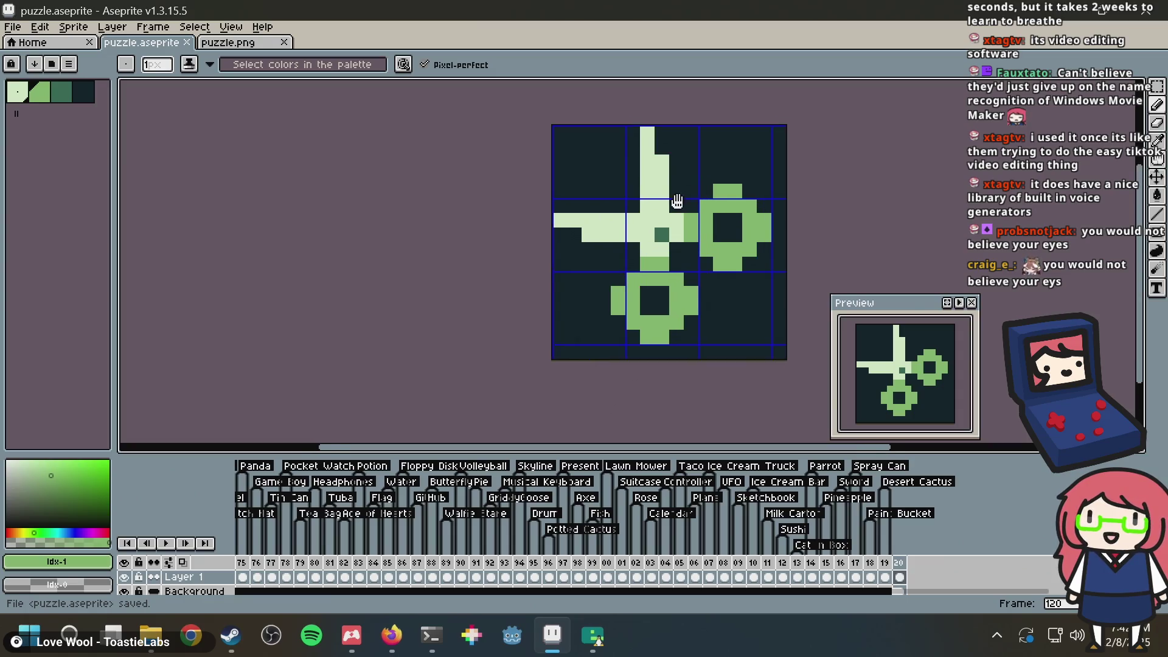
scroll(631, 254, "down", 4)
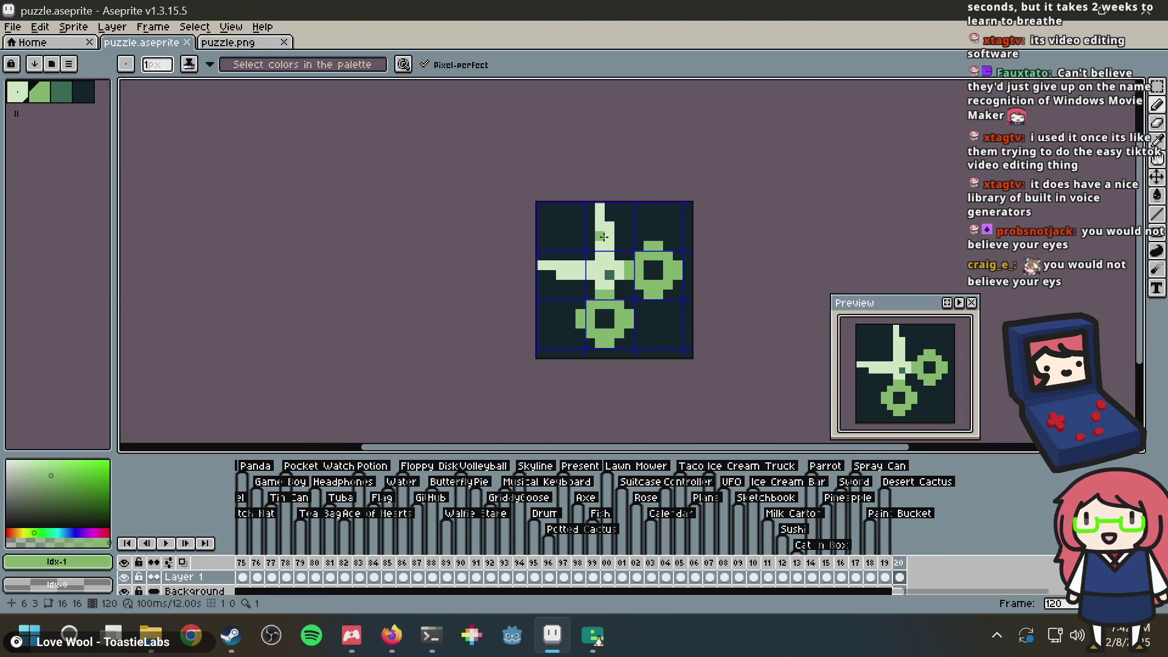
scroll(603, 237, "up", 2)
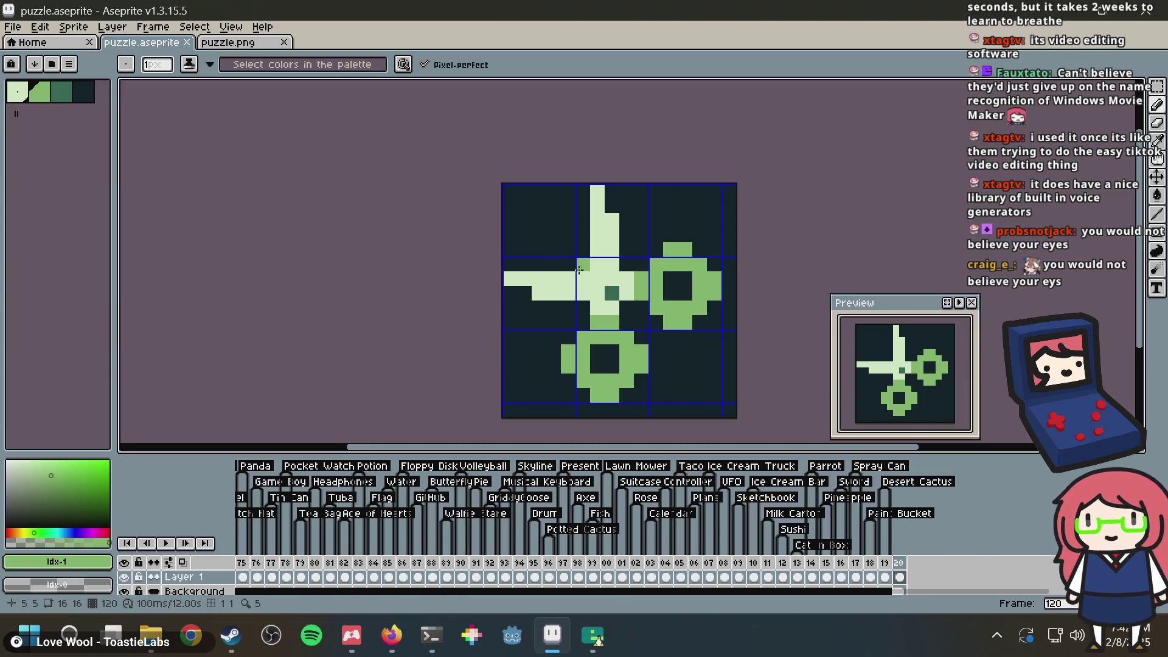
key("ctrl+s")
scroll(638, 293, "up", 2)
scroll(638, 294, "down", 2)
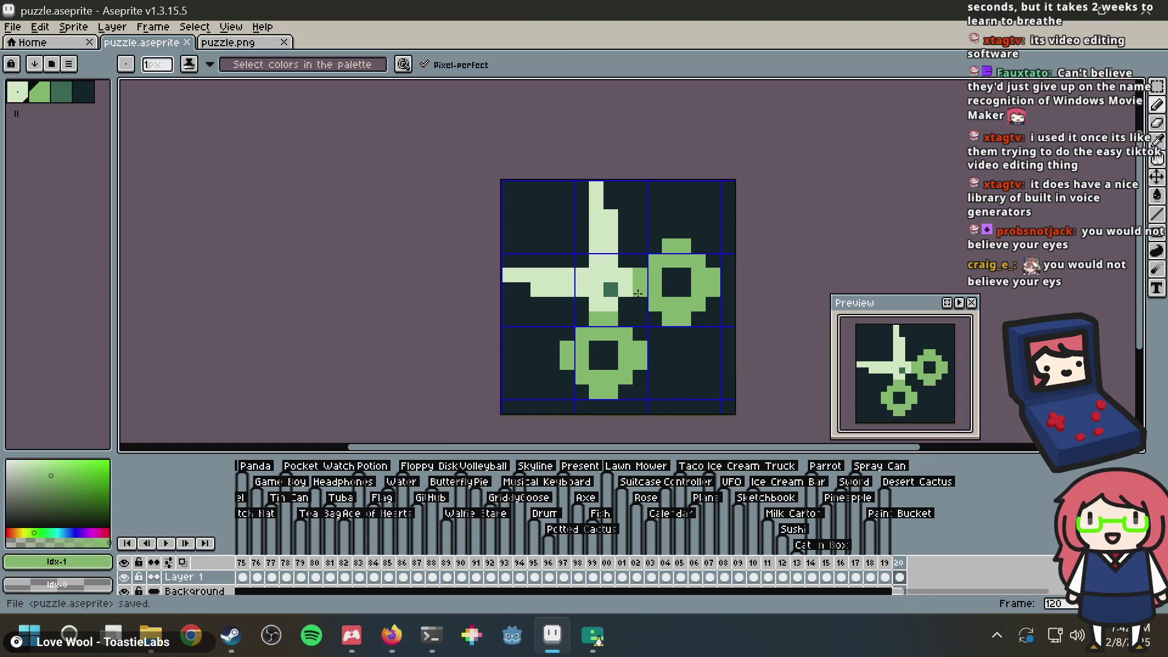
scroll(638, 293, "up", 1)
Step: Eyedrop the dark background colour from the canvas and save
left_click_drag(678, 233, 604, 227)
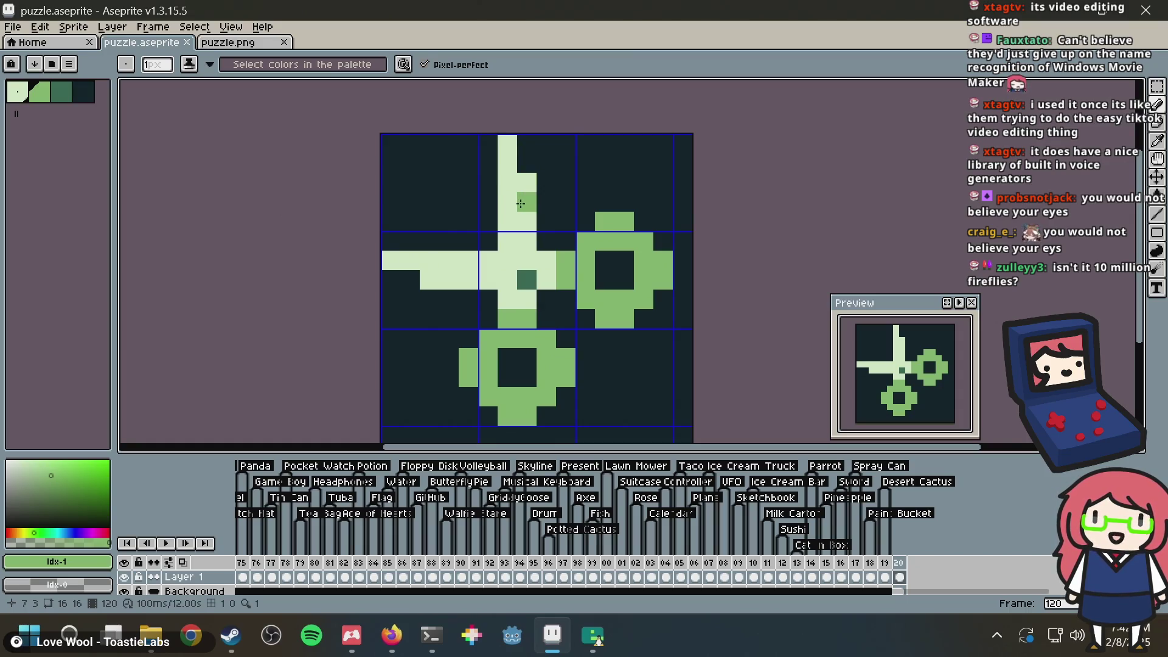
key("i")
left_click(569, 204)
key("b")
key("ctrl+s")
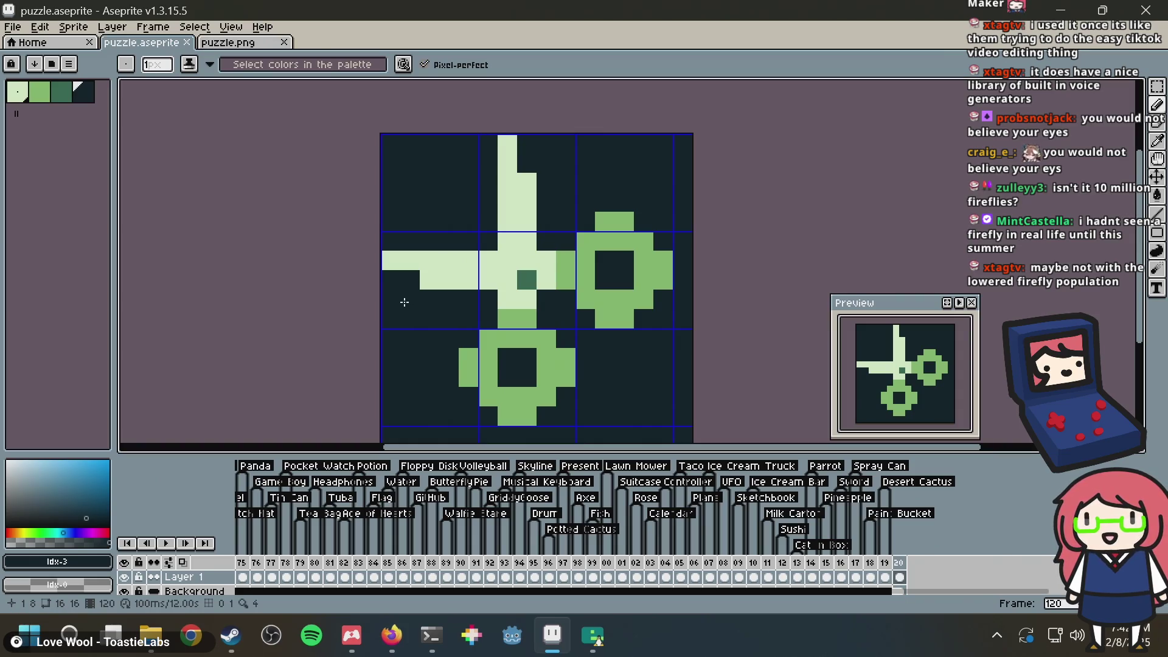
Step: Darken stray pixels on the left blade and right ring edge, save, and switch to Firefox
left_click(429, 280)
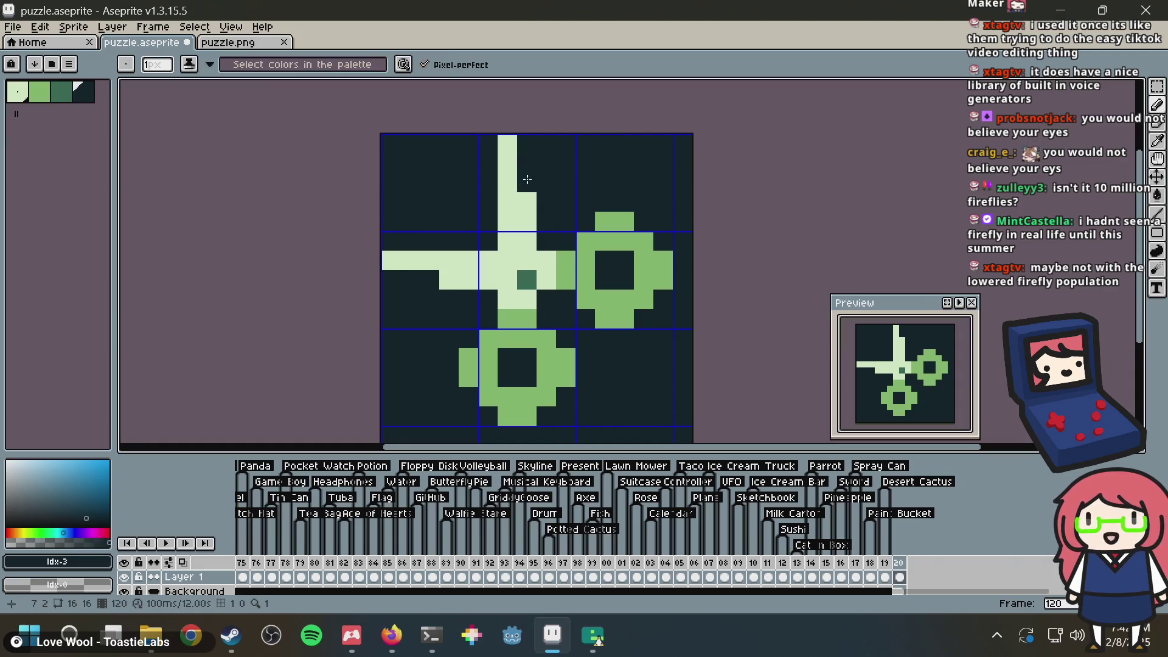
key("ctrl+s")
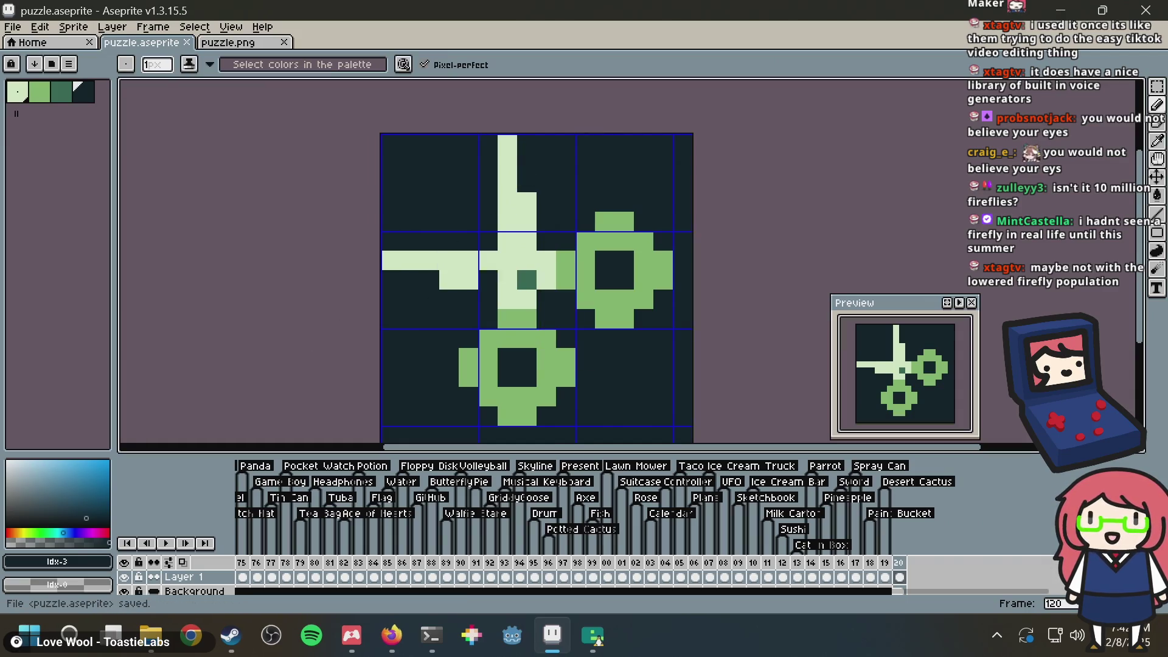
left_click(585, 262)
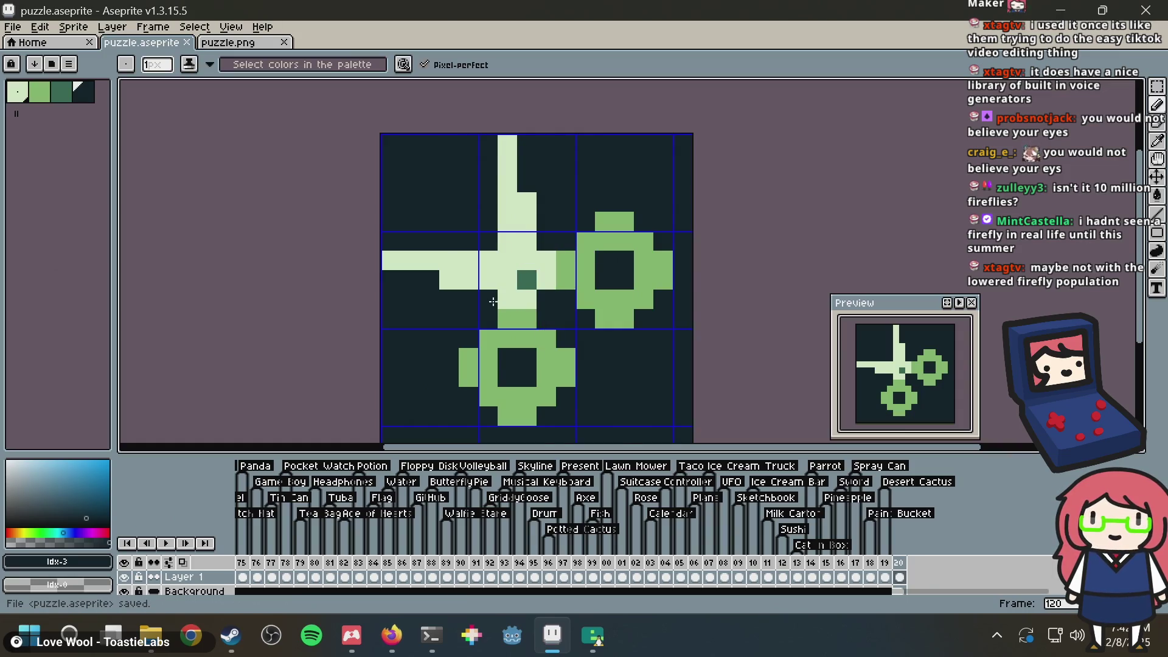
left_click(500, 263, "alt")
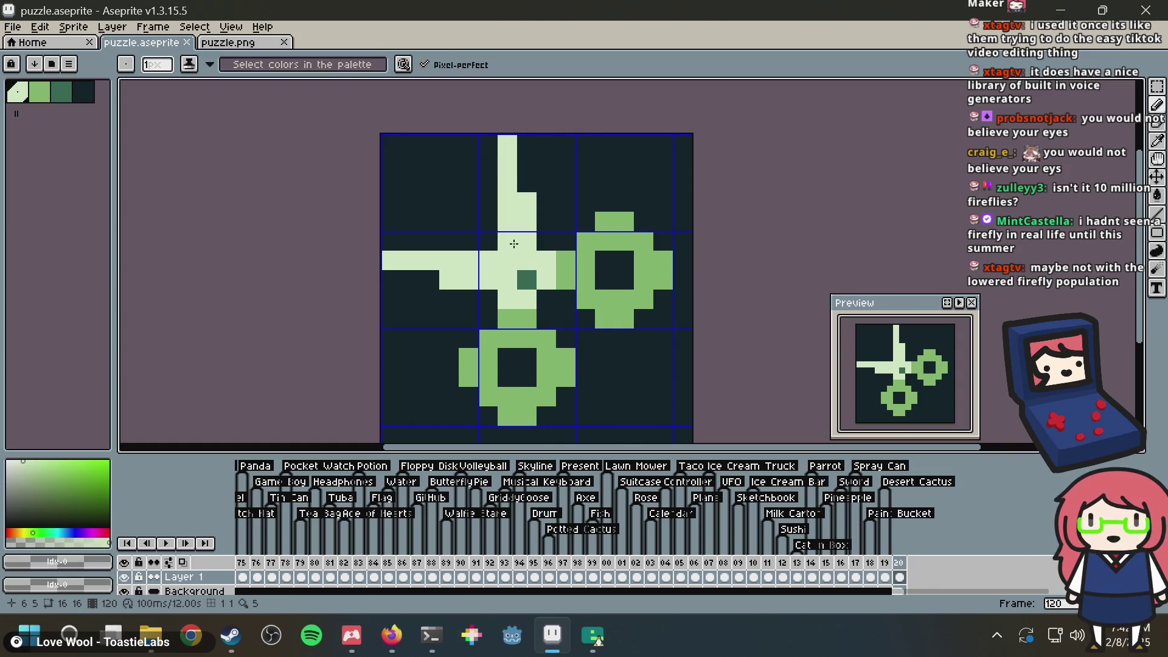
key("ctrl+s")
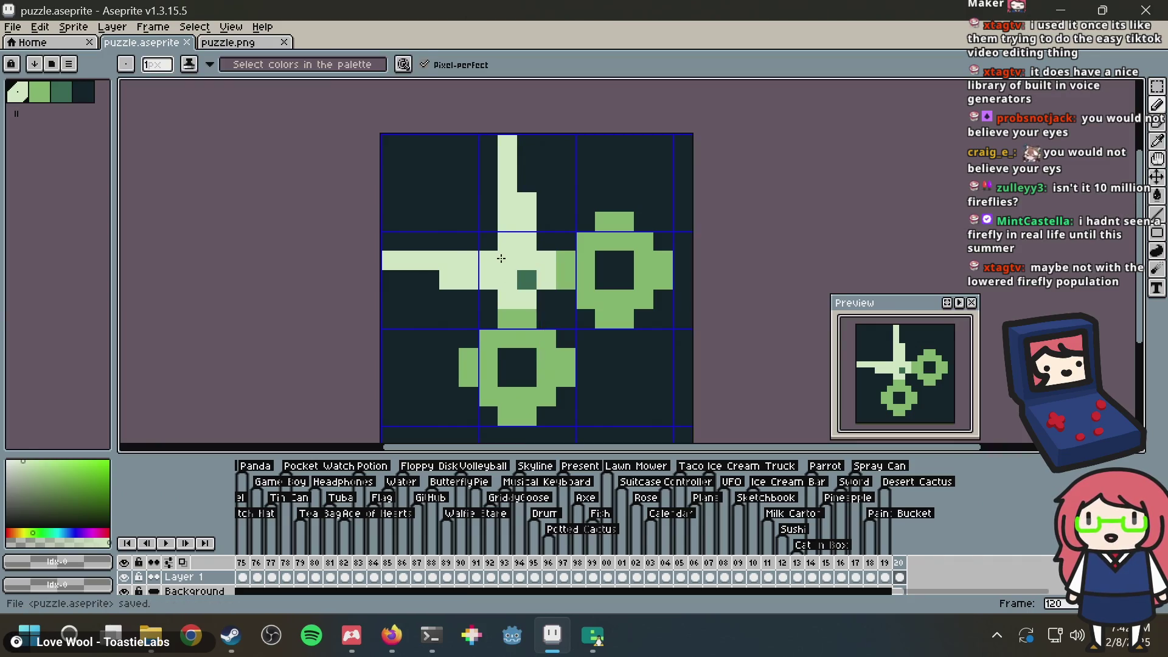
key("alt+Tab")
Step: Search 'how many fireflies are left' in a new tab and scroll through the results
key("ctrl+t")
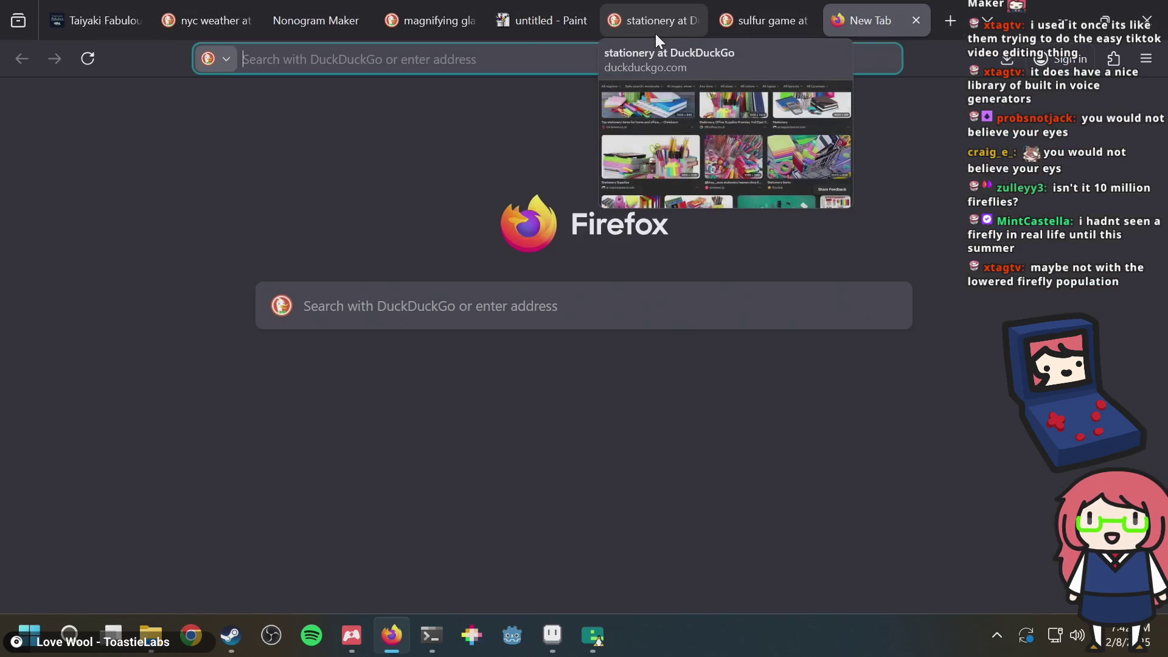
type("how many firef")
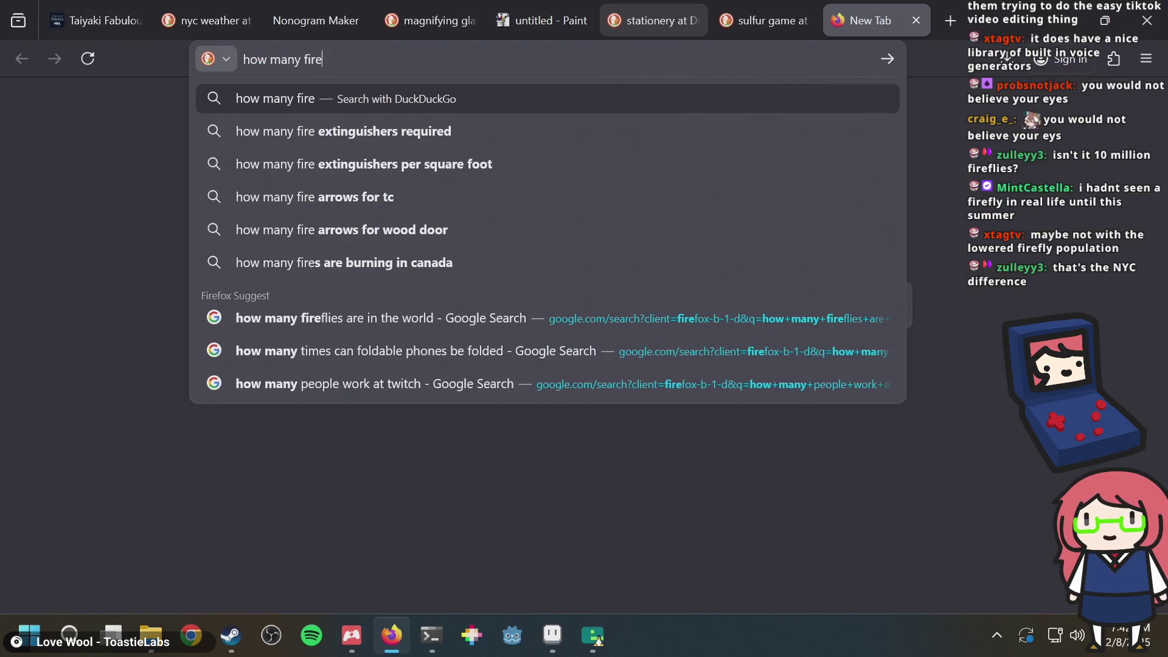
key("Down")
key("Return")
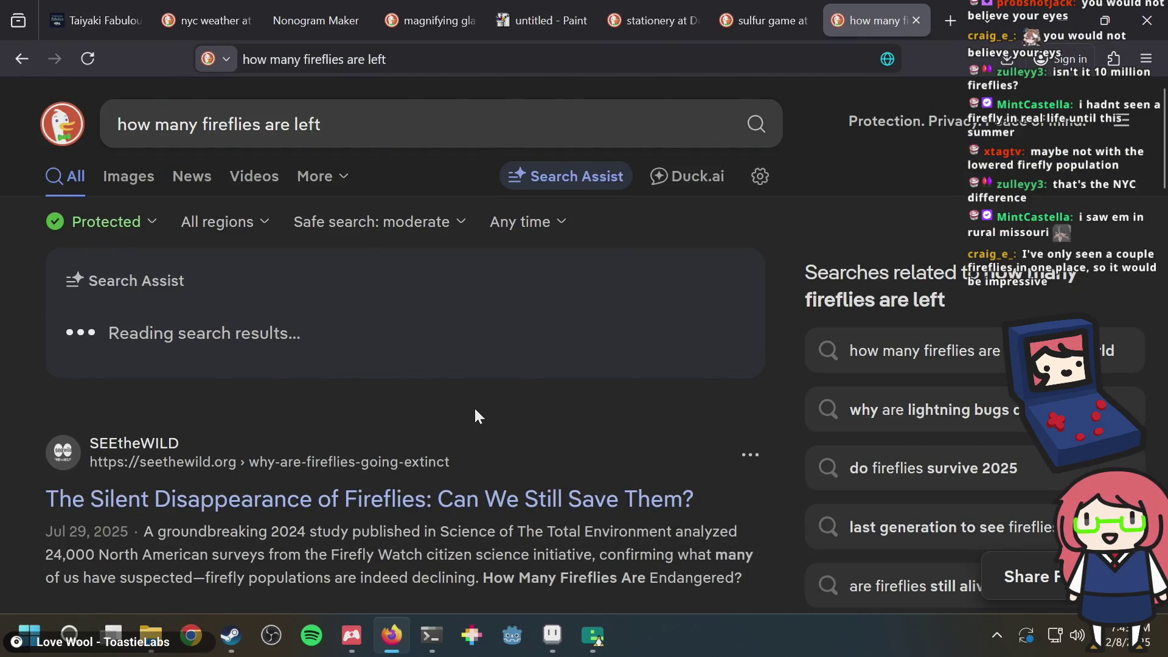
scroll(473, 406, "down", 2)
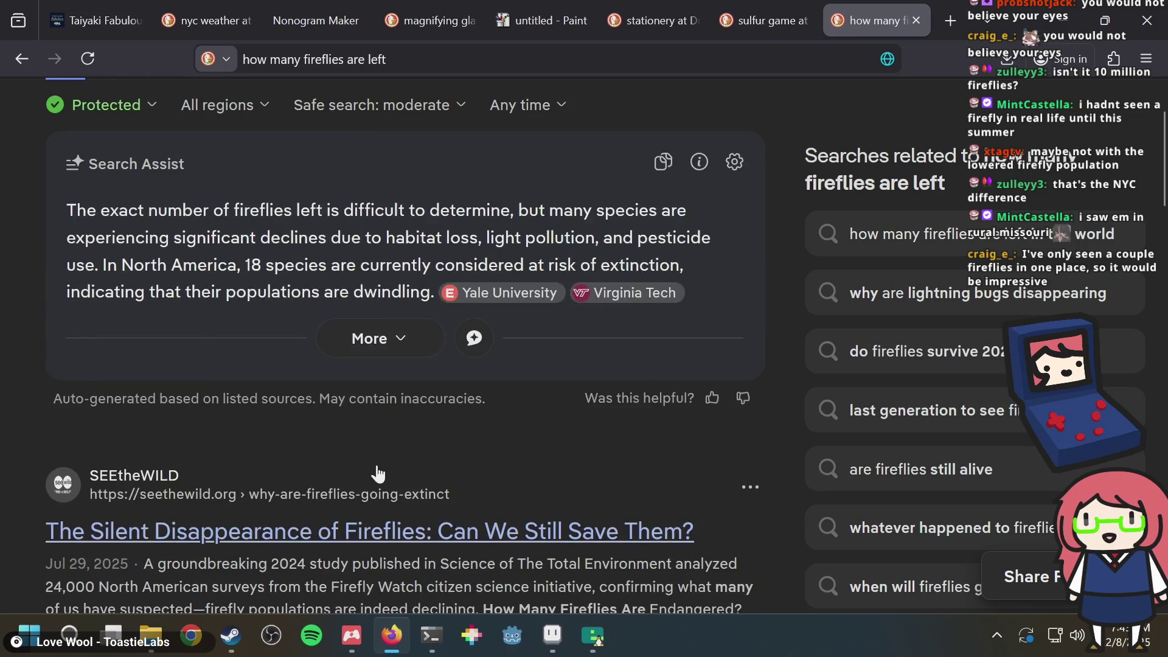
scroll(378, 426, "down", 2)
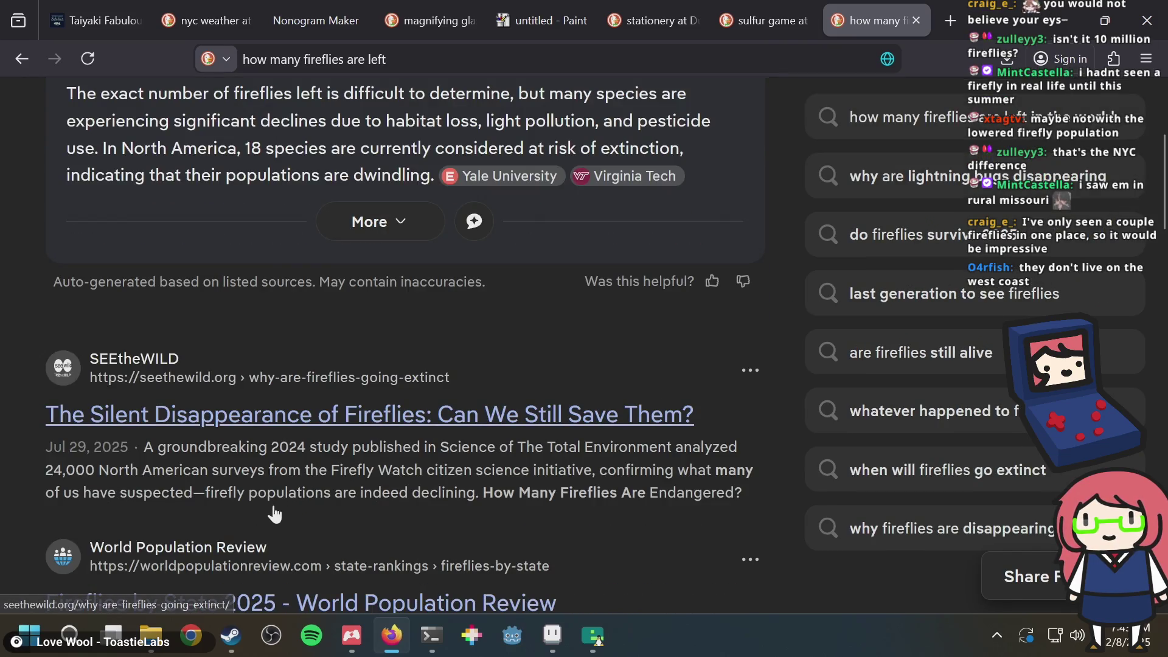
scroll(274, 508, "down", 4)
scroll(274, 512, "down", 2)
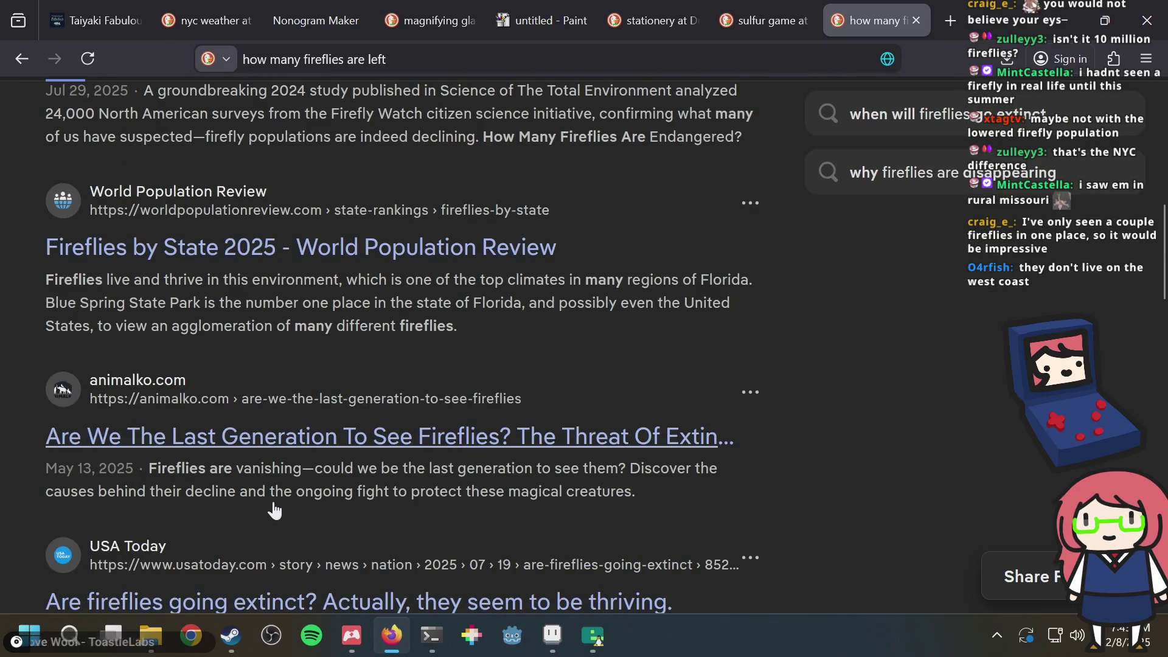
scroll(274, 502, "down", 2)
scroll(275, 498, "down", 2)
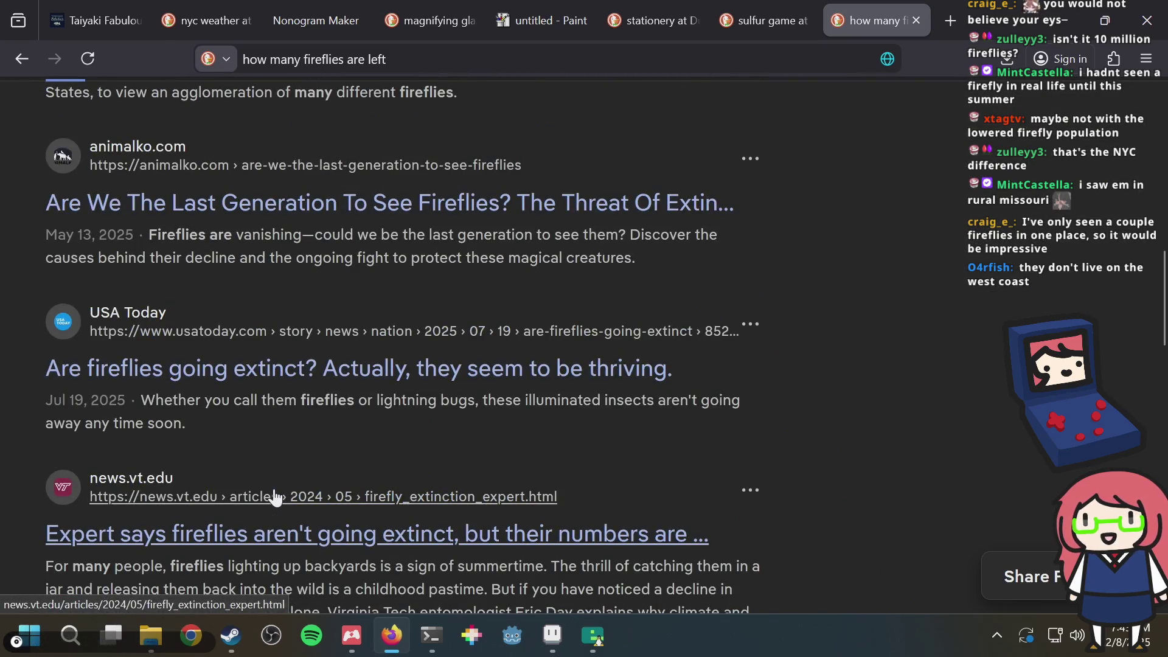
scroll(275, 498, "down", 14)
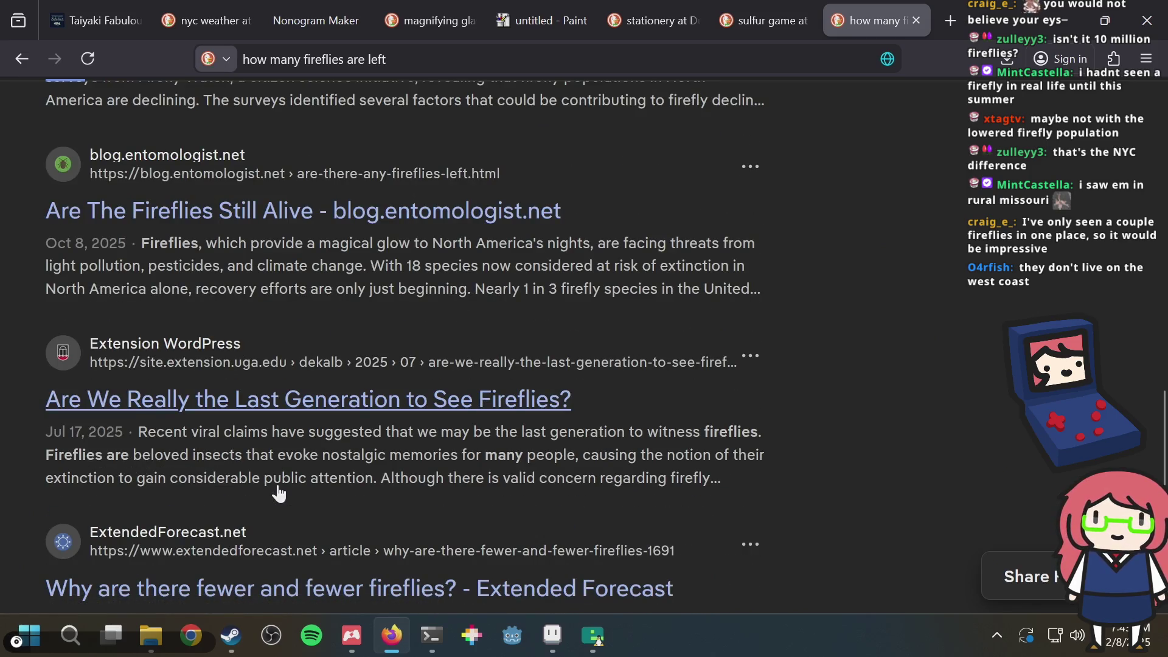
scroll(278, 493, "down", 4)
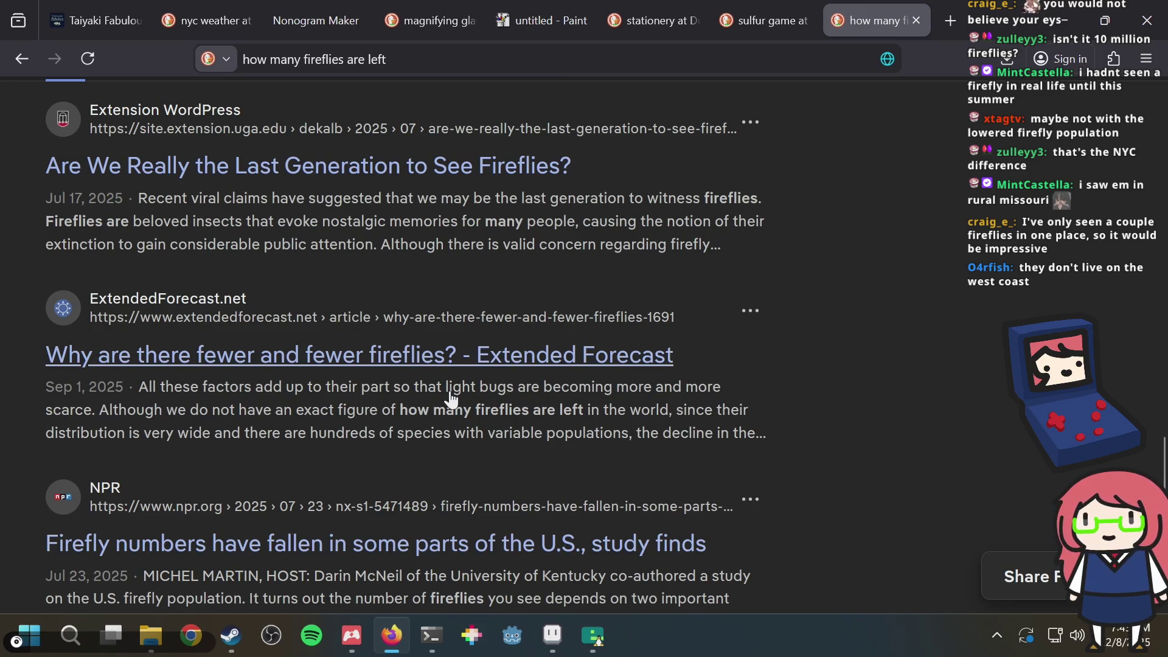
scroll(451, 404, "up", 15)
Step: View the image results, close the search tab, and return to Aseprite
left_click(141, 184)
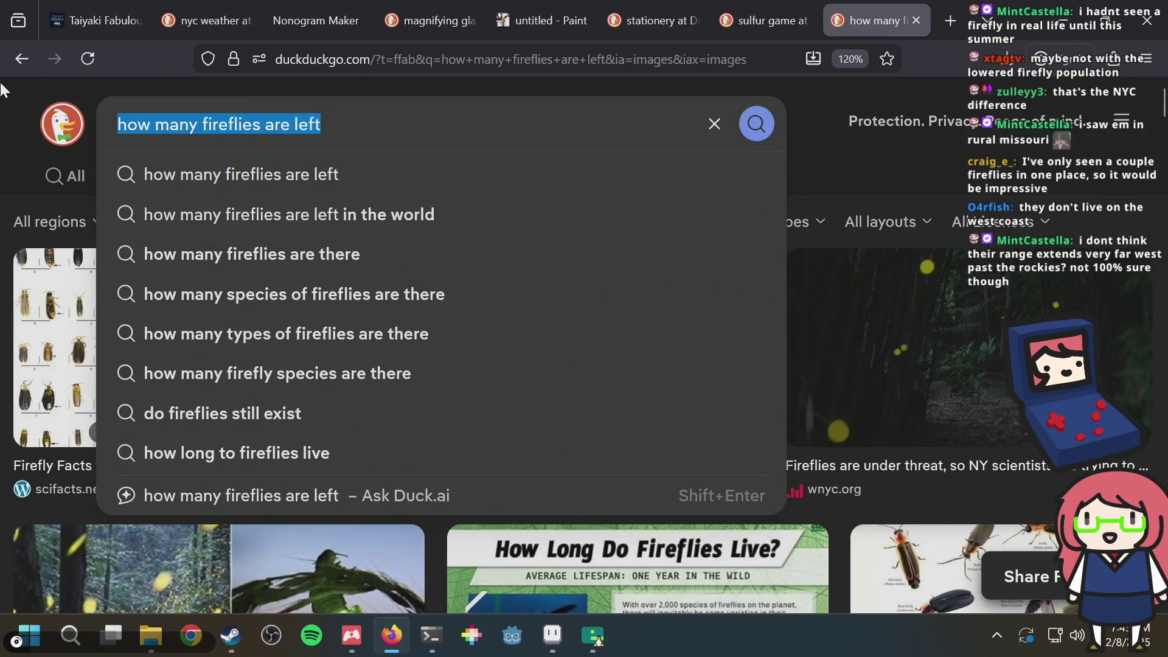
key("ctrl+w")
key("alt")
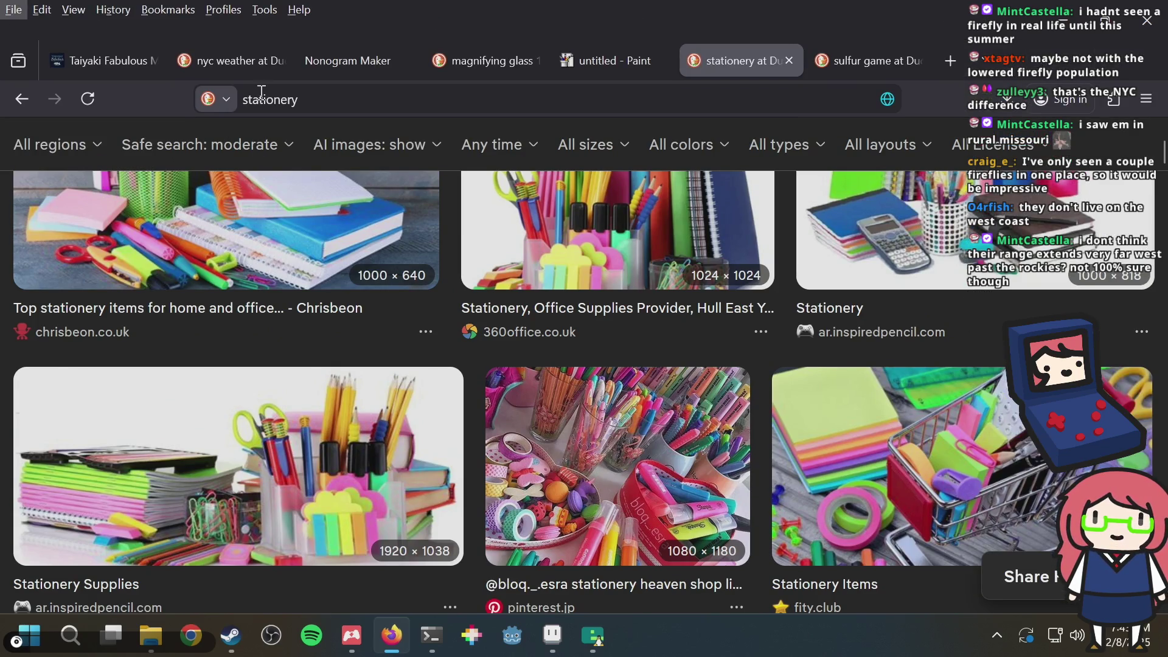
key("alt+Tab")
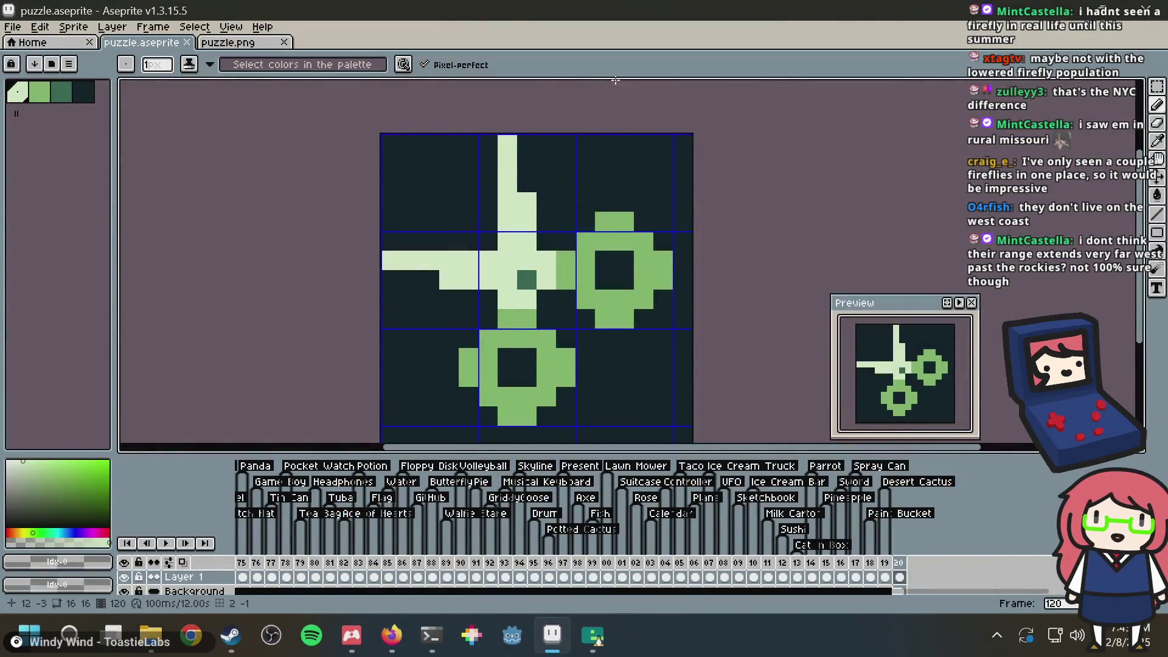
Step: Save puzzle.aseprite and pan the sprite view up and left
key("ctrl+s")
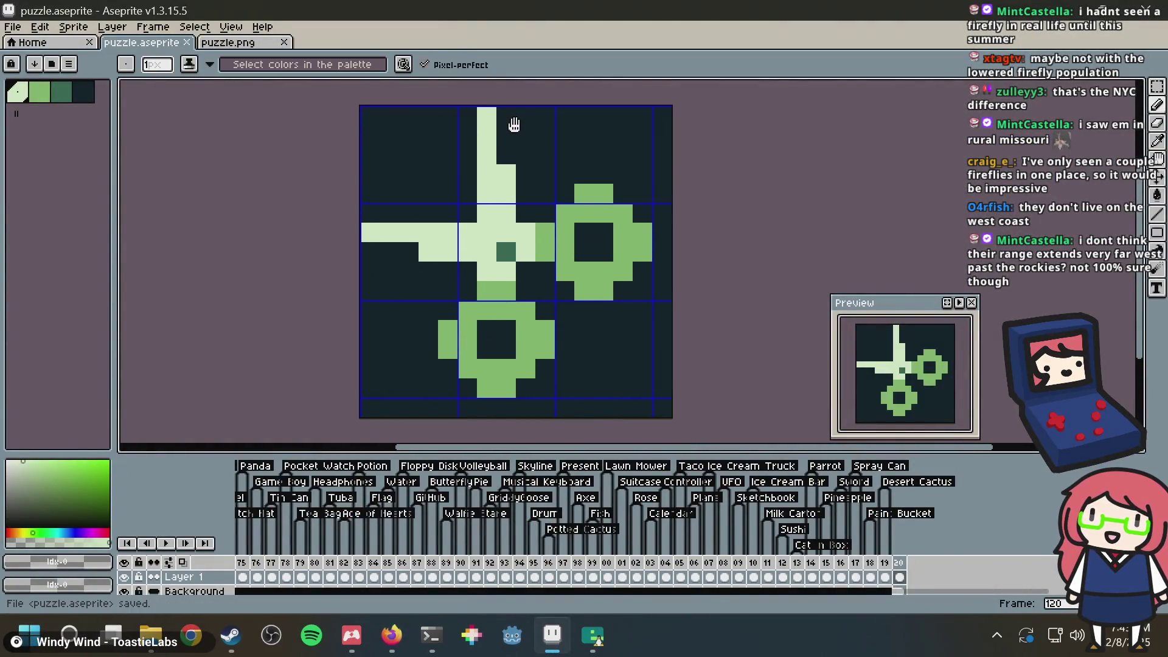
left_click_drag(531, 150, 510, 122)
key("ctrl+s")
key("b")
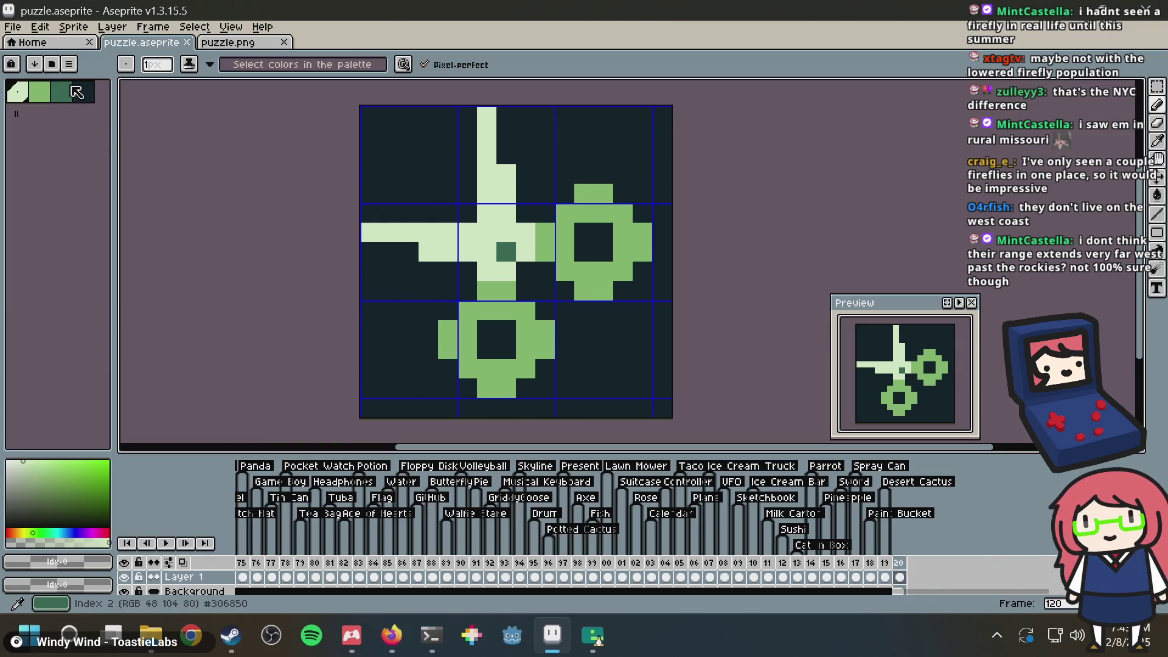
key("ctrl+s")
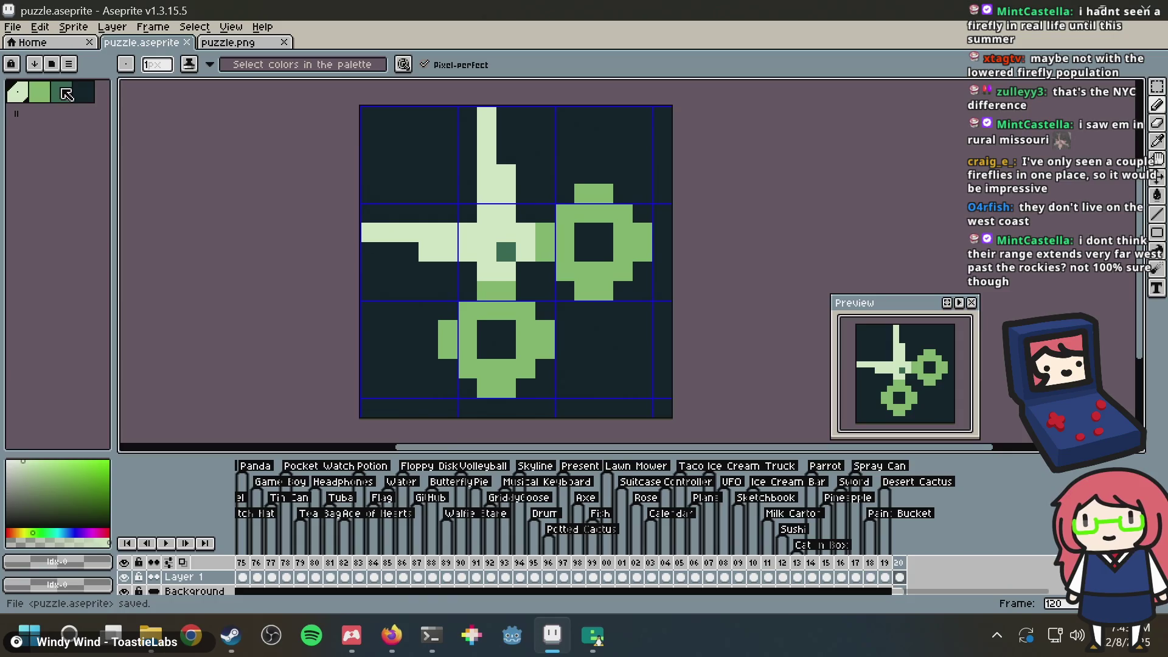
Step: Choose the mid-green palette colour and paint a green pixel on the canvas
left_click(54, 88)
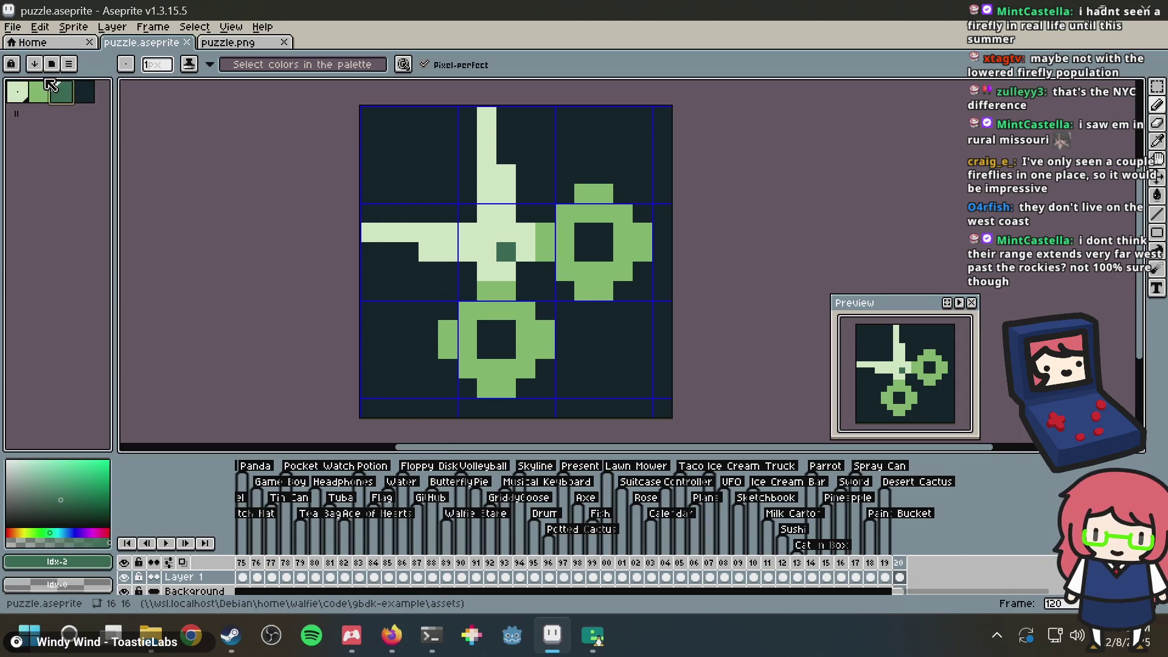
key("ctrl+s")
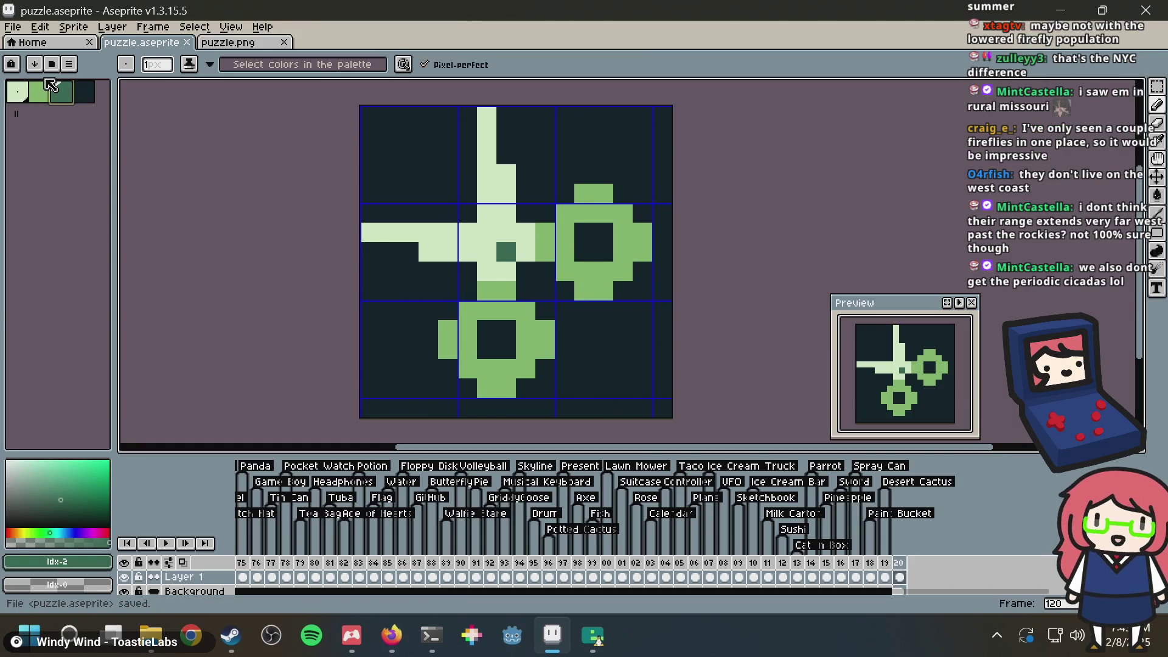
key("ctrl+s")
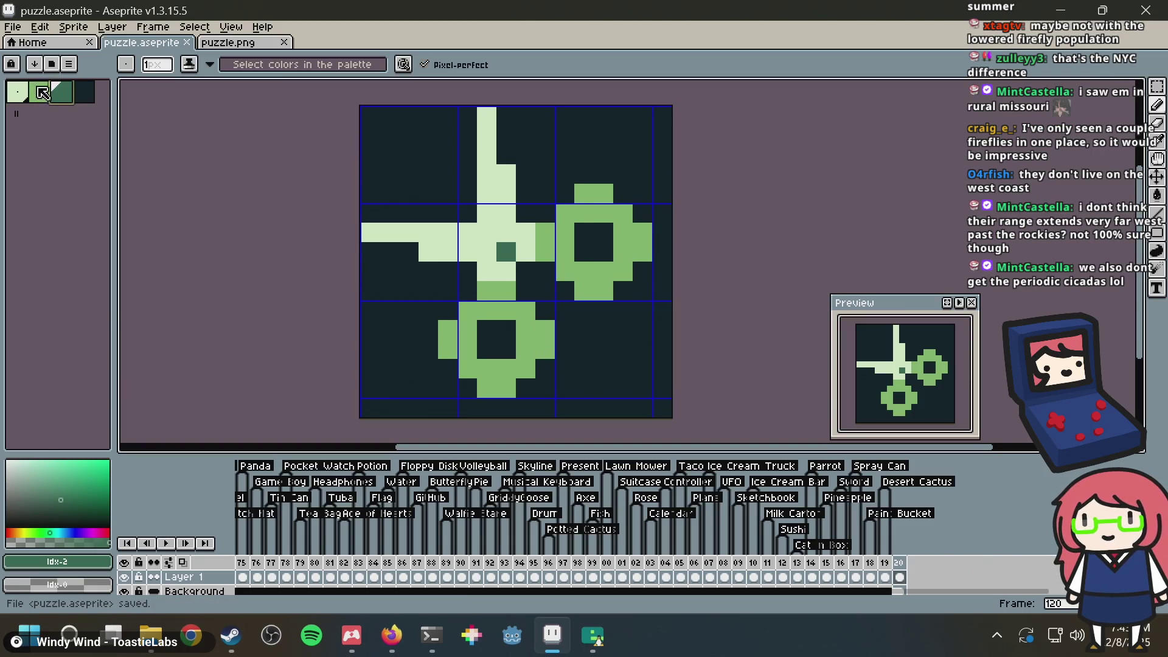
left_click(22, 94)
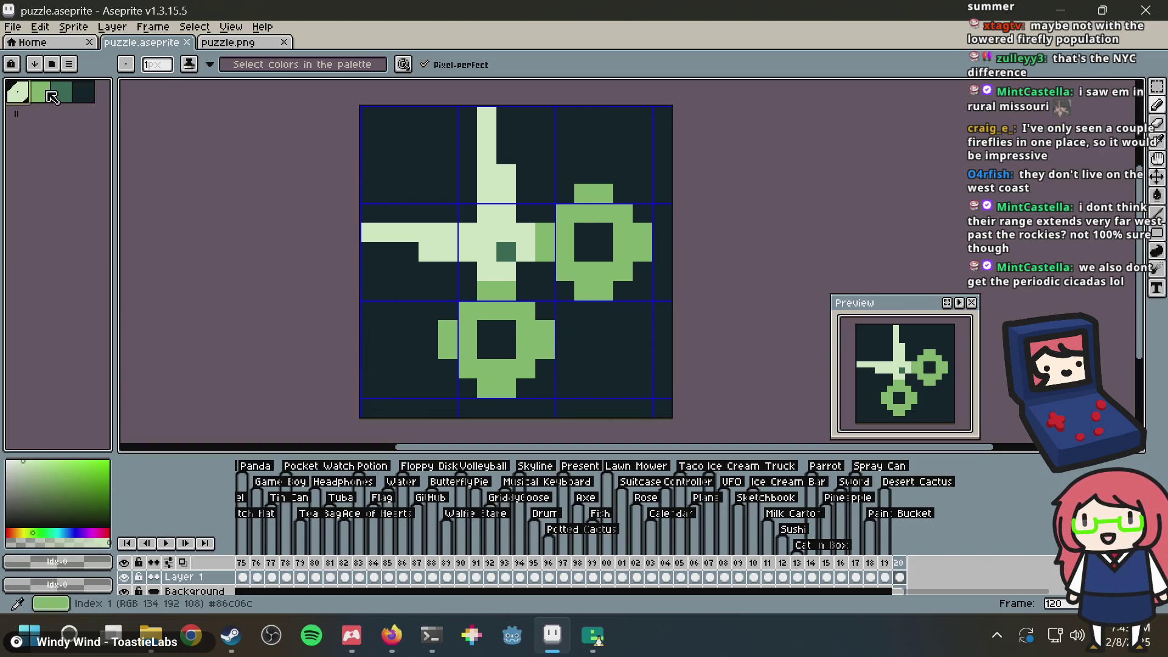
left_click(40, 93)
left_click(365, 193)
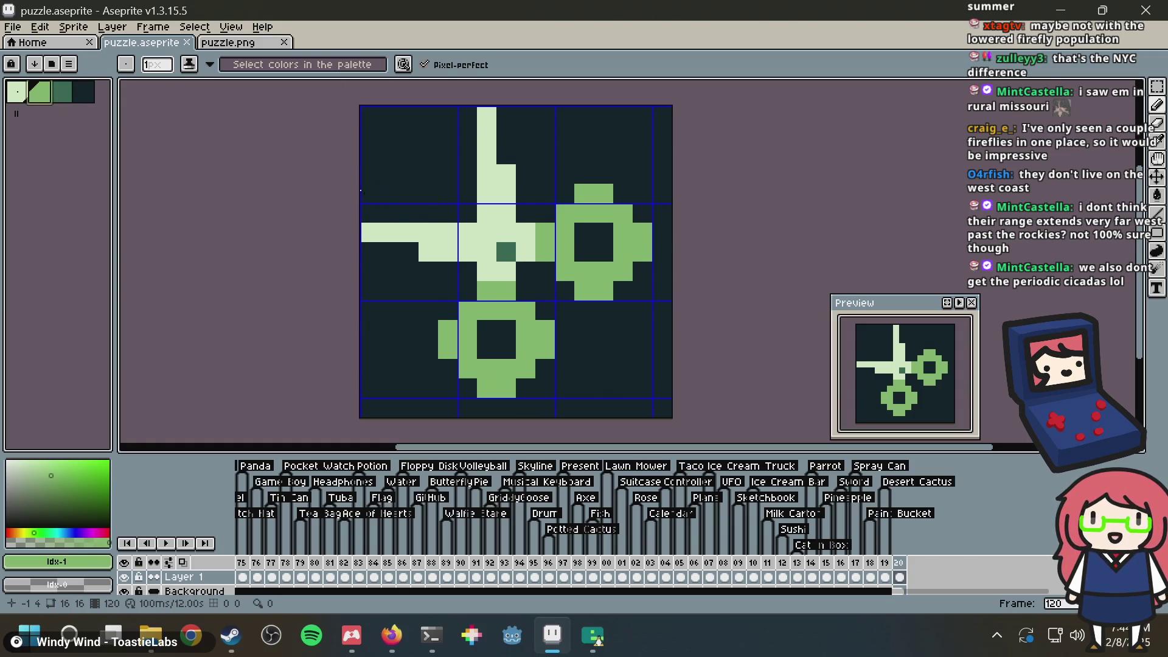
Step: Replace a trial diagonal green line with one green pixel near the top edge, then save
mouse_move(368, 193)
left_mouse_down()
mouse_move(429, 135)
mouse_move(449, 134)
left_mouse_up()
key("ctrl+z")
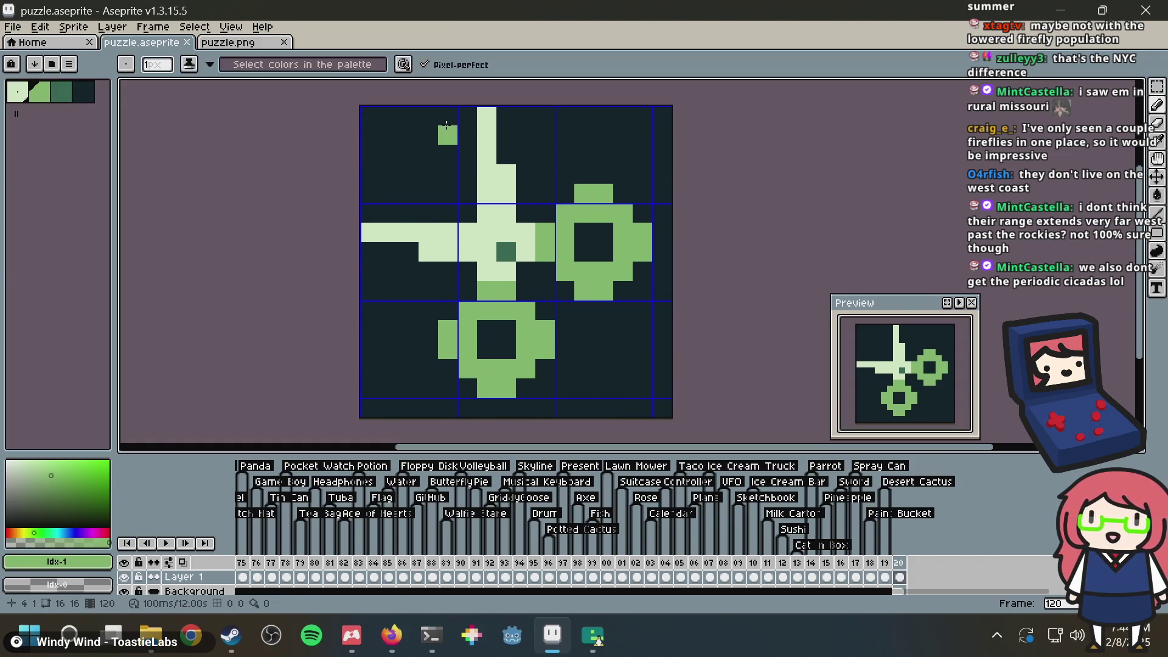
left_click(448, 116)
key("ctrl+s")
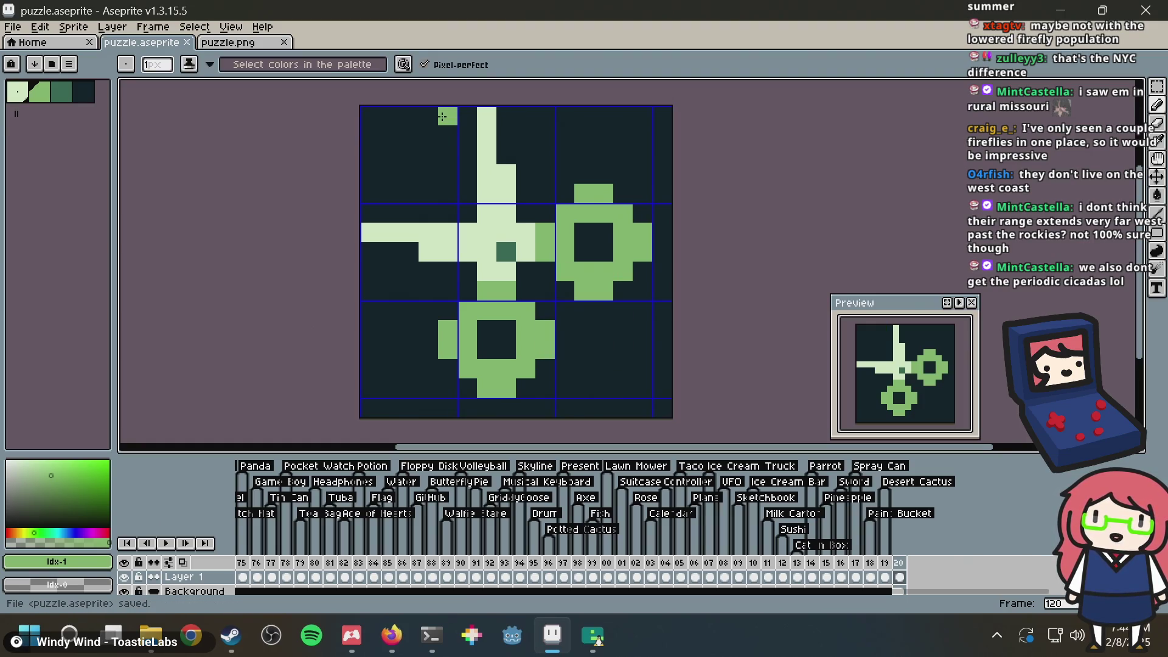
Step: Extend the green pixels diagonally down-left into a curved corner with an inner hook
left_click(428, 116)
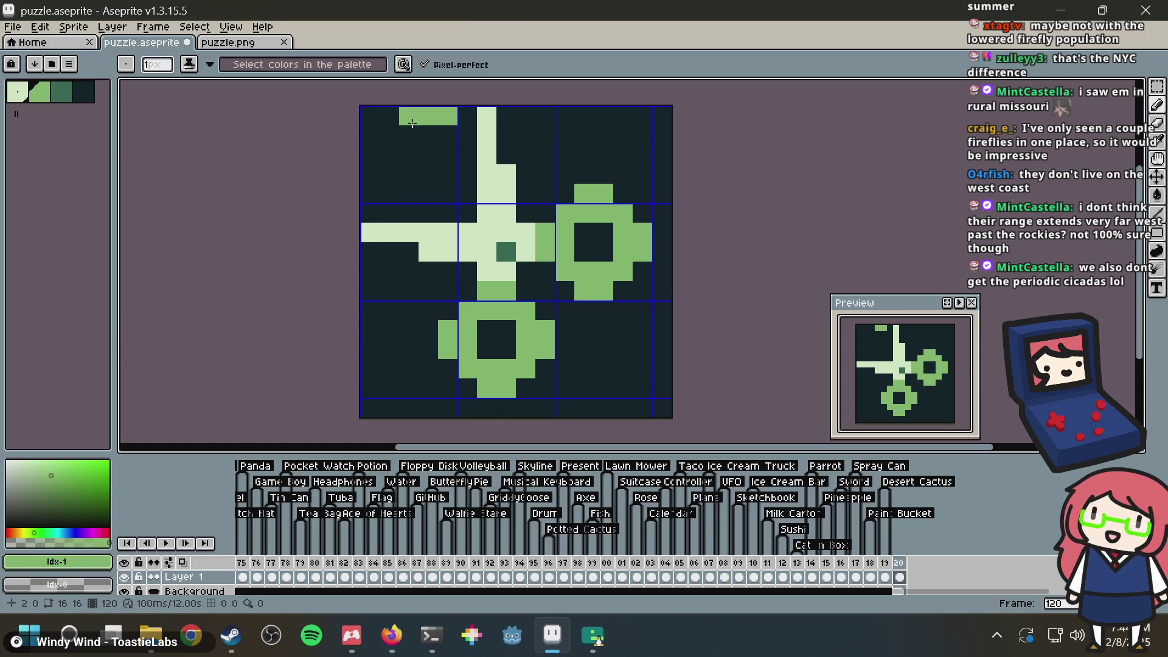
left_click(409, 135)
left_click(389, 155)
left_click(370, 174)
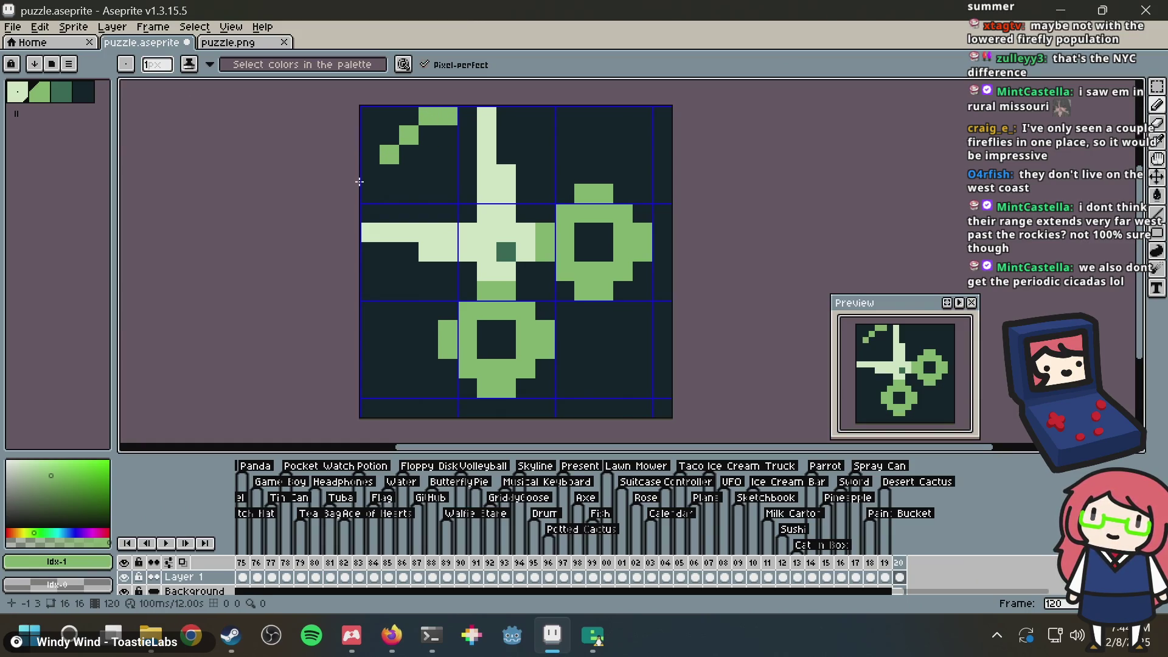
left_click(369, 194)
left_click(401, 199)
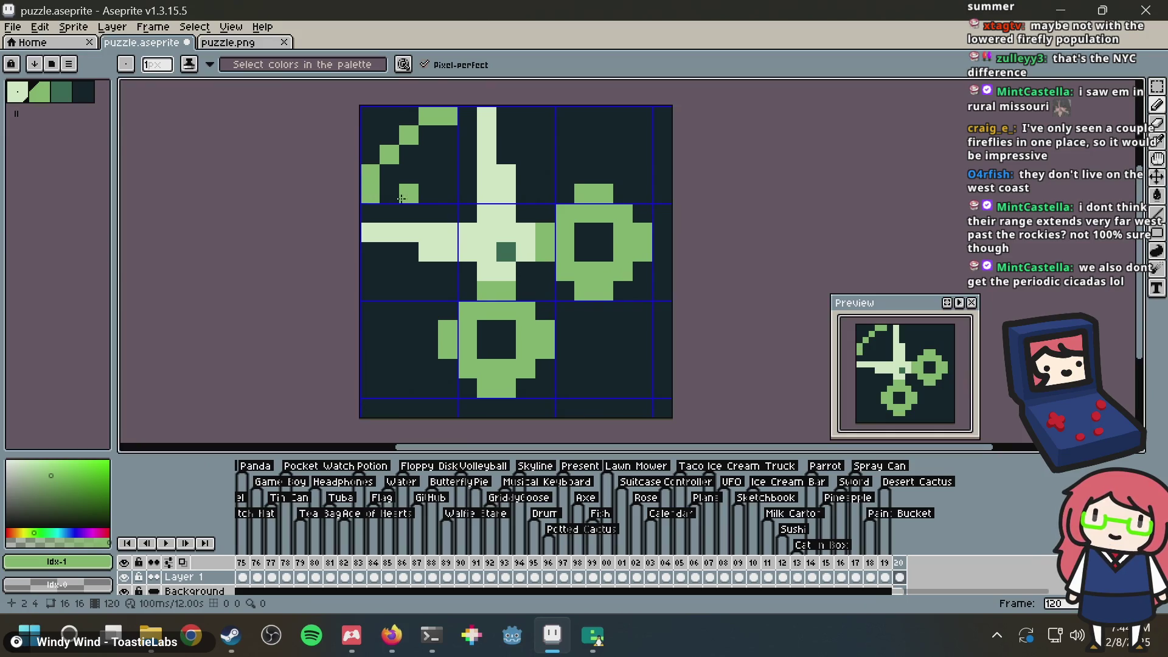
left_click(429, 194)
left_click(447, 174)
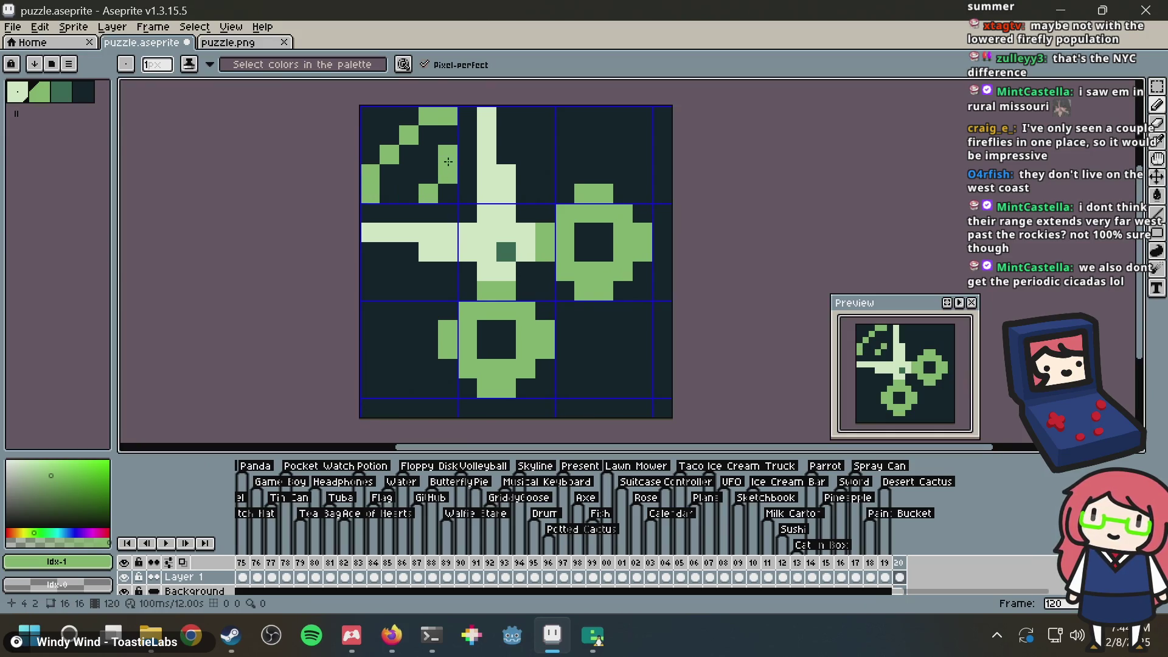
left_click(434, 169)
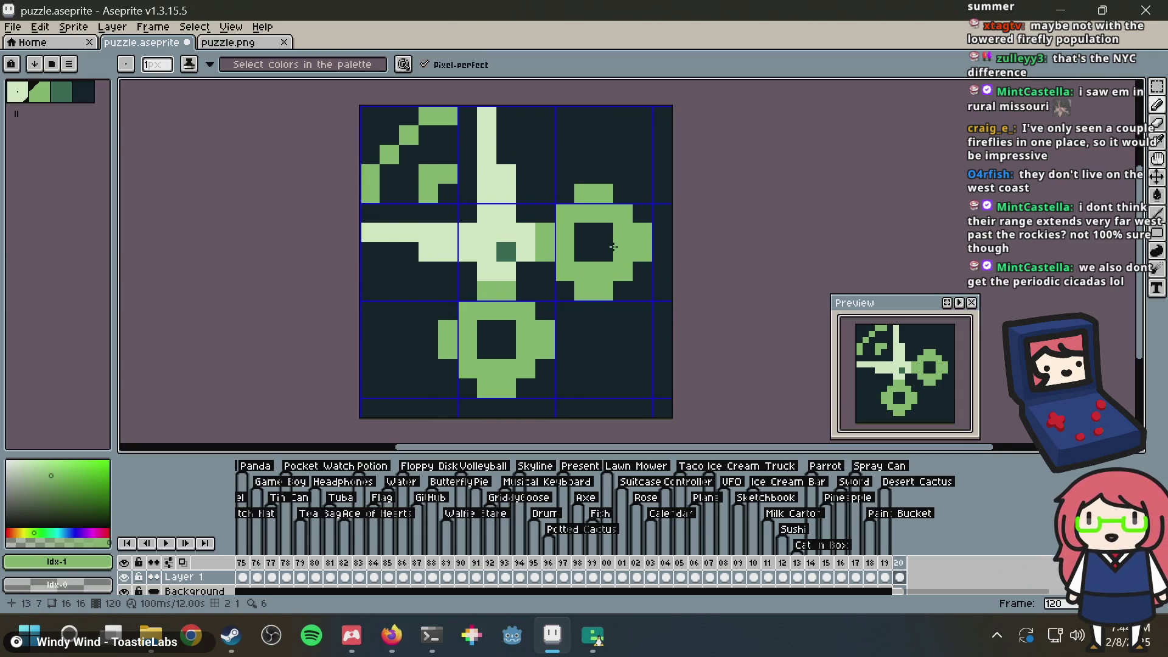
scroll(460, 223, "down", 2)
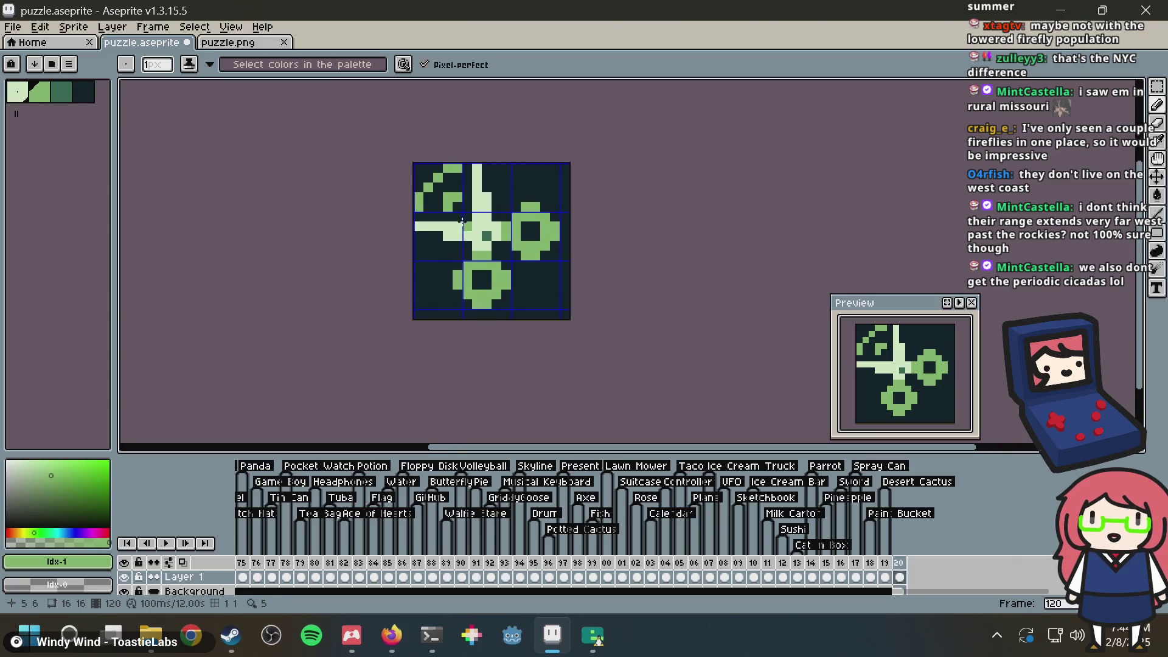
scroll(460, 223, "down", 2)
scroll(439, 142, "up", 3)
Step: Undo the green corner outline pixels and remove a stray pixel near the blade
key("v")
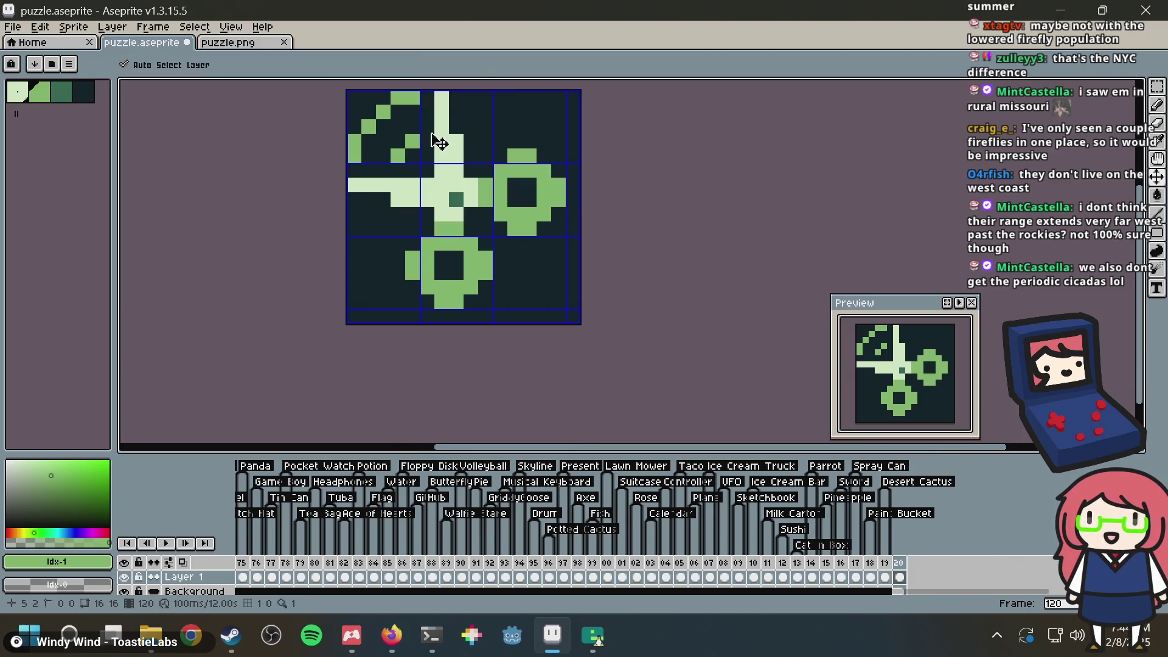
key("ctrl+z")
key("ctrl+z")
key("ctrl+z")
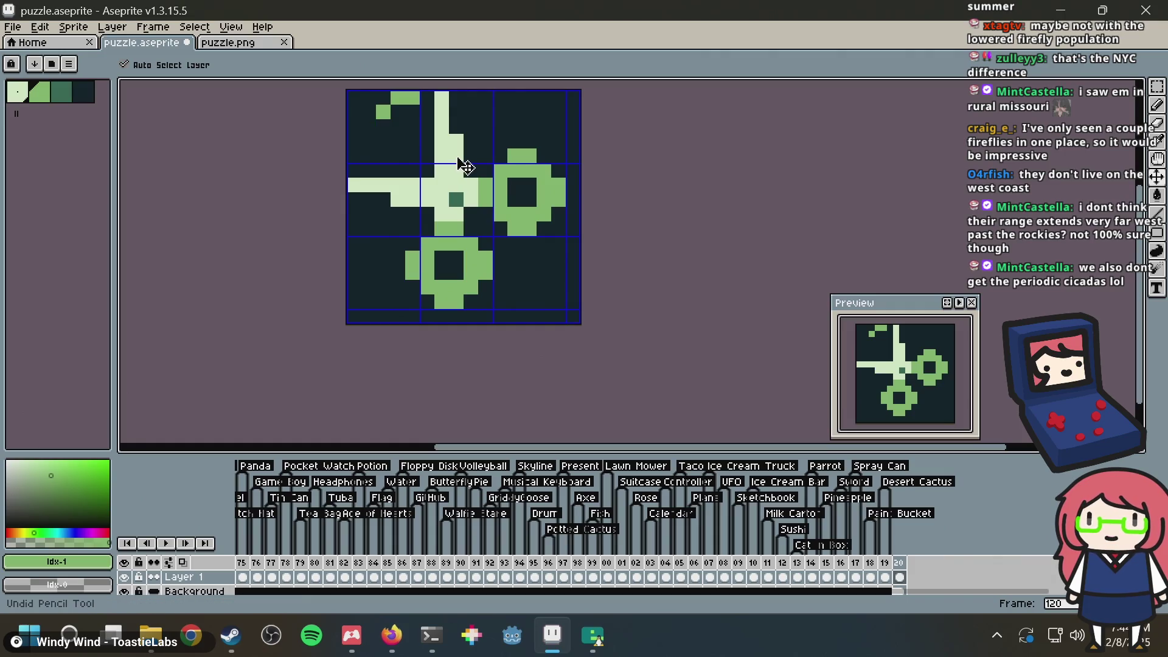
key("ctrl+z")
key("b")
left_click_drag(466, 165, 446, 268)
left_click(439, 258)
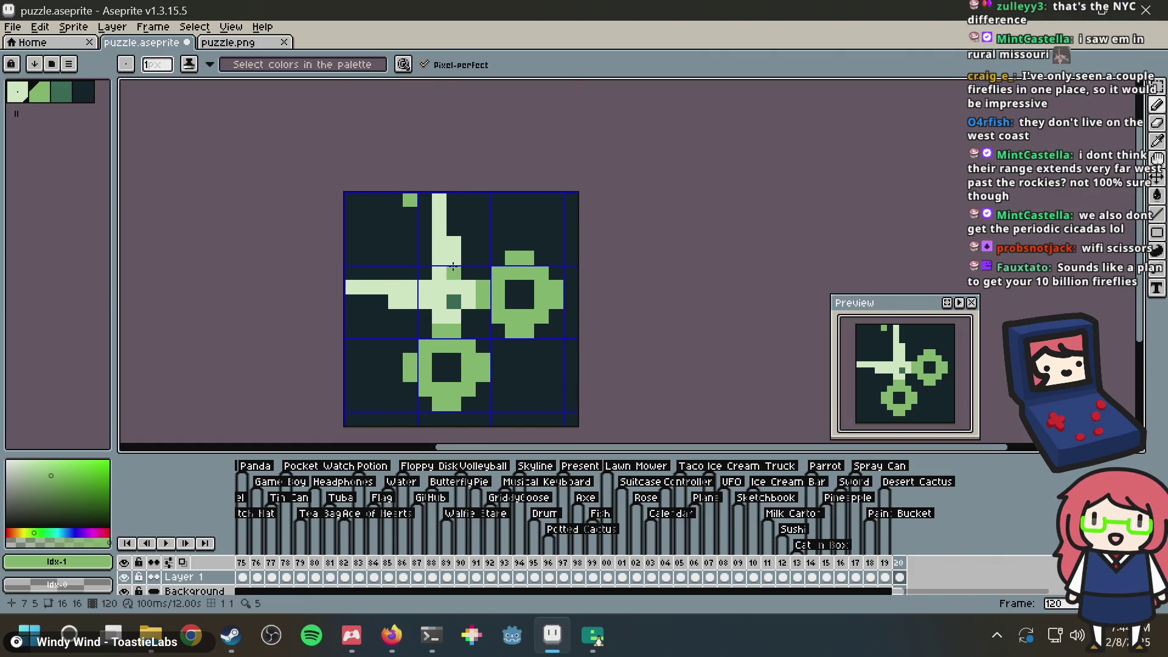
key("ctrl+s")
scroll(445, 262, "up", 2)
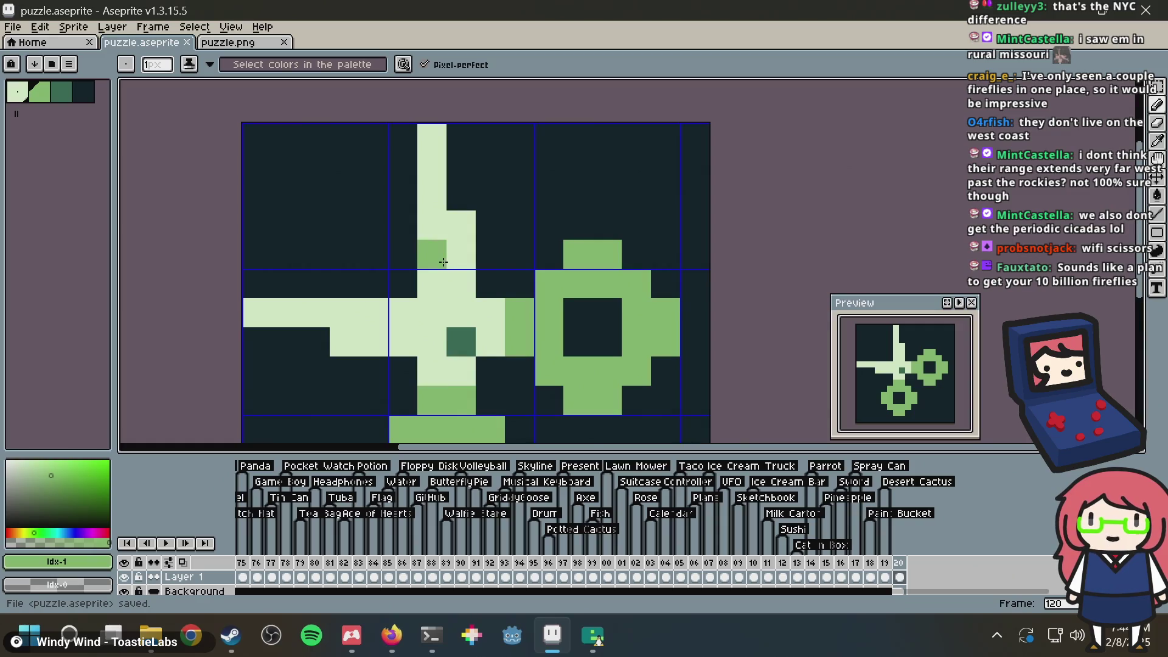
scroll(443, 262, "down", 2)
key("ctrl+z")
Step: Paint the top-left corner rows in as a solid block
left_click(472, 205)
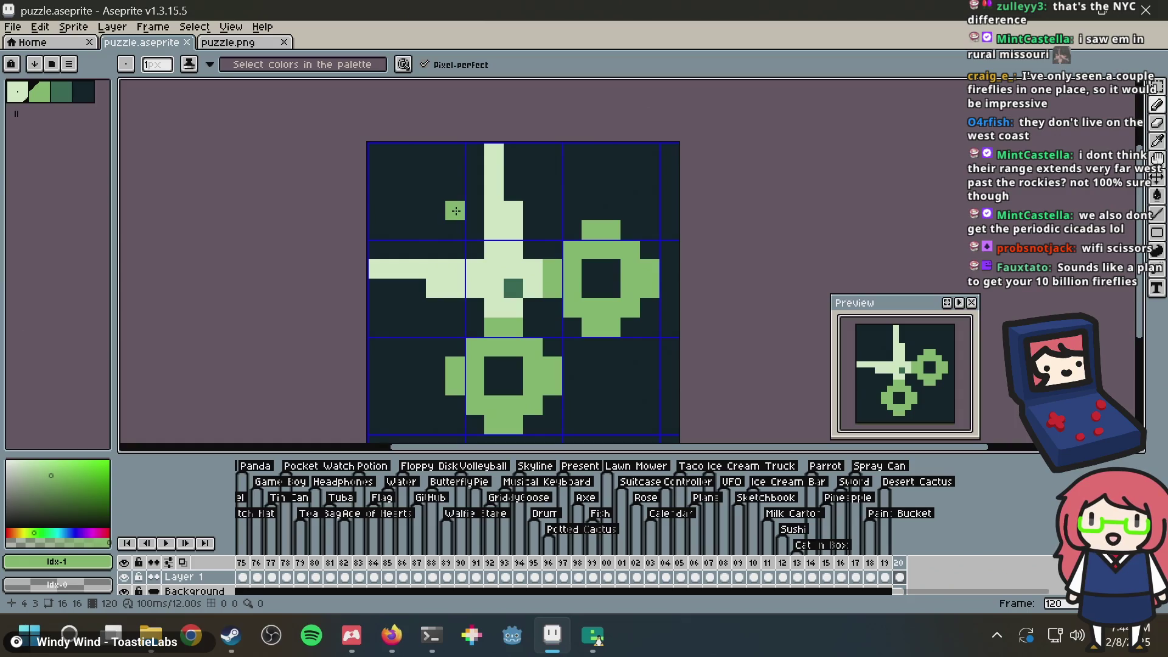
mouse_move(456, 210)
left_mouse_down()
mouse_move(326, 187)
mouse_move(436, 191)
mouse_move(450, 182)
mouse_move(437, 171)
mouse_move(453, 153)
mouse_move(321, 160)
left_mouse_up()
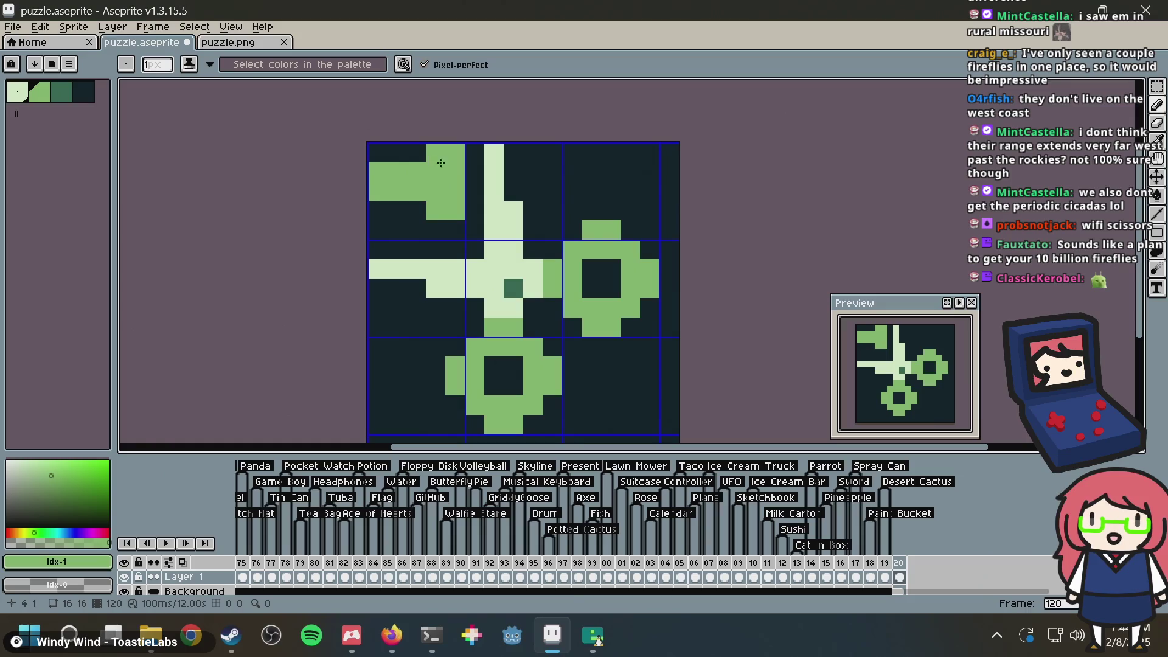
left_click_drag(440, 163, 243, 142)
key("bracketleft")
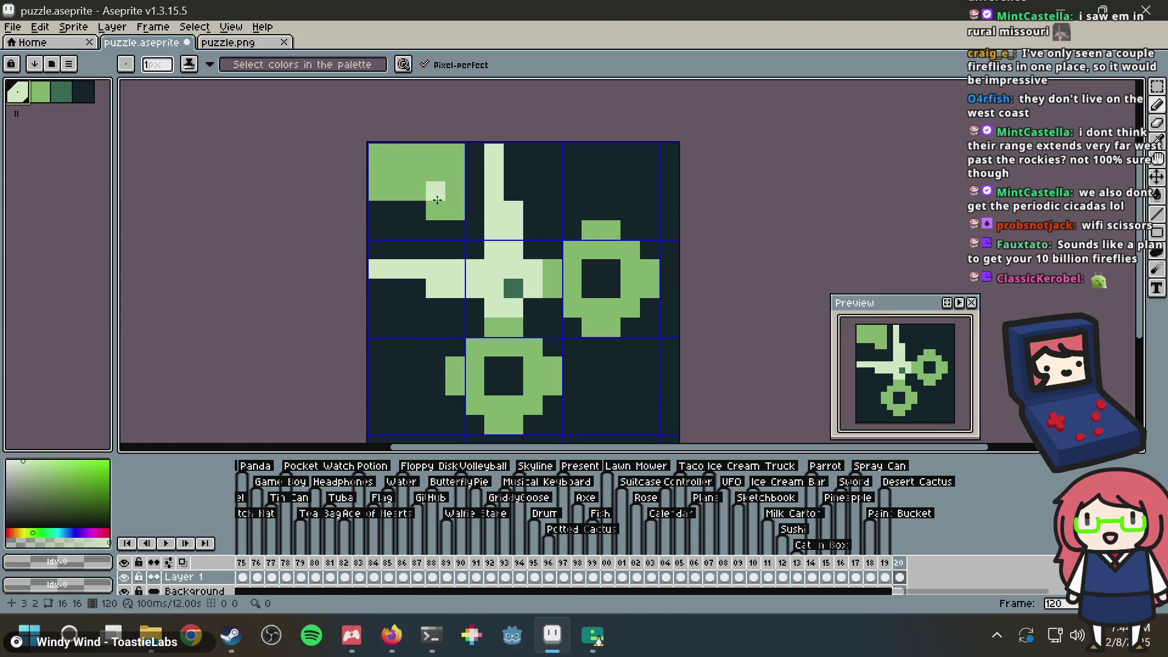
Step: Flood-fill the top-left green corner block pale, undoing the stray left-edge fills
key("g")
left_click(427, 170)
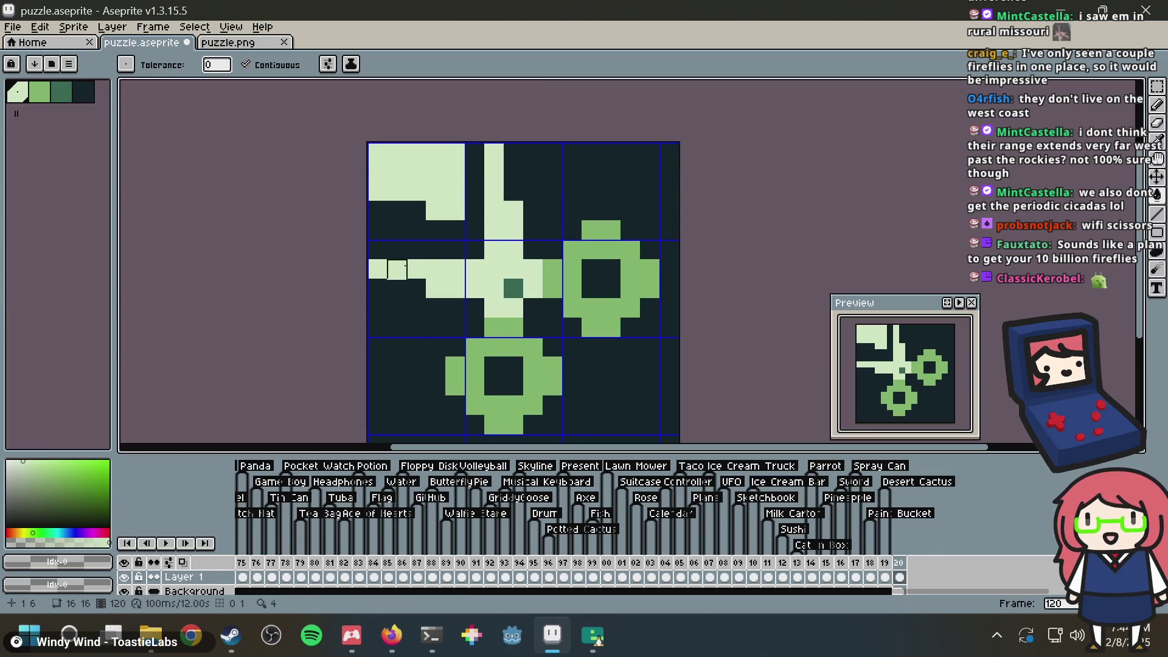
left_click(377, 325)
left_click(377, 329)
key("ctrl+z")
key("ctrl+z")
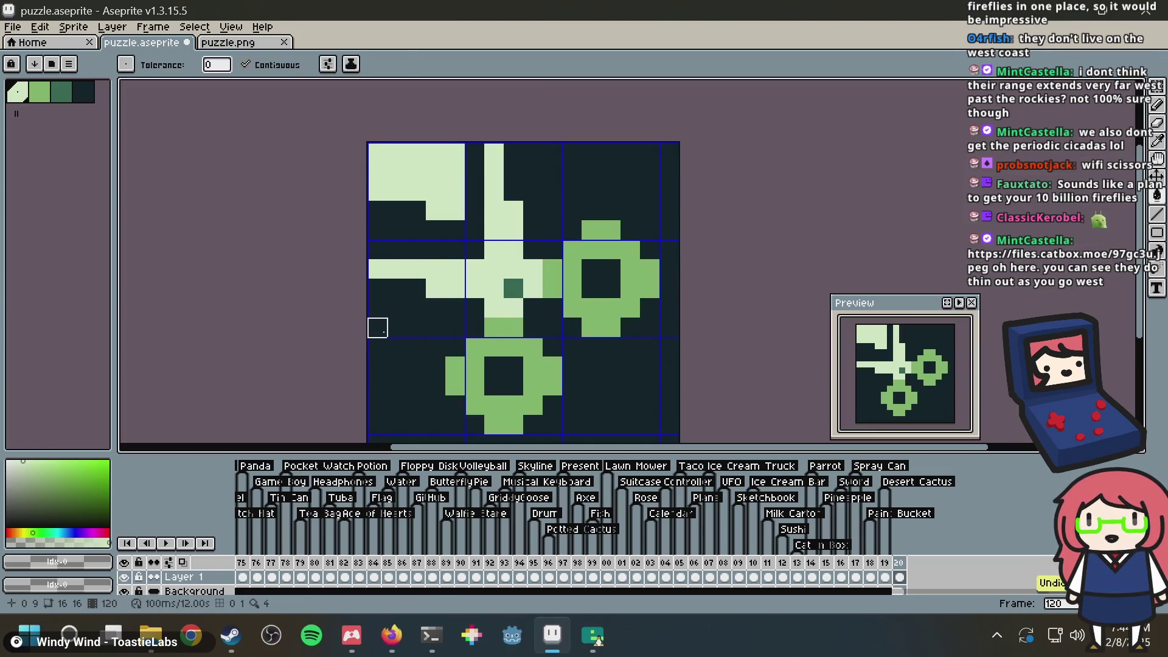
Step: Pencil a pale bar down the left edge below the horizontal blade
key("b")
left_click(378, 327)
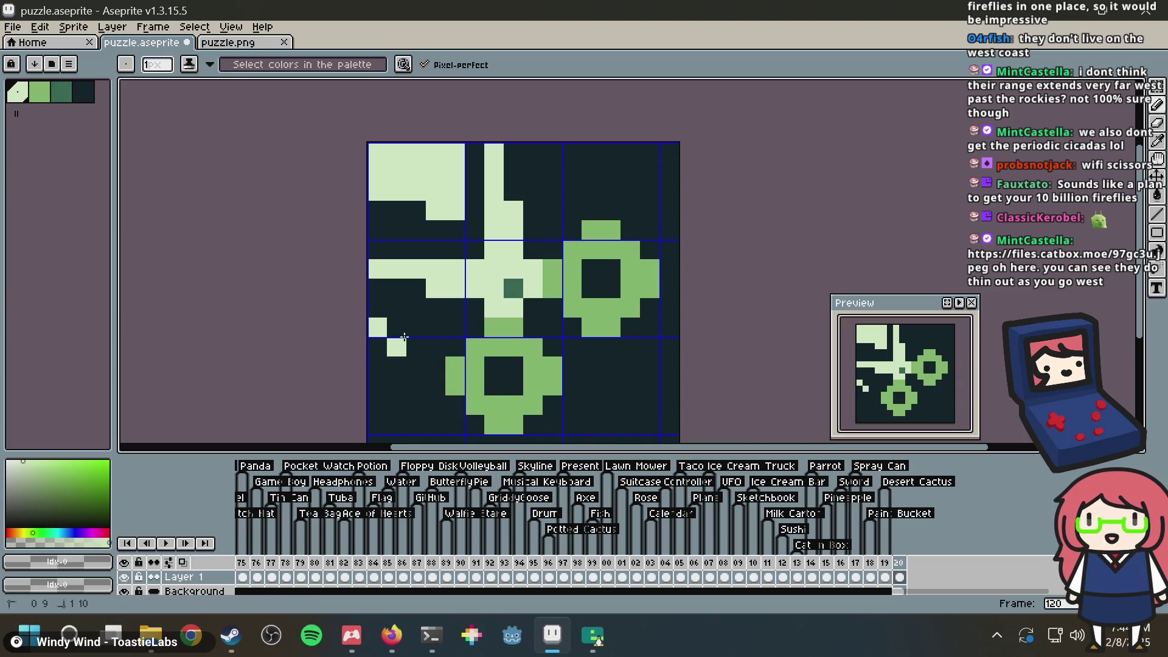
mouse_move(397, 327)
left_mouse_down()
mouse_move(416, 328)
mouse_move(377, 367)
mouse_move(389, 394)
mouse_move(378, 405)
left_mouse_up()
scroll(550, 226, "down", 4)
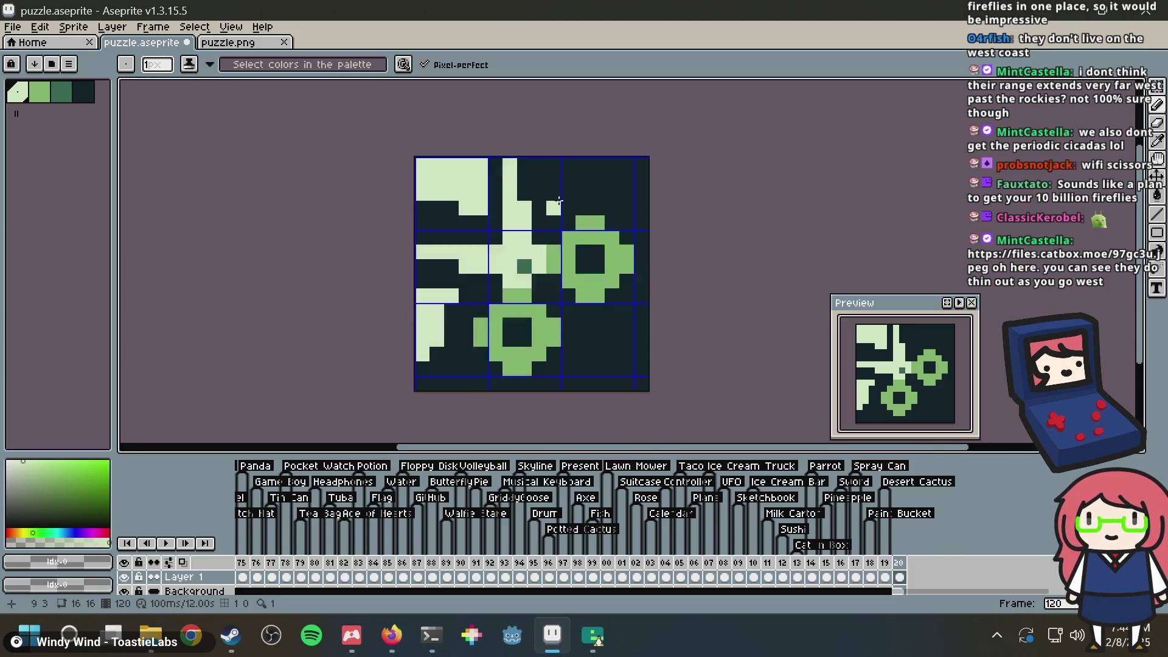
scroll(550, 226, "up", 3)
scroll(479, 174, "up", 1)
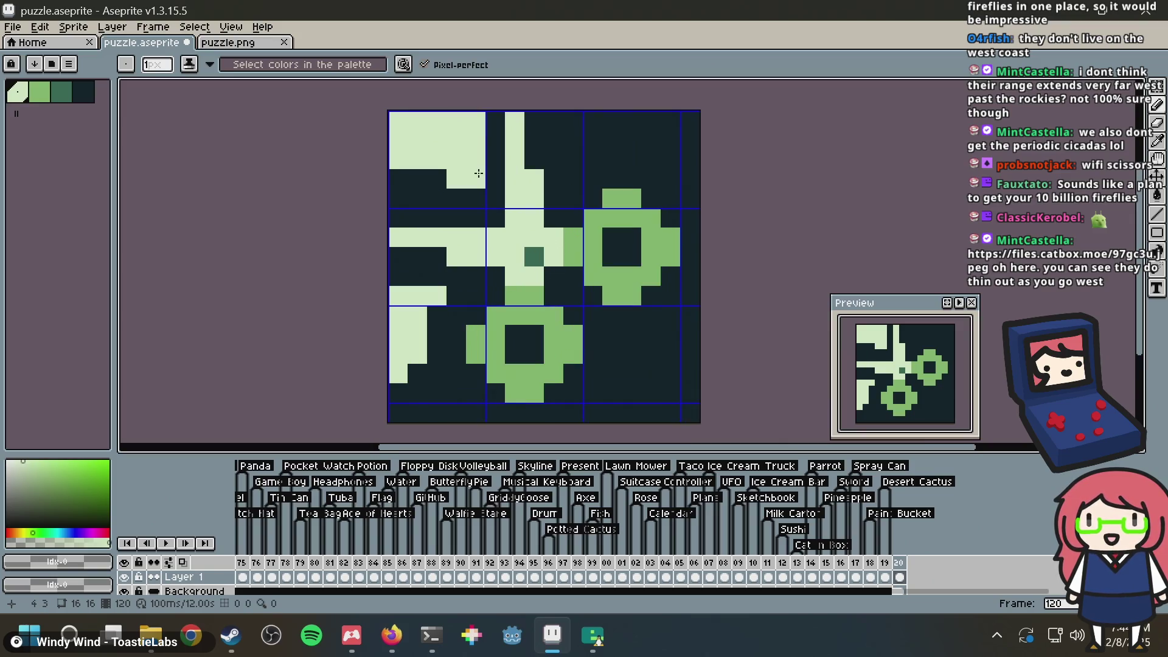
scroll(478, 173, "down", 2)
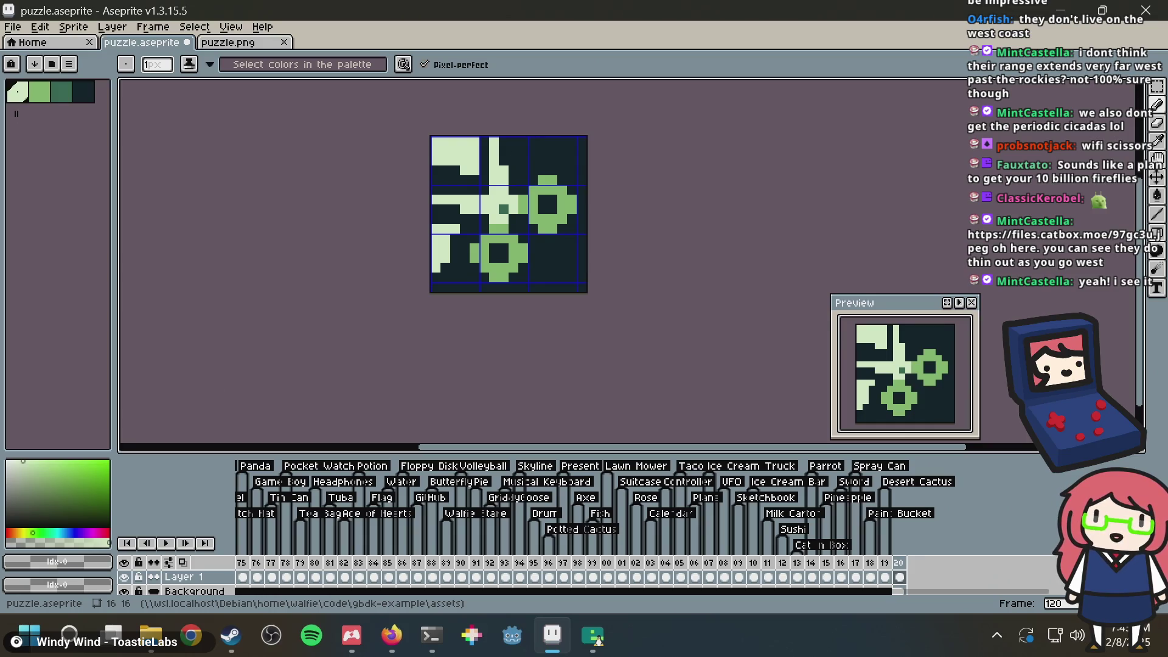
Step: Switch from Aseprite over to the Firefox web browser
key("alt+Tab")
key("Tab")
left_click(569, 23)
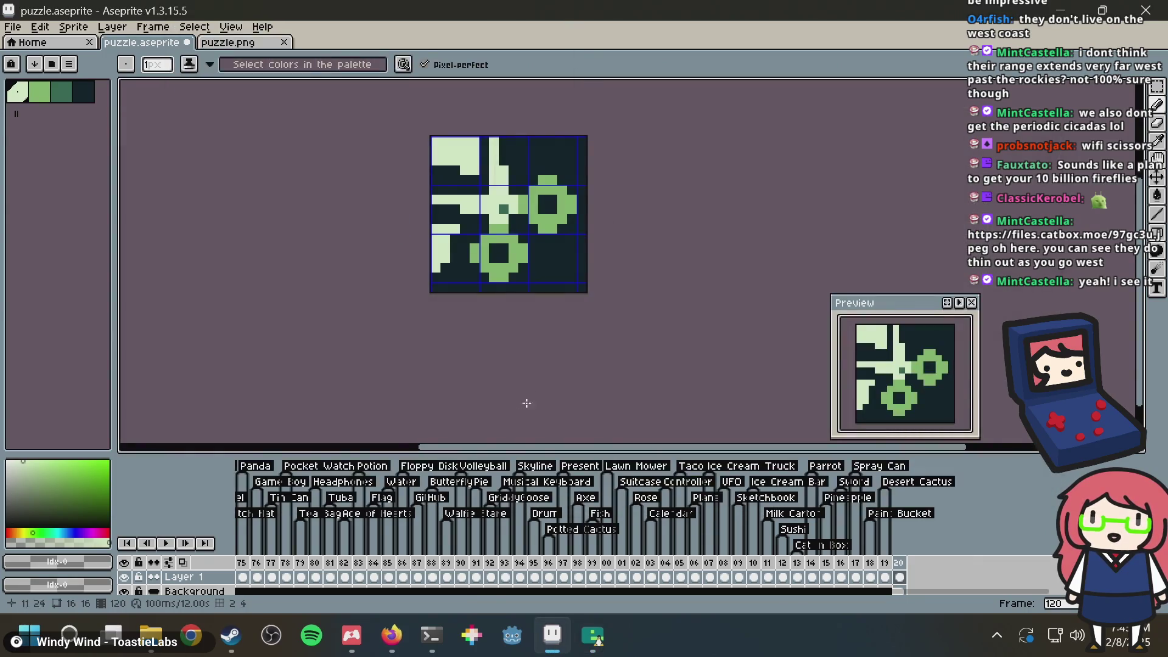
left_click(398, 636)
Step: Load the shared firefly map link in a new tab with Paste & Go
key("ctrl+t")
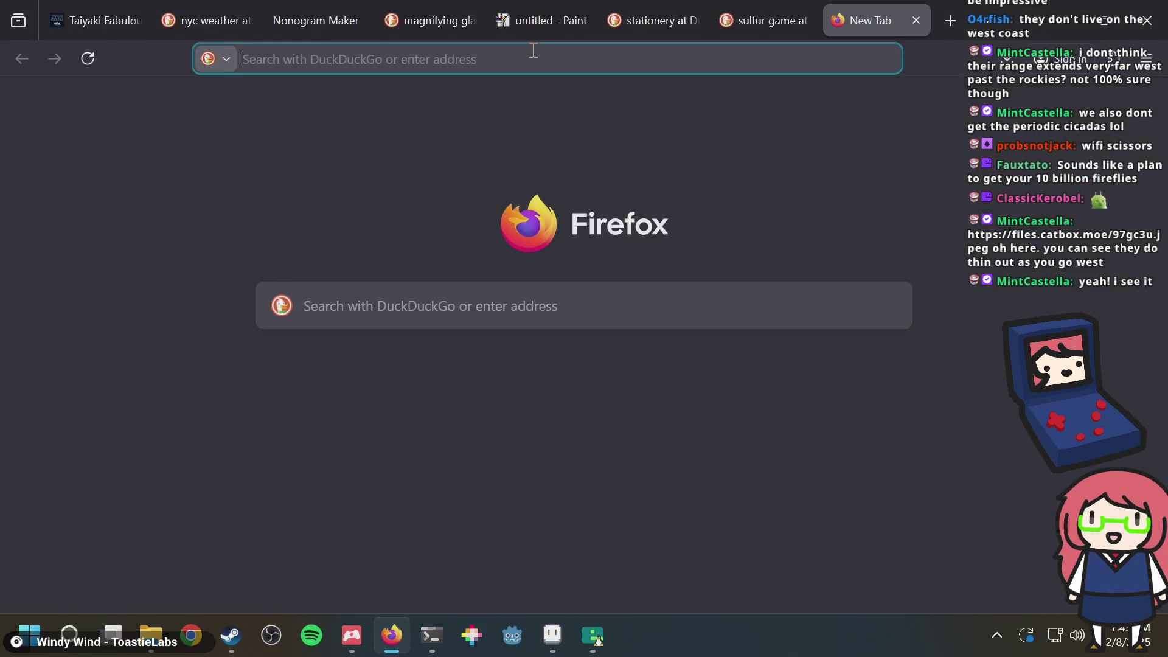
right_click(536, 58)
left_click(572, 214)
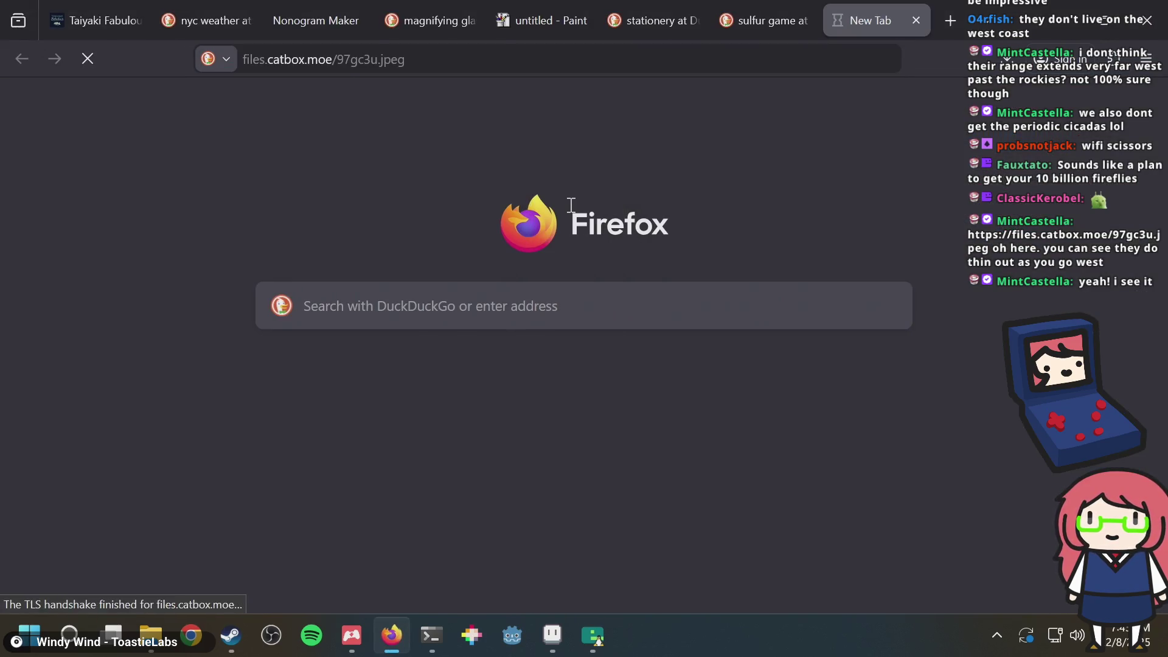
Step: Zoom into the firefly species map around the Great Lakes and pan across it
left_click(590, 268)
scroll(588, 265, "down", 6)
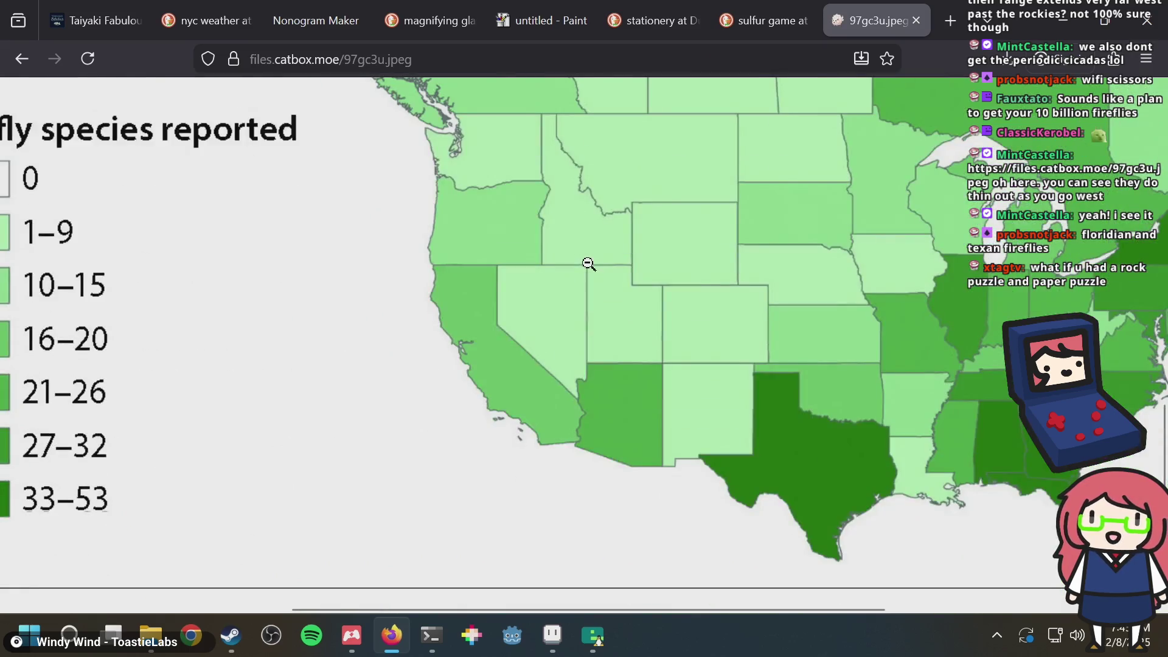
left_click(572, 257)
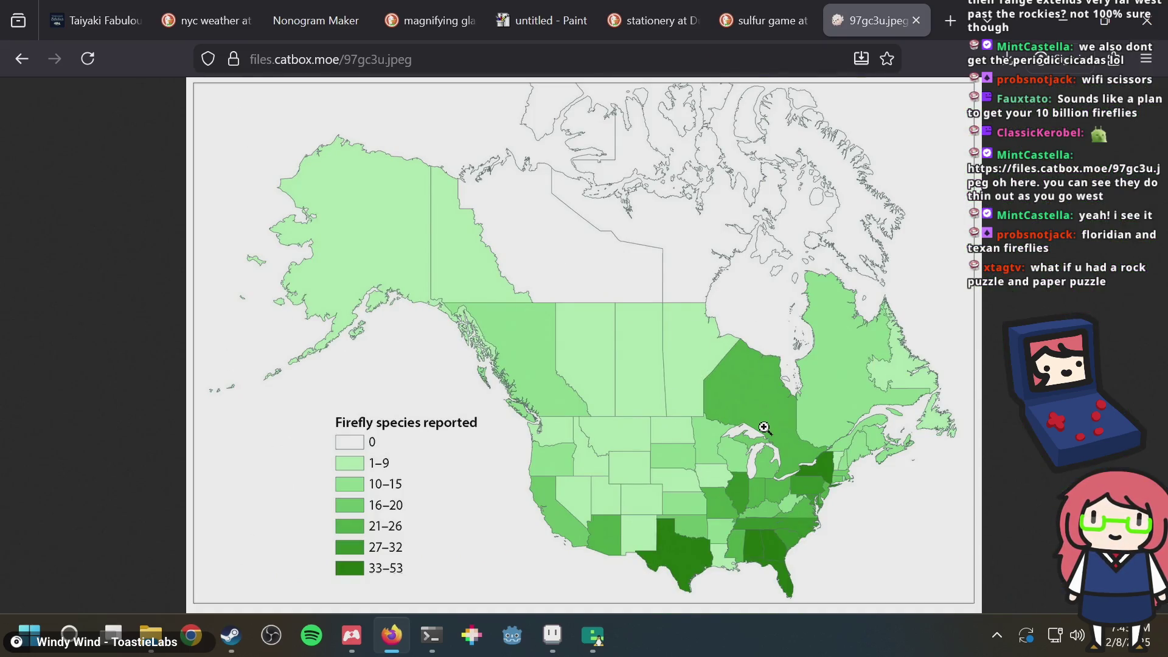
left_click(764, 427)
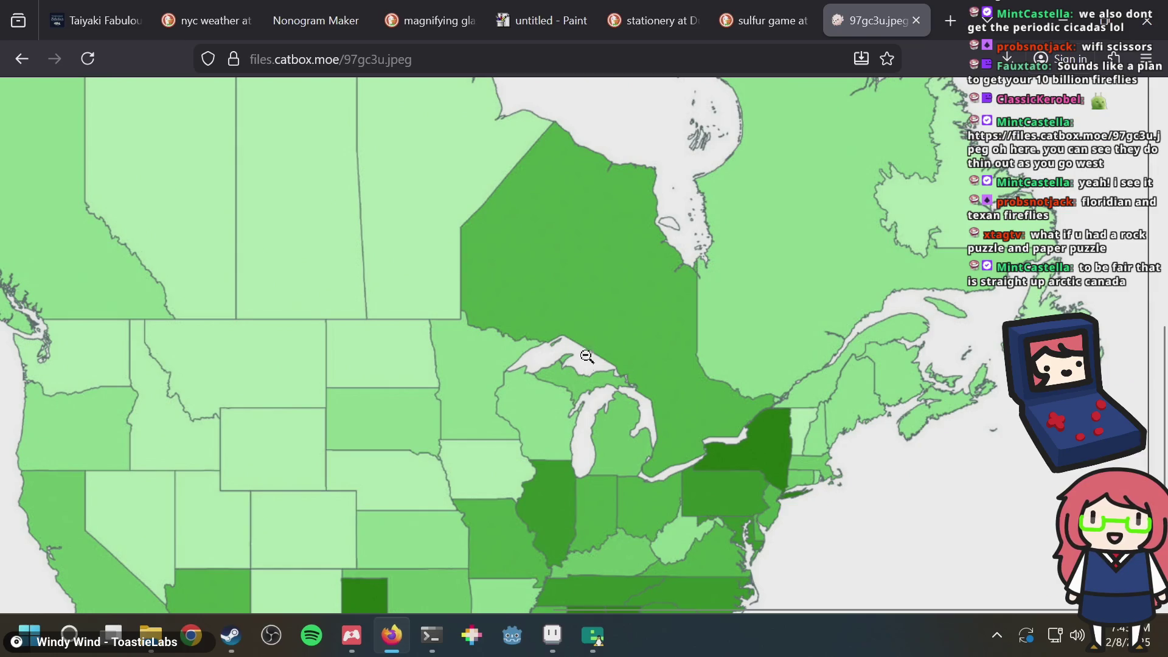
scroll(999, 349, "up", 5)
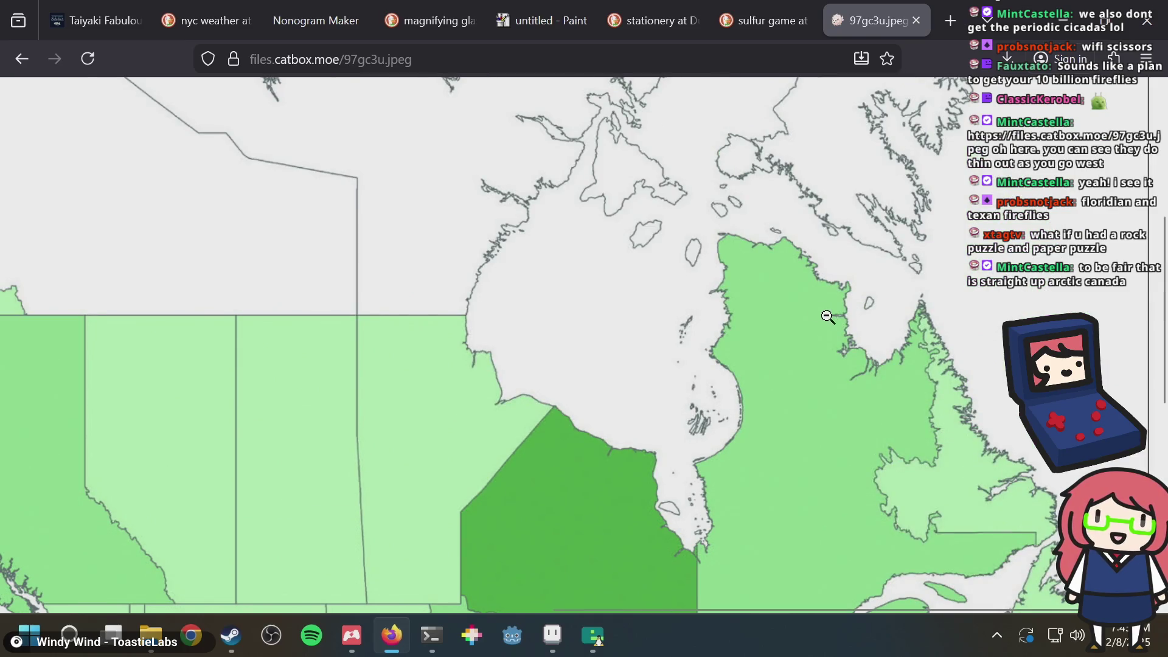
scroll(827, 316, "up", 5)
scroll(726, 328, "left", 5)
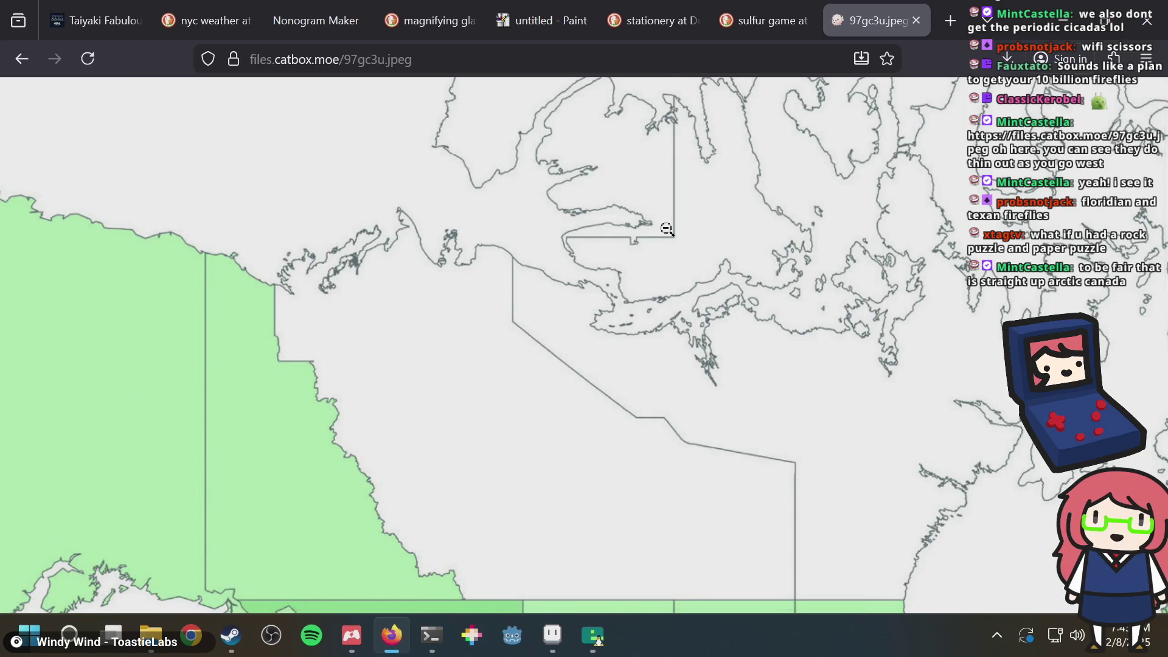
scroll(666, 229, "down", 4)
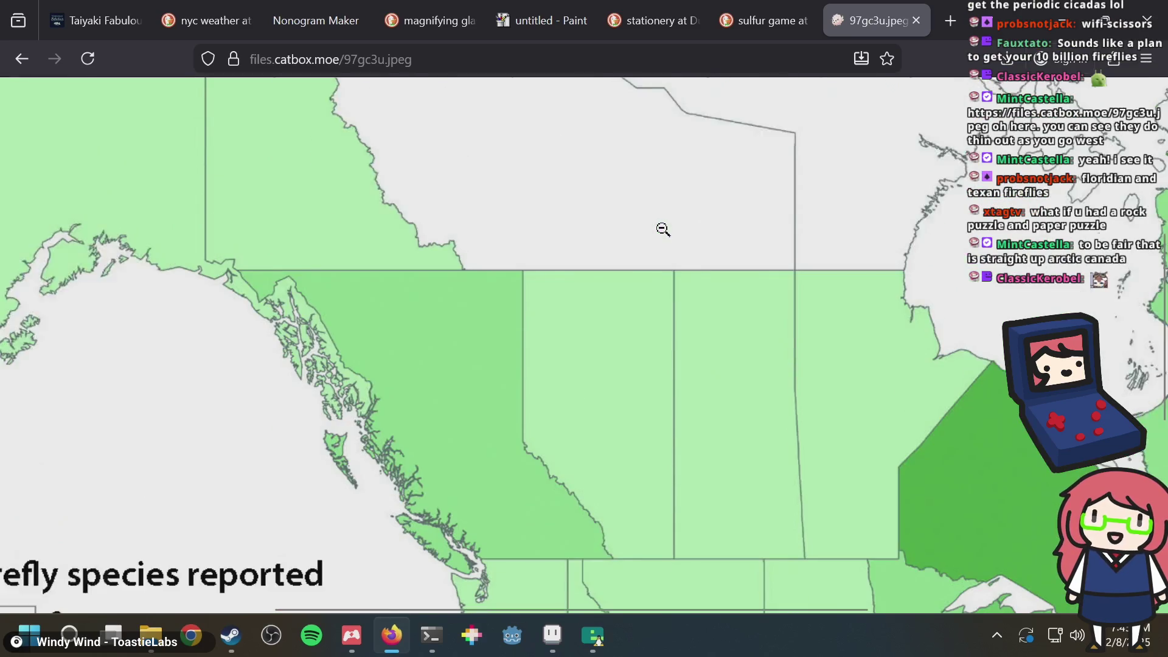
scroll(662, 229, "up", 3)
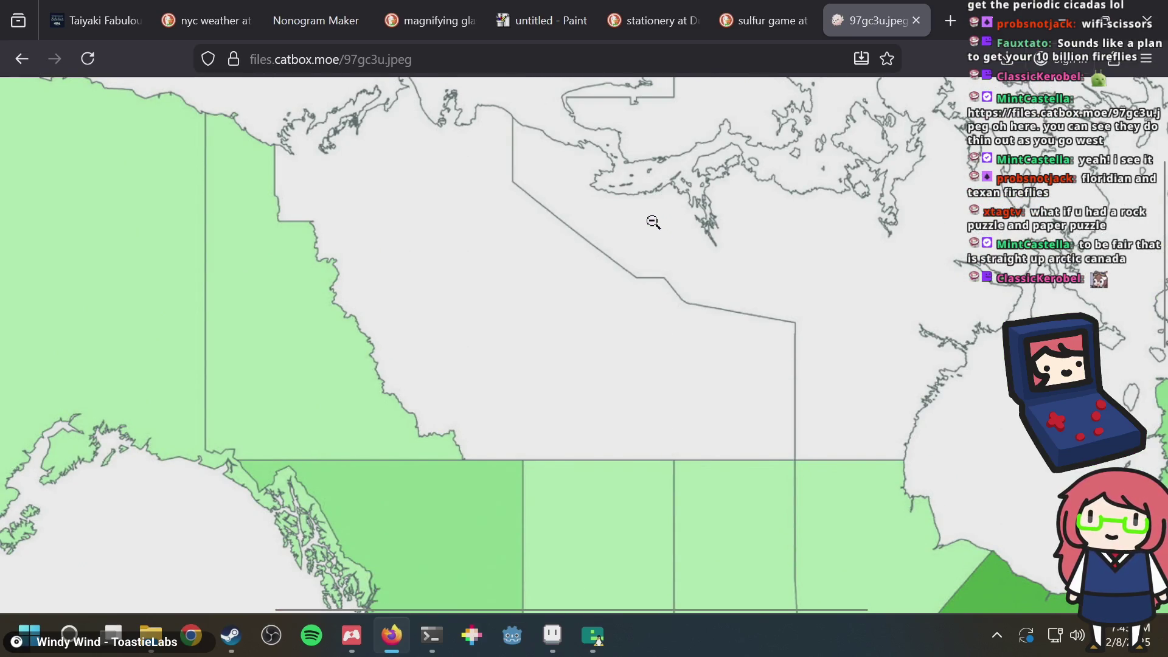
scroll(653, 222, "down", 1)
scroll(651, 222, "left", 5)
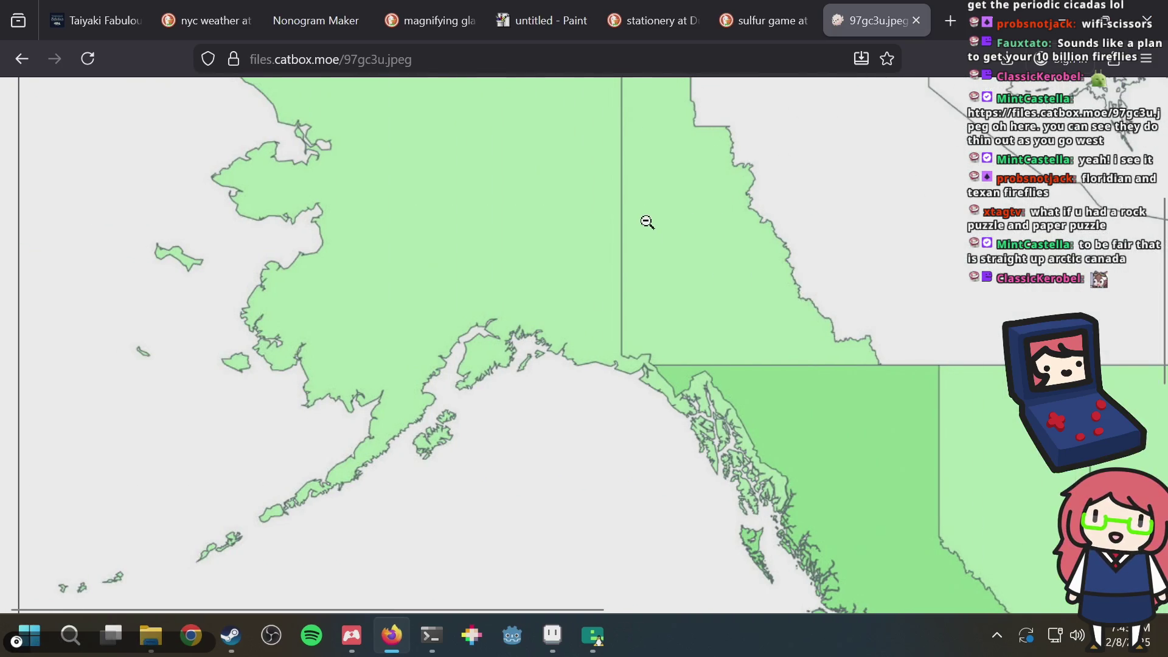
scroll(647, 222, "right", 3)
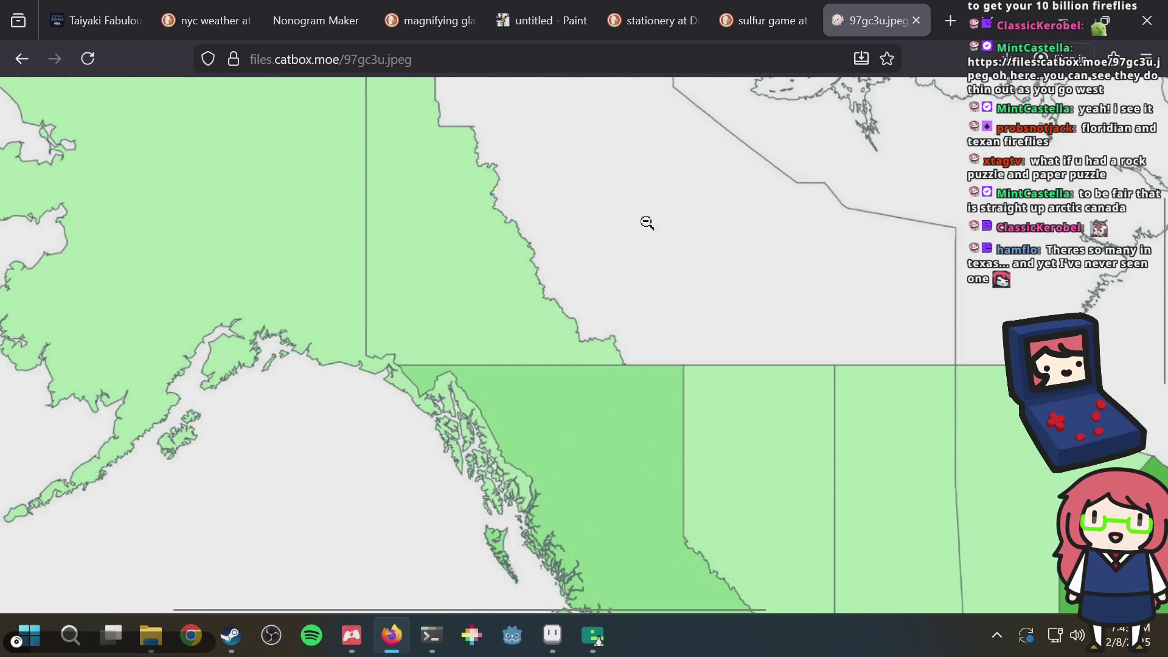
scroll(647, 222, "up", 3)
scroll(646, 222, "down", 10)
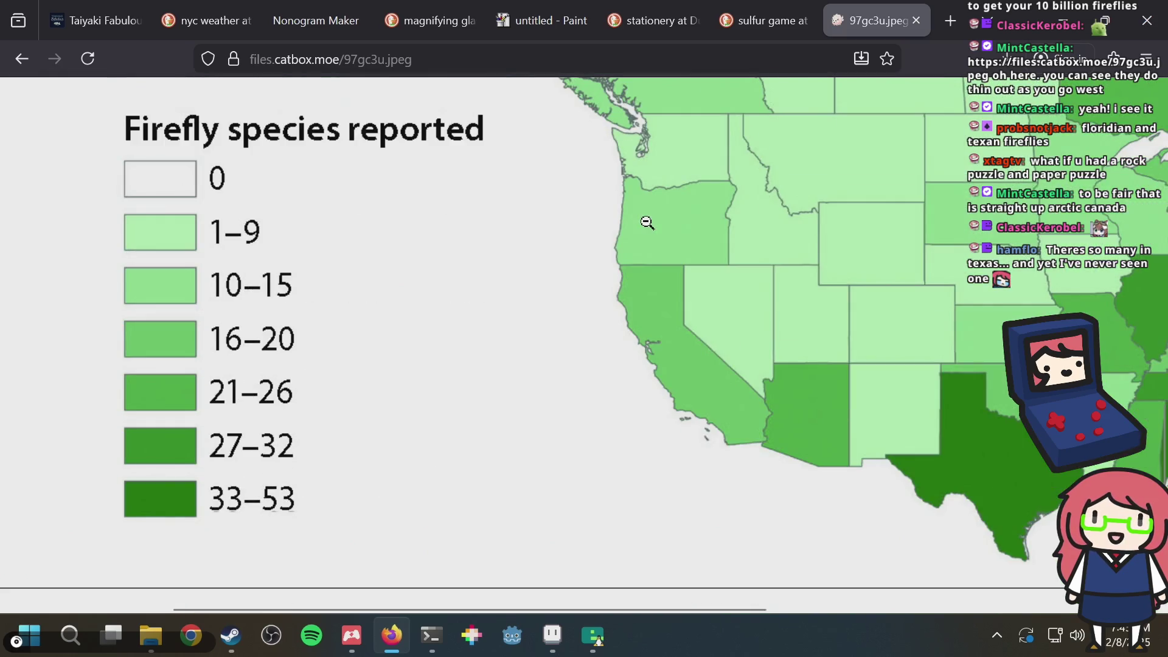
scroll(647, 223, "right", 8)
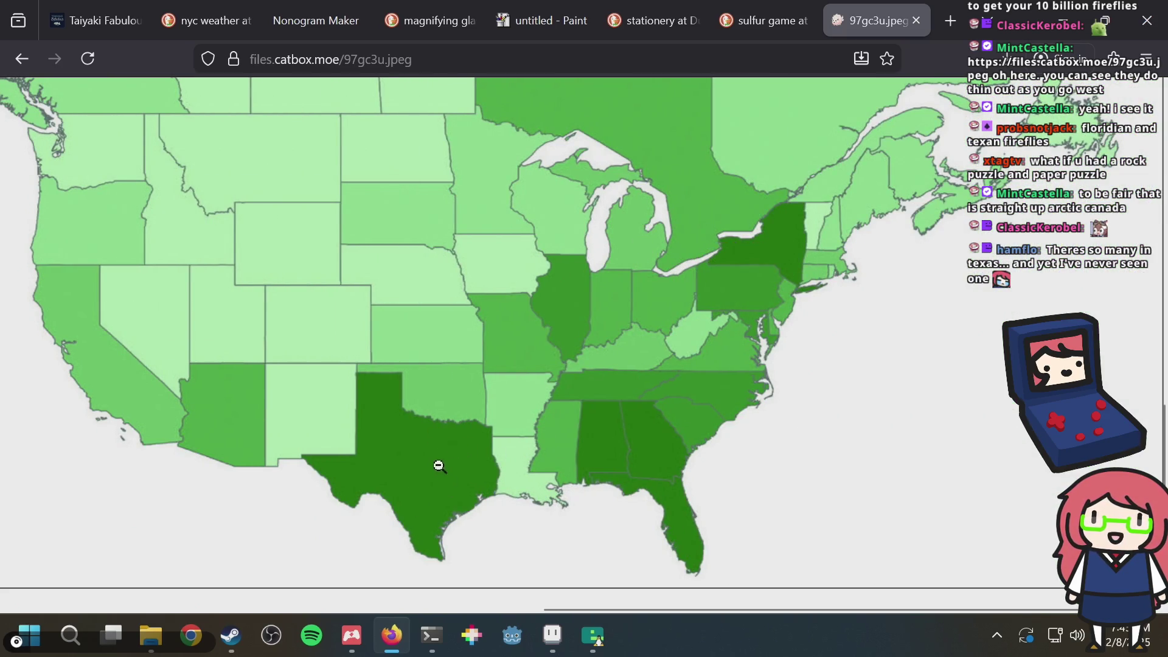
scroll(815, 365, "right", 1)
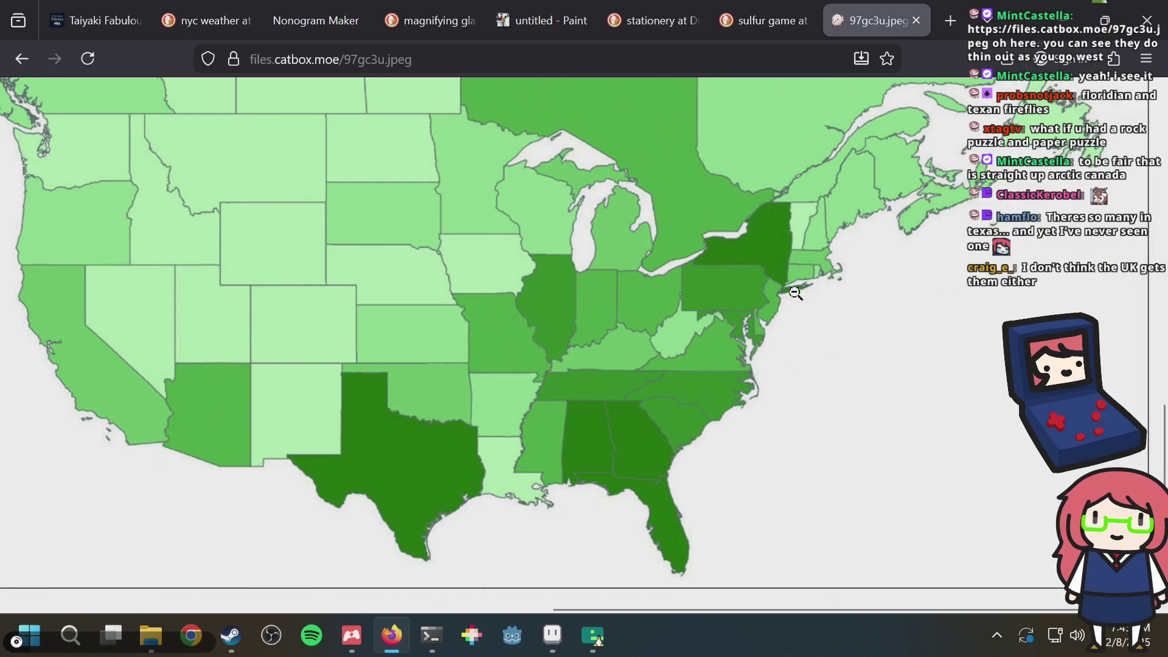
scroll(795, 293, "up", 6)
scroll(798, 315, "down", 6)
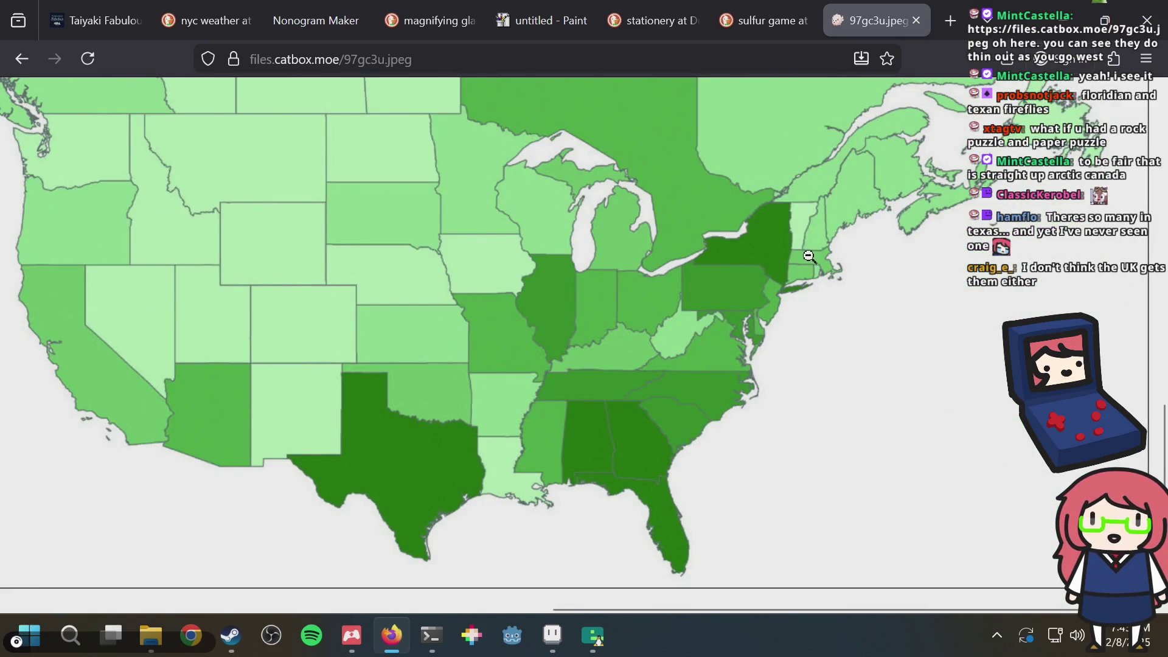
scroll(808, 256, "left", 10)
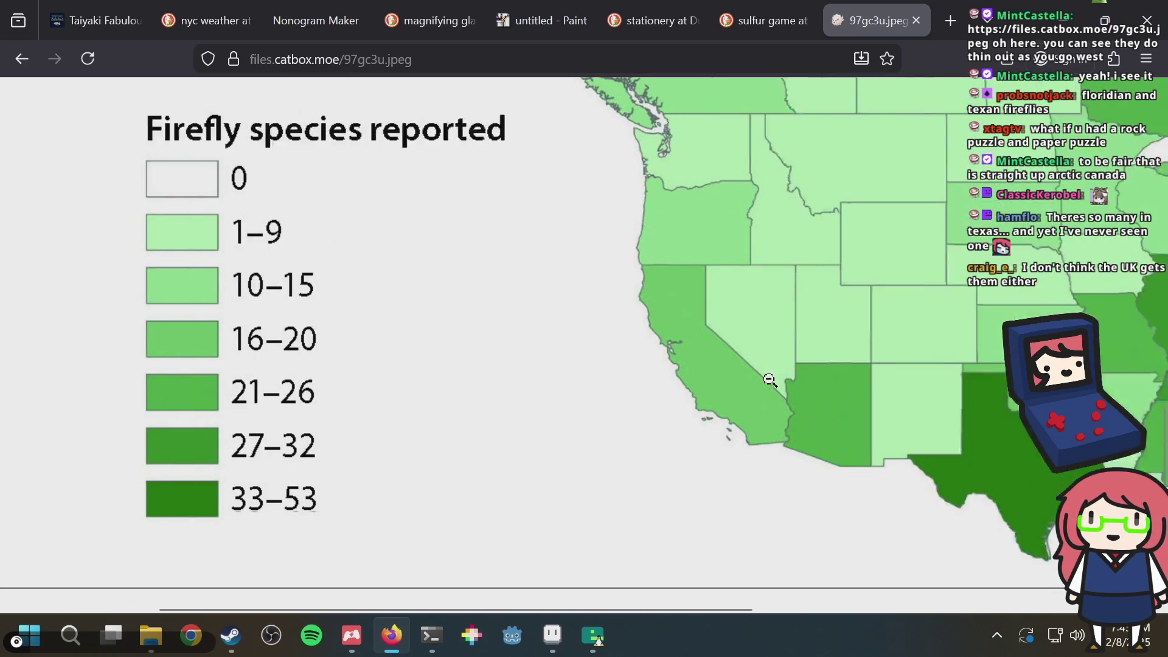
scroll(769, 380, "right", 10)
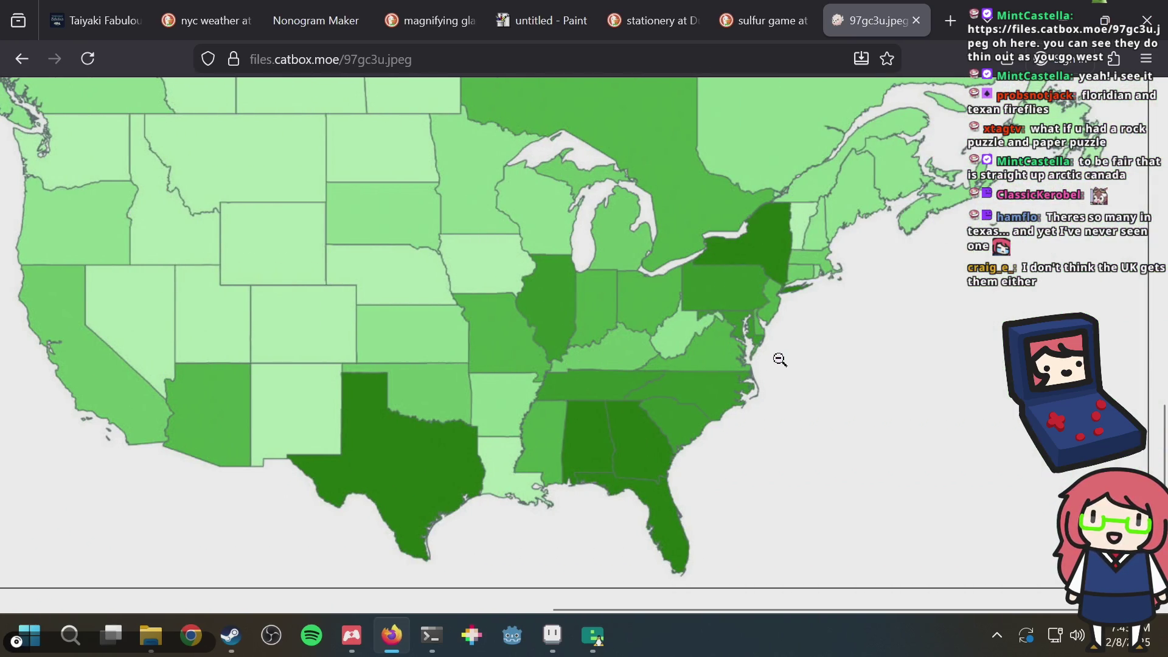
scroll(779, 359, "up", 3)
scroll(779, 358, "down", 3)
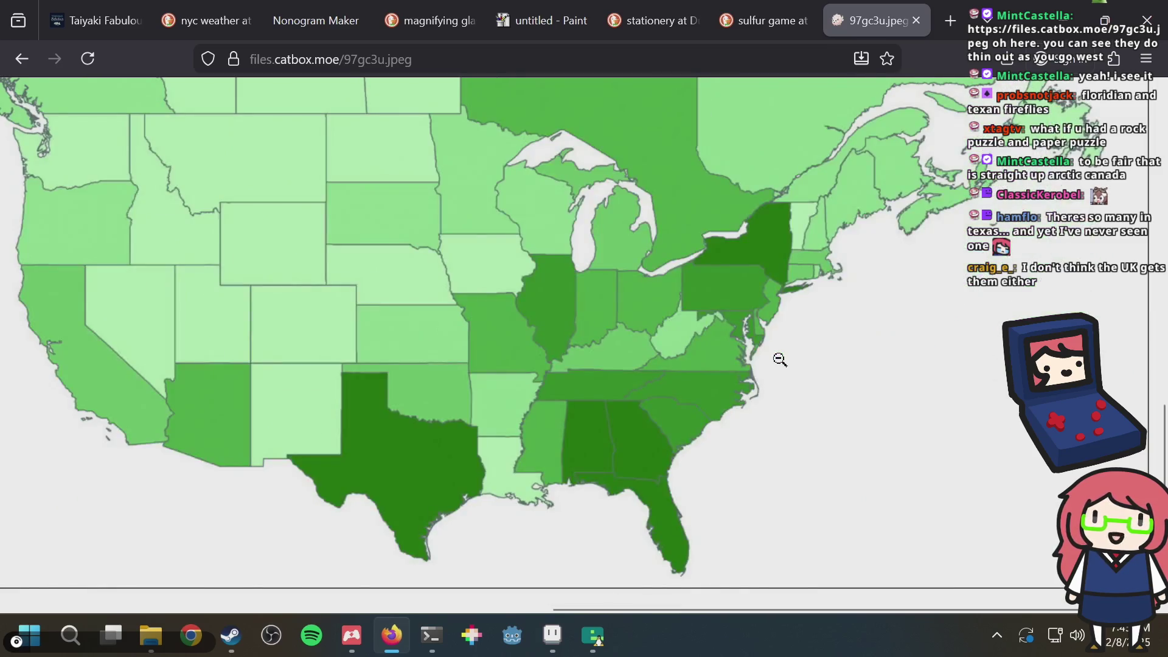
scroll(780, 358, "up", 10)
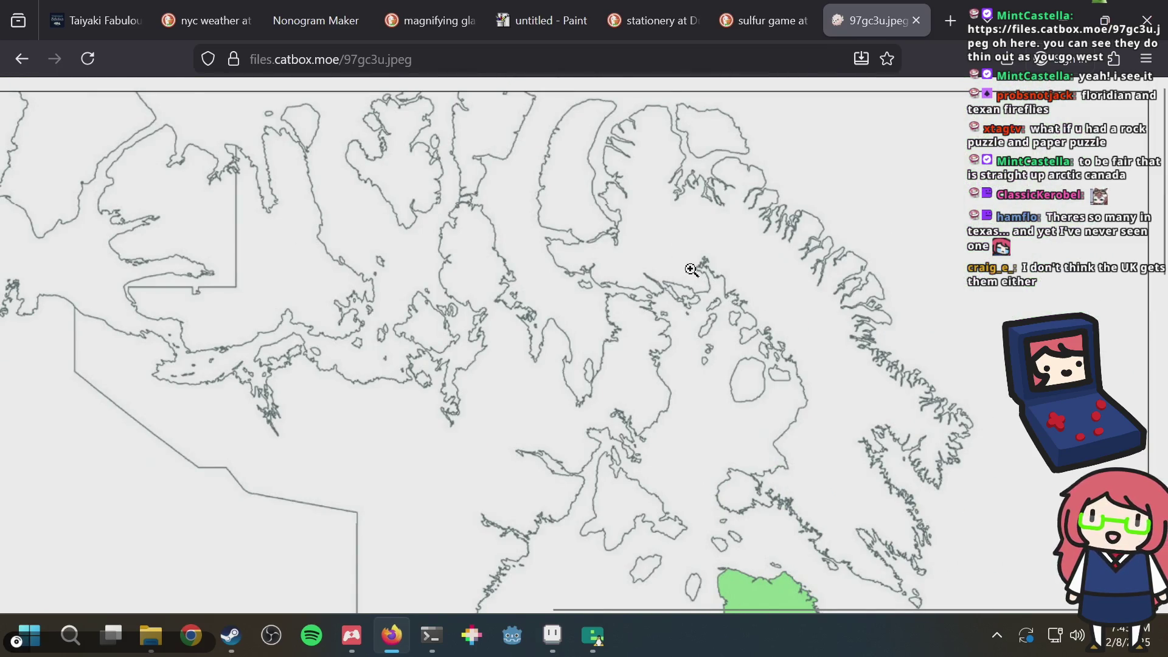
Step: Fit the map to the window and search for 'what regions have fireflies'
left_click(691, 269)
key("ctrl+l")
type("d")
key("BackSpace")
key("BackSpace")
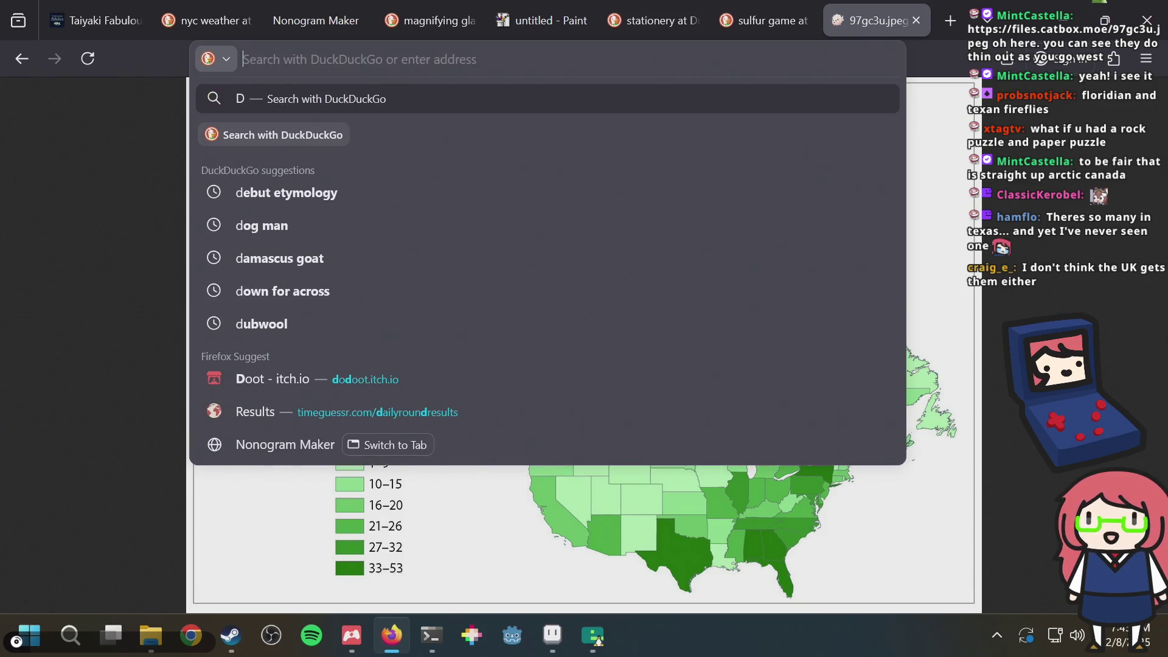
type("wh")
key("BackSpace")
key("BackSpace")
key("BackSpace")
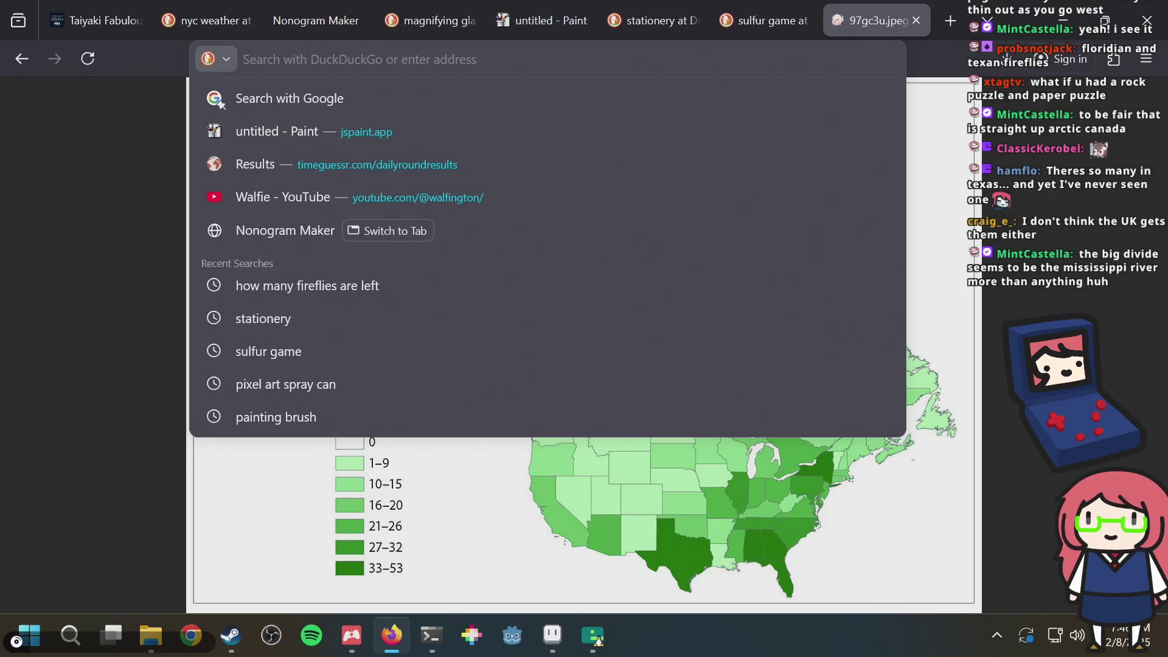
type("where do fire")
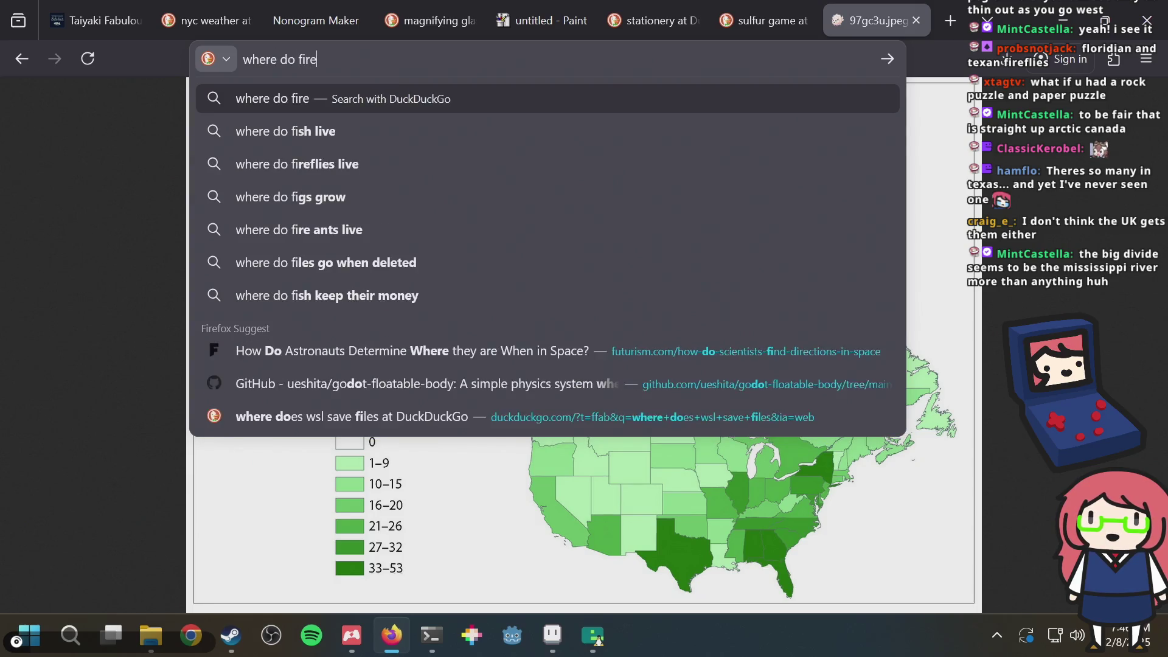
type("flies")
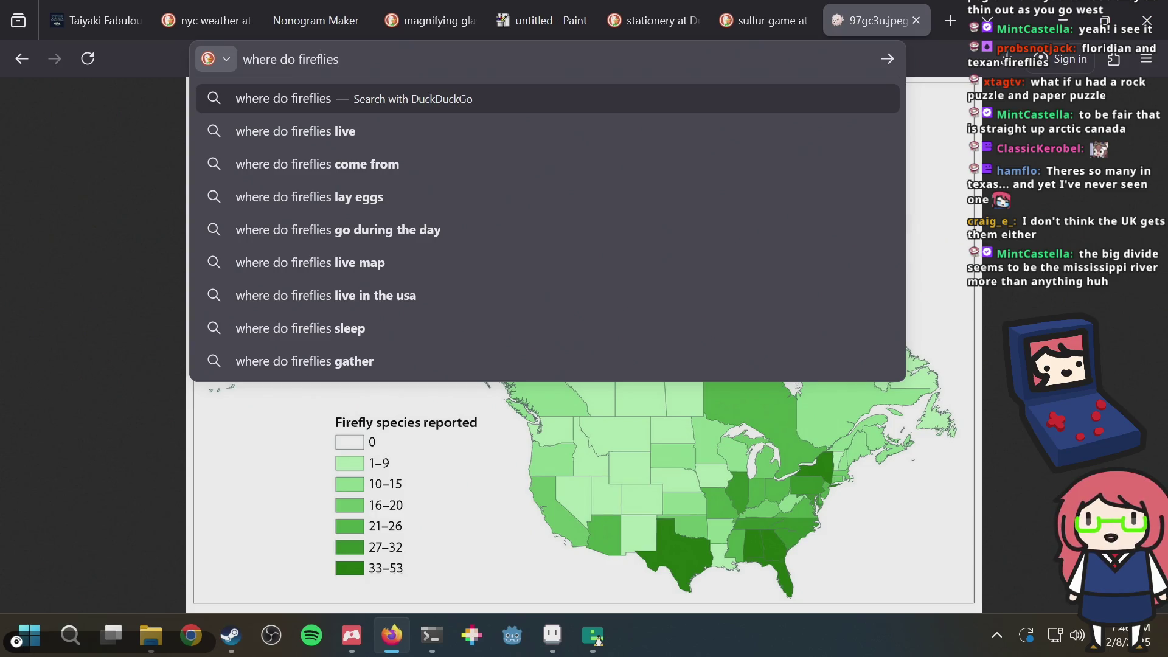
key("shift+Home")
type("what regio")
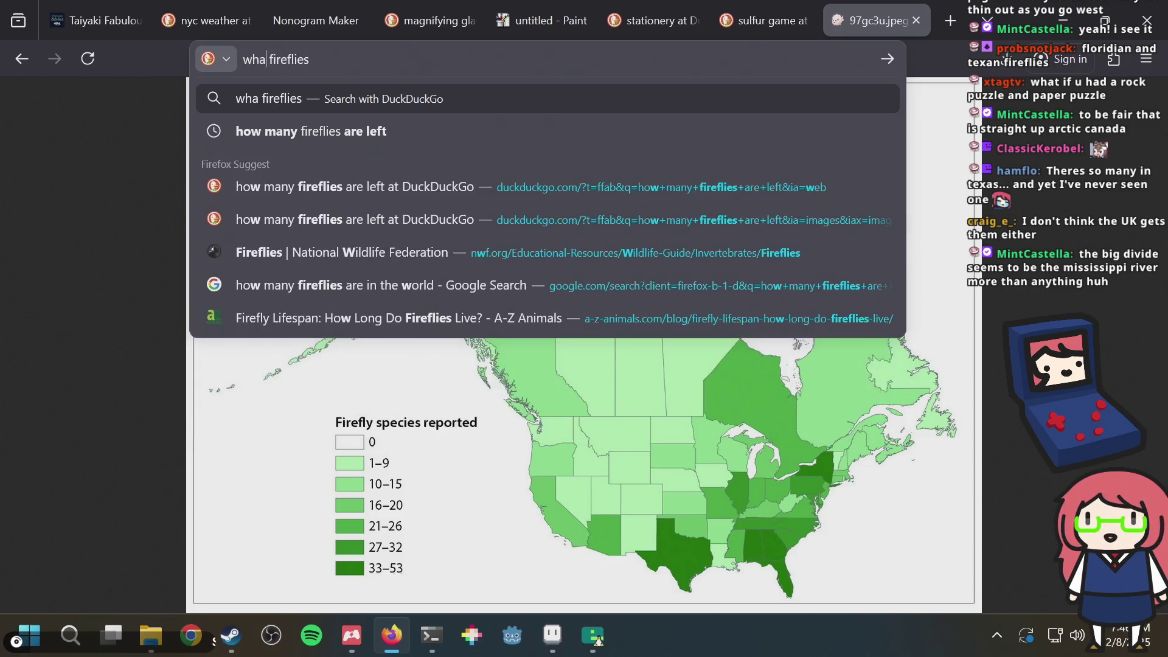
type("ns have")
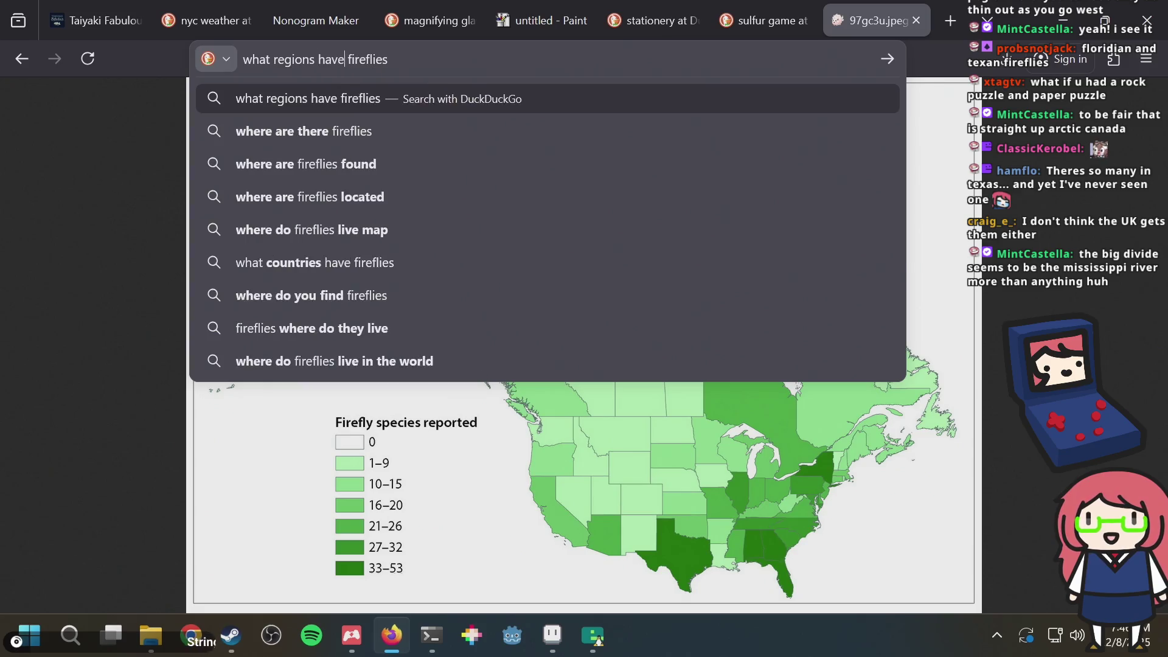
key("Return")
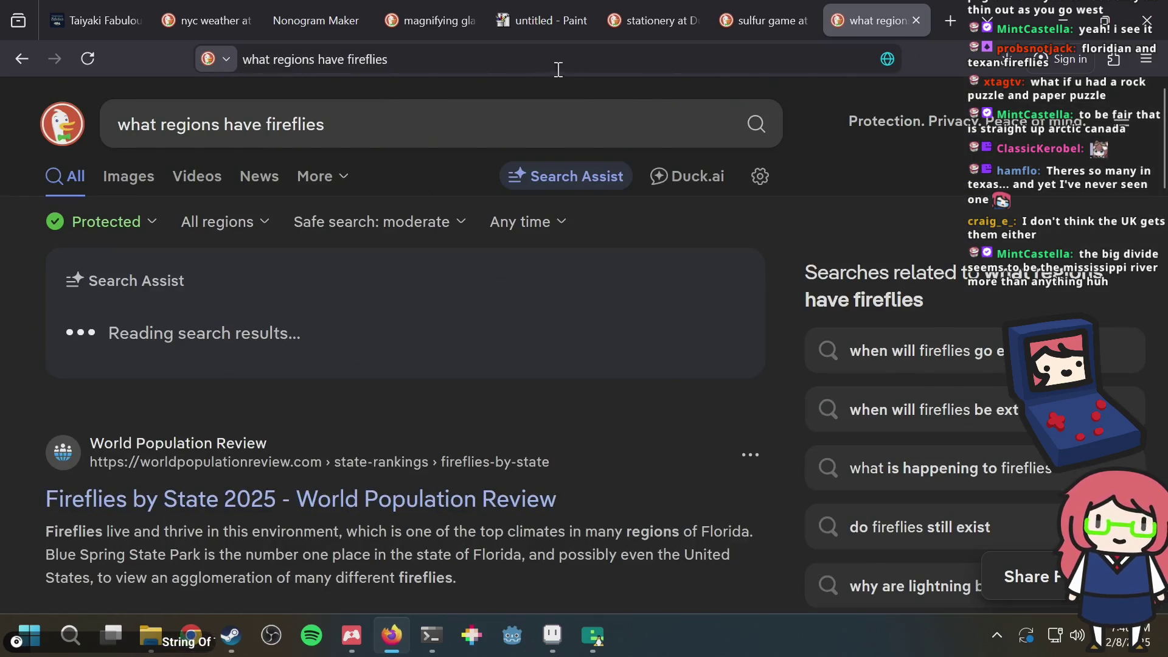
Step: Reopen the closed firefly map tab and zoom in around Illinois
key("ctrl+shift+t")
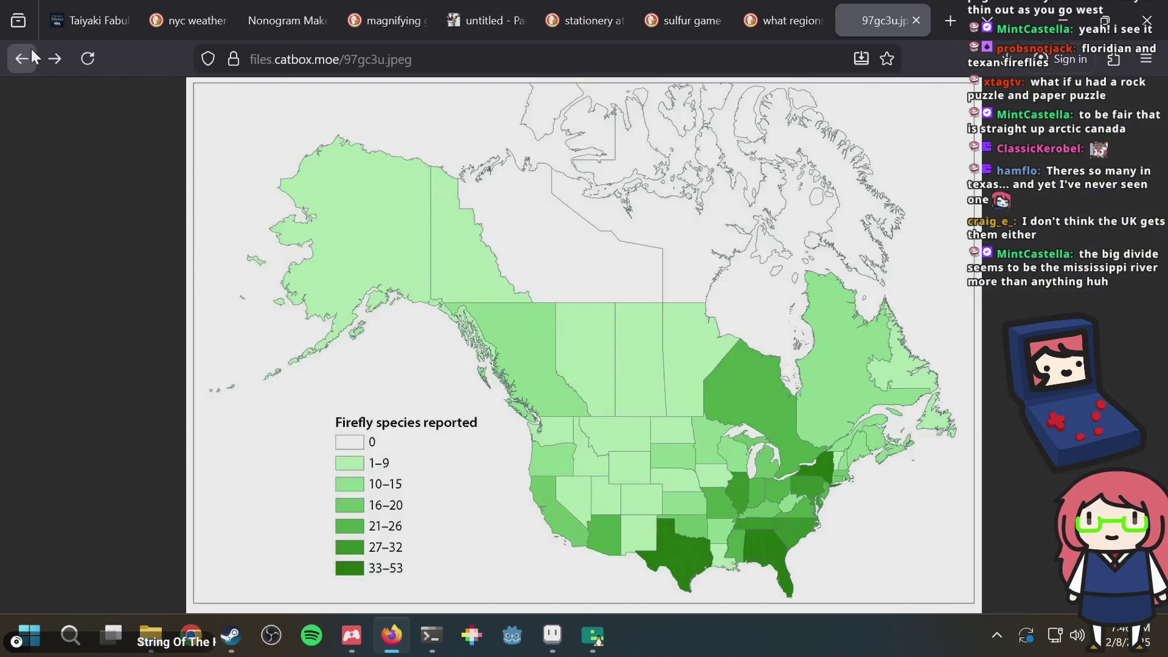
key("ctrl+Tab")
key("ctrl+shift+Tab")
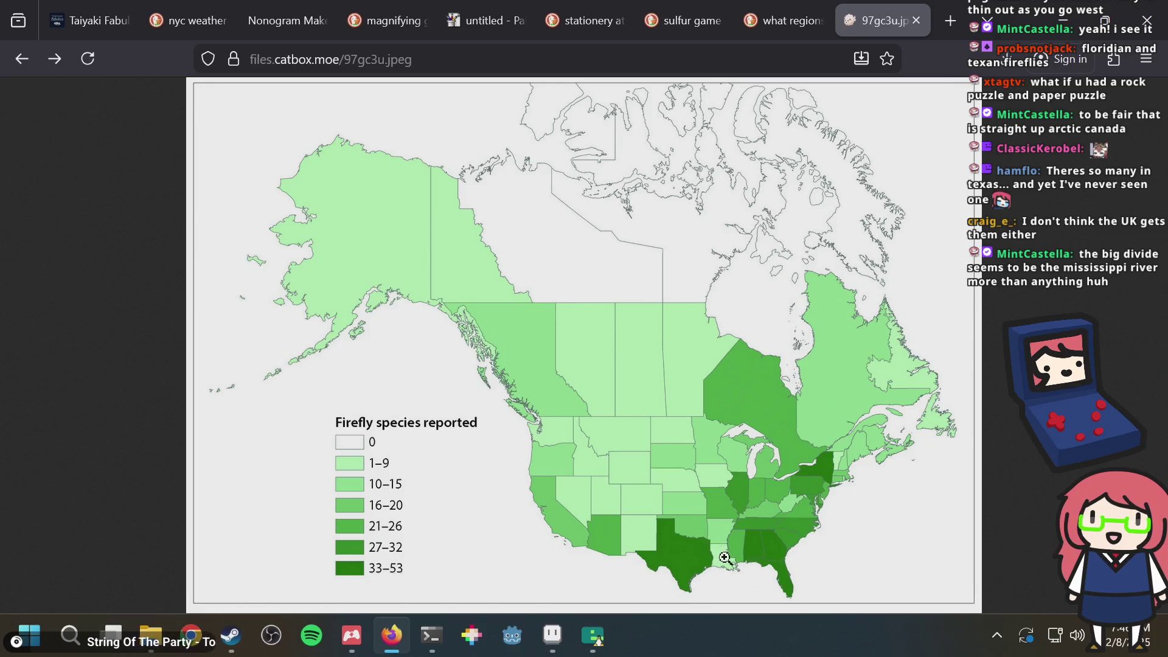
left_click(712, 502)
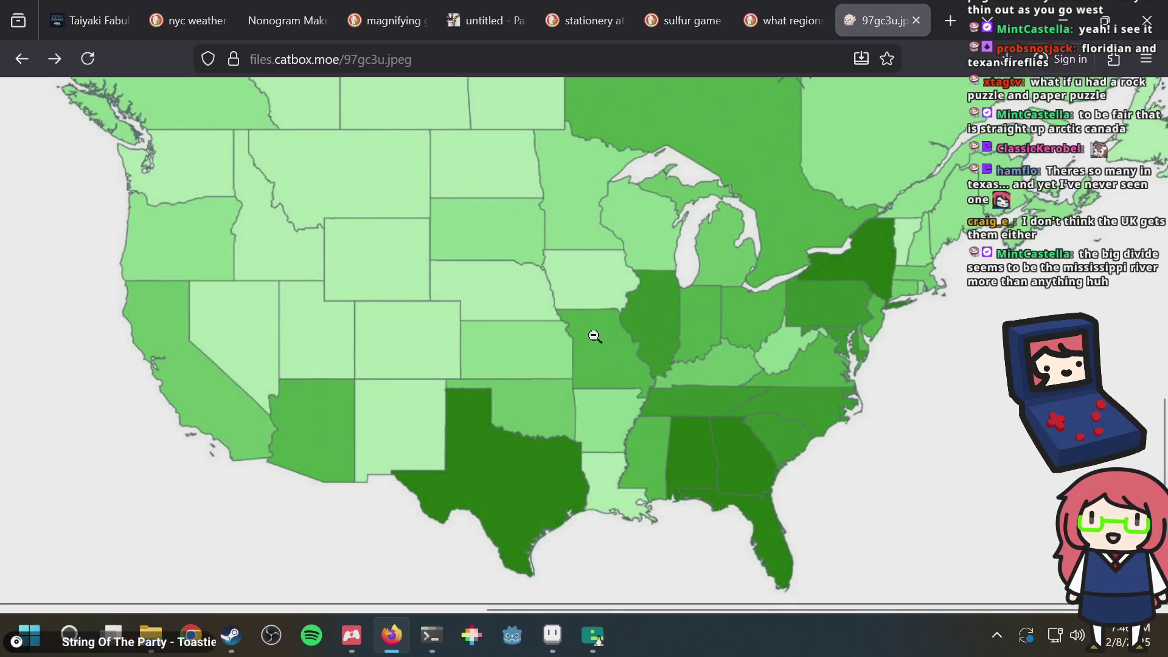
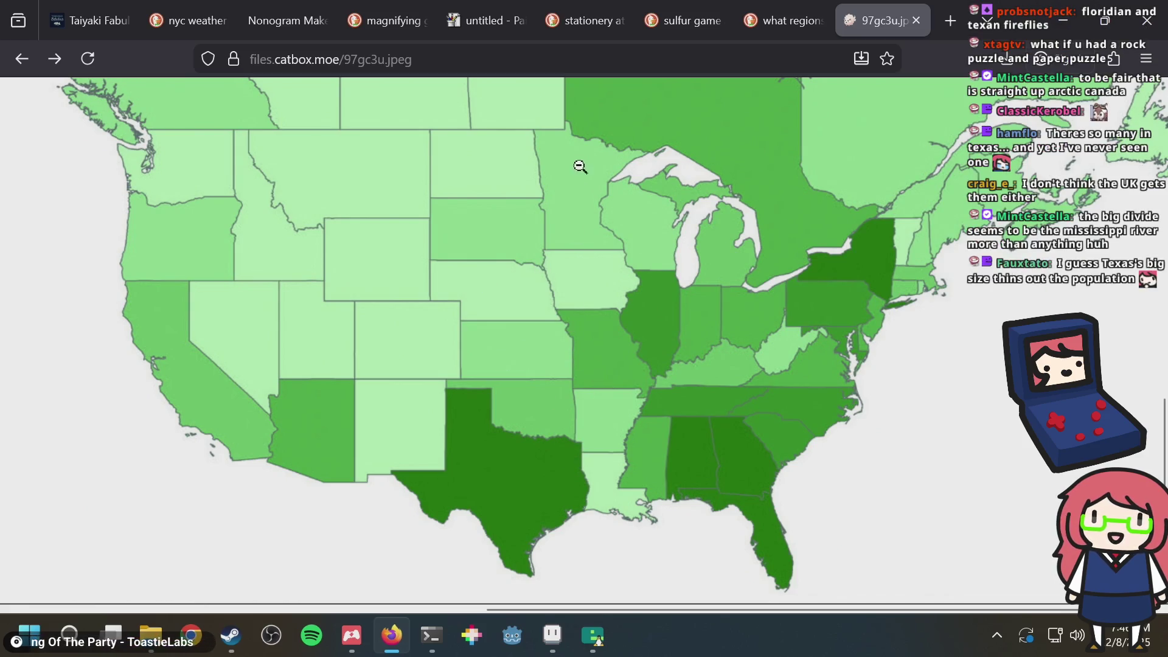
Step: Browse the DuckDuckGo Images results for 'what regions have fireflies'
key("ctrl+shift+Tab")
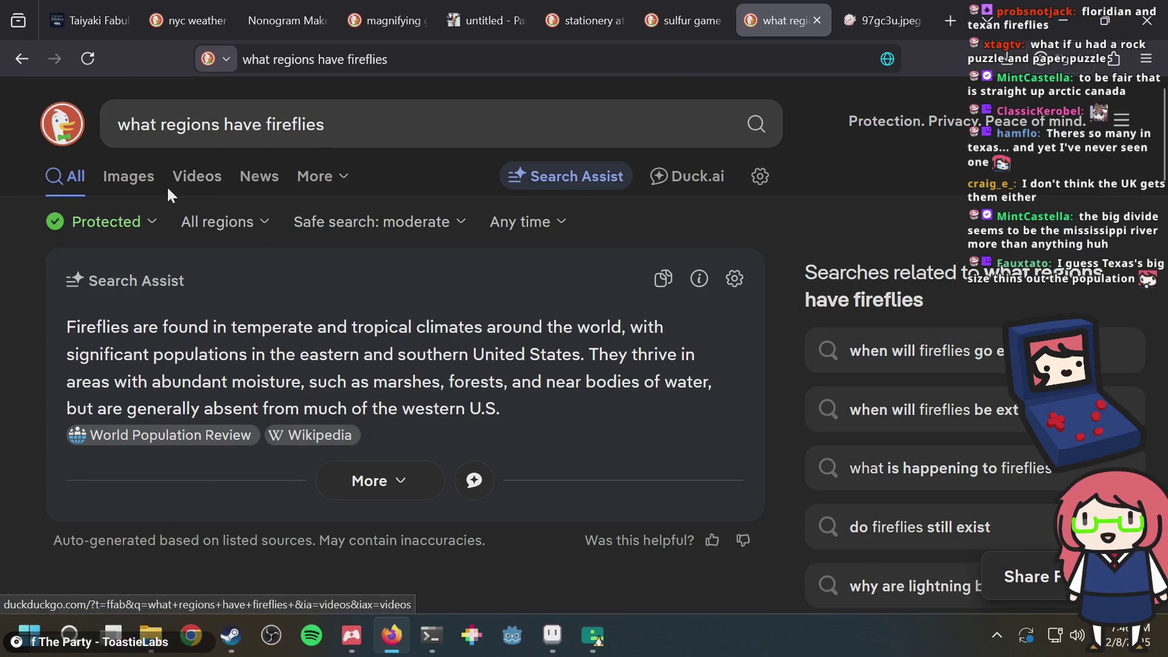
left_click(152, 181)
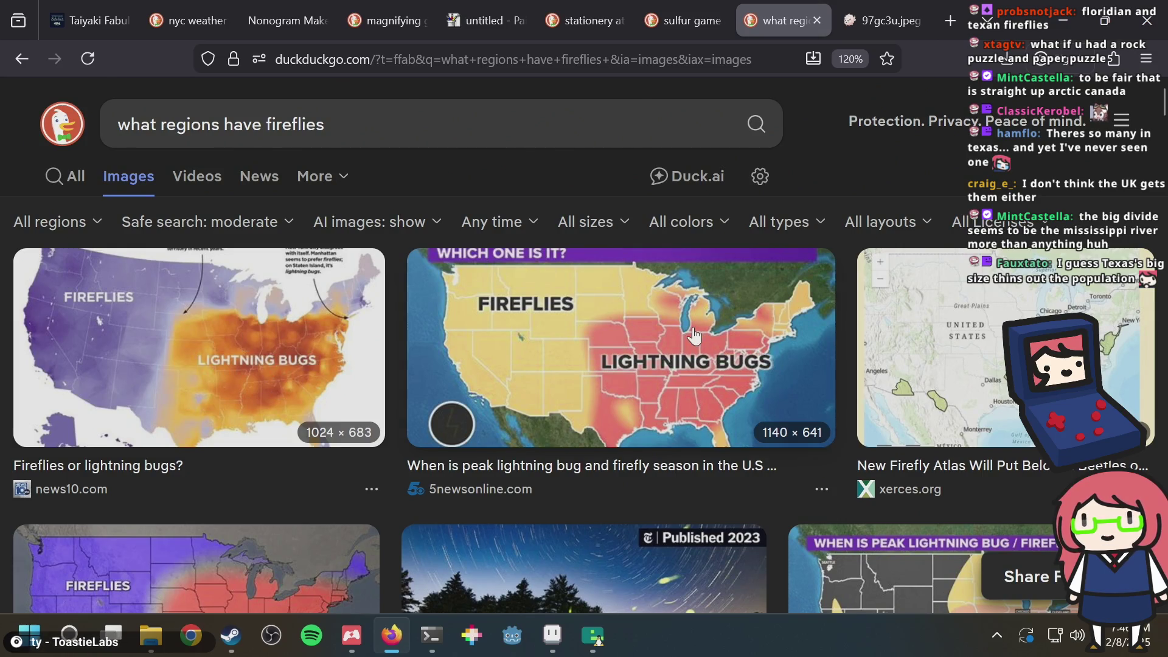
scroll(694, 336, "down", 3)
scroll(553, 323, "down", 3)
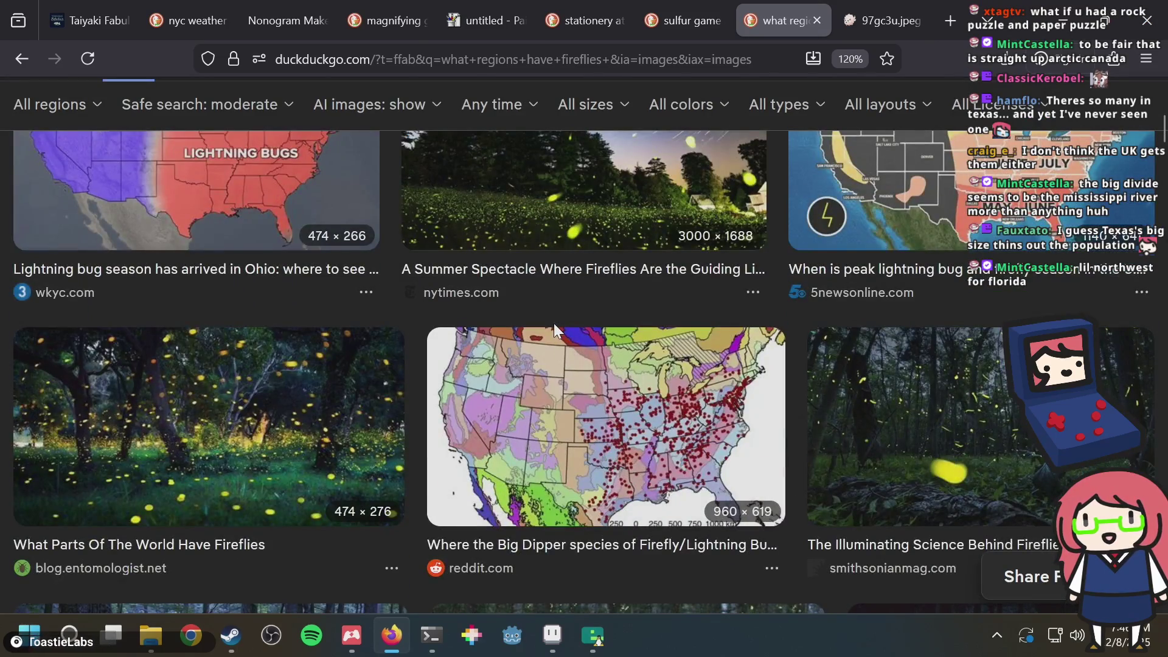
scroll(169, 324, "up", 3)
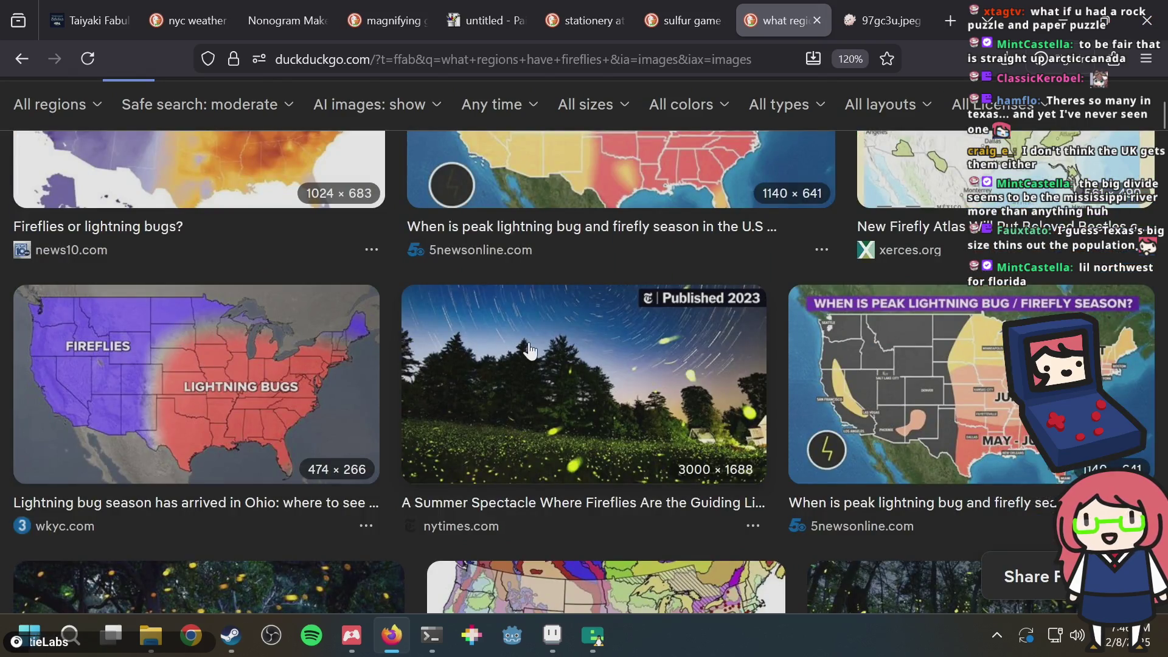
scroll(529, 350, "down", 15)
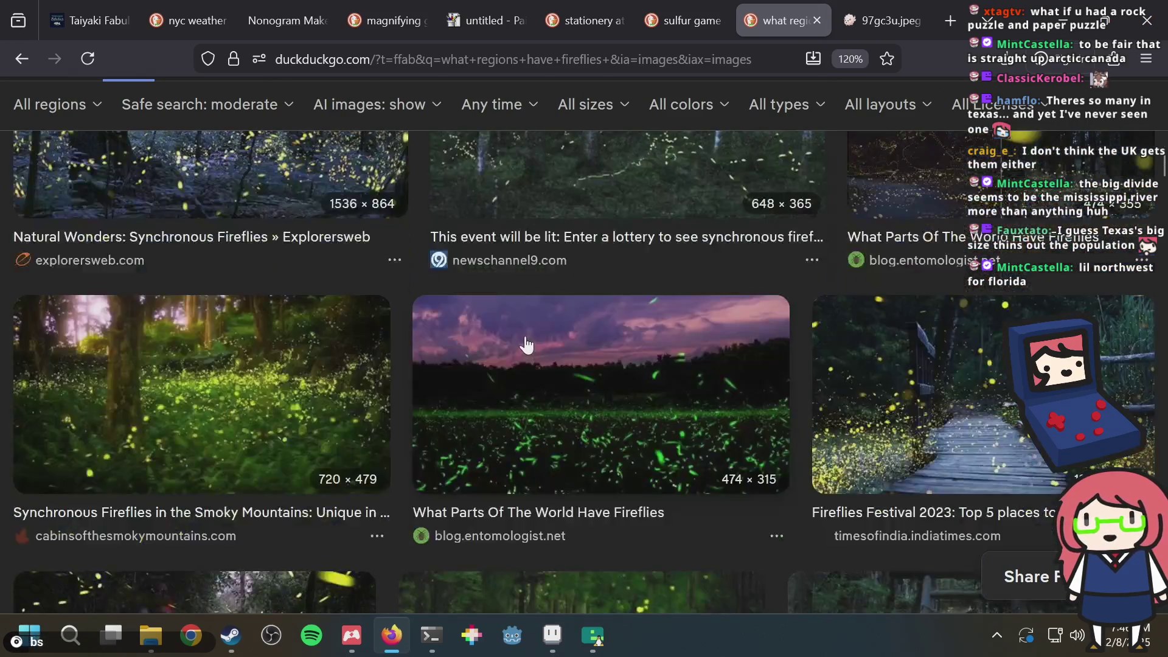
scroll(525, 342, "down", 3)
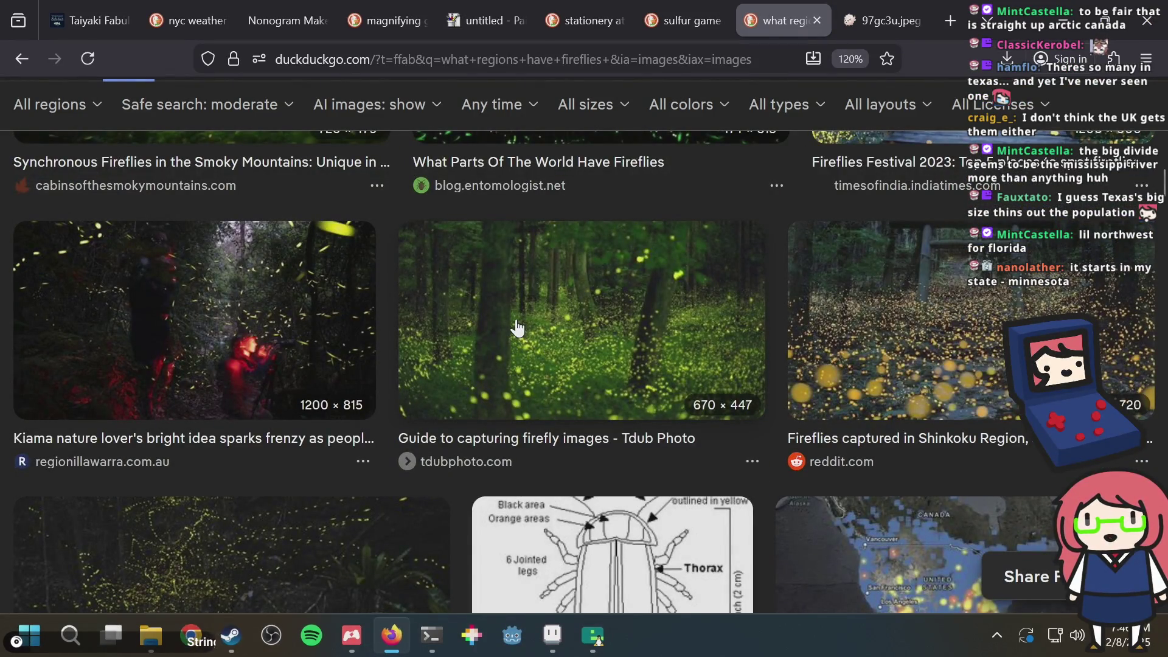
Step: Compare with the 97gc3u.jpeg US map, toggling it between full size and fit-to-window
key("ctrl+Tab")
left_click(547, 308)
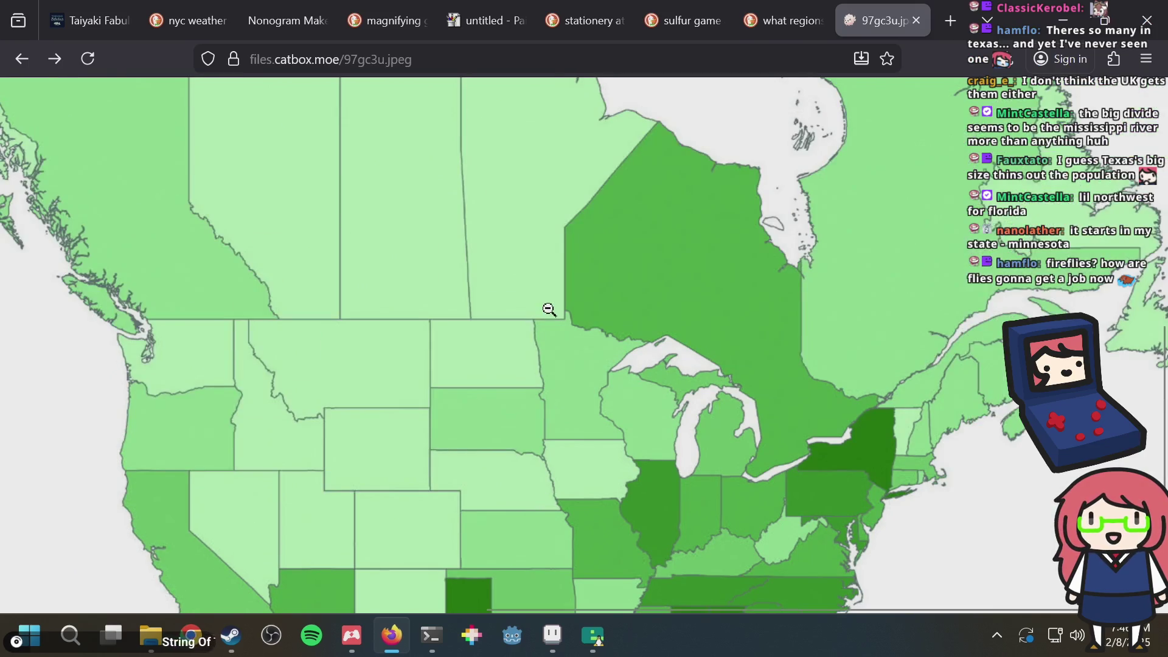
left_click(547, 309)
left_click(547, 308)
left_click(548, 308)
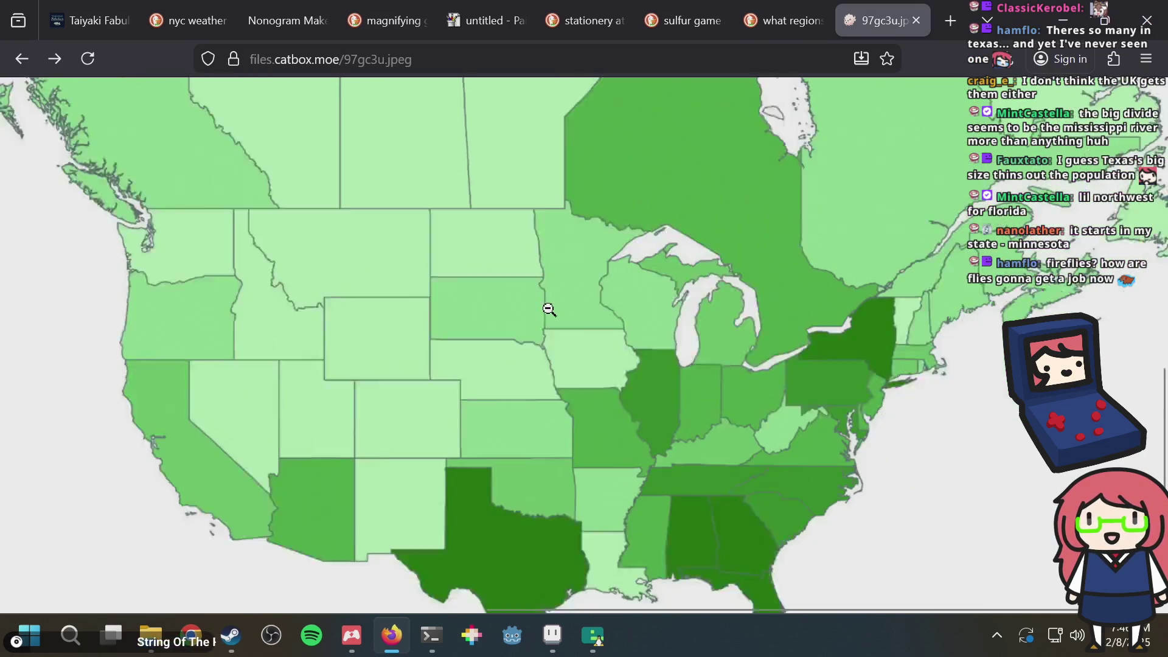
left_click(547, 308)
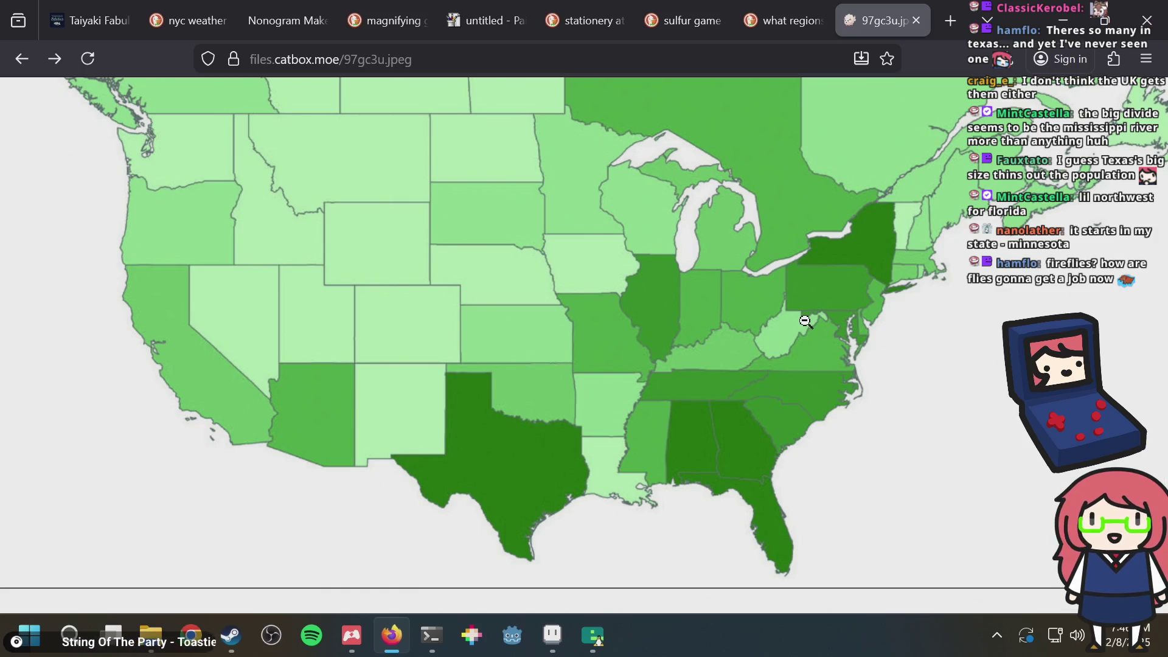
Step: Scan the fireflies image results once more, then close that search tab
key("ctrl+shift+Tab")
scroll(668, 365, "down", 15)
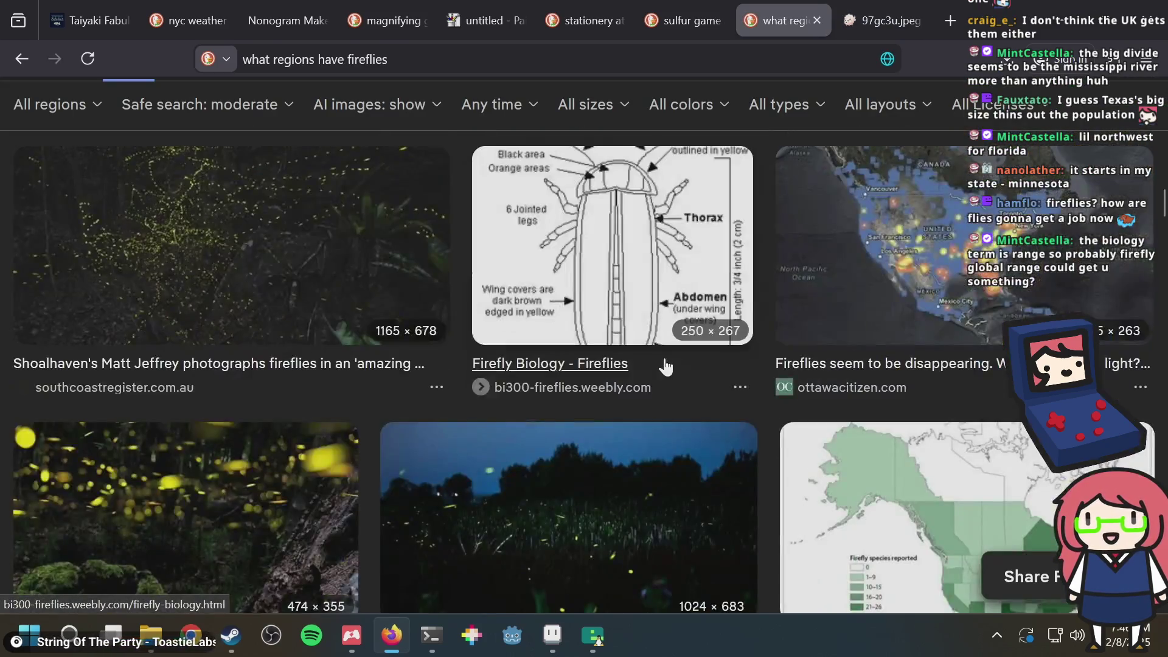
scroll(665, 365, "down", 20)
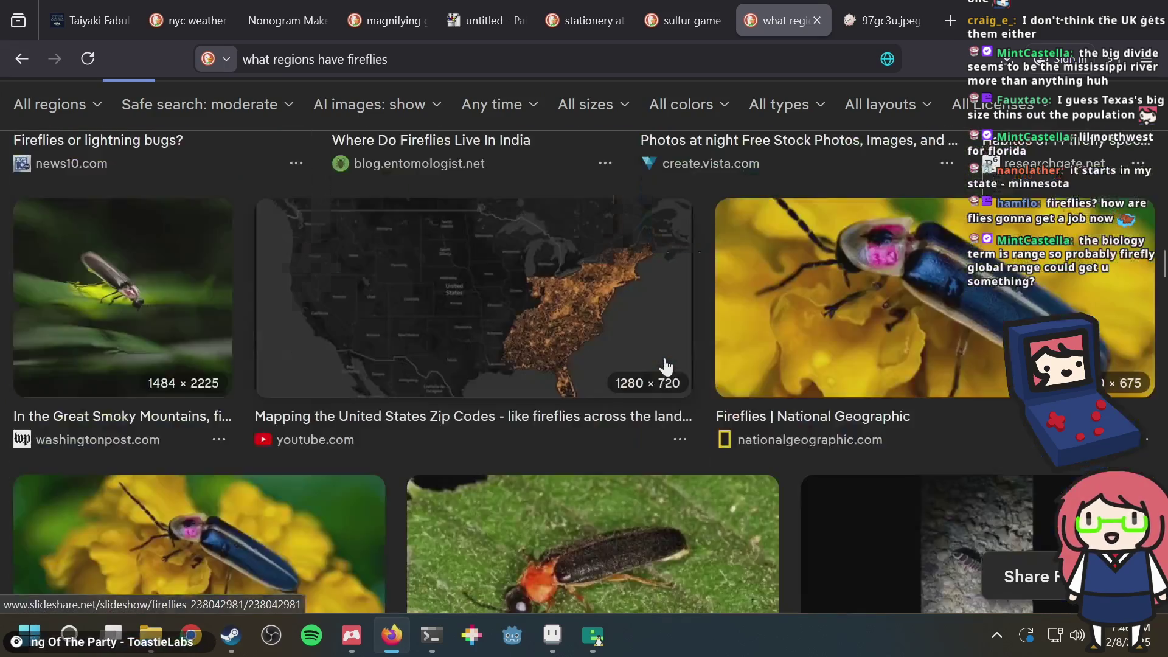
scroll(663, 362, "down", 5)
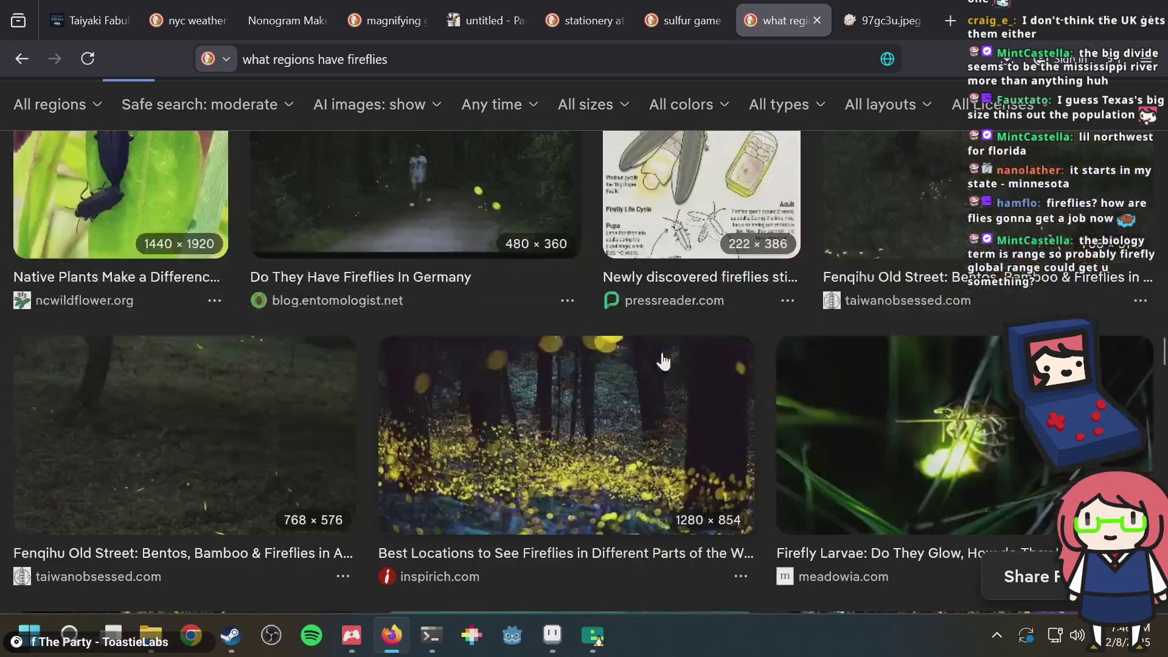
scroll(663, 361, "down", 5)
scroll(663, 361, "down", 7)
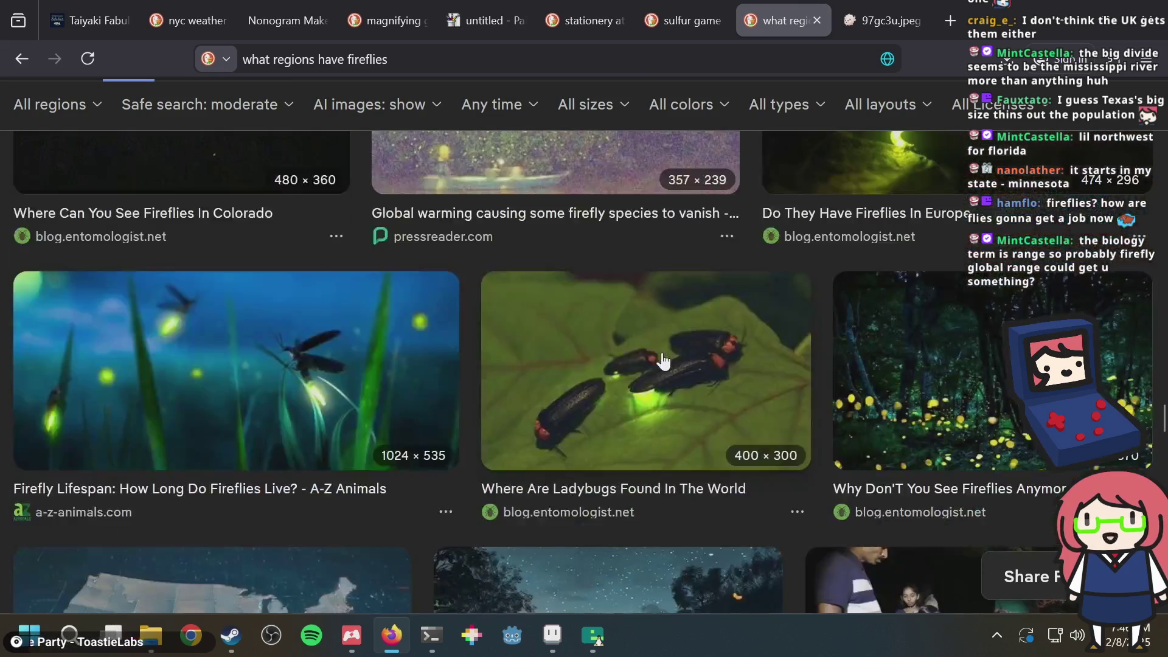
scroll(662, 355, "up", 15)
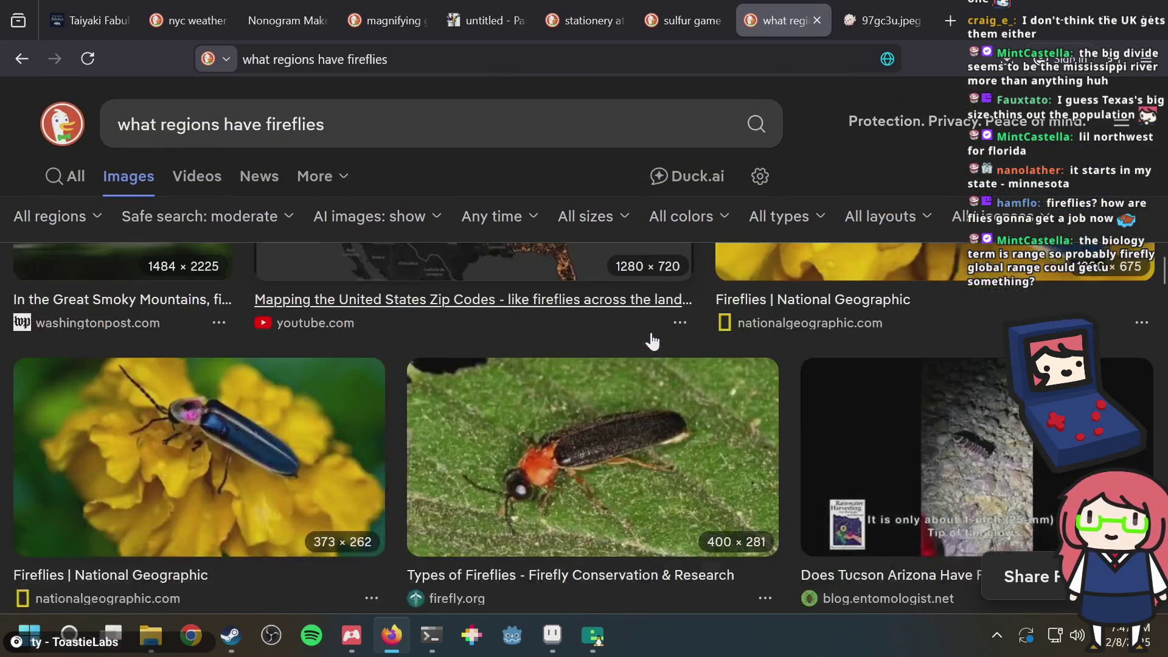
scroll(651, 340, "up", 10)
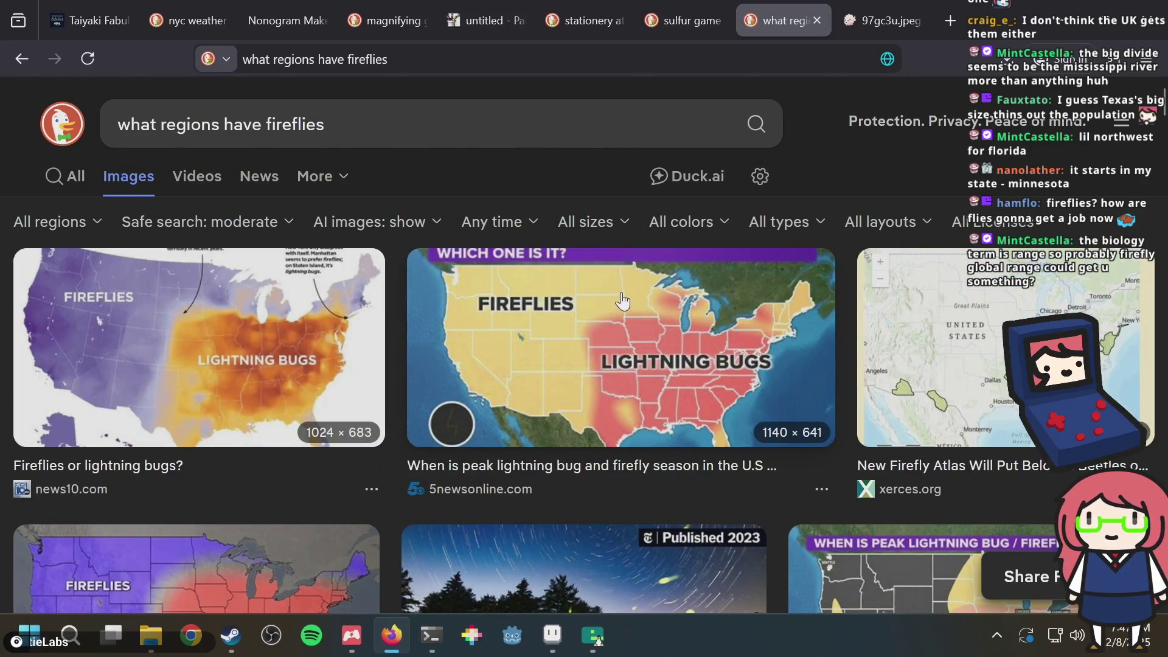
key("ctrl+w")
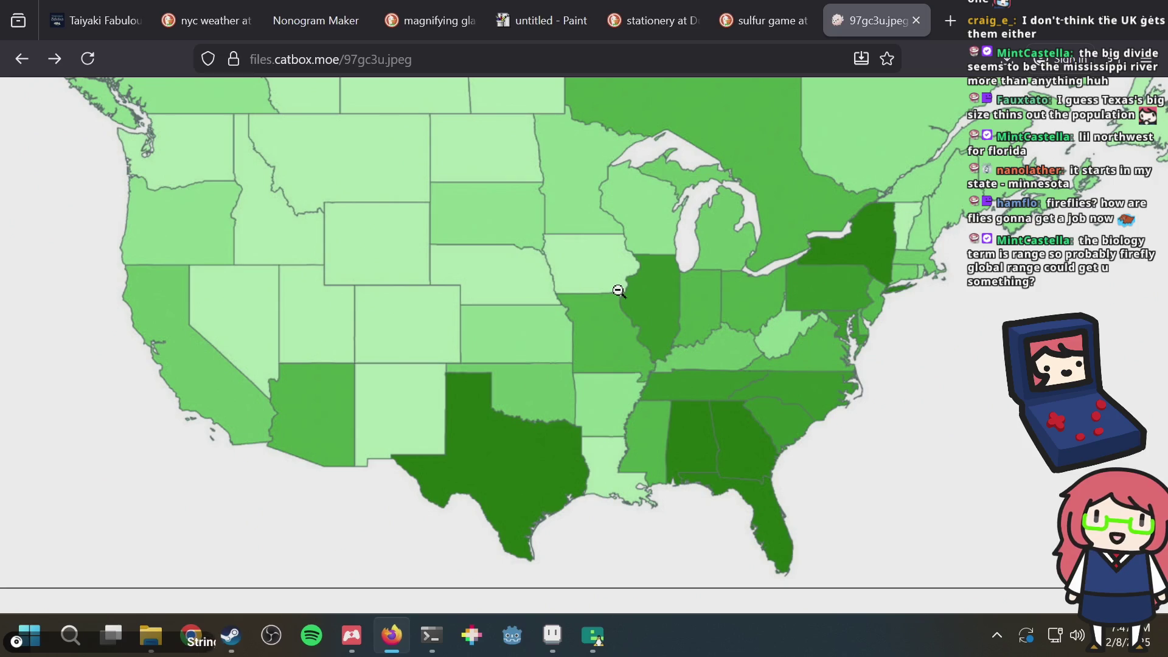
Step: Search 'firefly global range' in a new tab, glance at Images, and return to All
key("ctrl+t")
type("fire")
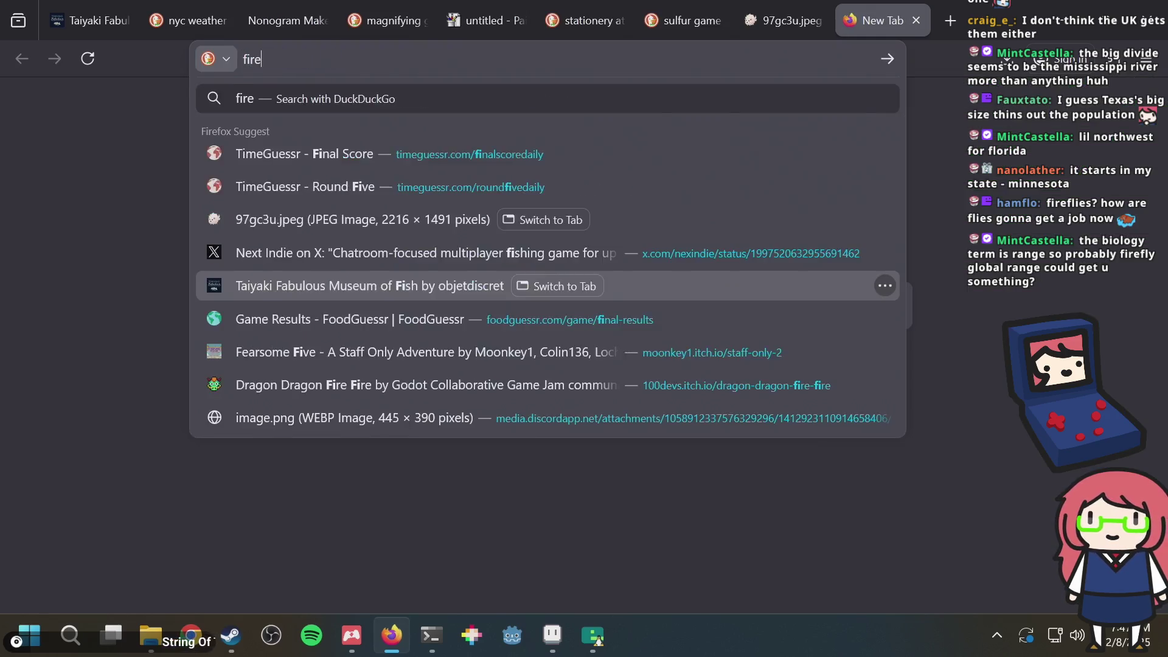
type("fly global range")
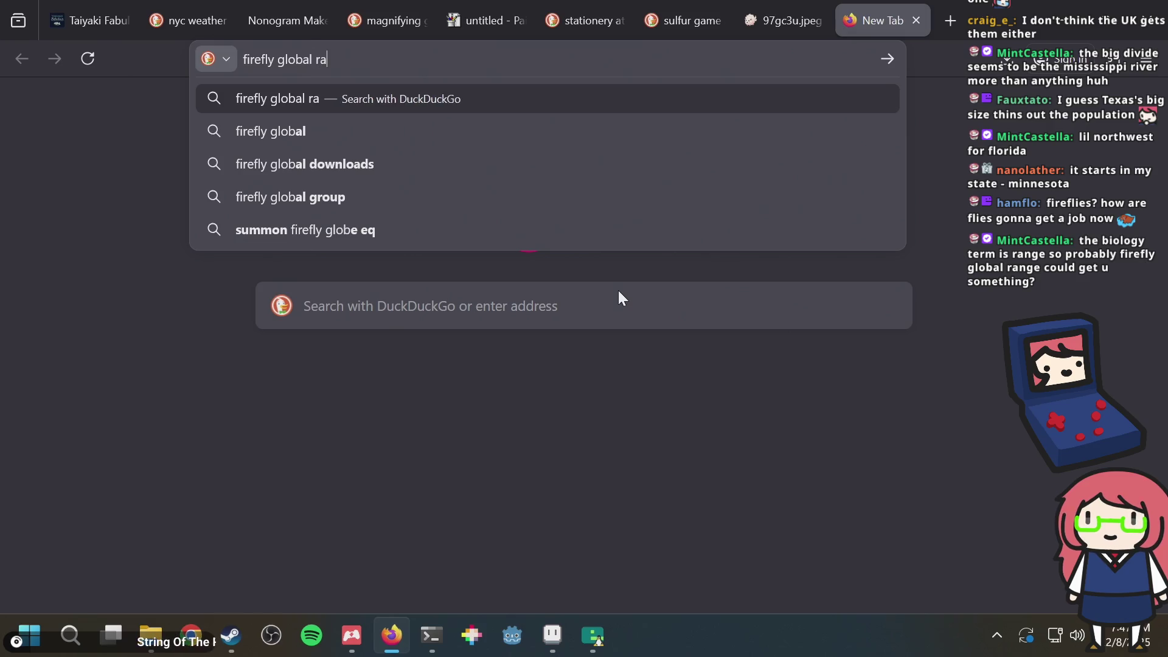
key("Return")
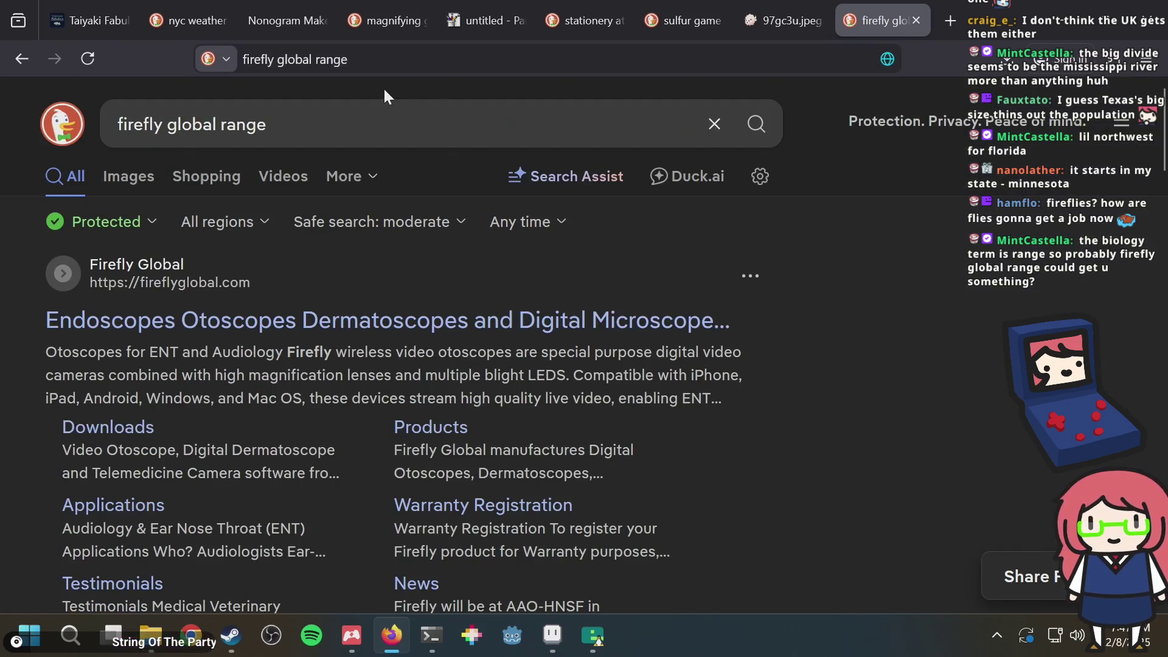
left_click(127, 178)
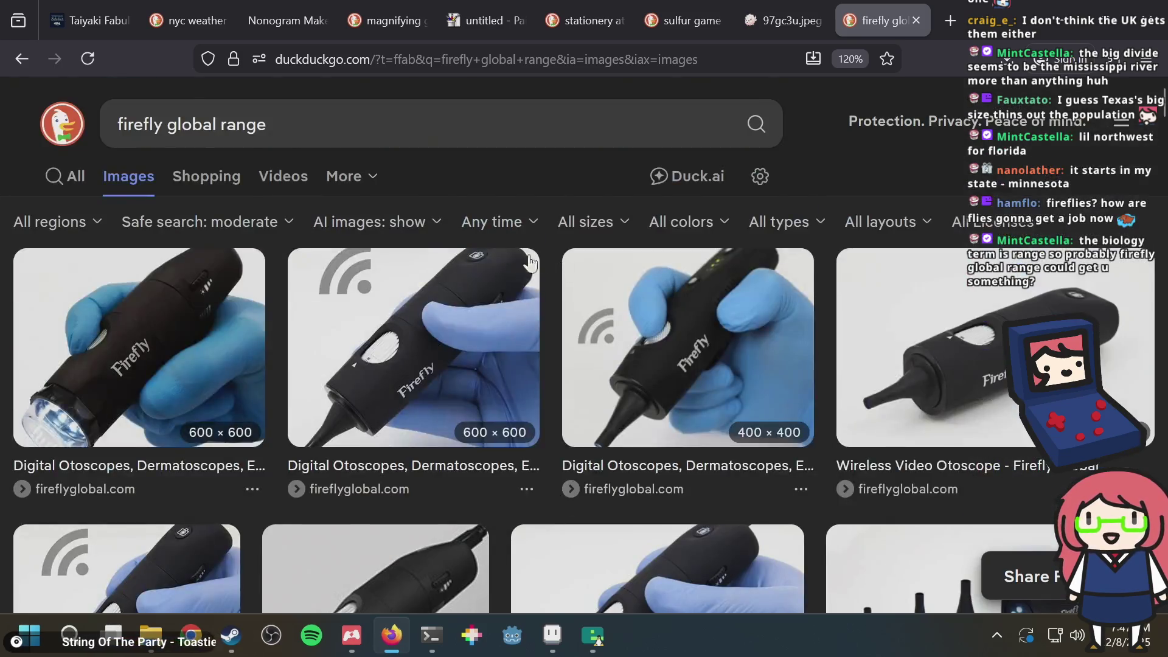
left_click(62, 178)
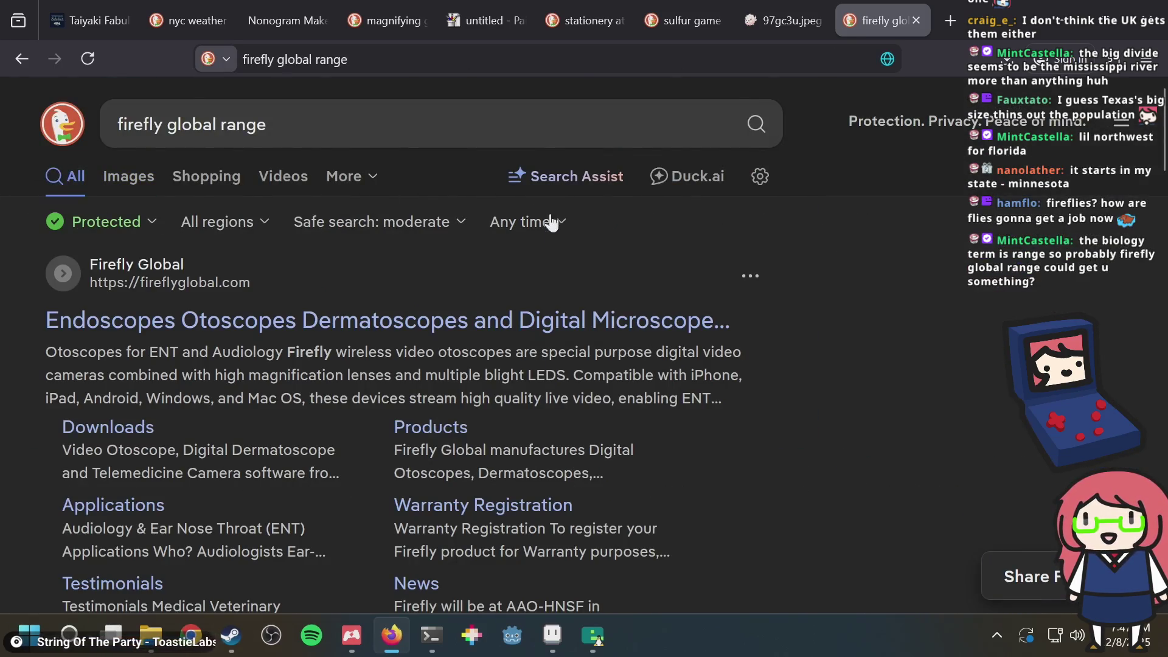
Step: Skim the web results, then remove 'global' and rerun the search as 'firefly range'
scroll(547, 231, "down", 6)
scroll(547, 234, "down", 4)
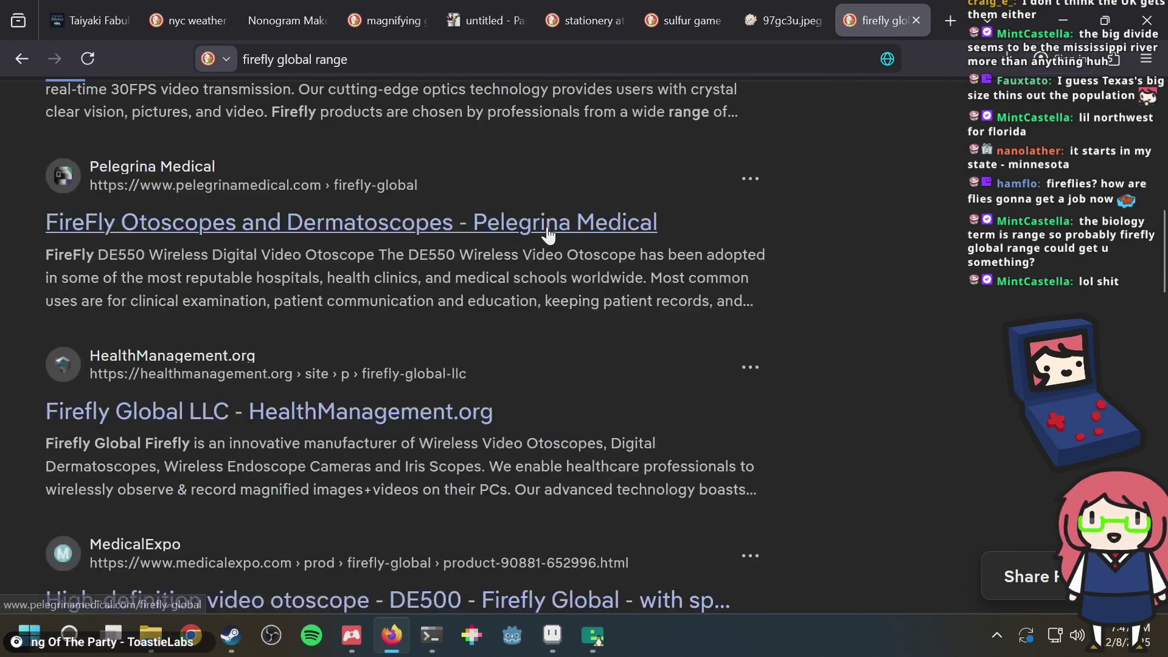
scroll(548, 234, "down", 10)
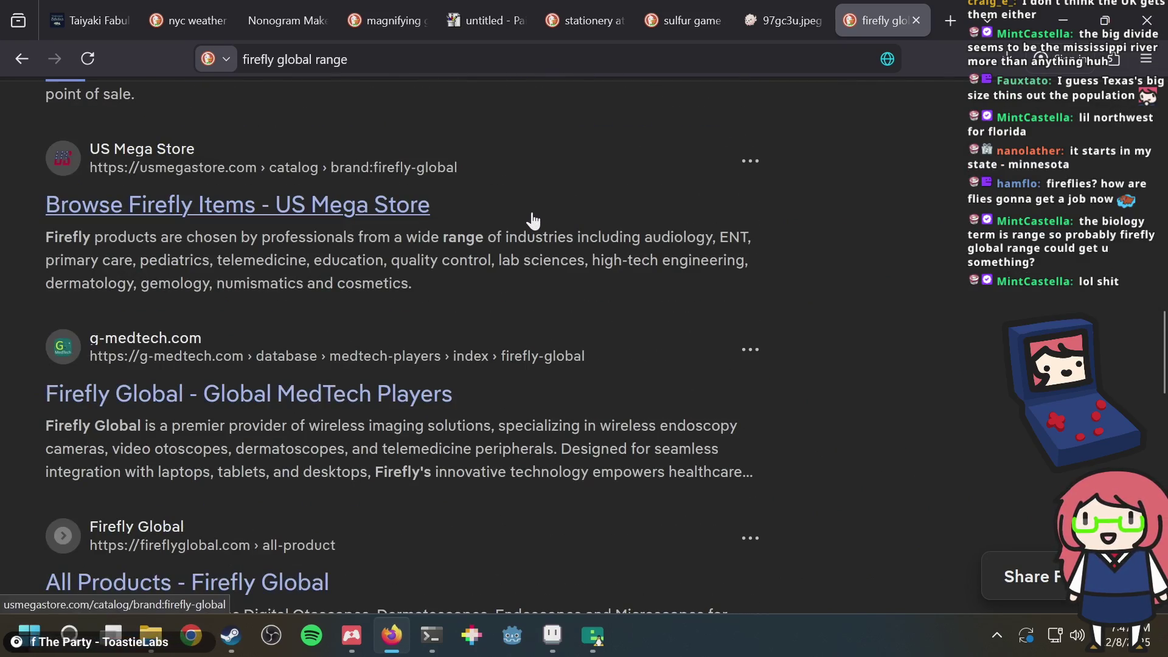
scroll(533, 220, "up", 20)
double_click(182, 125)
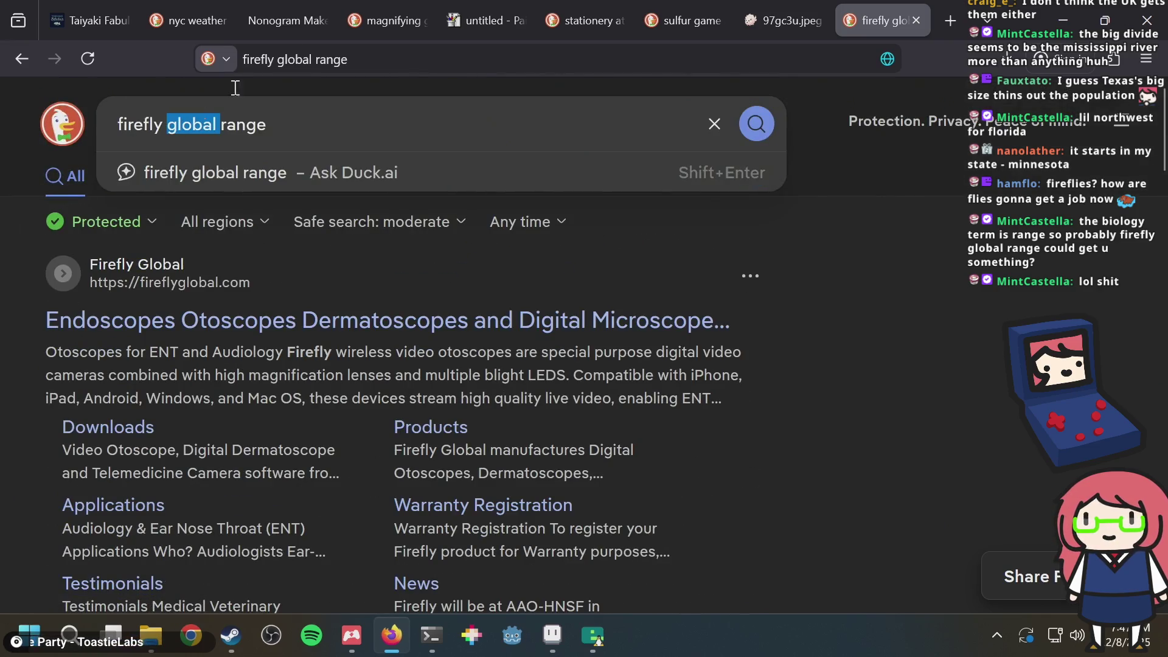
key("BackSpace")
key("Return")
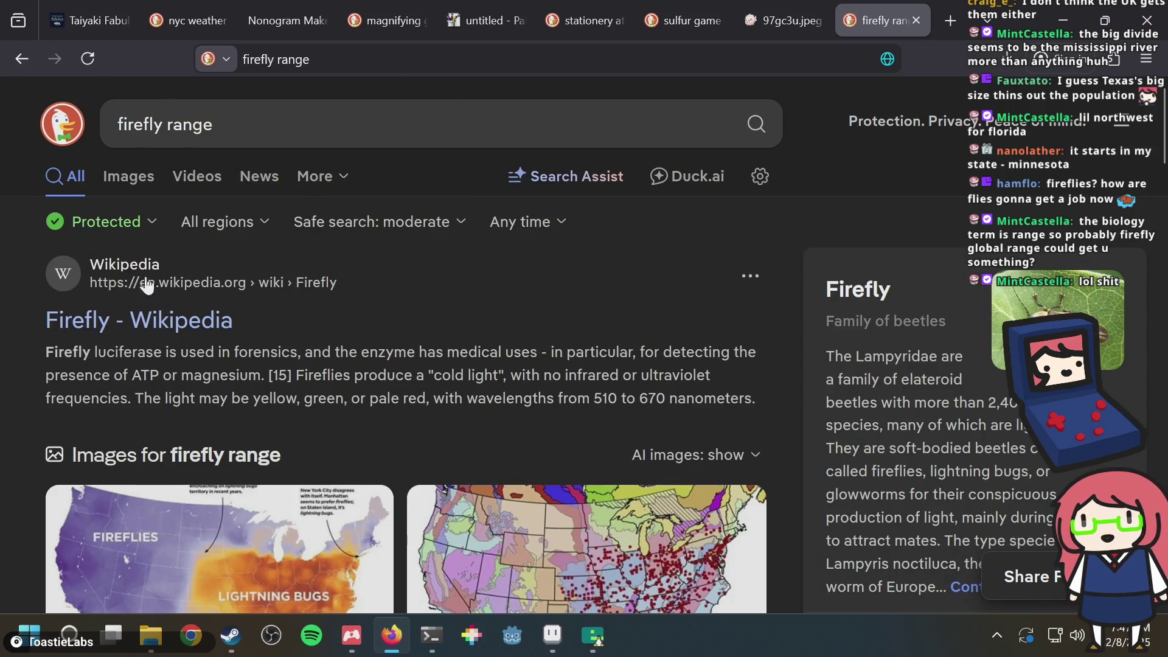
Step: Read the Firefly Wikipedia article, then go back to the firefly range results
left_click(134, 329)
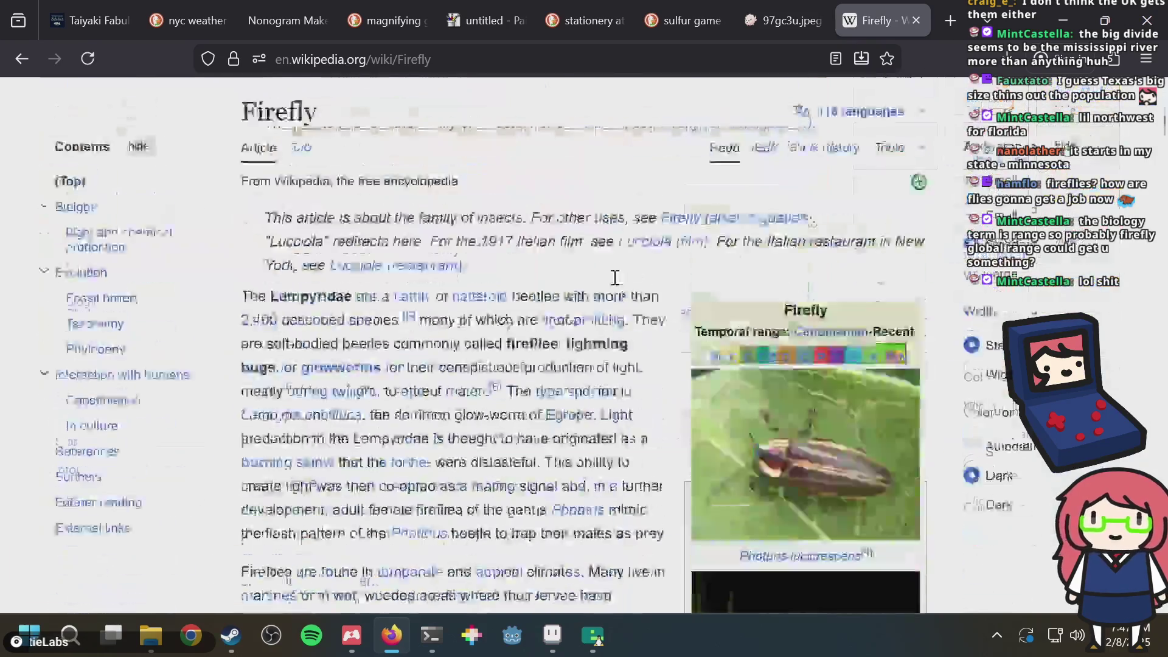
scroll(609, 270, "down", 10)
scroll(610, 271, "down", 15)
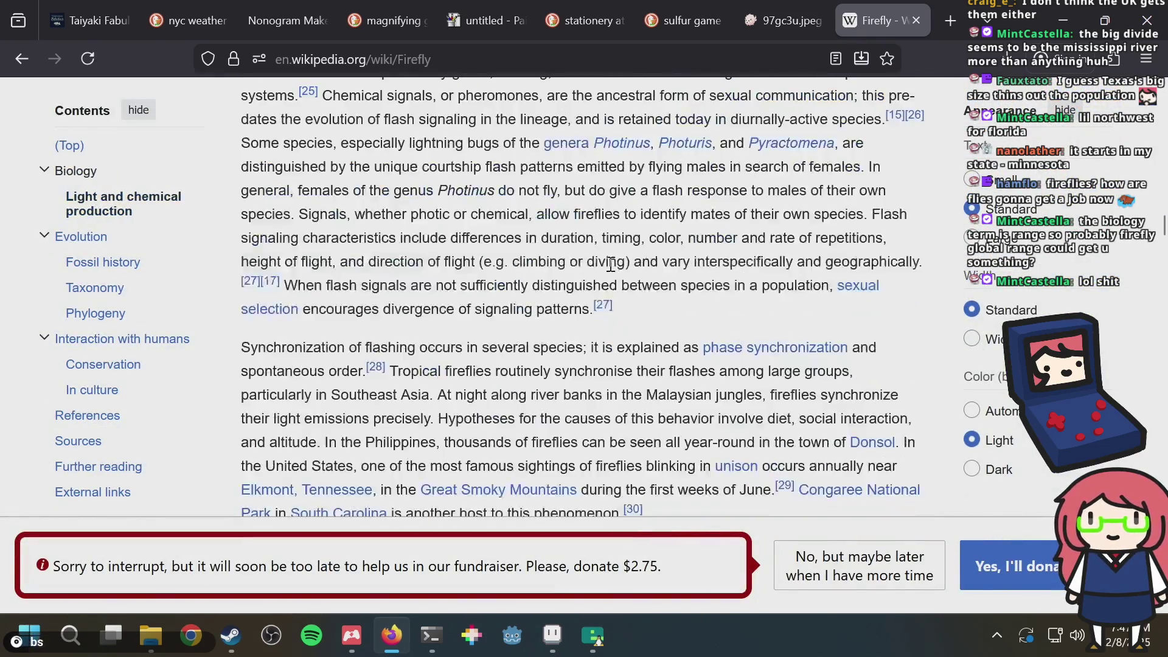
left_click(22, 58)
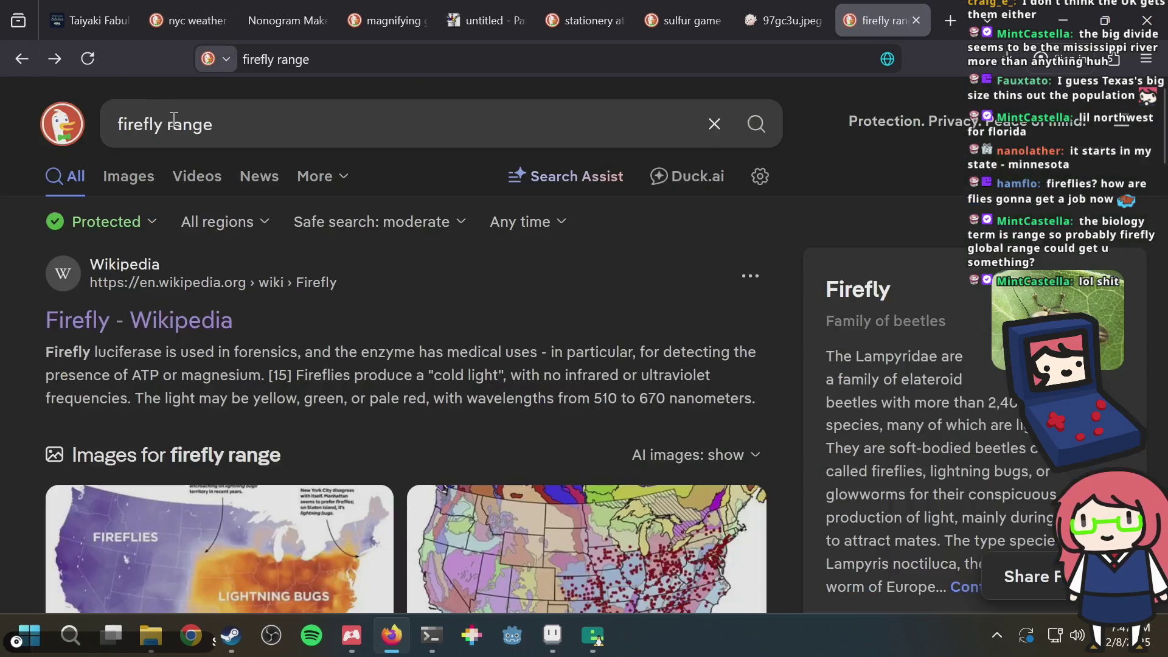
Step: View the firefly range image results and preview the World Imagery firefly map, then close it
left_click(125, 181)
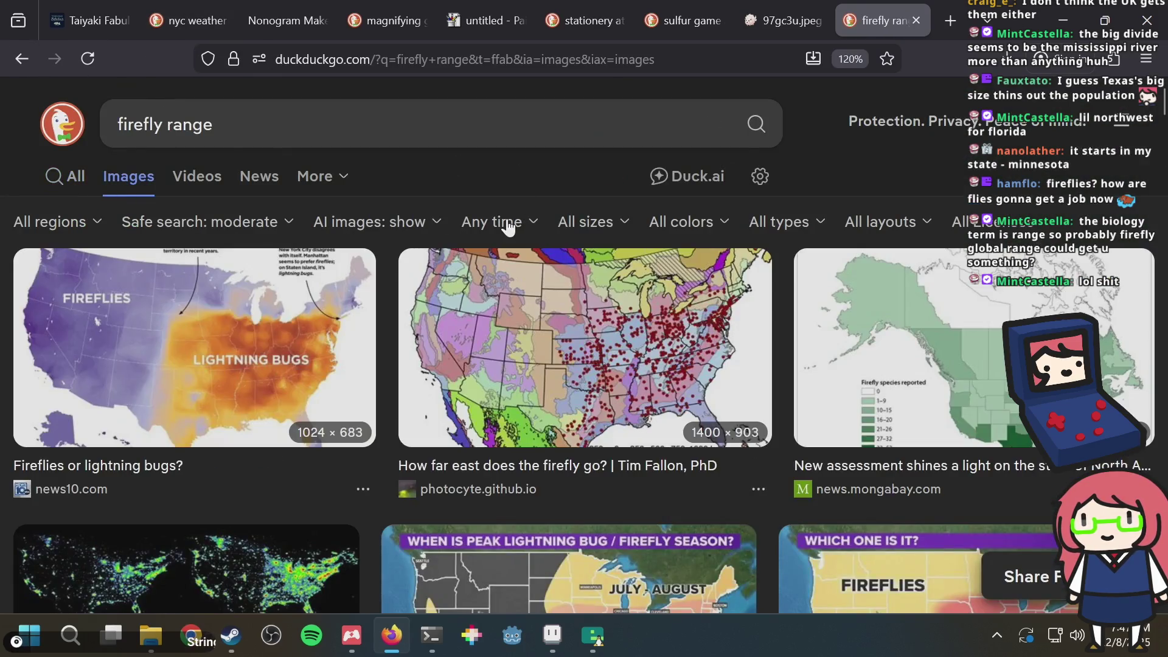
scroll(651, 361, "down", 2)
scroll(652, 361, "down", 10)
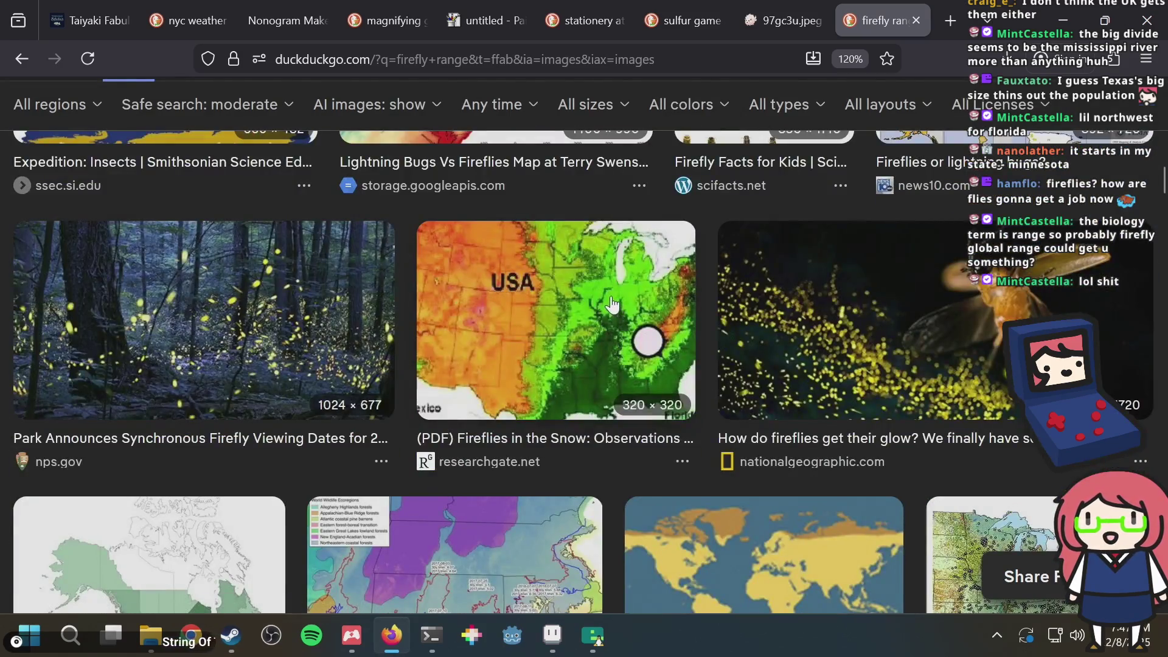
scroll(603, 295, "down", 5)
scroll(604, 296, "down", 3)
scroll(603, 295, "up", 3)
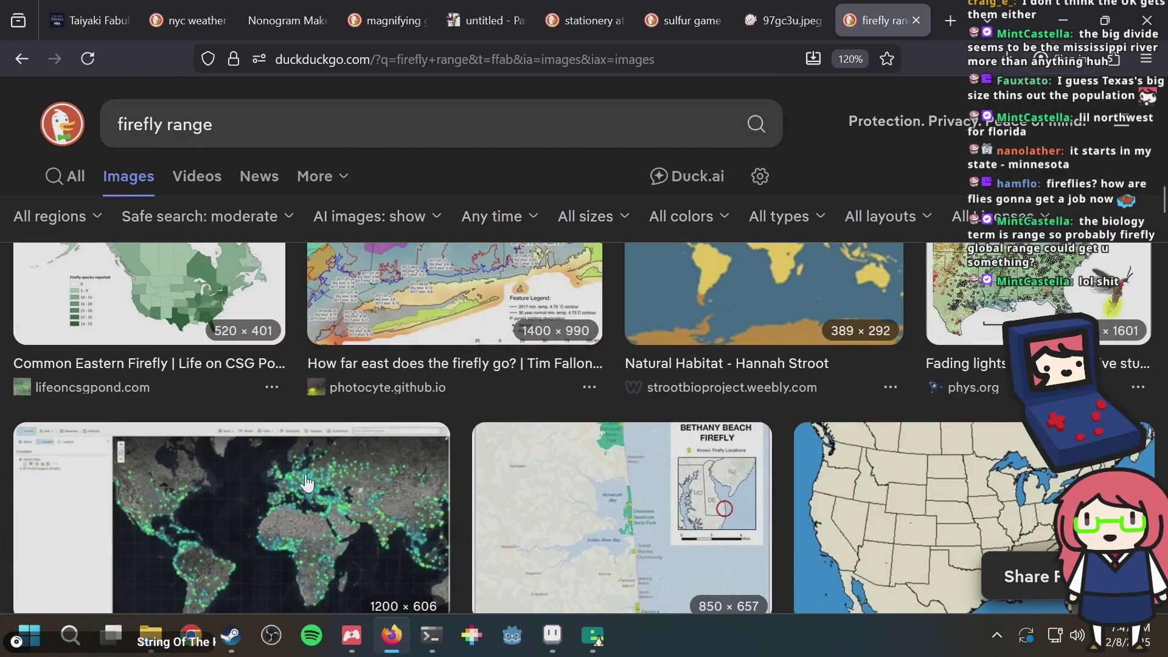
left_click(271, 516)
scroll(508, 292, "down", 3)
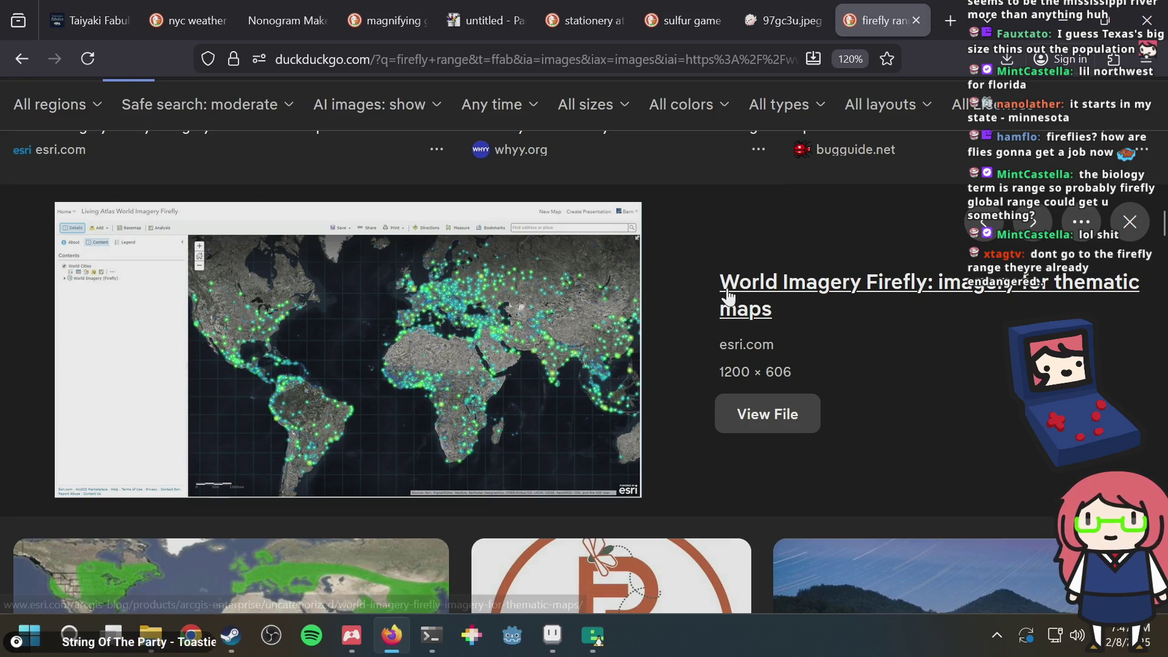
key("Escape")
Step: Scroll through the firefly range image results to the last row
scroll(692, 295, "down", 5)
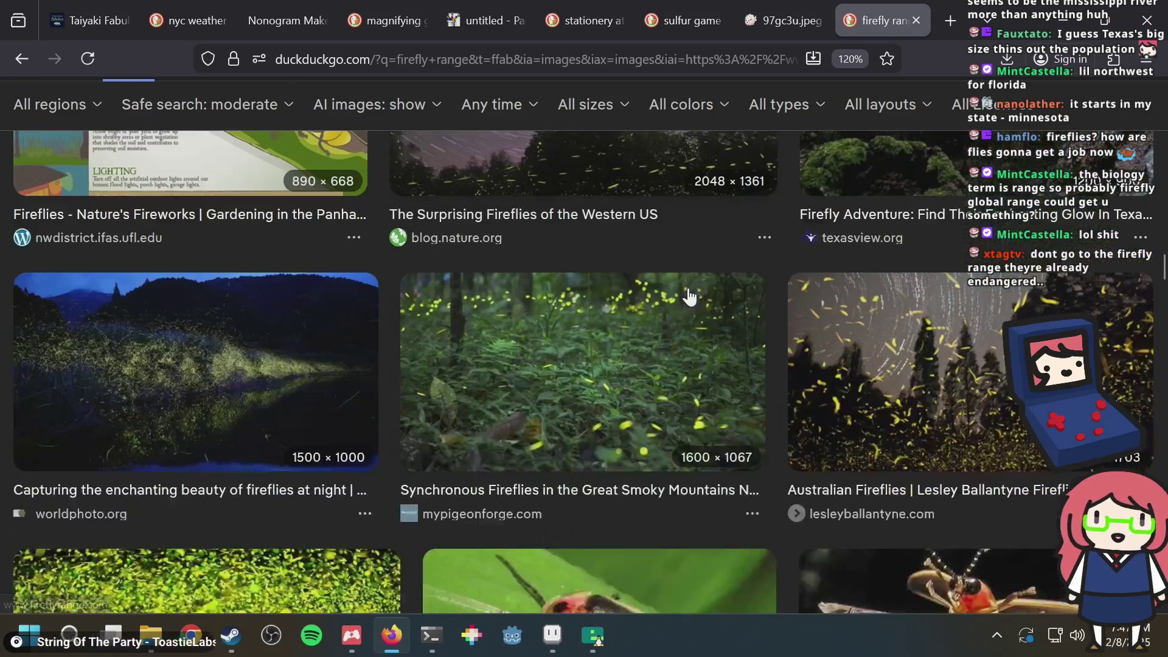
scroll(683, 294, "up", 3)
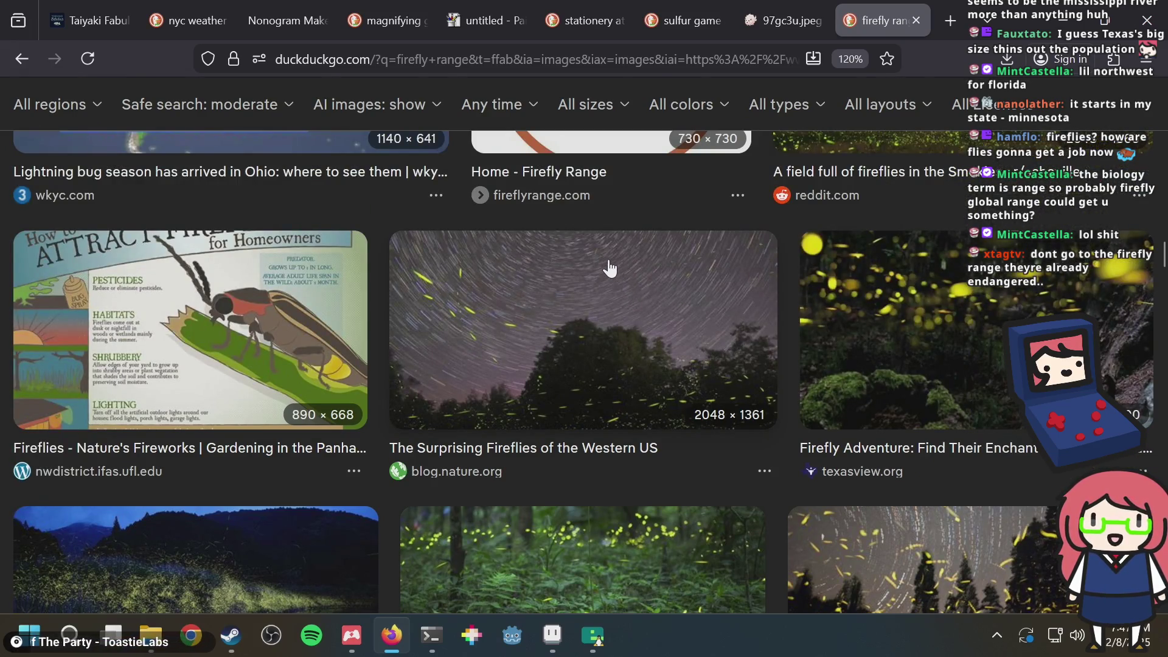
scroll(607, 267, "down", 14)
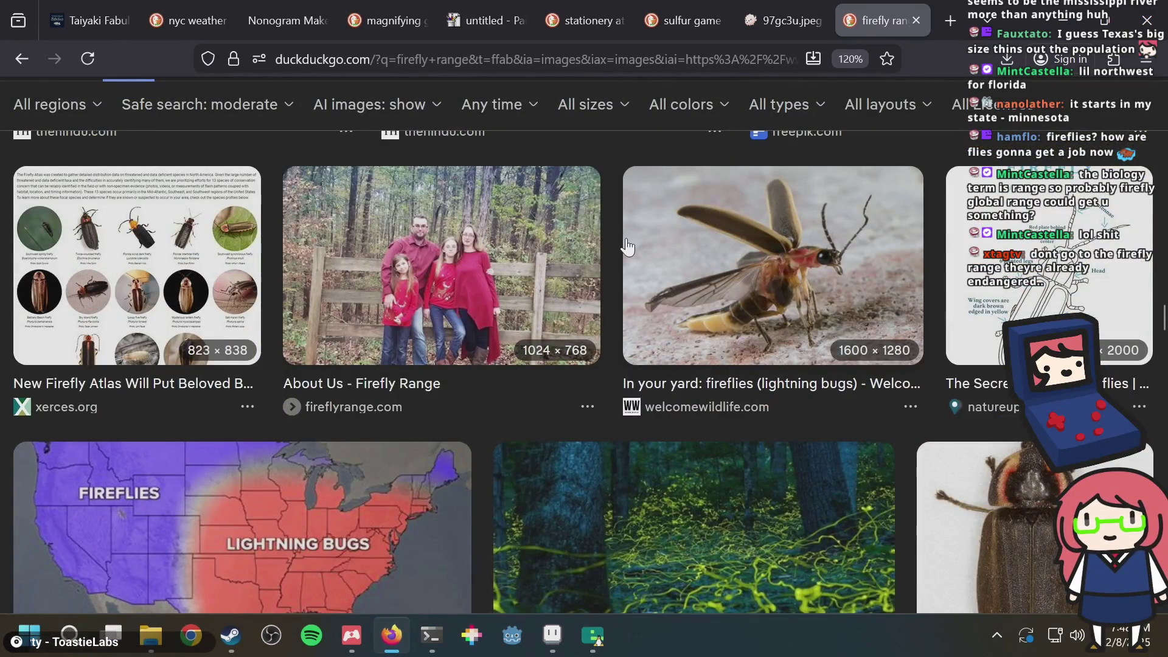
scroll(615, 247, "down", 18)
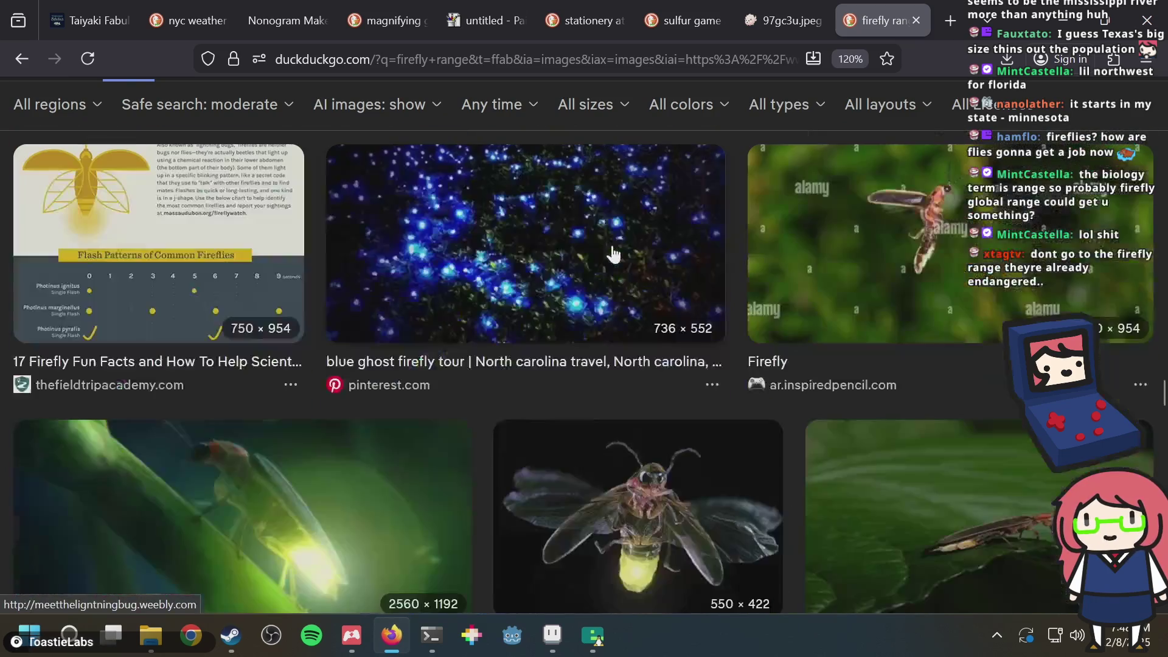
scroll(614, 254, "down", 20)
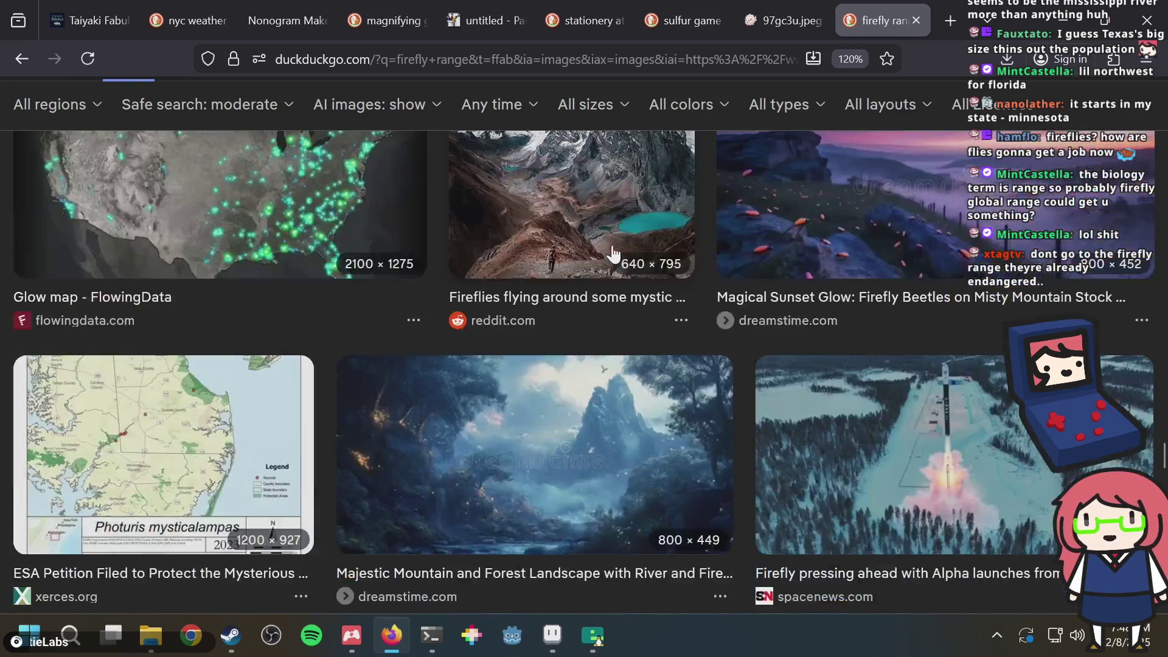
scroll(613, 254, "down", 15)
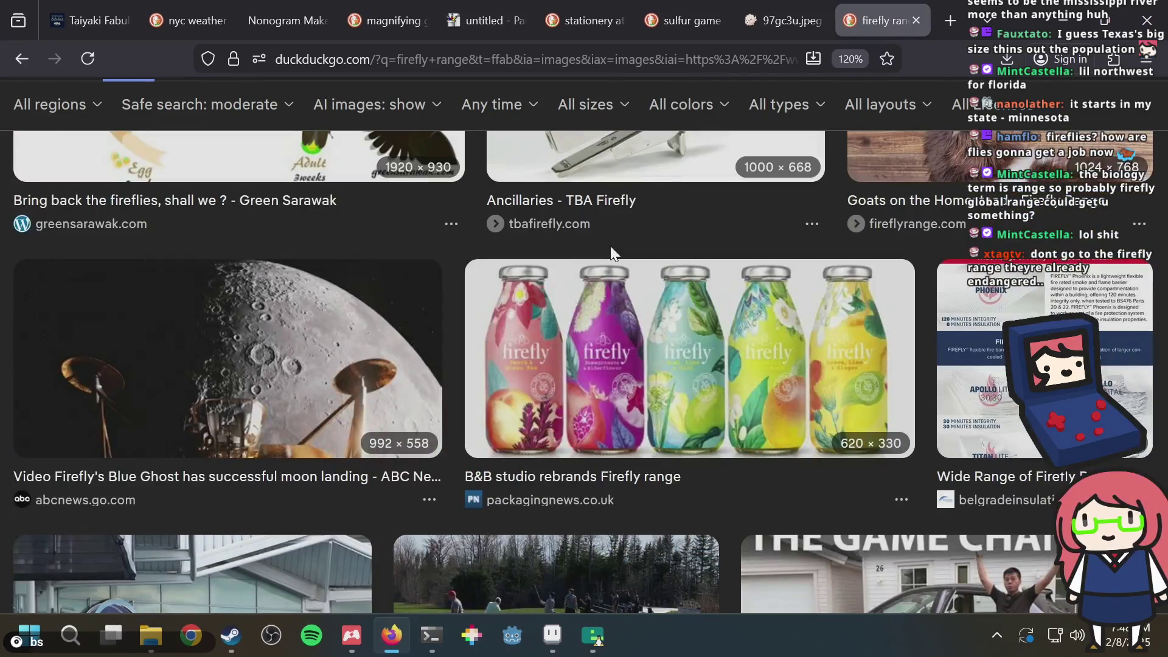
scroll(610, 246, "down", 8)
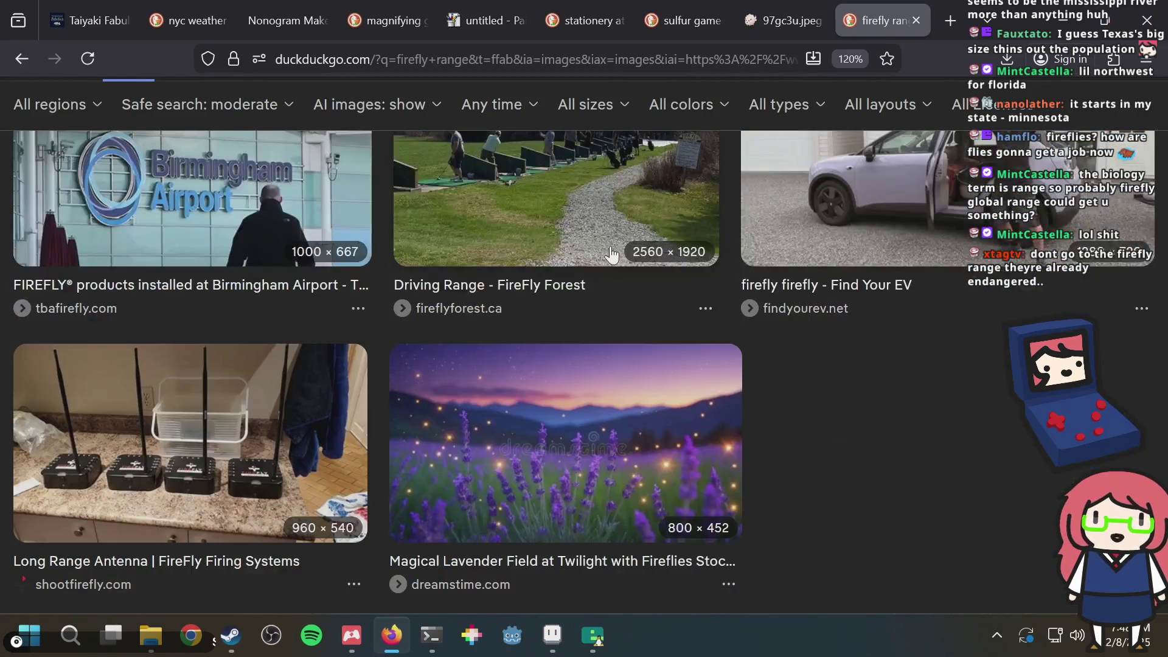
Step: Back in puzzle.aseprite, save and pick the mid-green palette colour
key("alt+Tab")
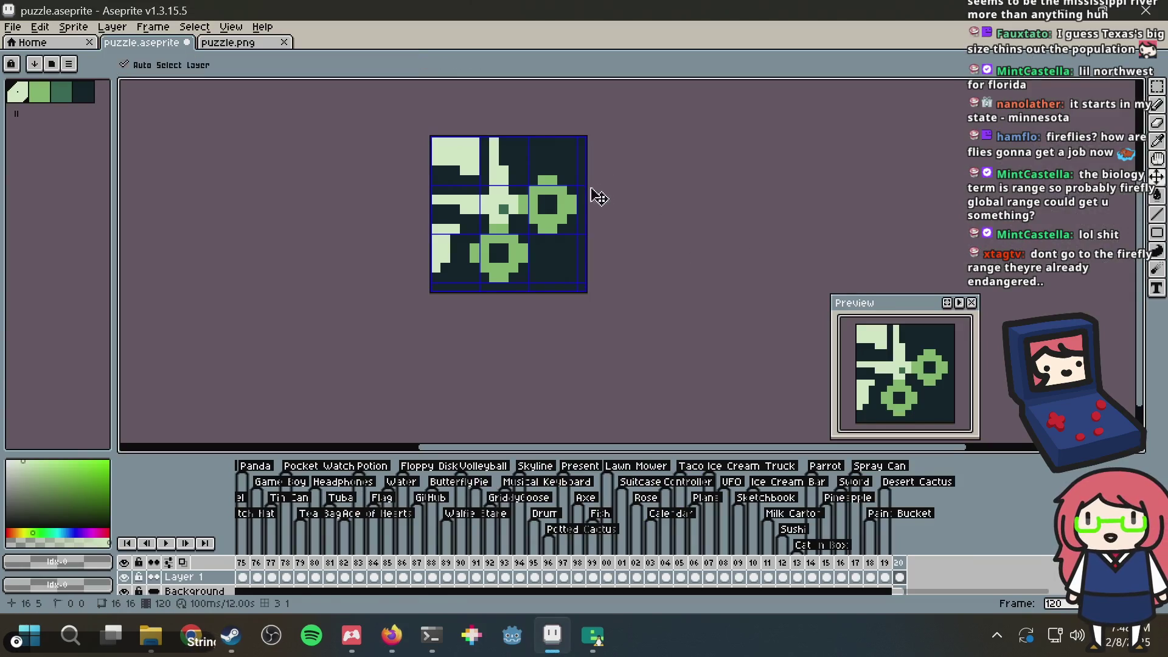
key("ctrl+s")
scroll(448, 187, "up", 2)
left_click(38, 92)
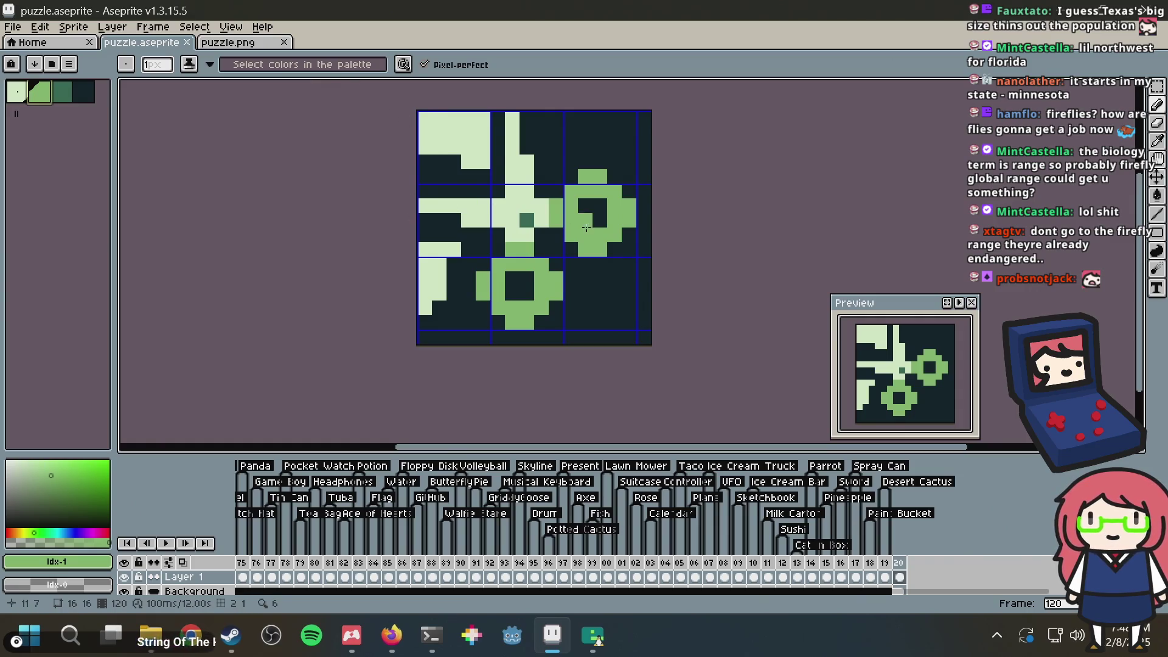
key("ctrl+s")
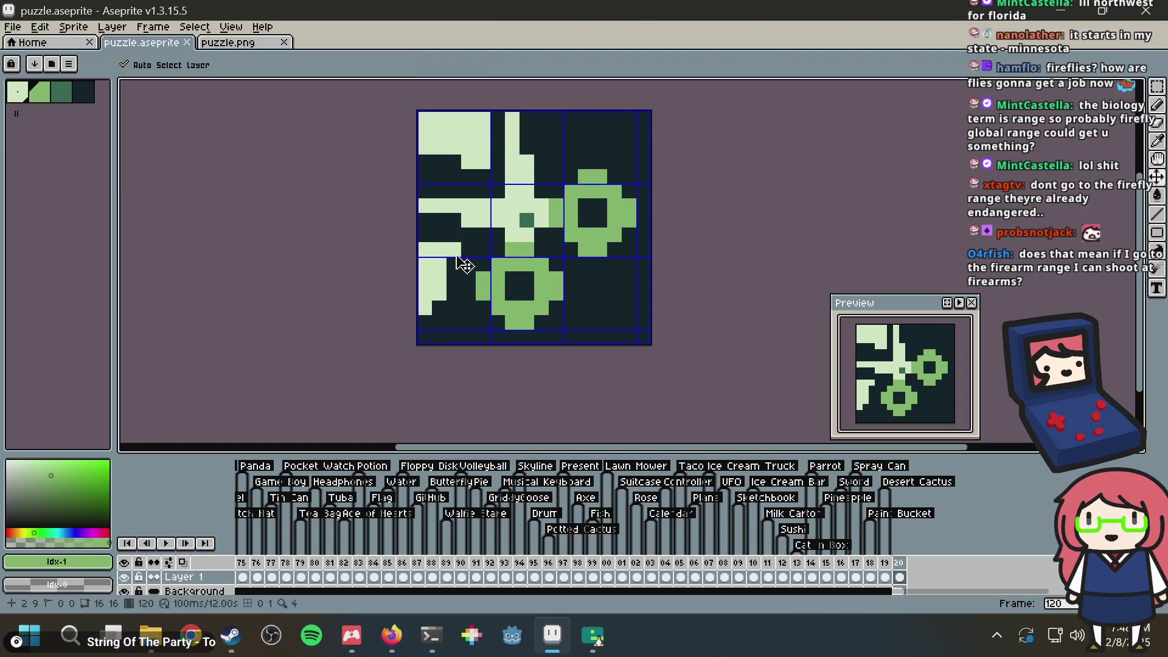
key("ctrl+s")
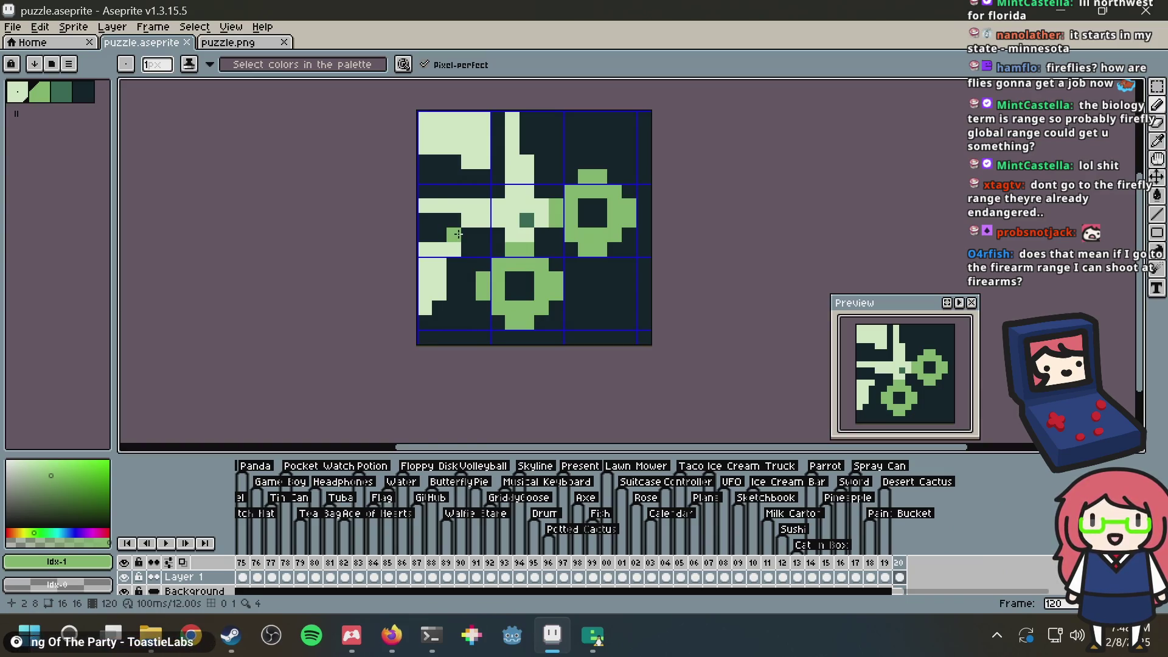
Step: Paint mid-green shading under the top-left light block and along the lower-left tiles
left_click(468, 162)
scroll(464, 182, "up", 2)
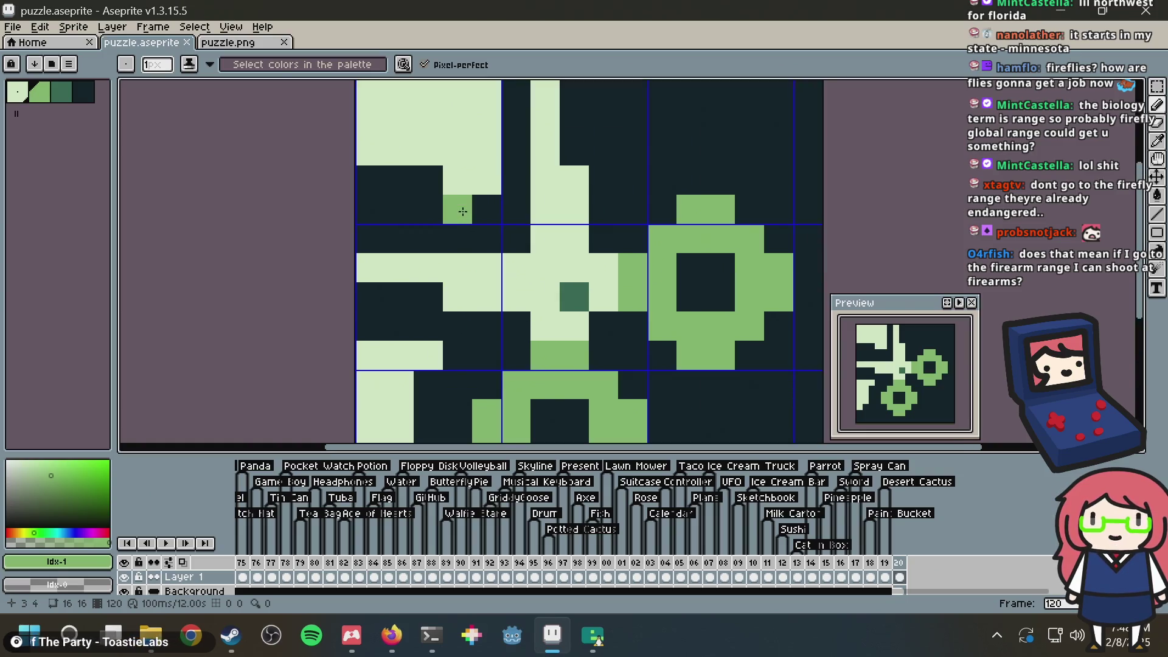
scroll(460, 188, "down", 1)
left_click_drag(477, 181, 382, 166)
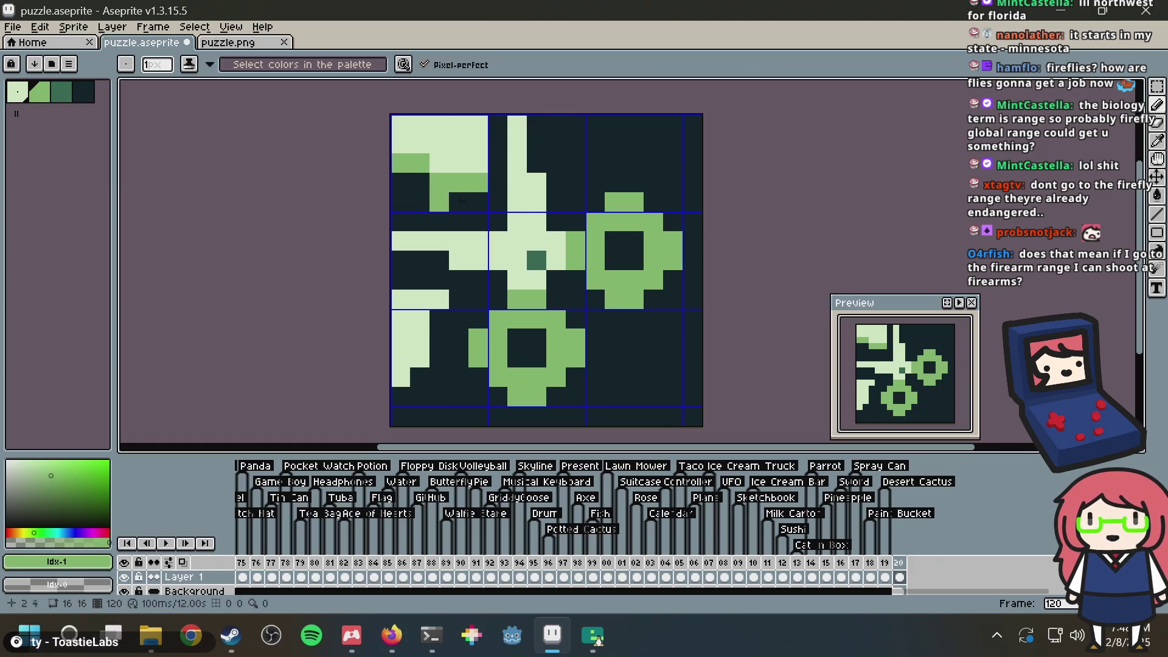
left_click_drag(517, 219, 498, 195)
left_click(416, 279)
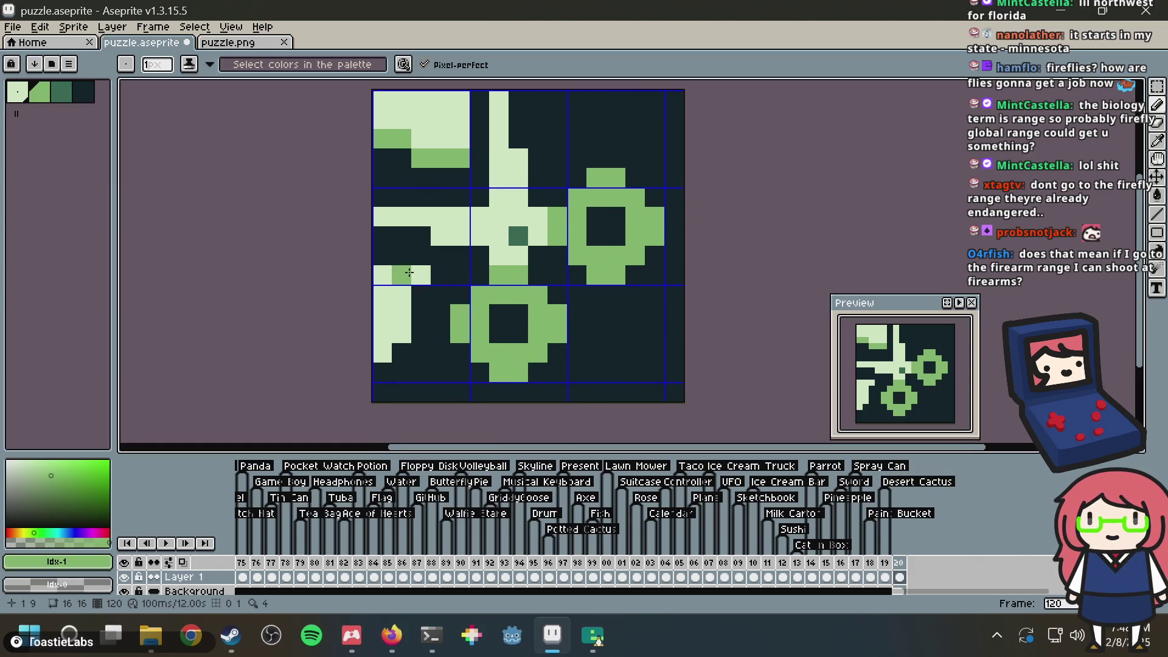
left_click(402, 275)
left_click(381, 275)
left_click(402, 294)
left_click_drag(403, 295, 402, 334)
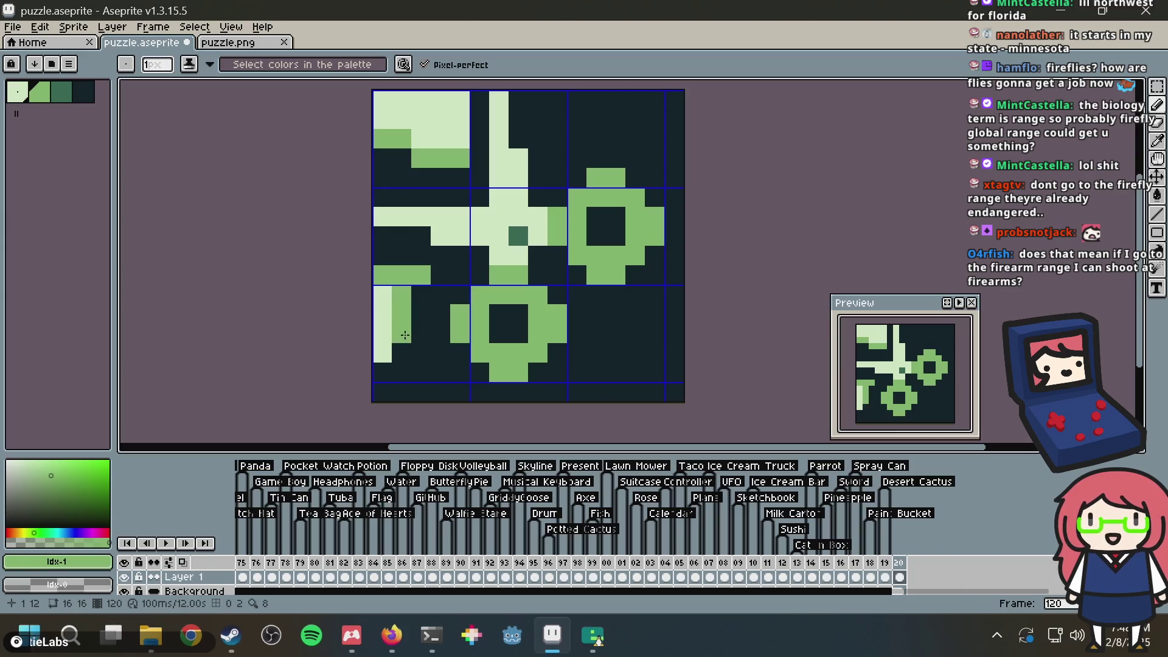
left_click(383, 352)
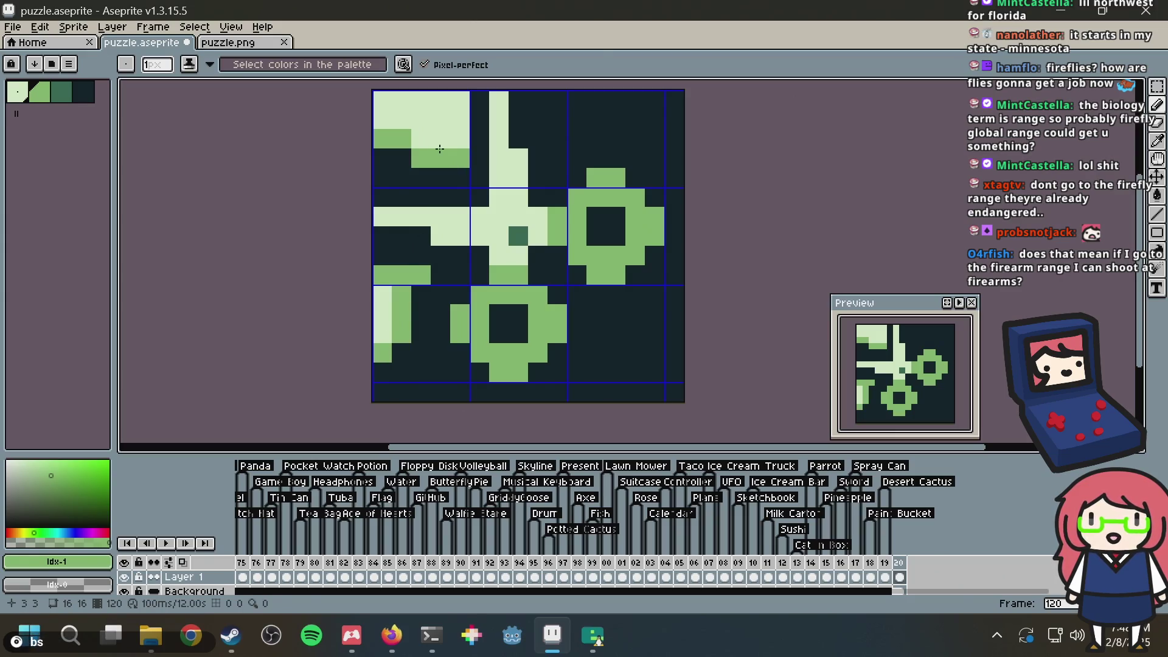
Step: Undo the extra lower-left tile shading and save puzzle.aseprite
key("ctrl+z")
key("ctrl+z")
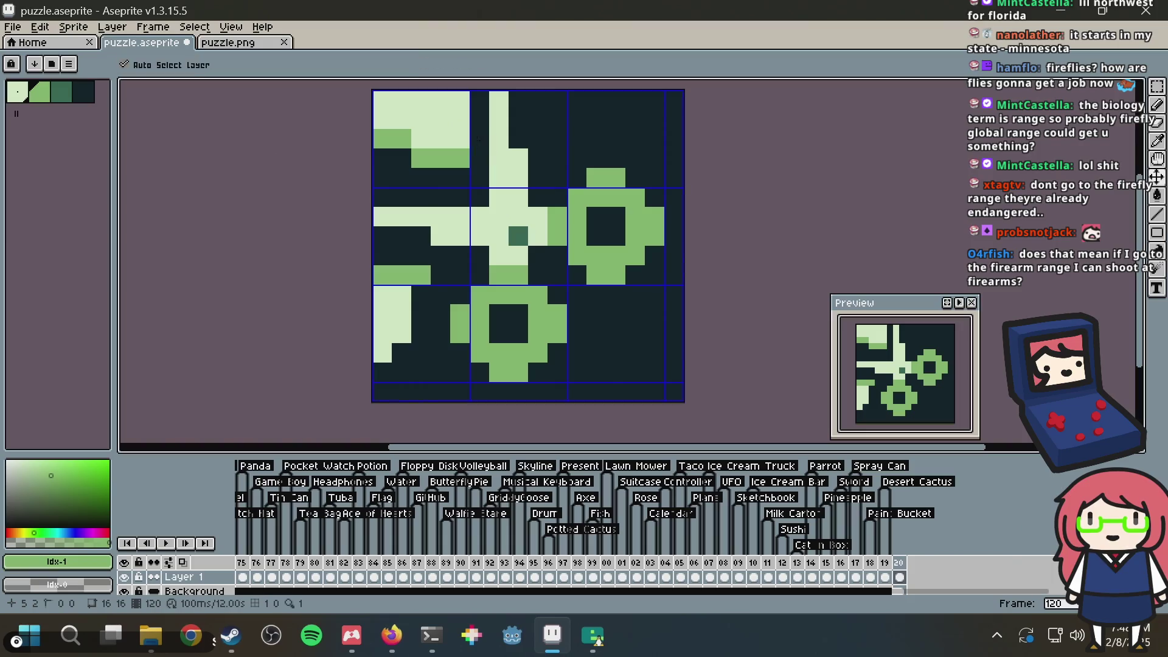
scroll(552, 153, "down", 4)
key("ctrl+s")
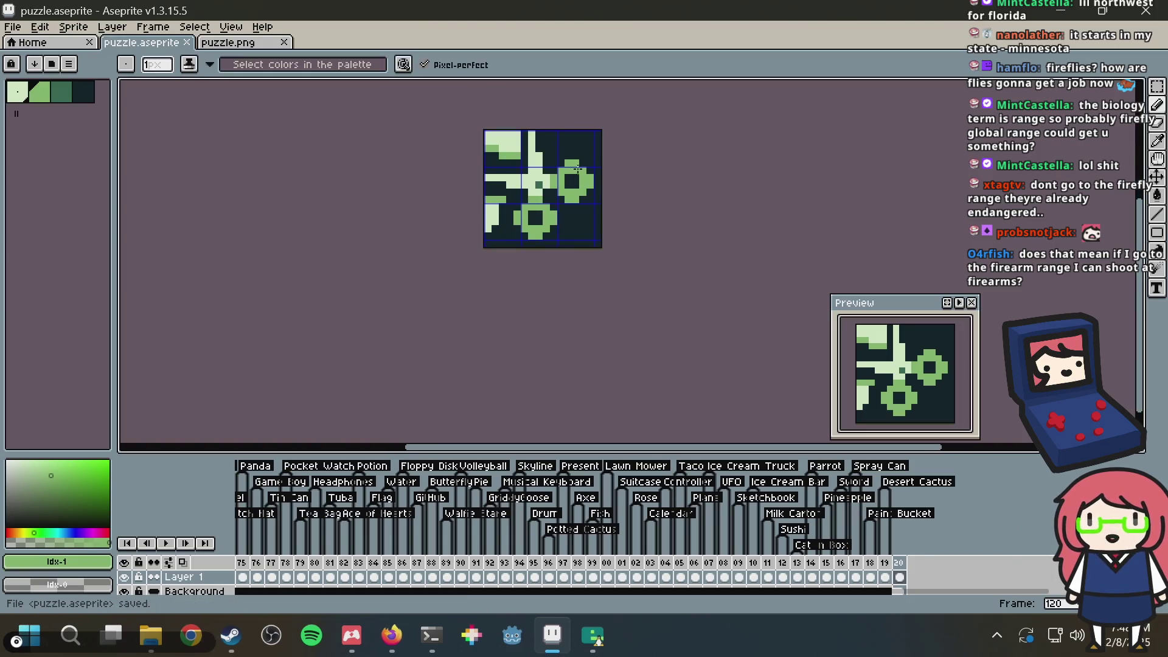
scroll(505, 176, "up", 4)
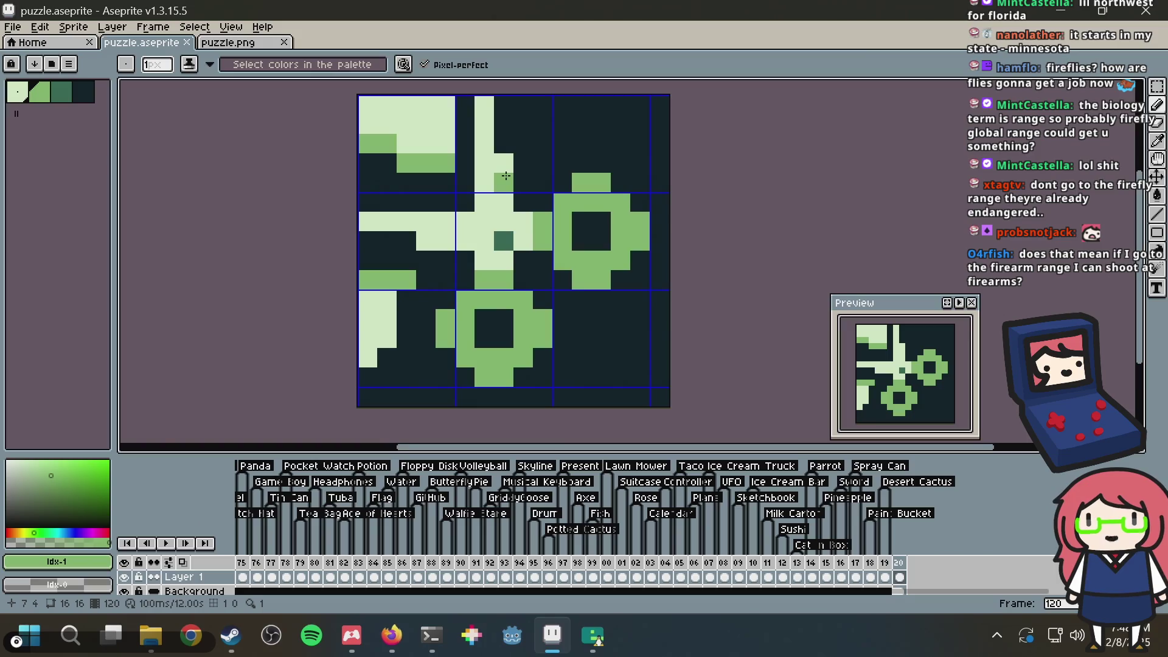
scroll(505, 176, "down", 3)
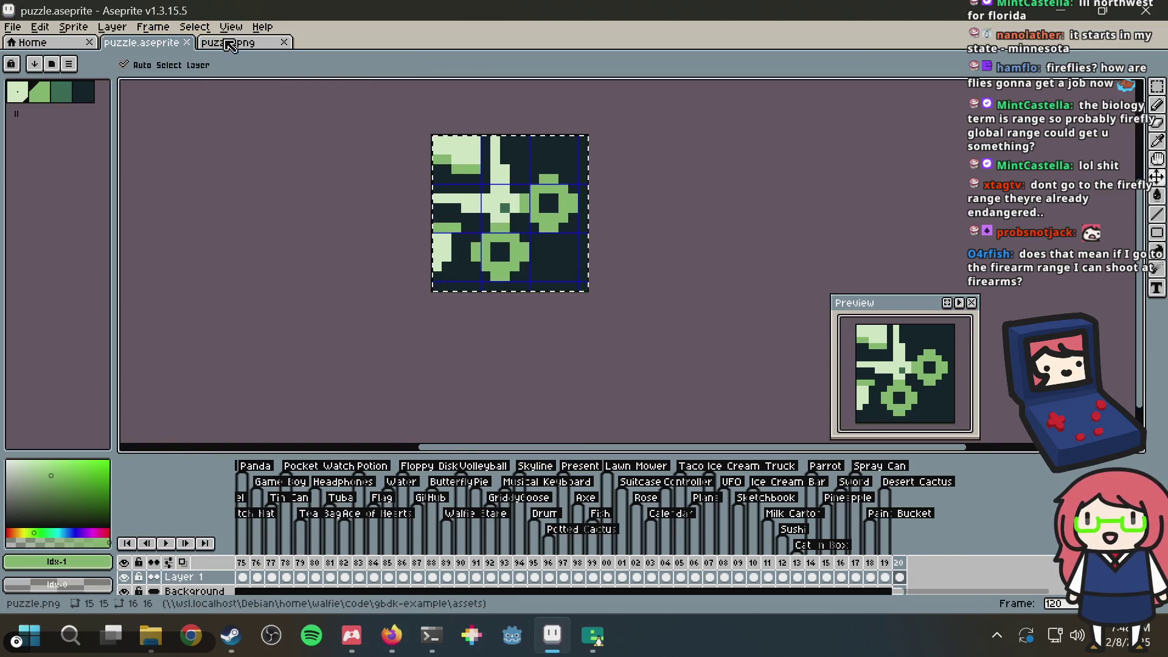
Step: Generate a nonogram from puzzle.png in the browser's Nonogram Maker
left_click(228, 42)
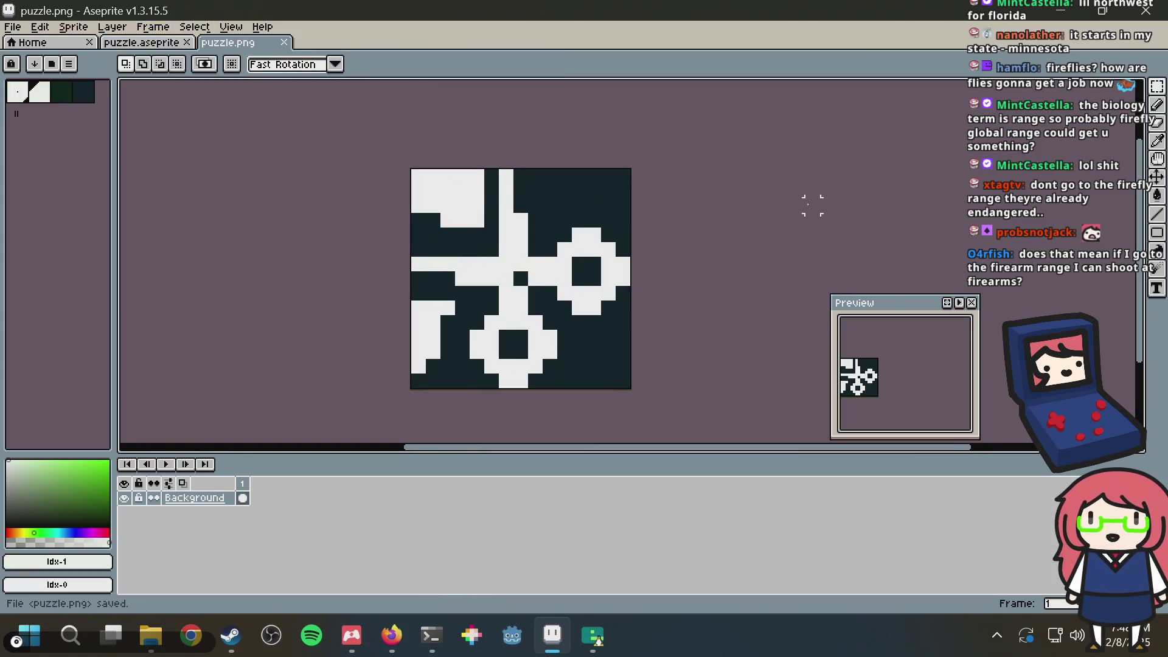
key("alt+Tab")
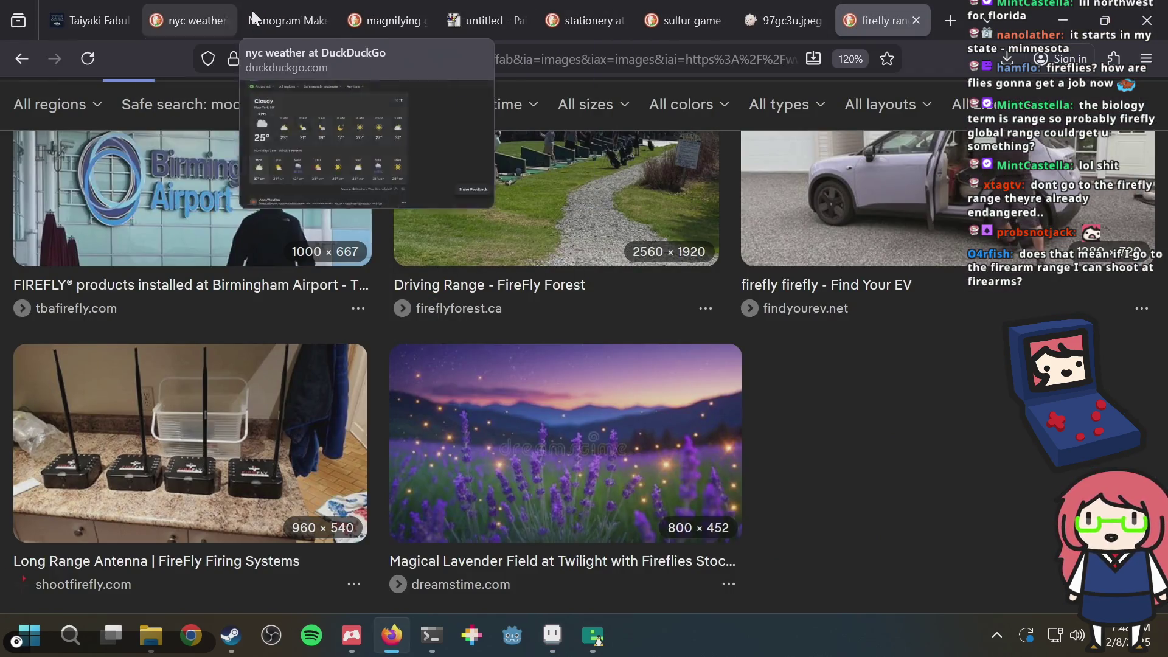
left_click(283, 7)
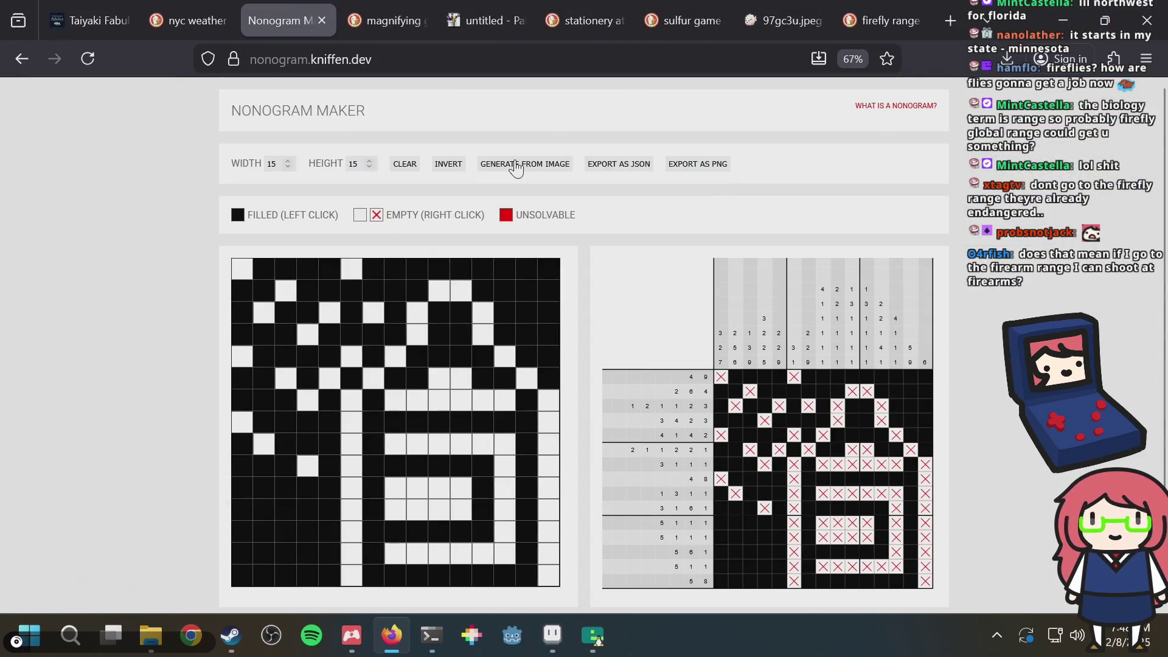
left_click(515, 164)
double_click(437, 200)
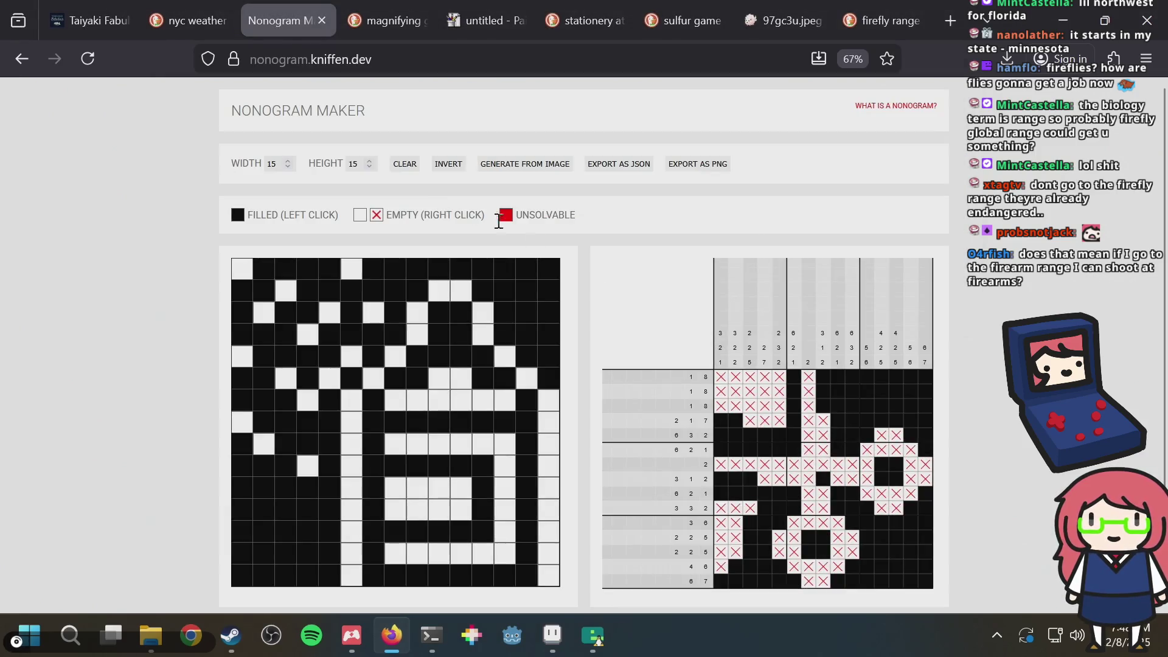
key("alt+Tab")
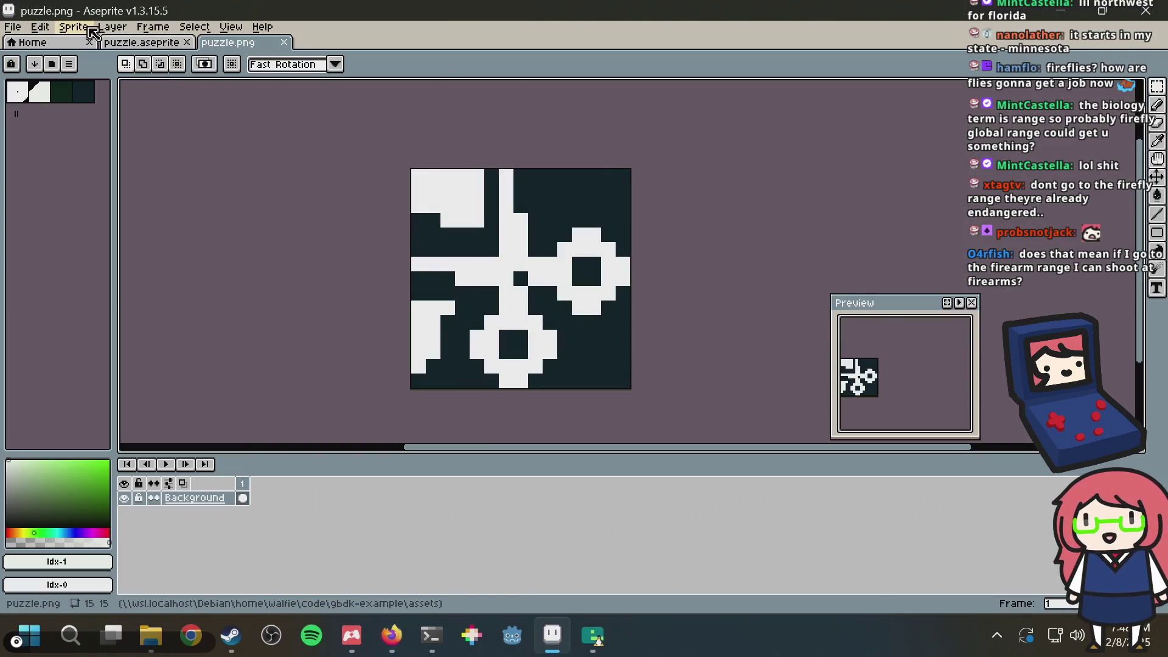
Step: In puzzle.aseprite, add a 'Scissors' tag on frame 120 and deselect
left_click(141, 42)
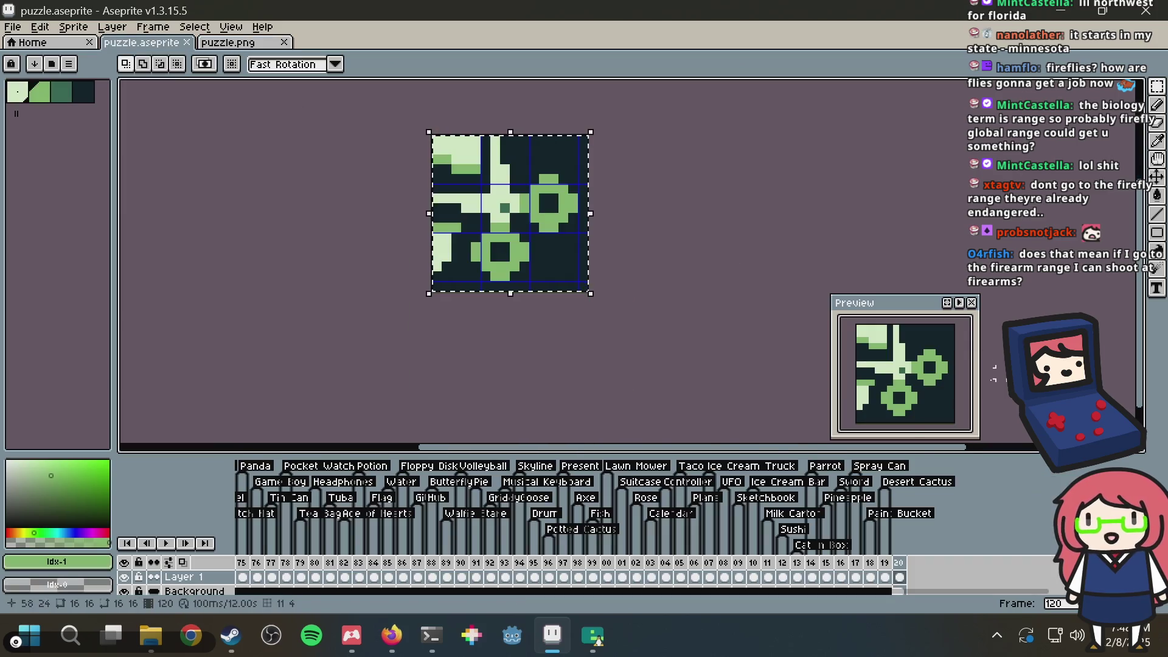
right_click(900, 562)
left_click(921, 554)
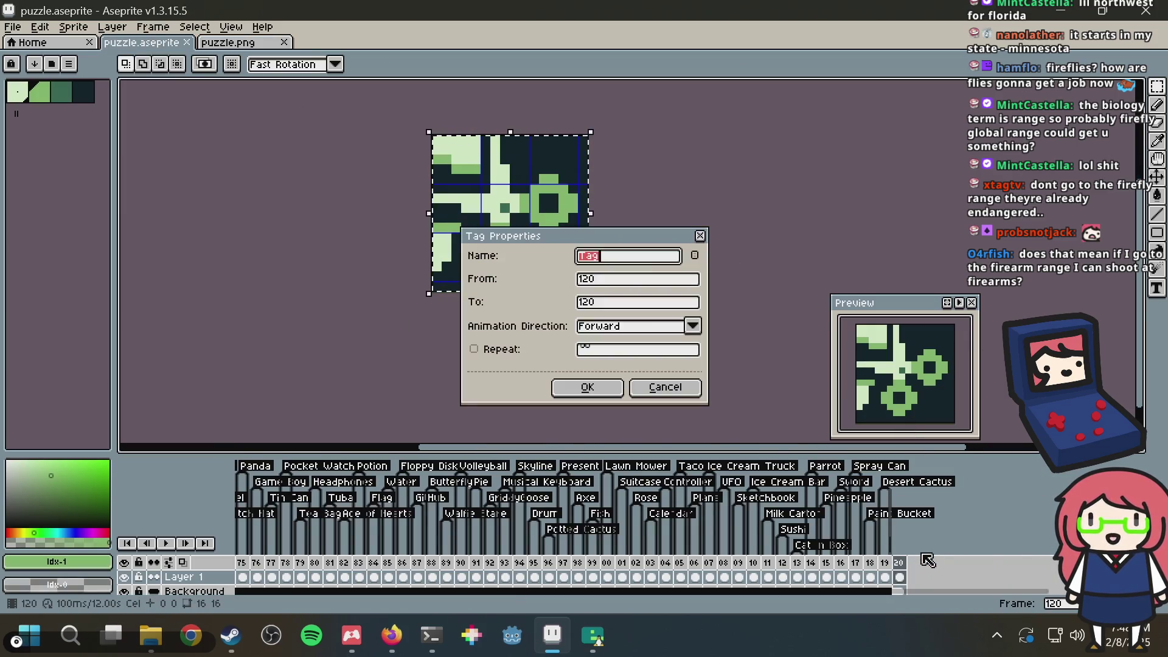
type("Scissors")
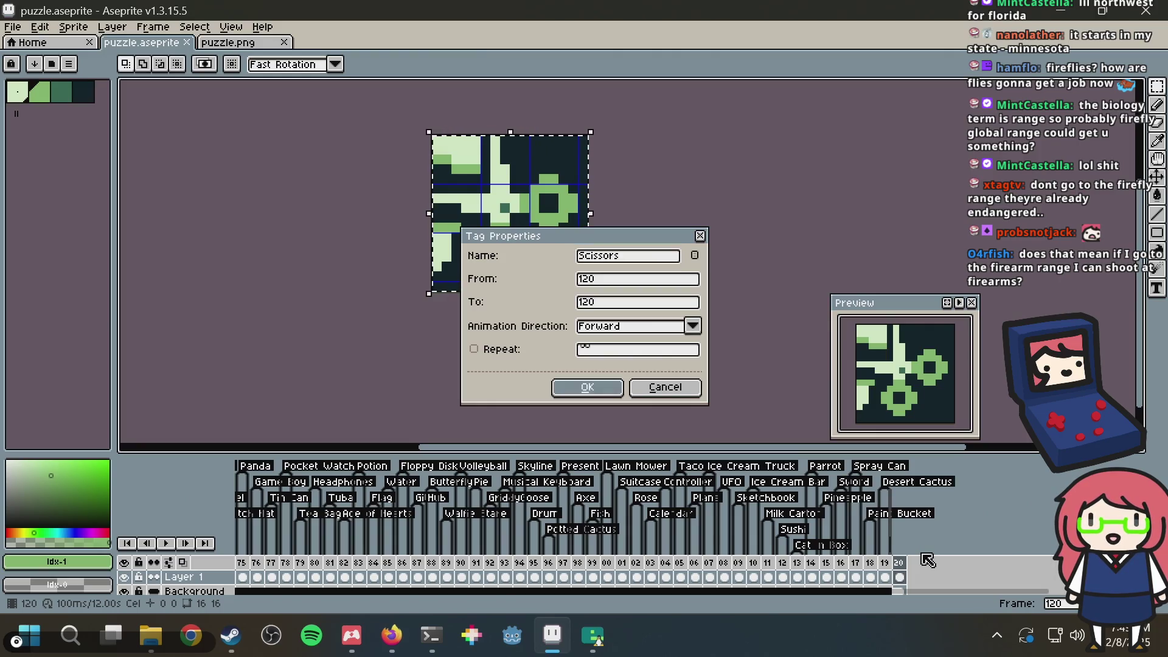
key("Return")
key("ctrl+d")
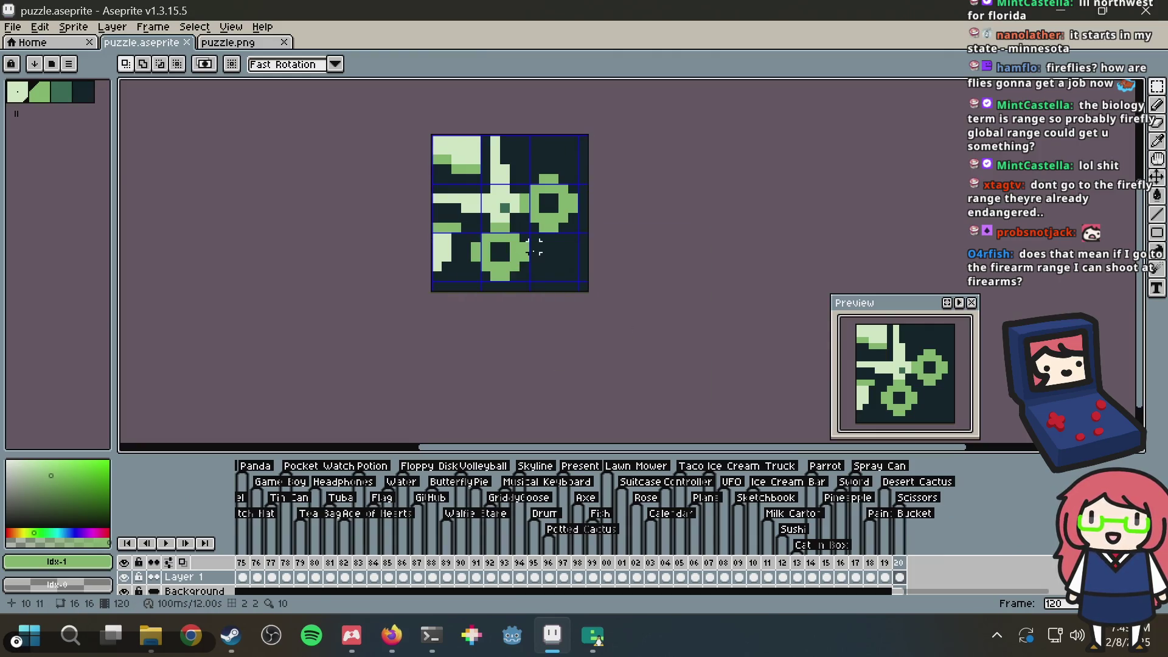
Step: Select and clear the scissors tile's middle band, then save puzzle.aseprite
scroll(534, 246, "up", 1)
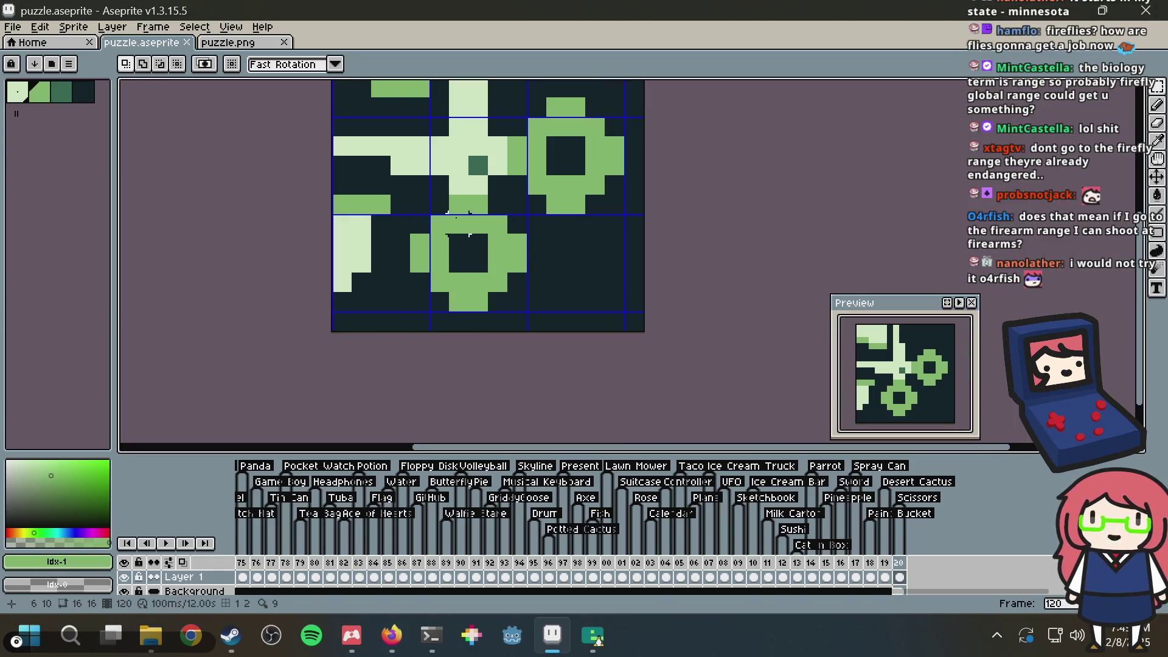
scroll(542, 235, "up", 1)
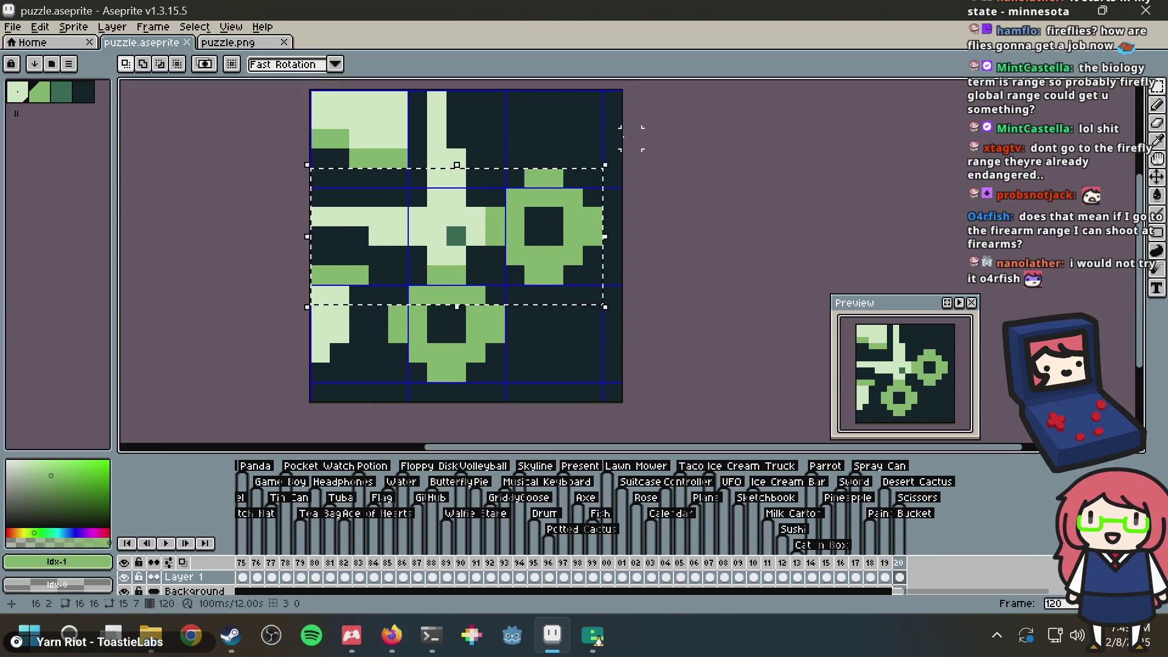
mouse_move(591, 274)
left_mouse_down()
mouse_move(292, 191)
mouse_move(293, 167)
left_mouse_up()
left_click(525, 255)
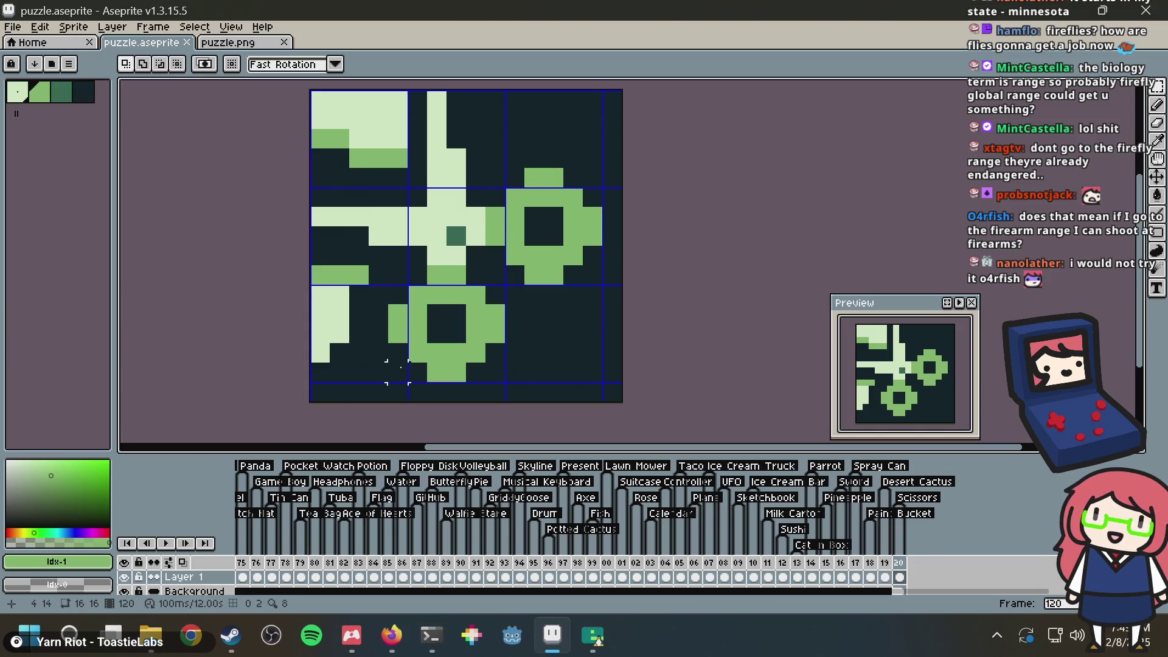
mouse_move(397, 371)
left_mouse_down()
mouse_move(397, 286)
mouse_move(466, 91)
mouse_move(496, 89)
left_mouse_up()
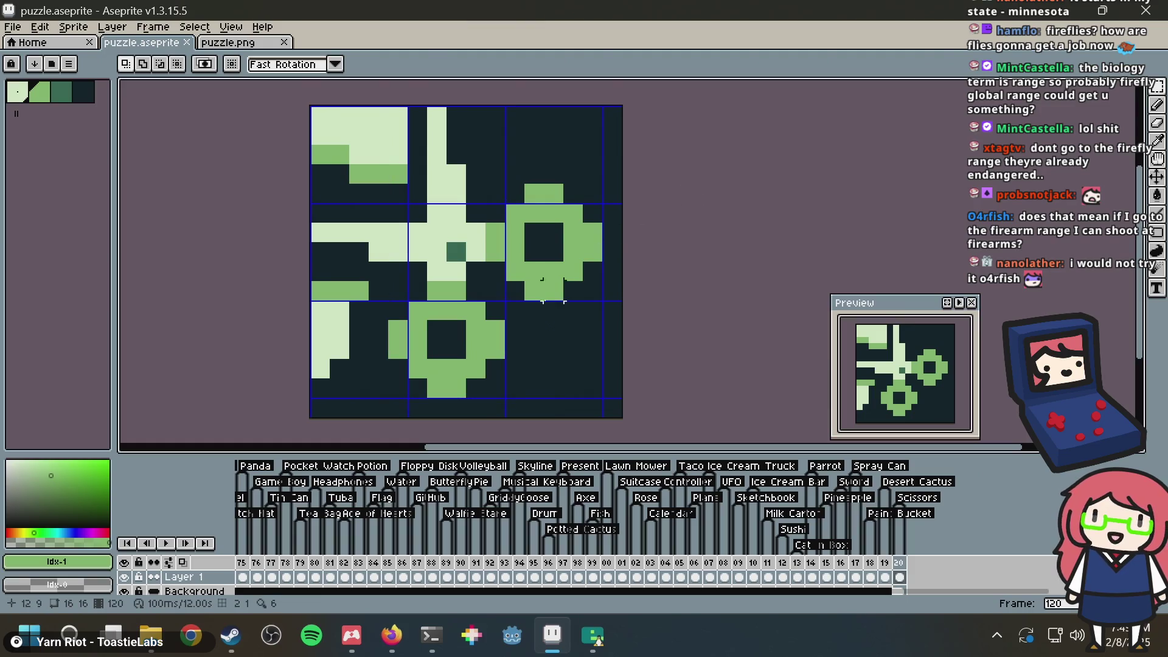
key("ctrl+s")
scroll(705, 229, "down", 4)
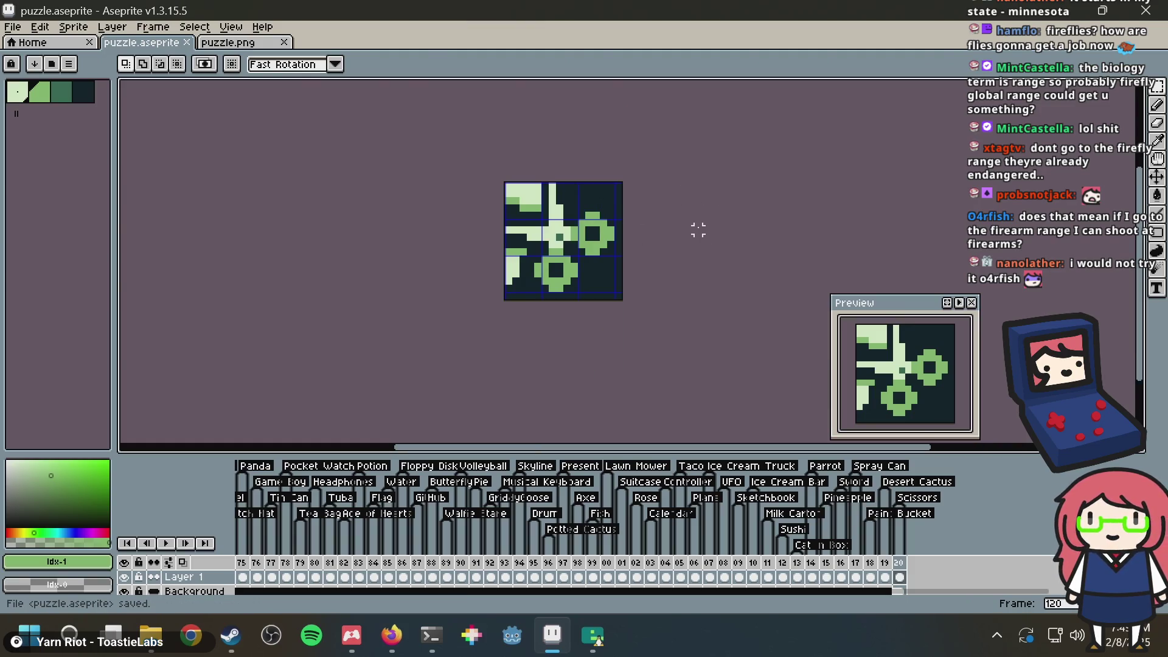
key("ctrl+s")
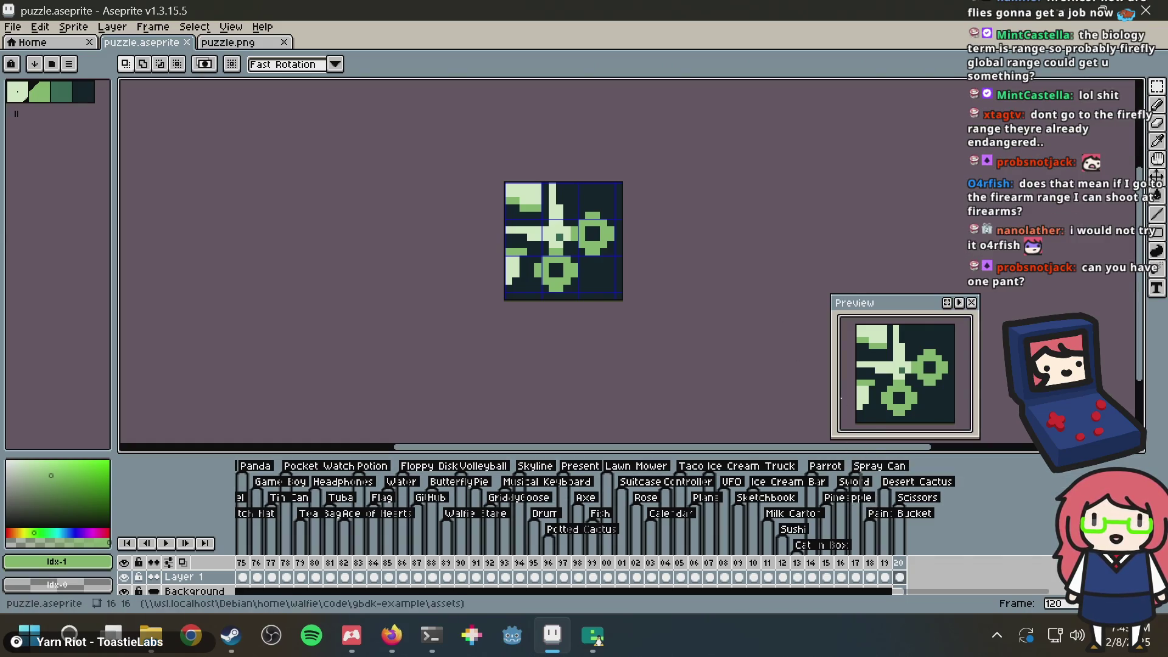
key("ctrl+s")
Step: Mark a 15×6 rectangle across the middle band, undo it, and save
scroll(593, 237, "up", 3)
scroll(587, 233, "up", 1)
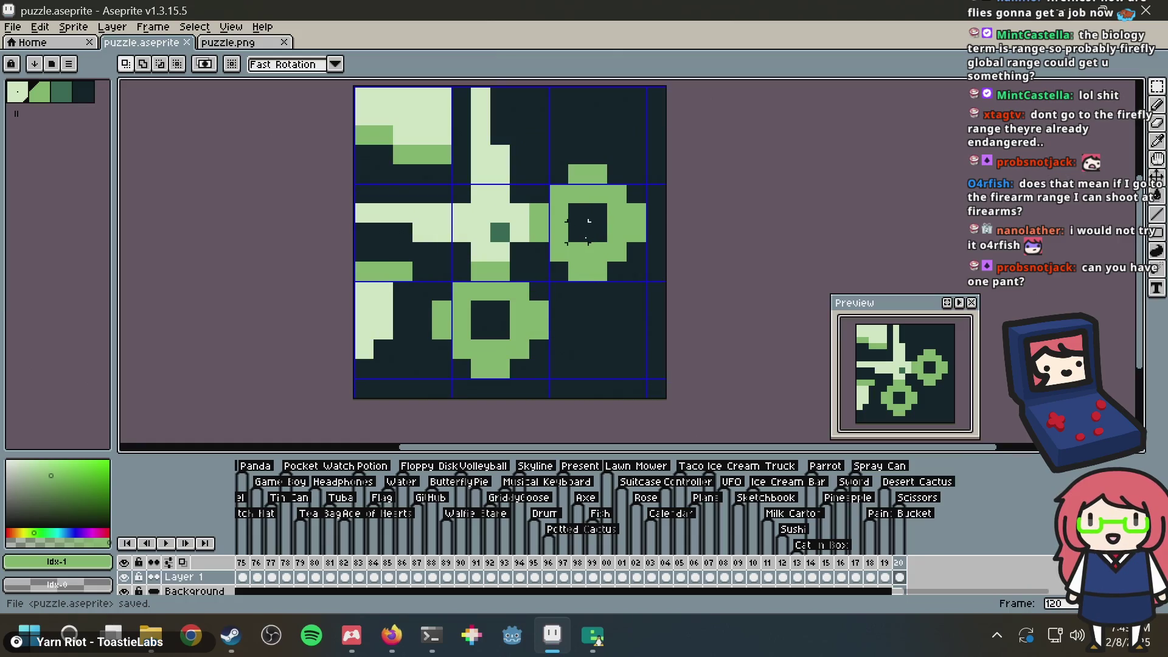
left_click_drag(636, 271, 344, 174)
key("ctrl+d")
key("ctrl+s")
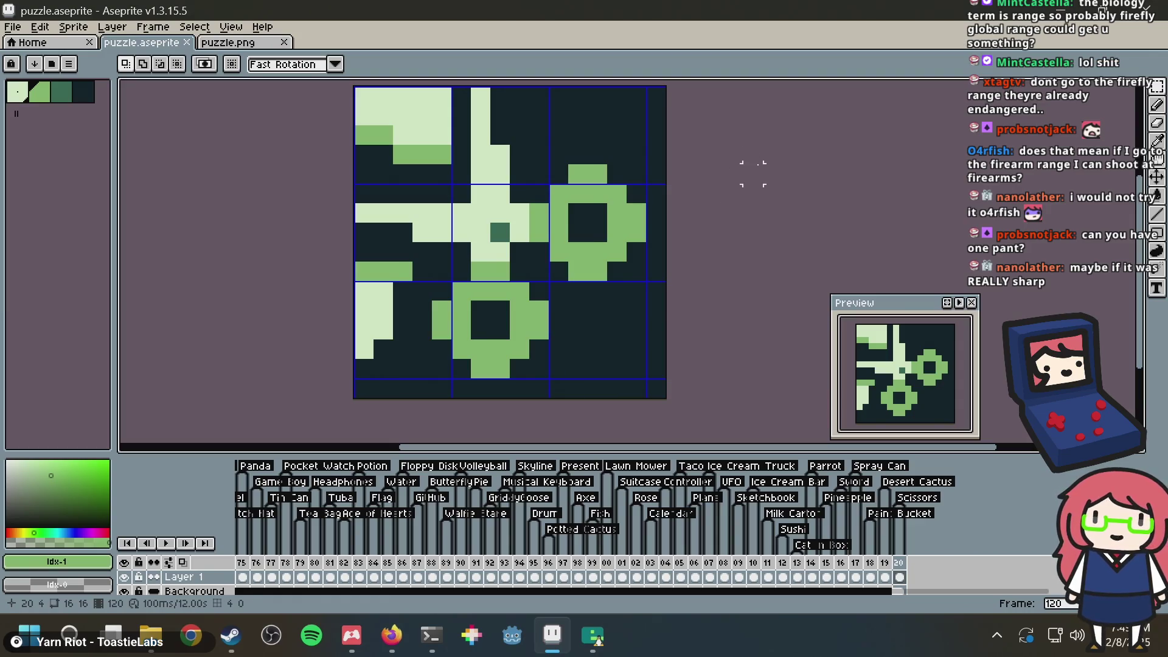
Step: Select the 15×6 middle band, trial-move it, drop it back in place, and save
mouse_move(647, 282)
left_mouse_down()
mouse_move(292, 197)
mouse_move(266, 172)
left_mouse_up()
mouse_move(632, 230)
left_mouse_down()
mouse_move(568, 253)
mouse_move(633, 230)
left_mouse_up()
key("ctrl+d")
key("ctrl+s")
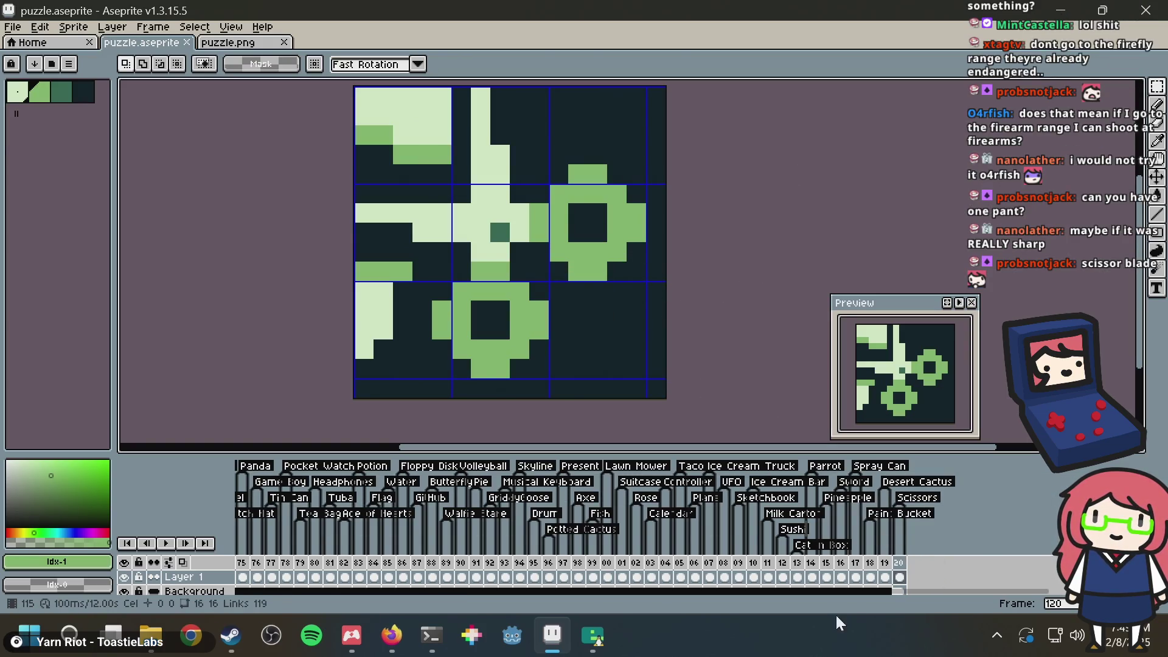
key("ctrl+s")
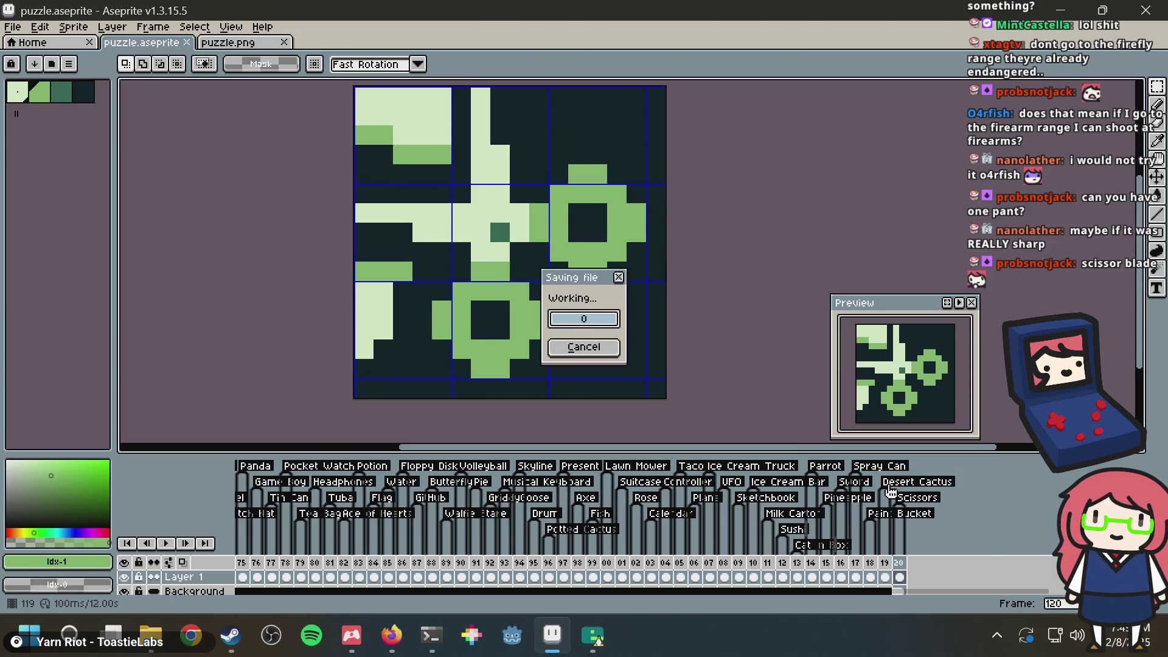
Step: Start a new tag on frame 120 but cancel it, save, and reopen frame 120's options
right_click(904, 562)
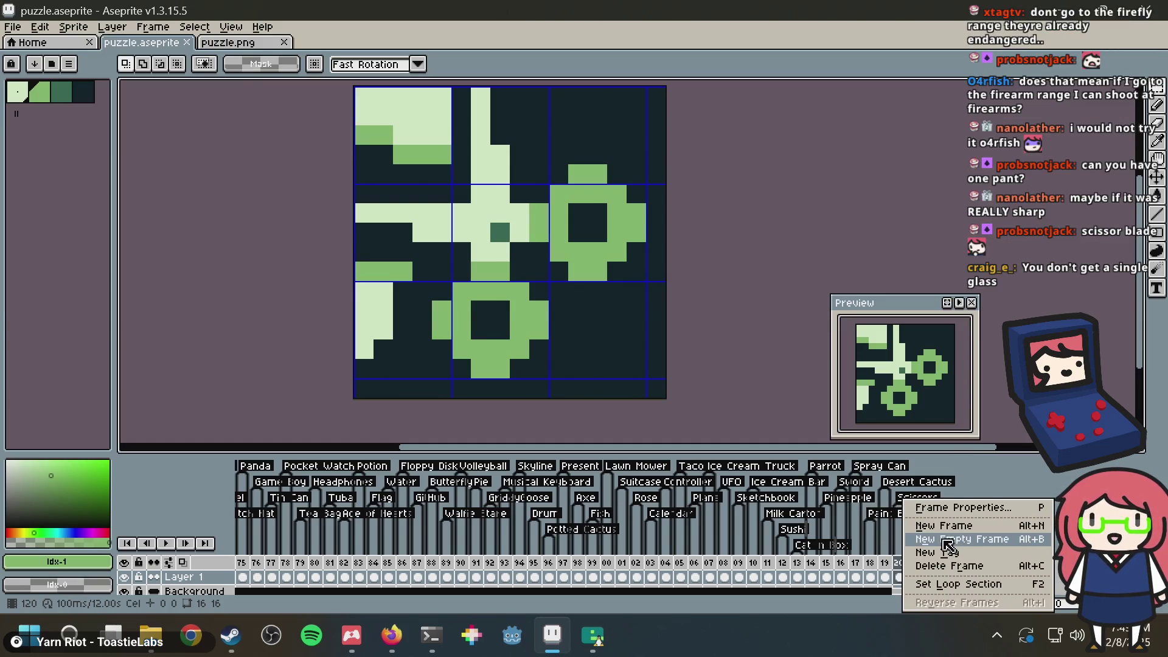
left_click(698, 607)
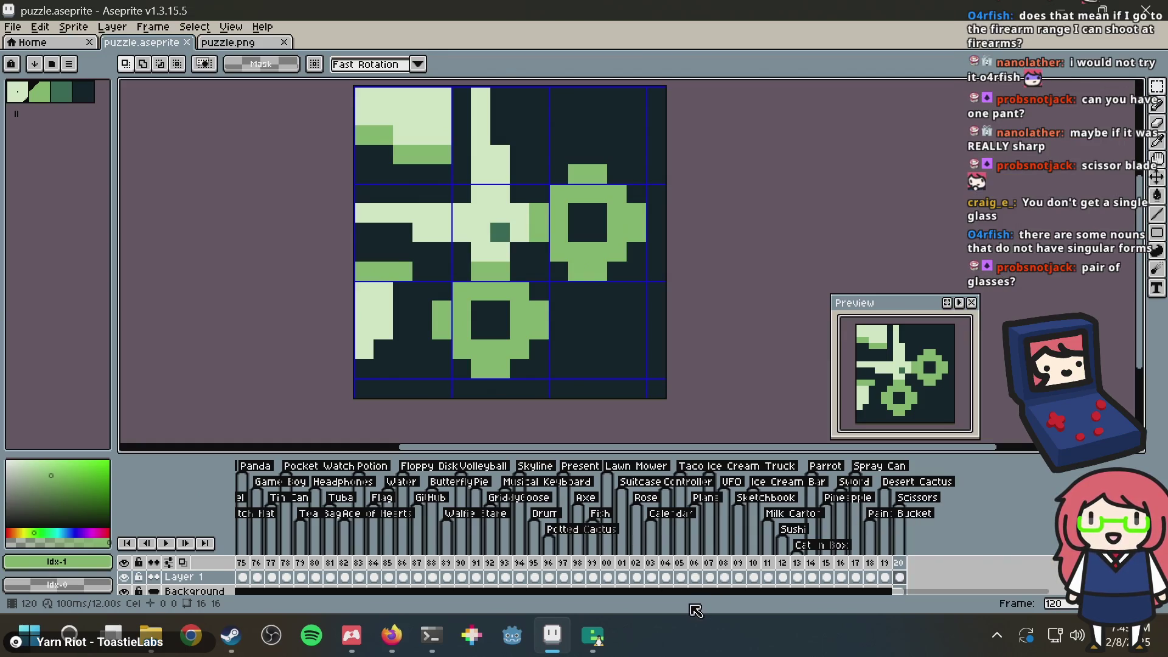
right_click(900, 565)
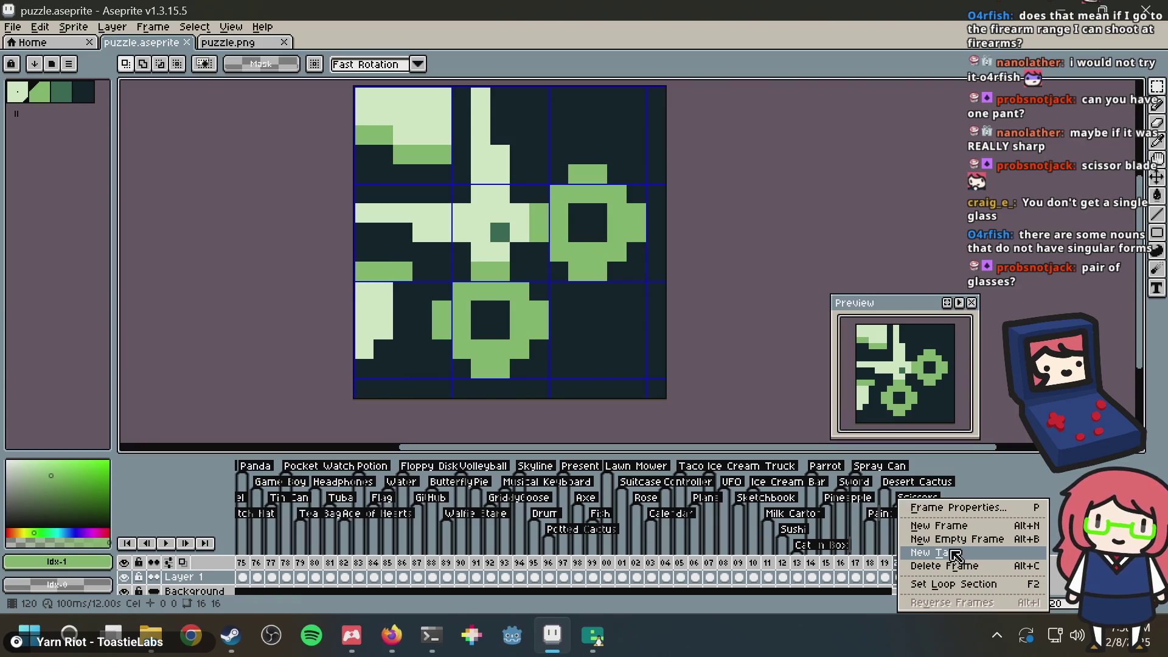
left_click(955, 555)
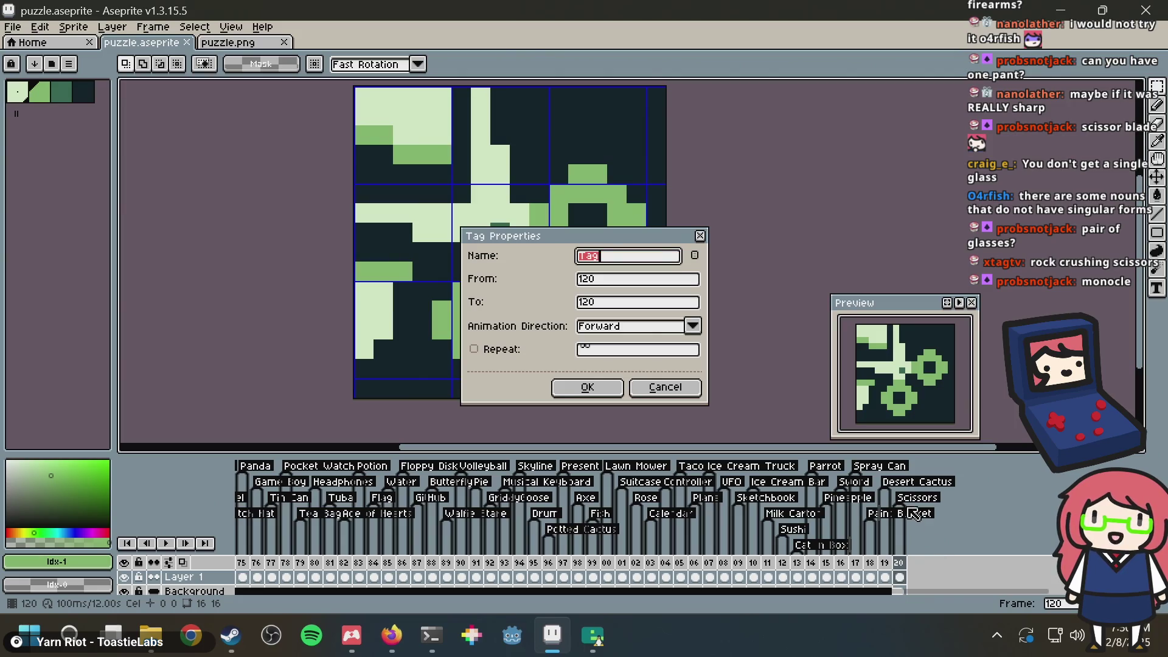
key("Escape")
key("ctrl+s")
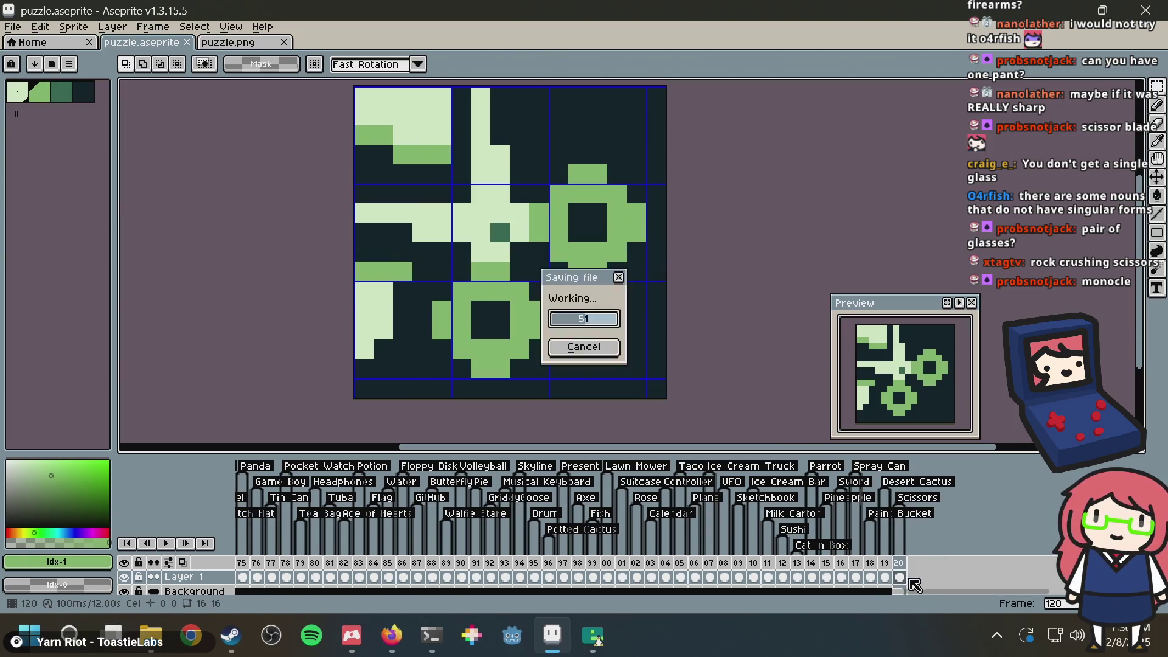
scroll(921, 599, "right", 5)
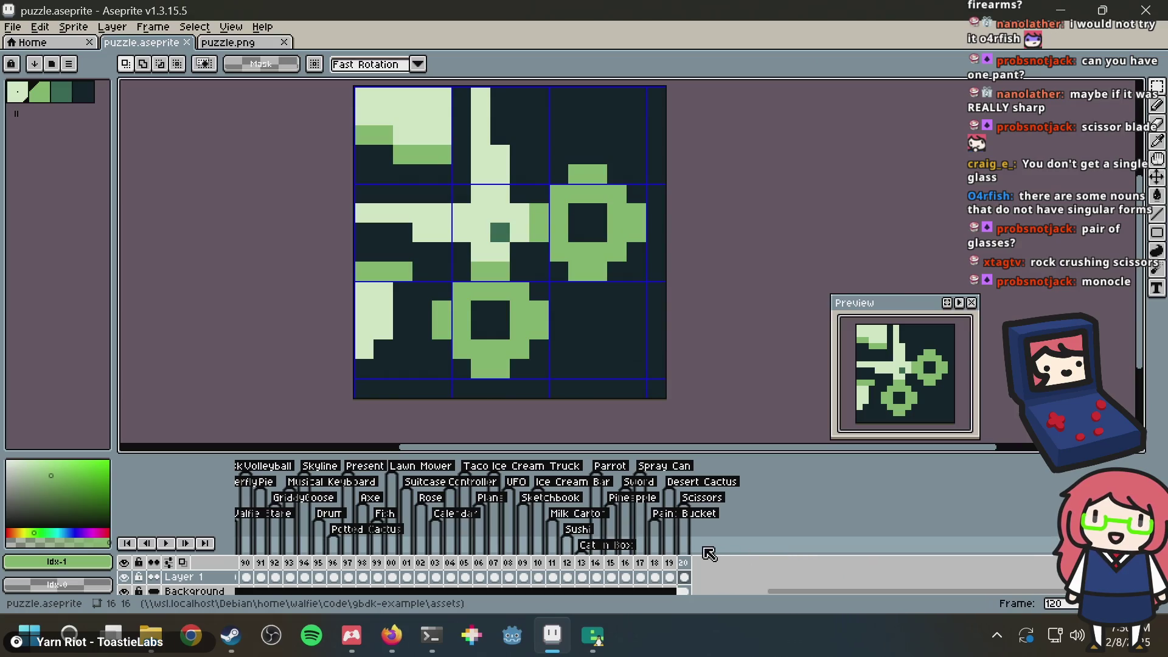
right_click(694, 564)
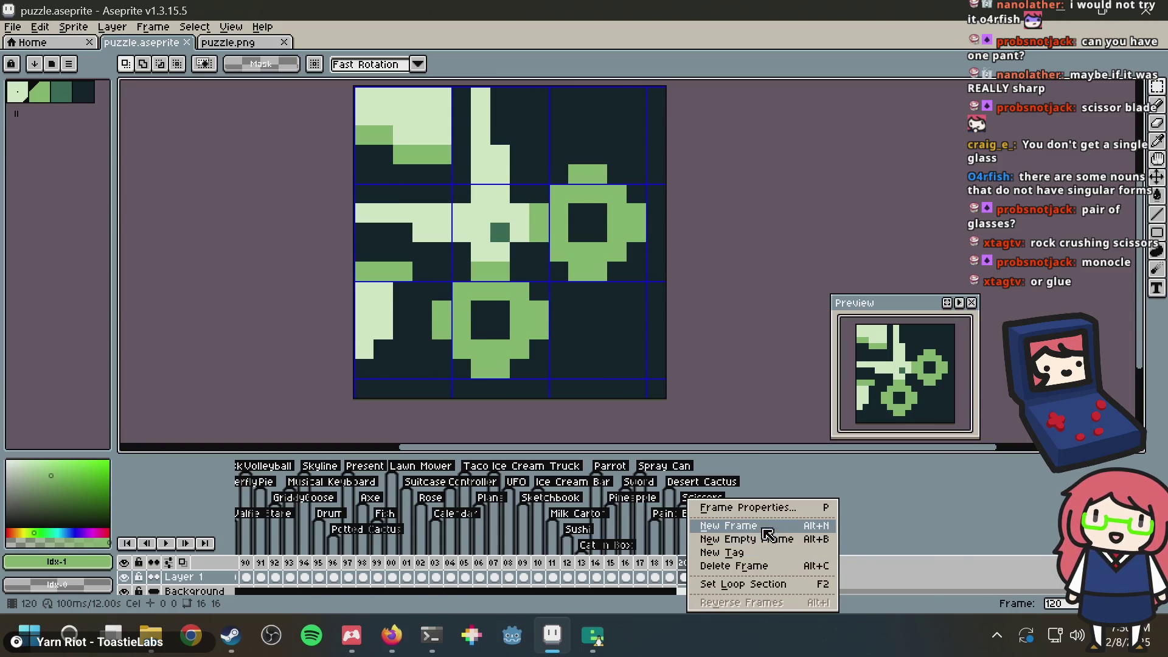
Step: Add a new frame 121, clear its copied artwork, and switch to the pencil
left_click(729, 524)
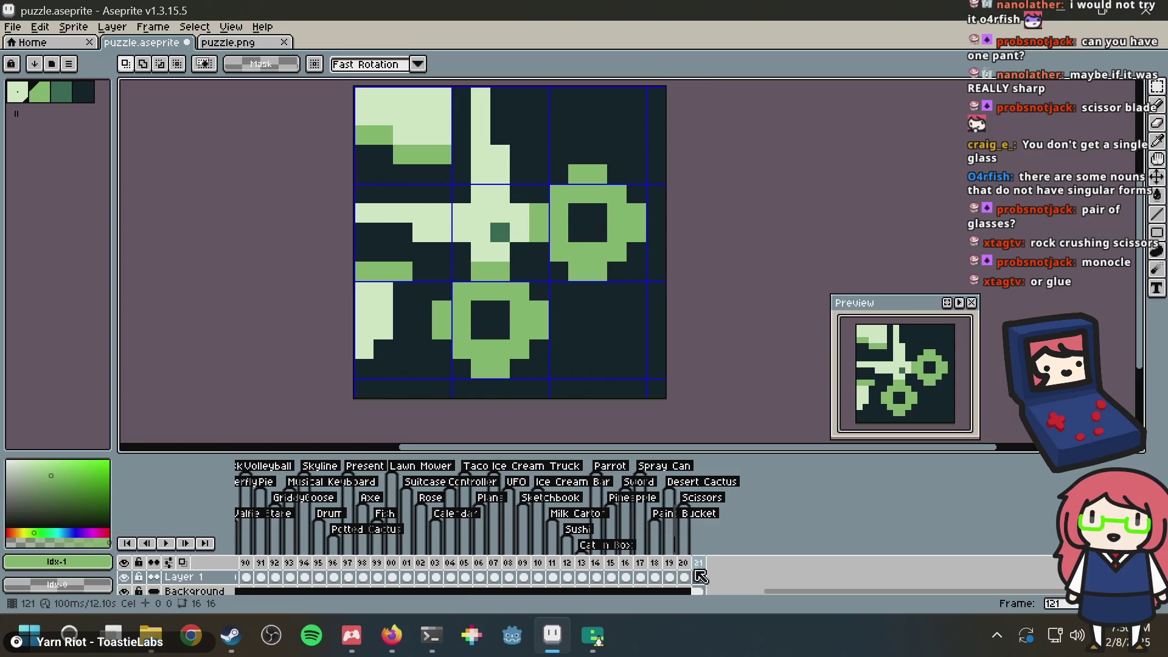
key("Delete")
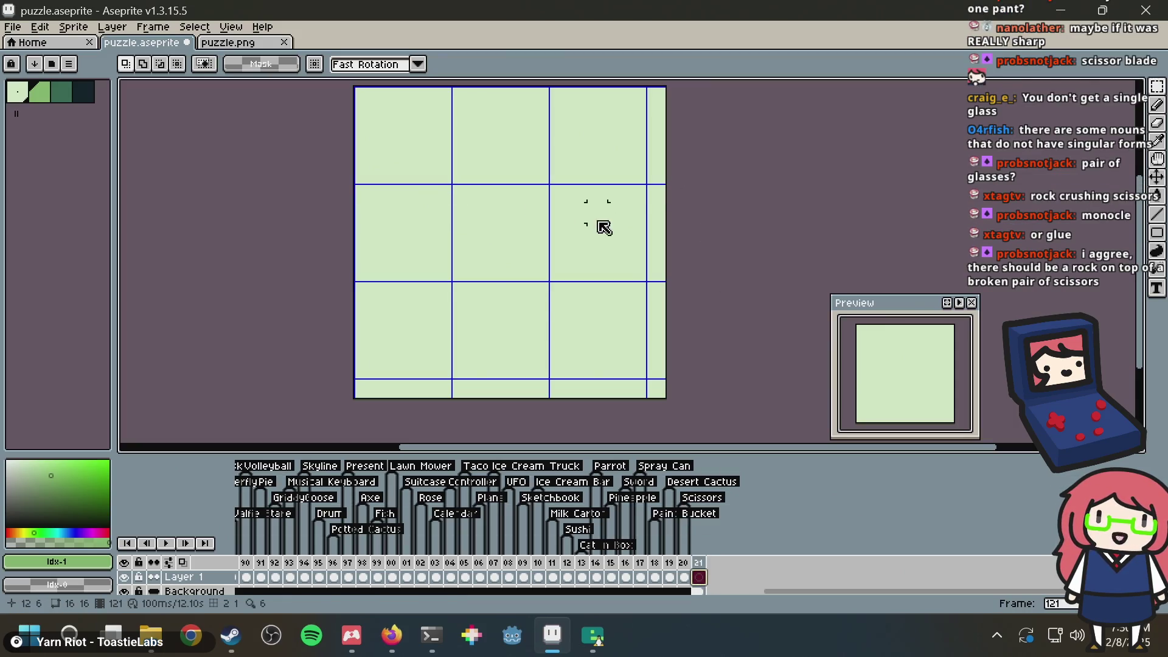
key("b")
scroll(565, 268, "up", 2)
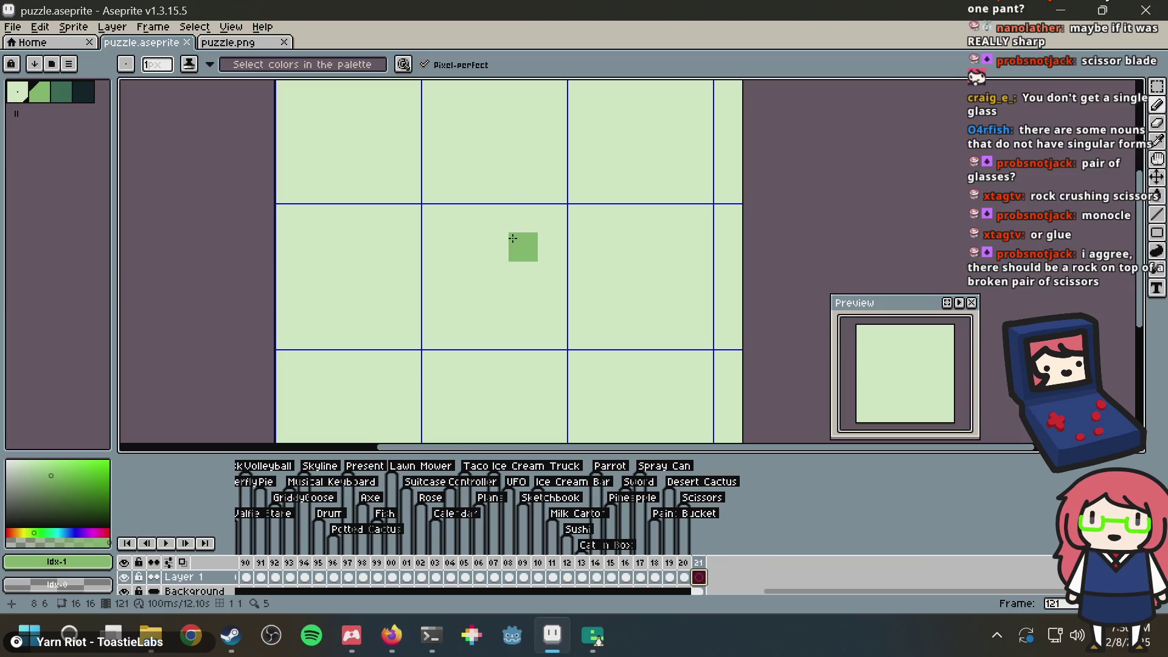
left_click(512, 239)
key("Return")
scroll(347, 156, "down", 2)
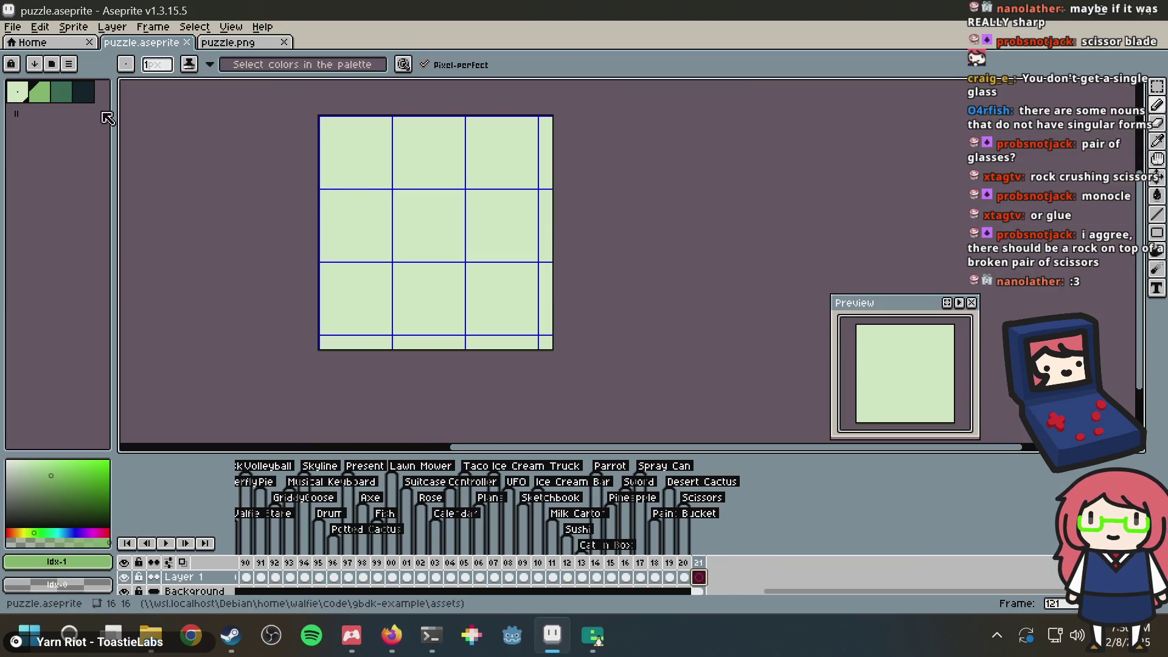
Step: Place test dark-green pixels on frame 121 and save
left_click(65, 107)
left_click(487, 196)
scroll(486, 196, "up", 2)
scroll(462, 170, "up", 2)
scroll(437, 147, "down", 2)
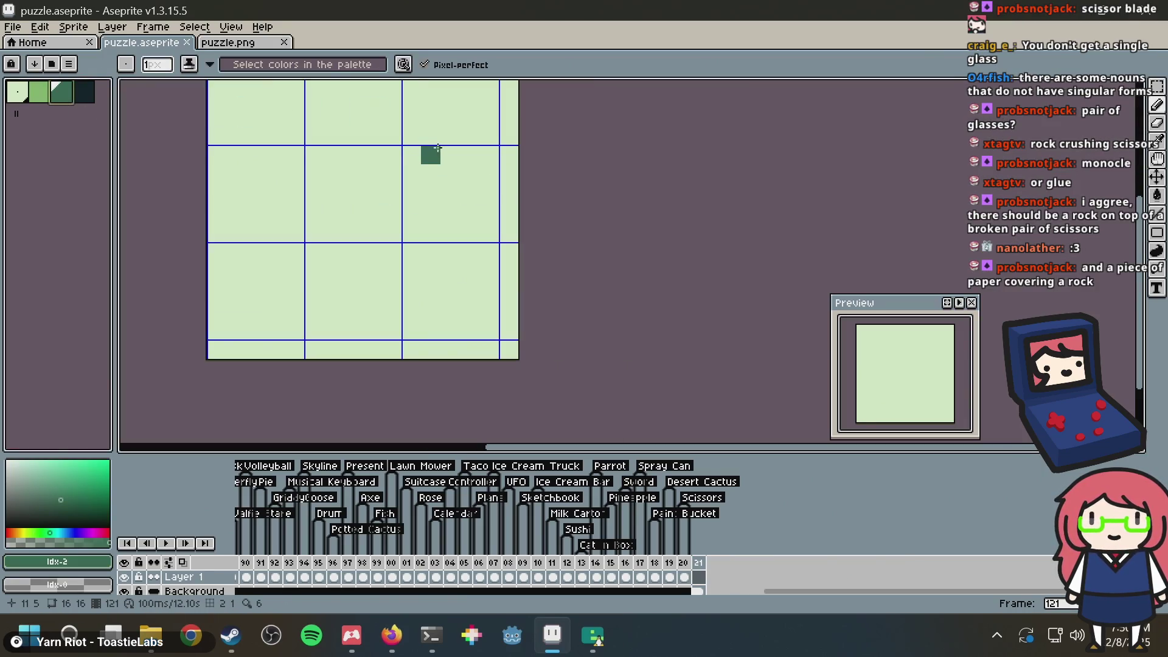
key("ctrl+s")
scroll(474, 176, "up", 2)
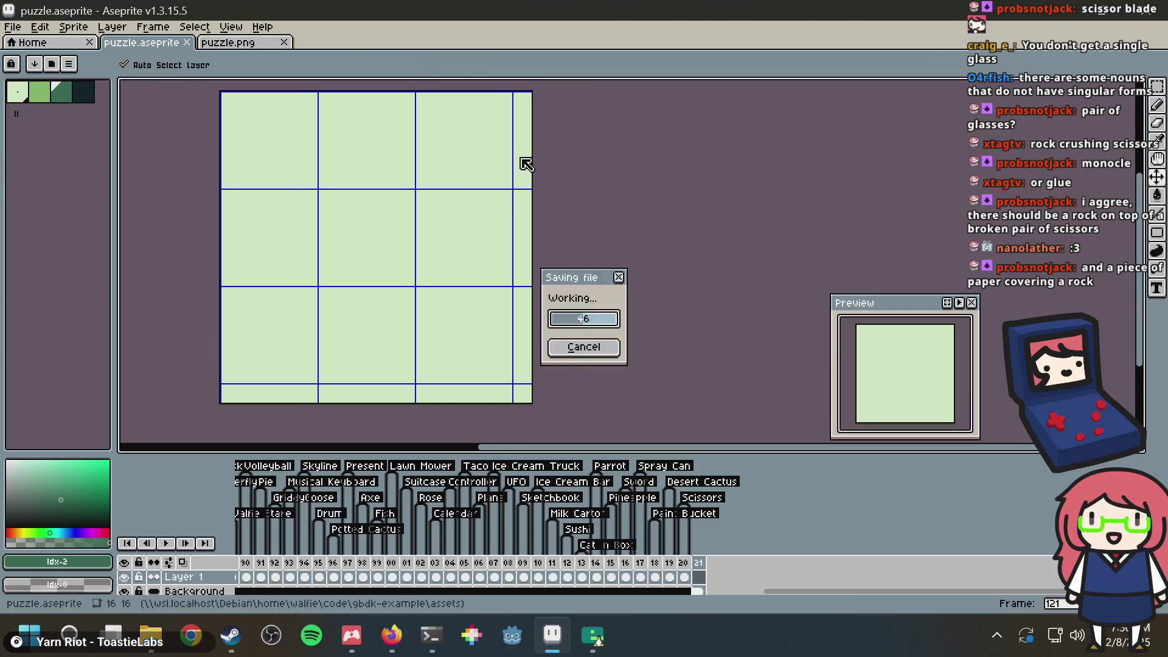
left_click(502, 160)
Step: Try a test stroke and a dark-green fill on frame 121, undo both, and save
left_click_drag(503, 162, 523, 174)
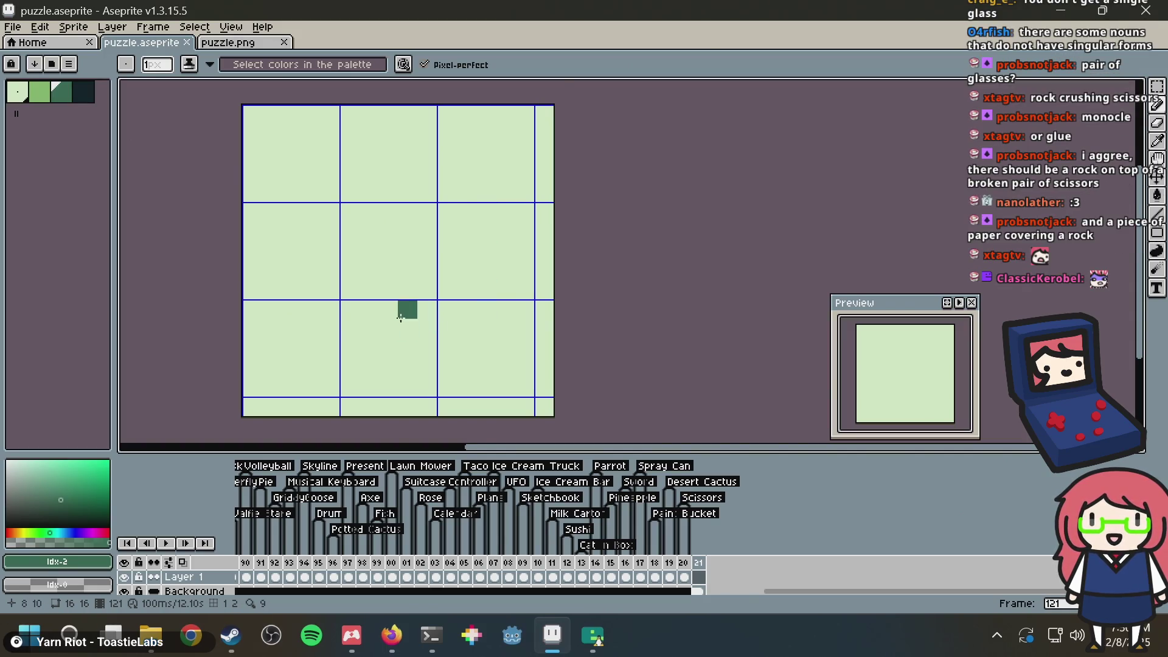
mouse_move(407, 308)
left_mouse_down()
mouse_move(417, 263)
mouse_move(423, 310)
left_mouse_up()
mouse_move(525, 387)
left_mouse_down()
mouse_move(322, 333)
mouse_move(208, 201)
left_mouse_up()
key("ctrl+z")
key("ctrl+s")
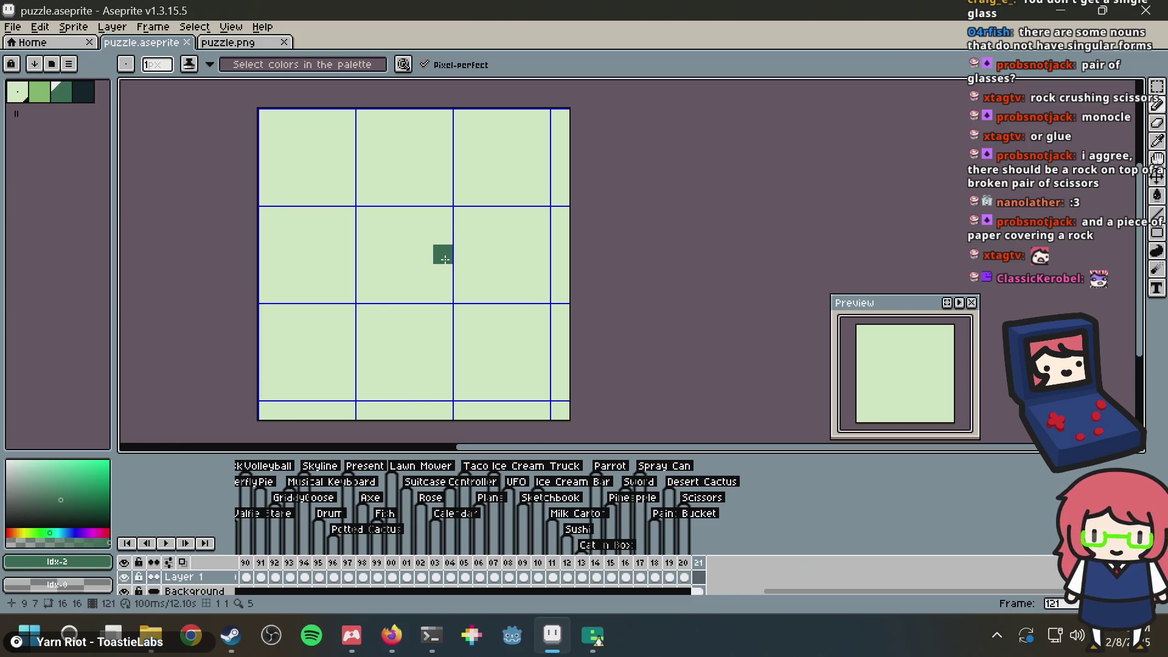
key("ctrl+s")
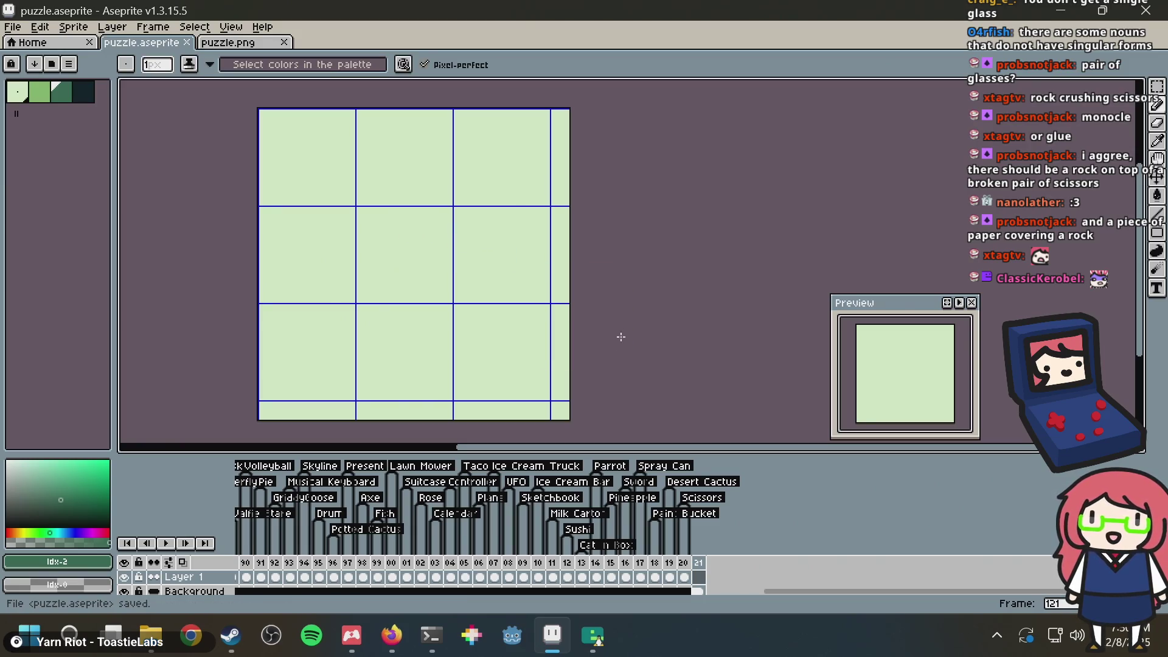
key("f")
key("ctrl+z")
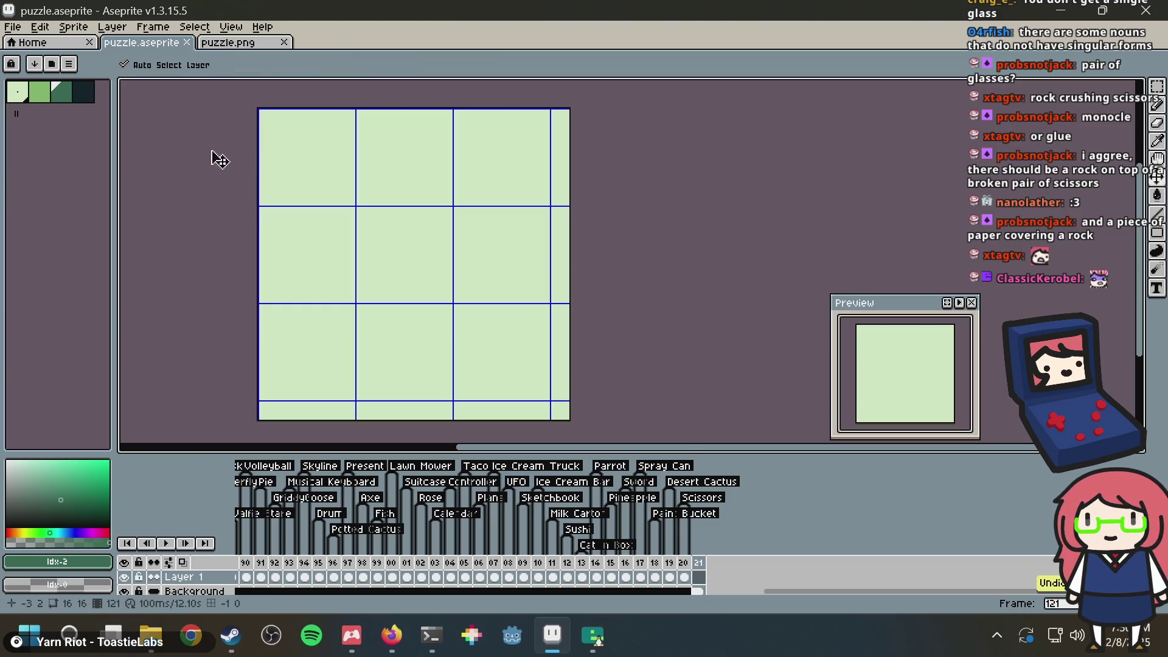
key("ctrl+s")
Step: Browse back from the scissors frame 120 through the paint-bucket and sword tiles (frames 118–116)
left_click(671, 575)
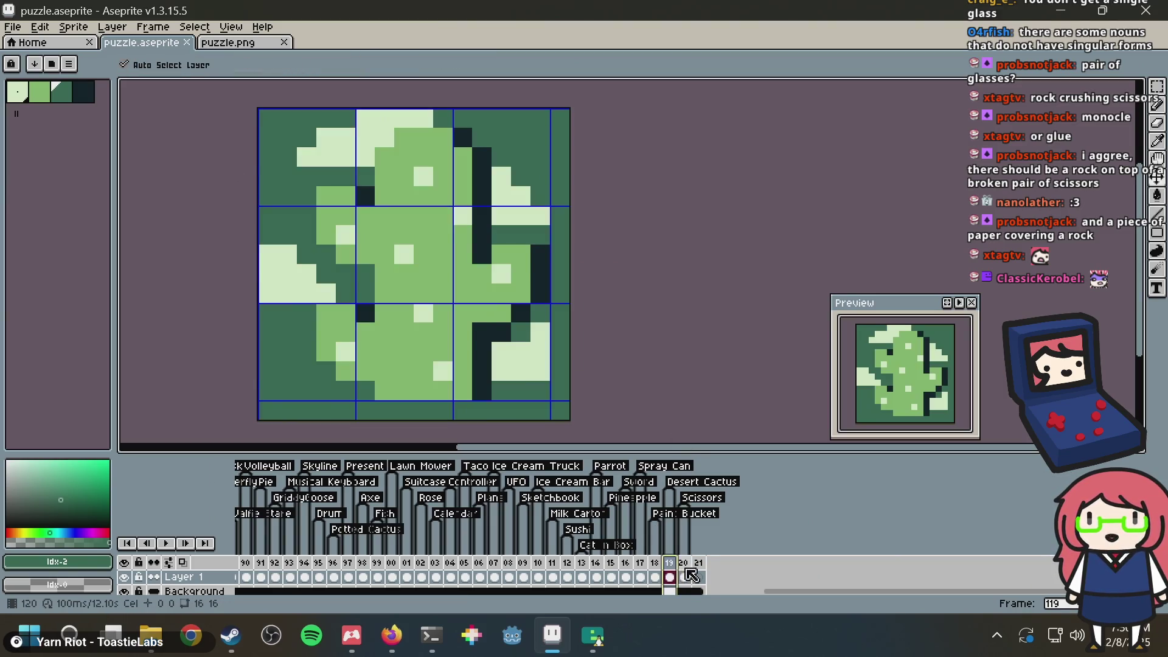
left_click(684, 577)
key("g")
key("Left")
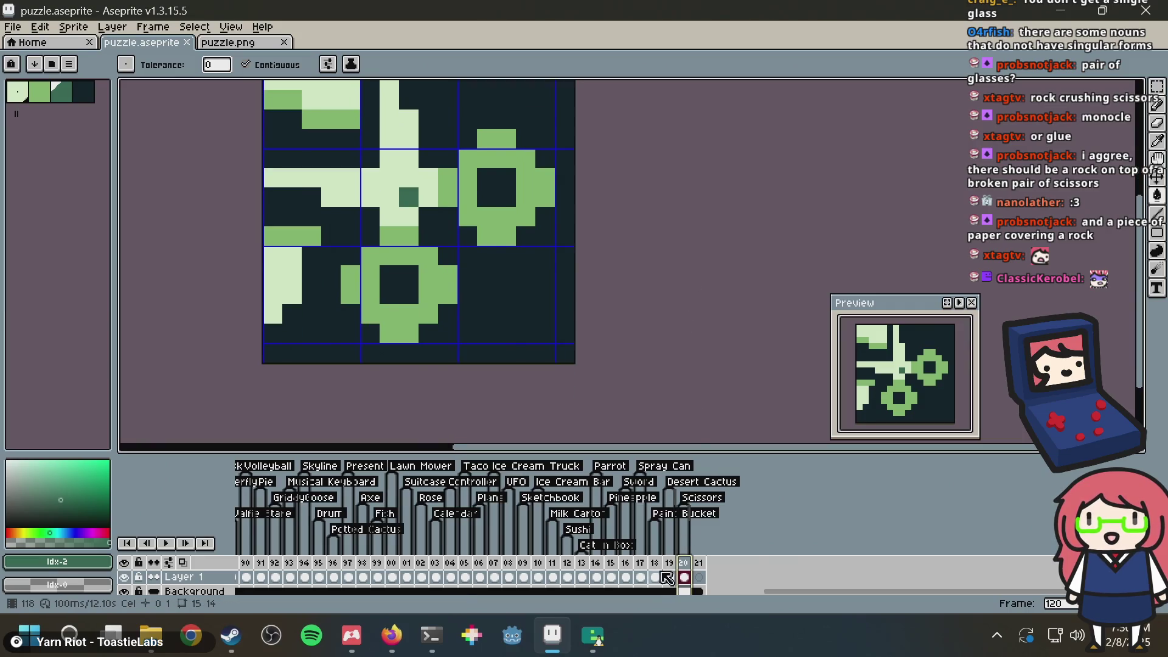
key("Left")
left_click(639, 563)
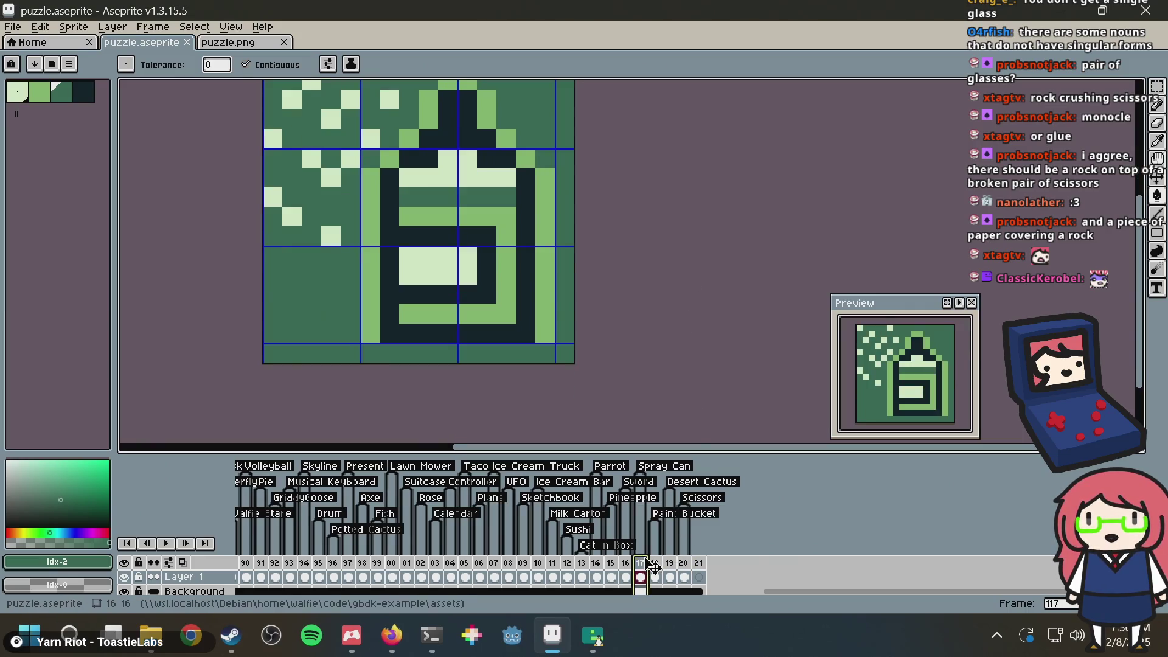
left_click(626, 563)
Step: Review frames 114 down to 108, including the pineapple tile, and the OCT 31 calendar frame 103
left_click(596, 565)
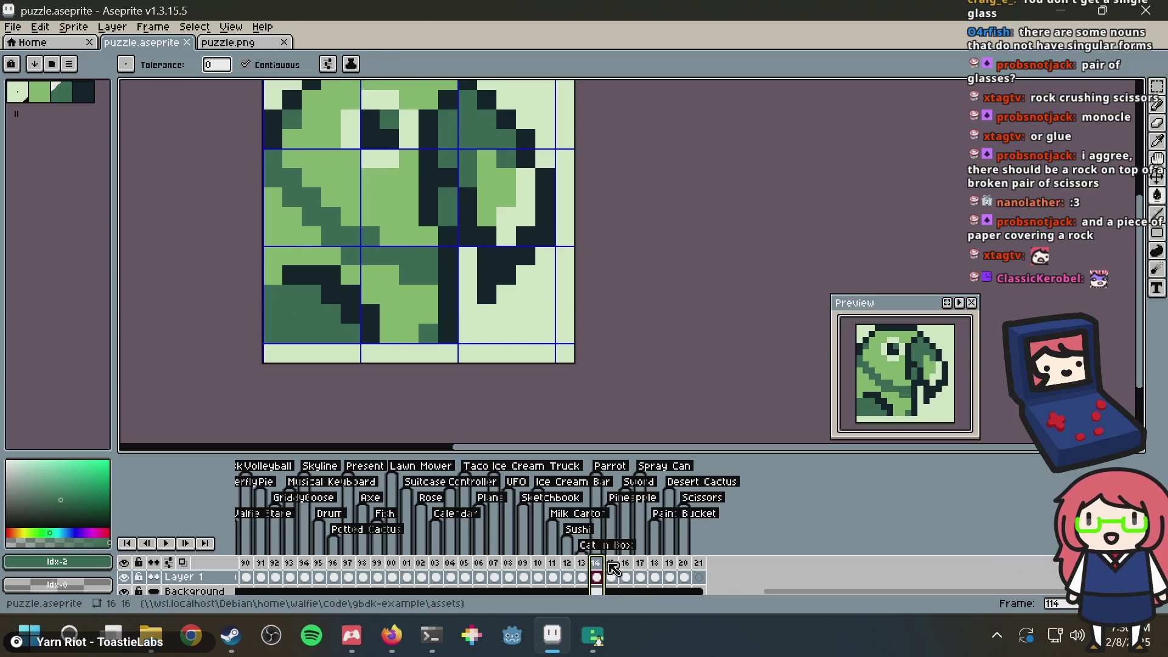
left_click(582, 566)
left_click(538, 566)
left_click(524, 566)
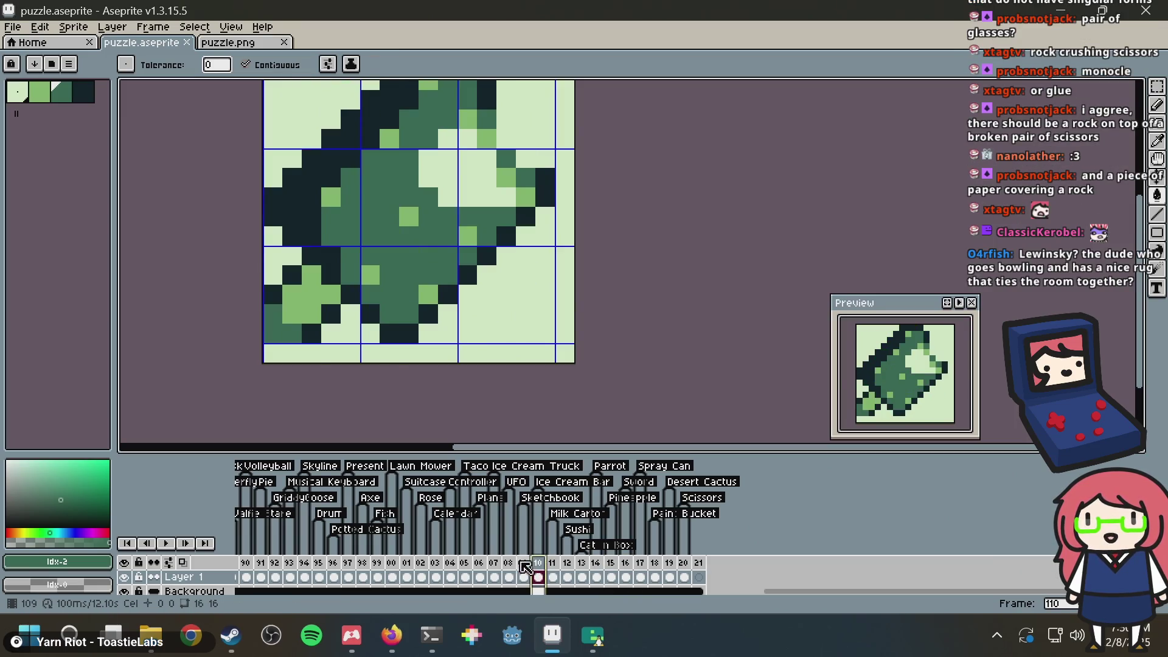
left_click(513, 566)
left_click(538, 566)
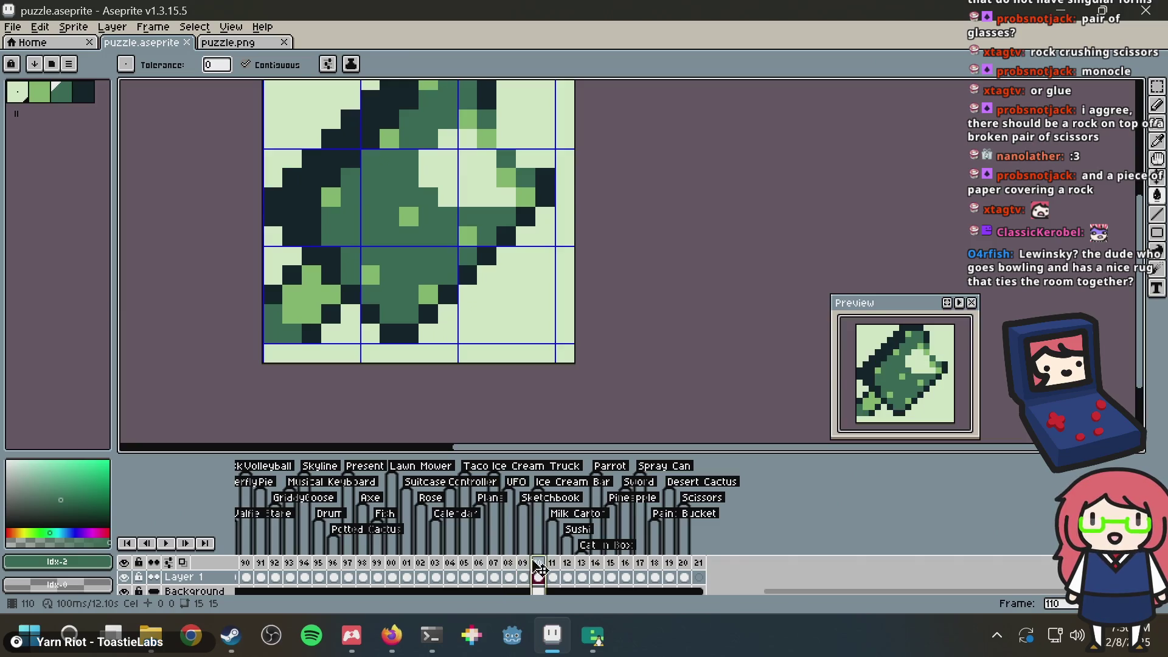
left_click(438, 566)
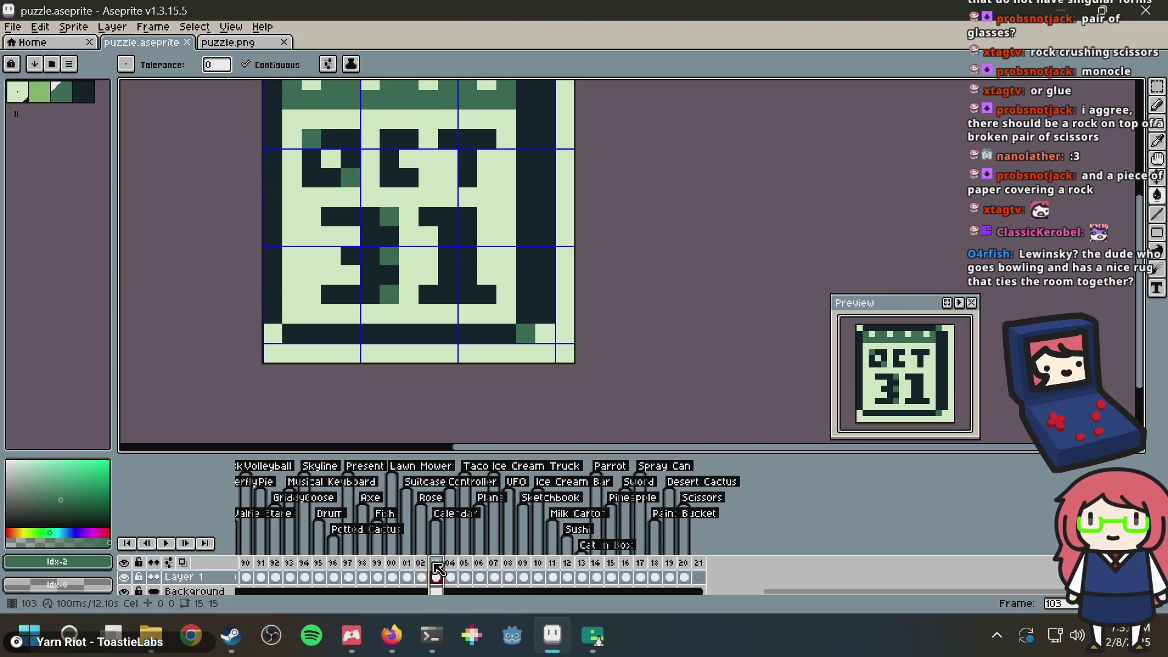
Step: Look over the fish, cactus, skyline and frame 91 tiles, zoomed out to see each whole tile
left_click(377, 576)
left_click(333, 576)
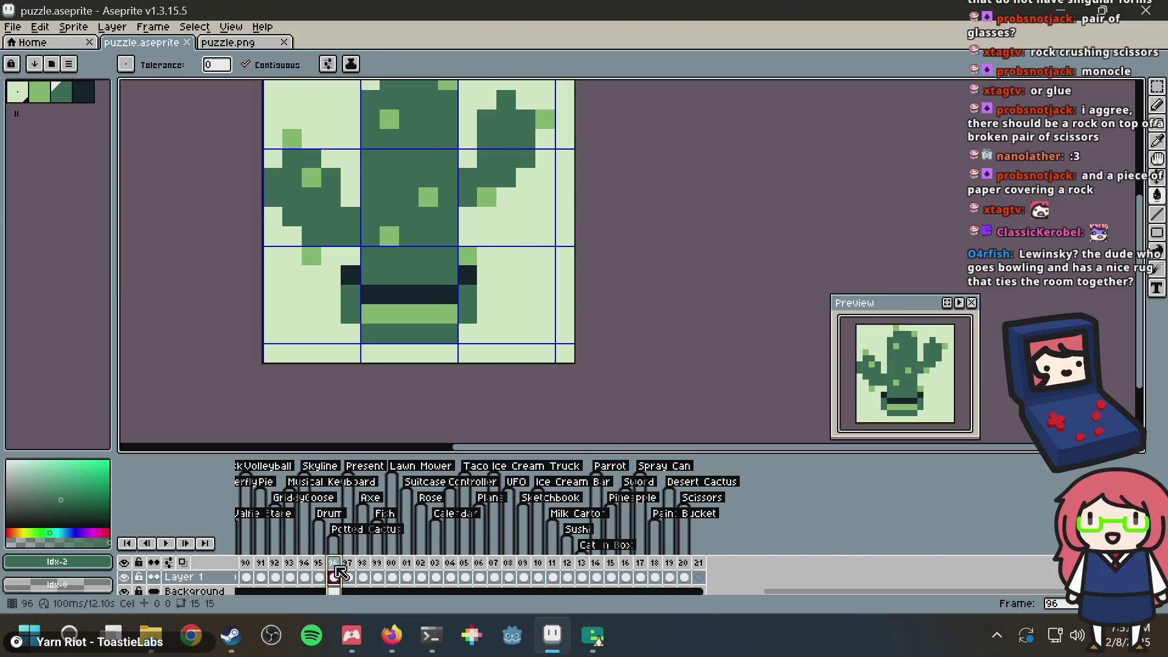
left_click_drag(541, 340, 597, 331)
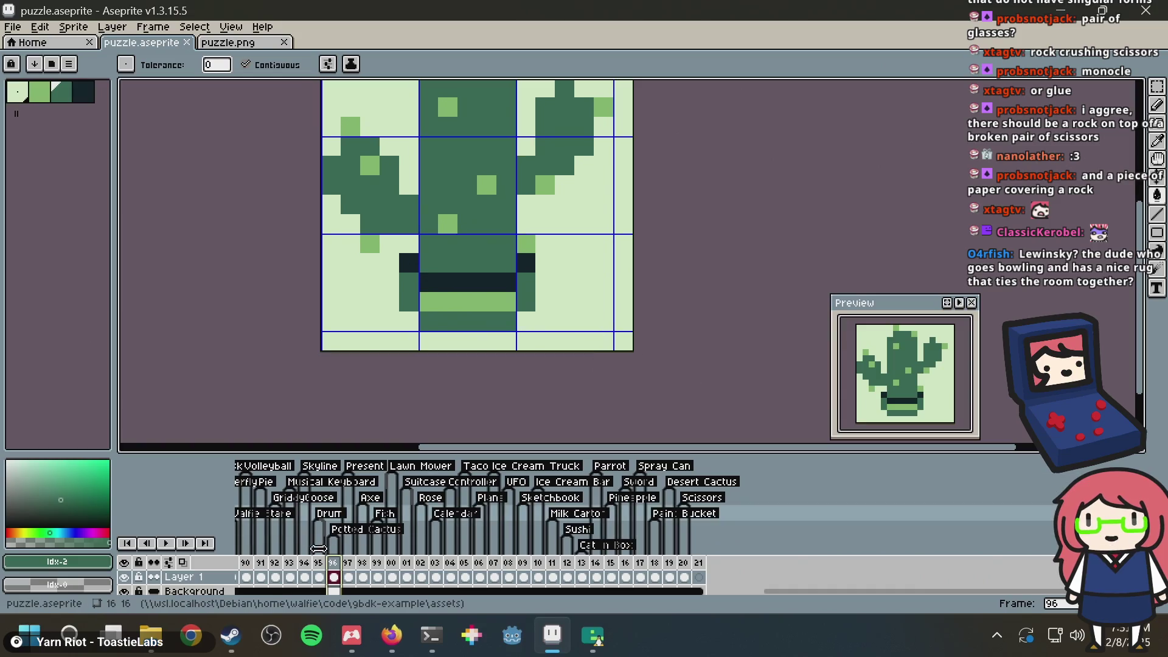
left_click(305, 563)
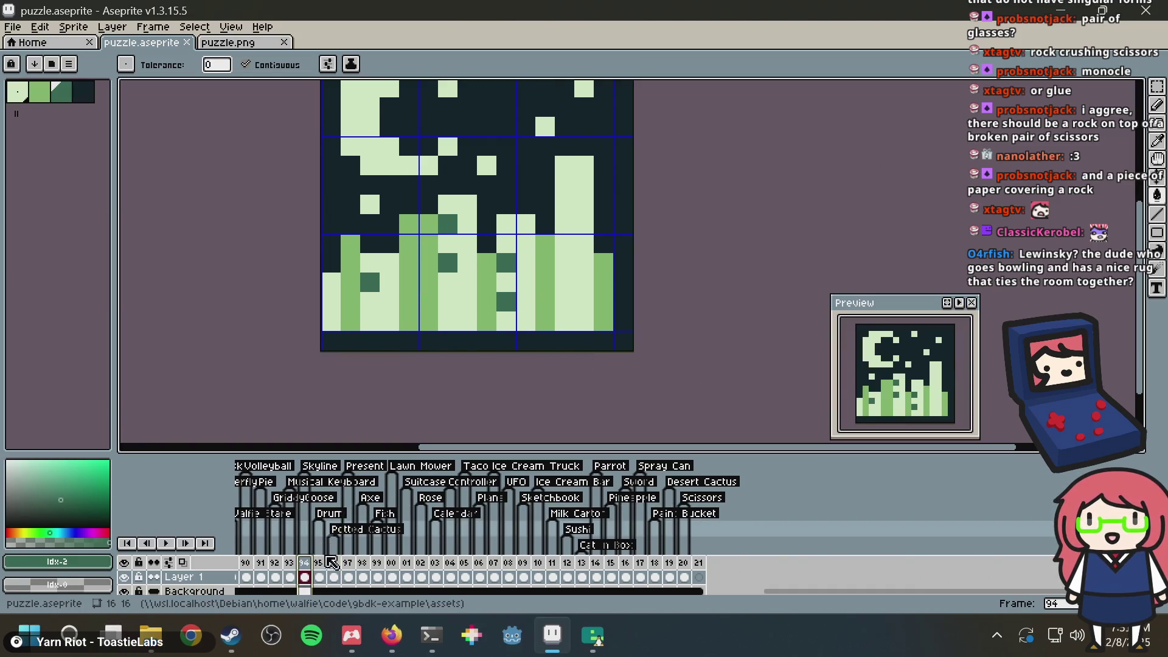
scroll(322, 569, "left", 5)
left_click(334, 575)
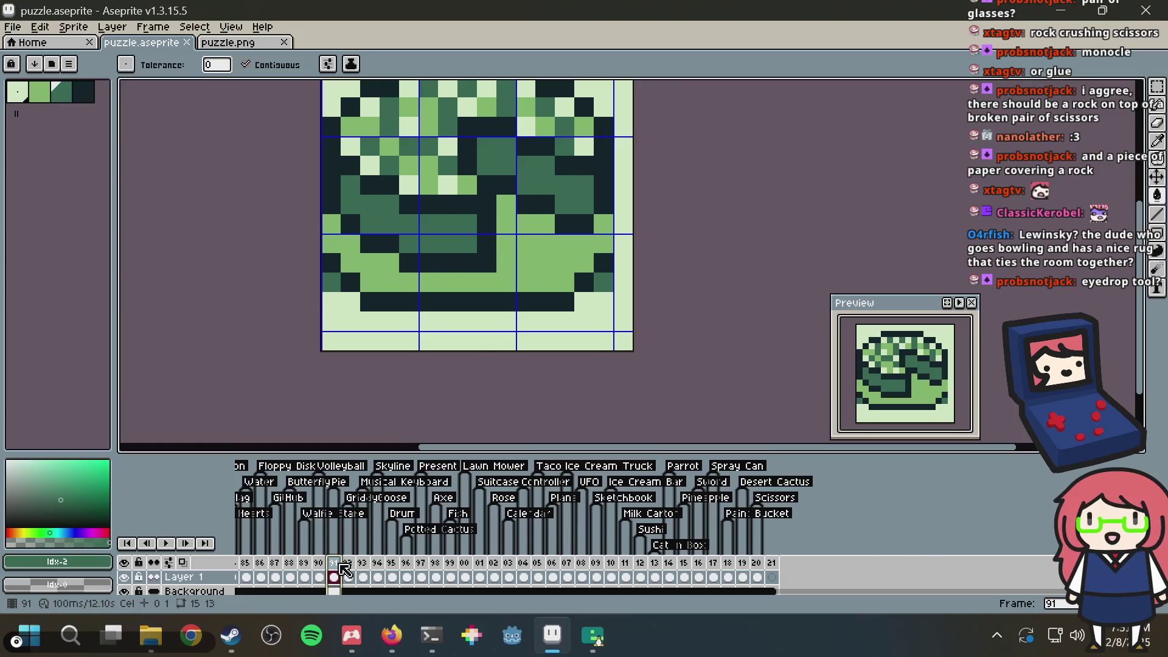
key("minus")
Step: Check the tiles in frames 89 and 90, save puzzle.aseprite, and go to the empty frame 121
key("ctrl+s")
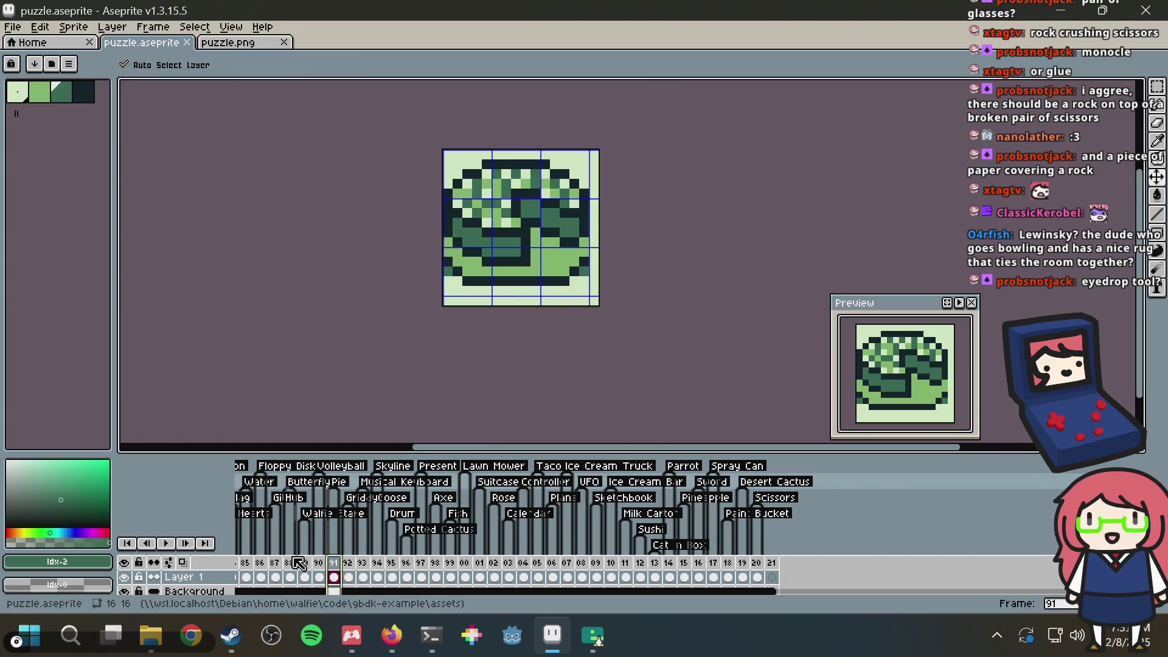
left_click(299, 564)
left_click(317, 565)
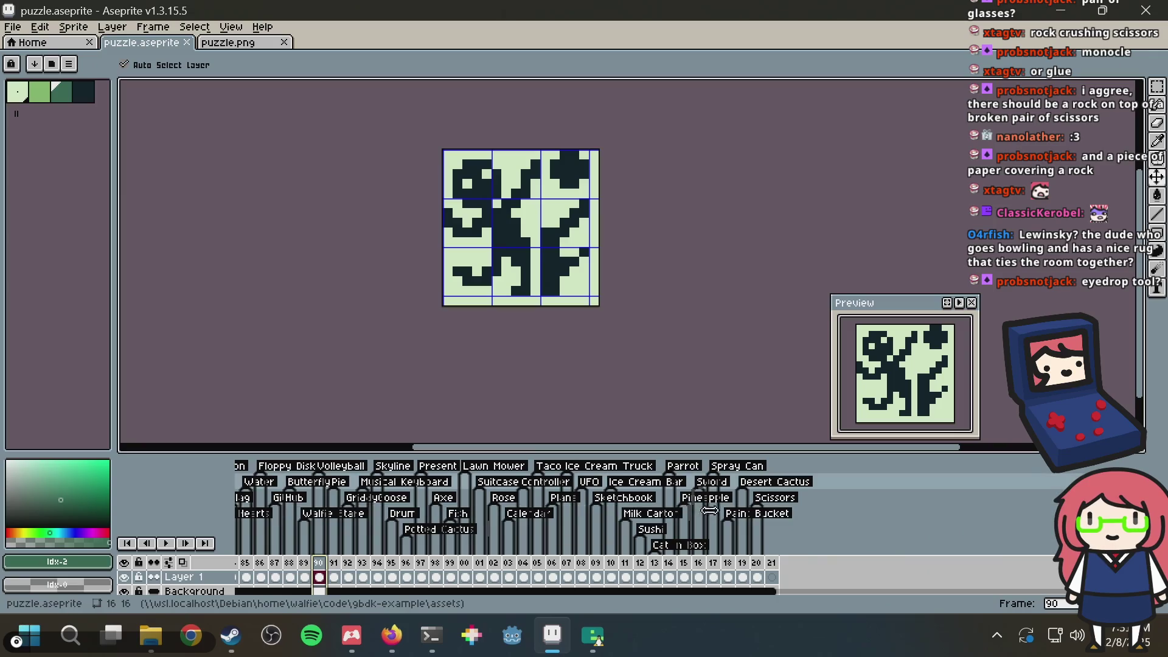
key("ctrl+s")
left_click(776, 576)
Step: Choose the Pencil with the darkest palette colour, trying and undoing two diagonal test strokes
key("ctrl+s")
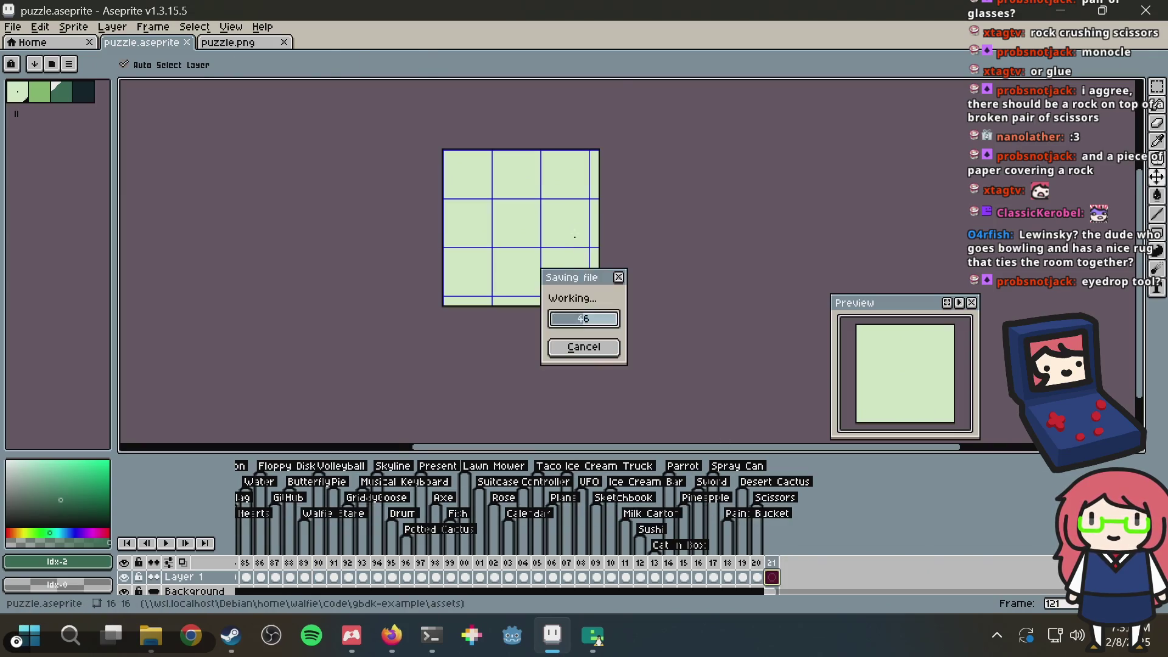
scroll(535, 196, "up", 2)
key("b")
left_click(84, 91)
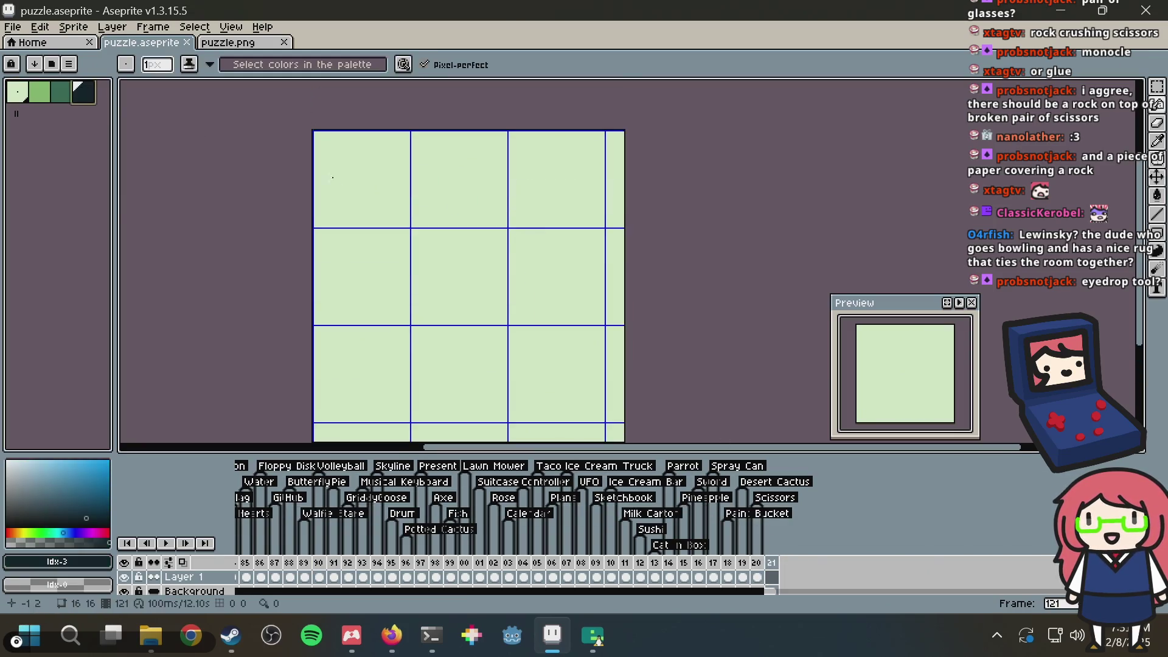
mouse_move(381, 315)
left_mouse_down()
mouse_move(403, 268)
mouse_move(498, 159)
left_mouse_up()
key("ctrl+z")
key("b")
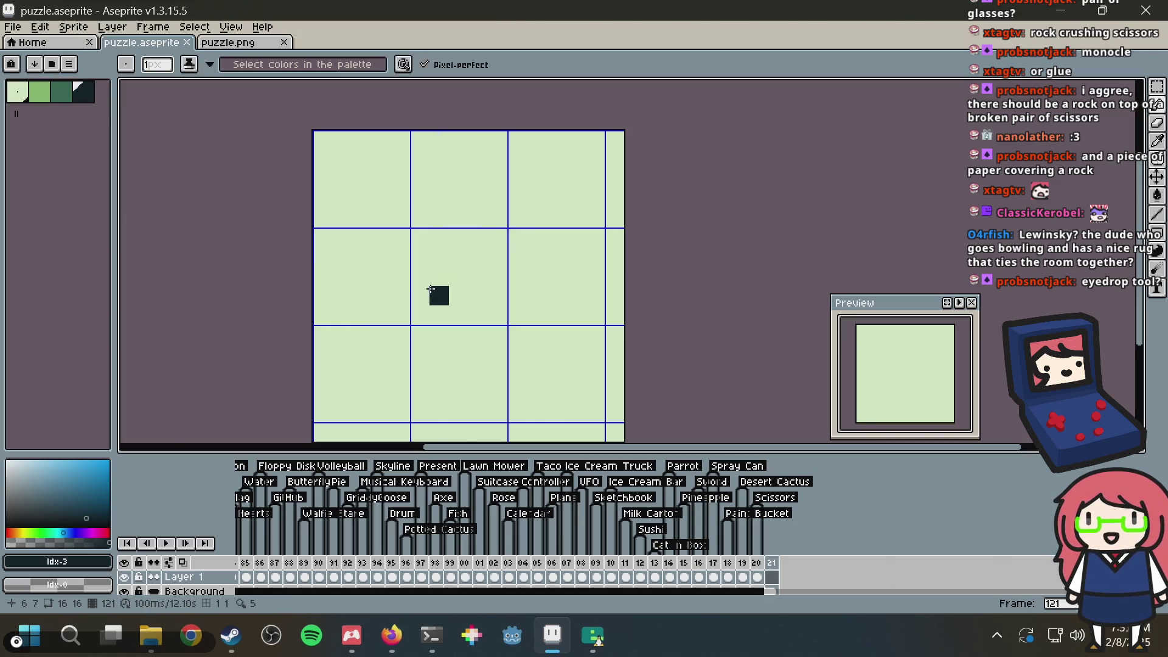
left_click_drag(425, 291, 519, 156)
key("ctrl+z")
Step: Sketch the dark drop at lower left, then move the whole drawing down two pixels
mouse_move(368, 308)
left_mouse_down()
mouse_move(365, 334)
mouse_move(342, 322)
mouse_move(362, 359)
mouse_move(344, 359)
mouse_move(376, 335)
left_mouse_up()
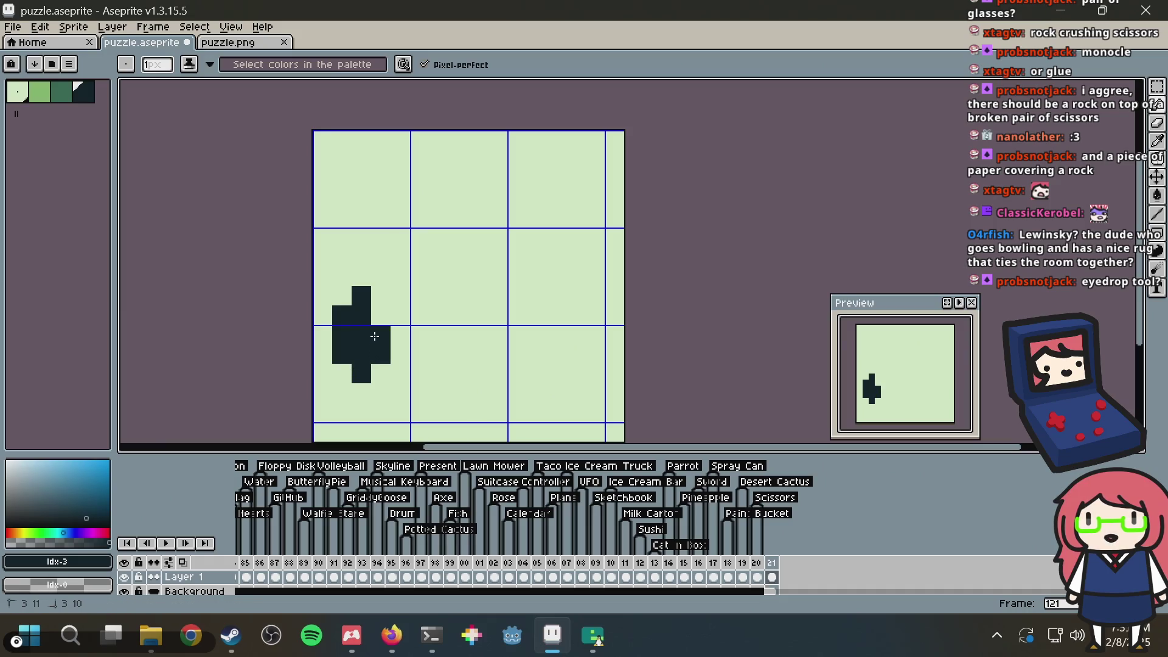
mouse_move(386, 254)
left_mouse_down()
mouse_move(459, 183)
mouse_move(484, 179)
left_mouse_up()
key("ctrl+z")
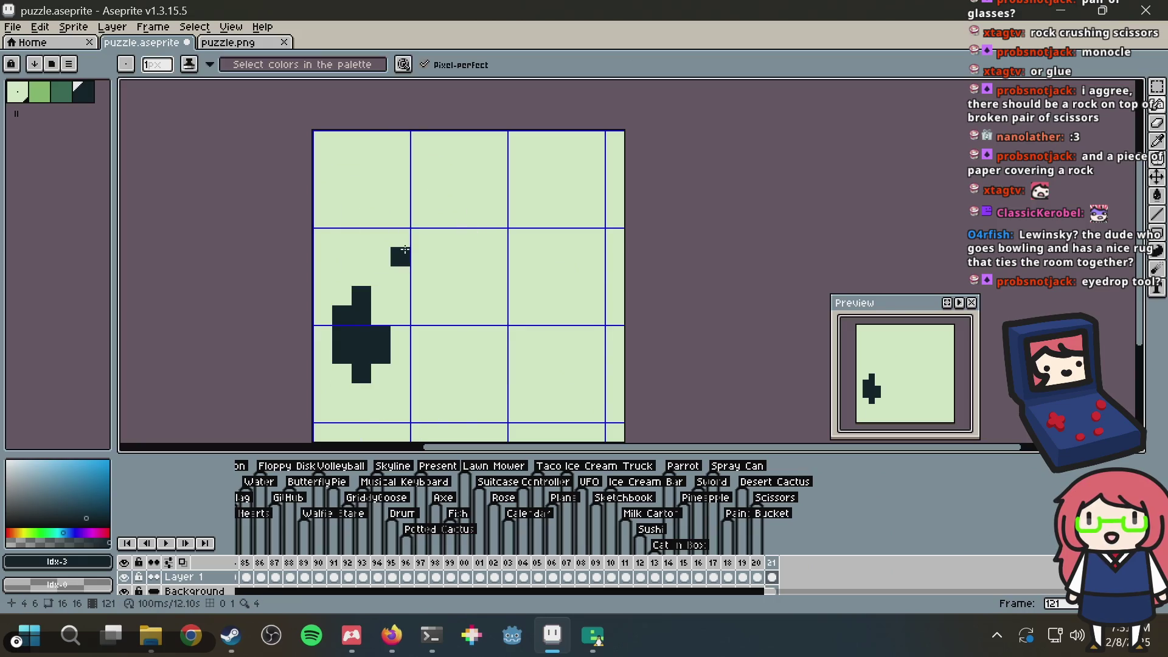
key("ctrl+z")
key("ctrl+a")
left_click_drag(417, 253, 411, 296)
key("ctrl+d")
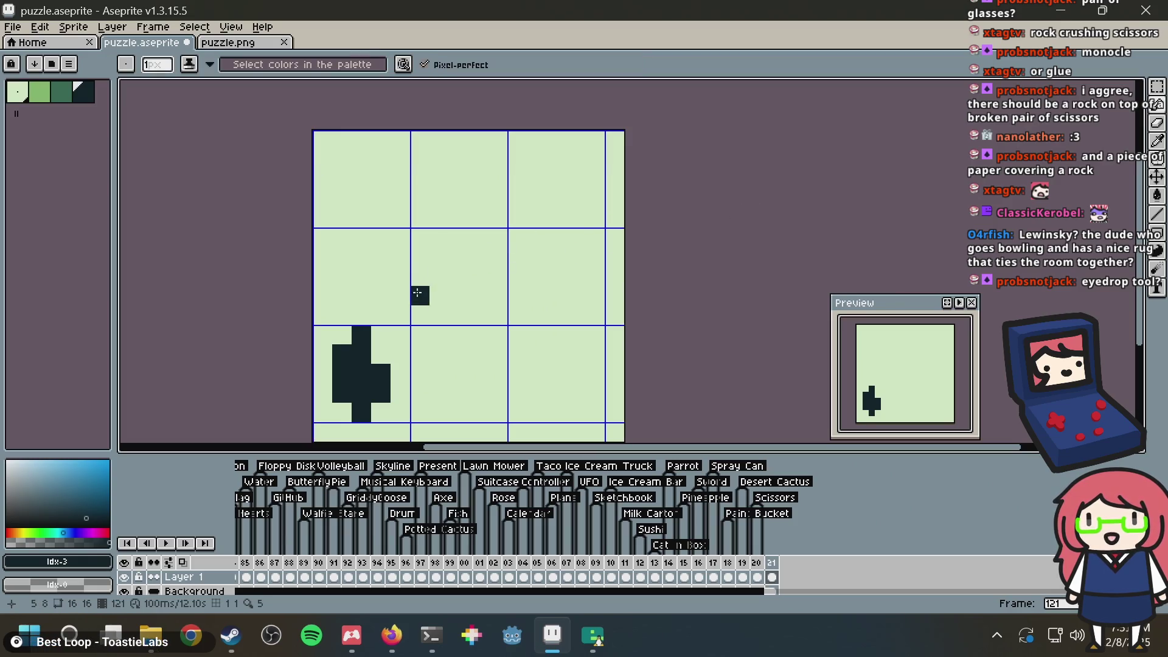
Step: Draw the 45° diagonal stem as two parallel dark lines and fill the gaps between them
left_click_drag(378, 308, 526, 181)
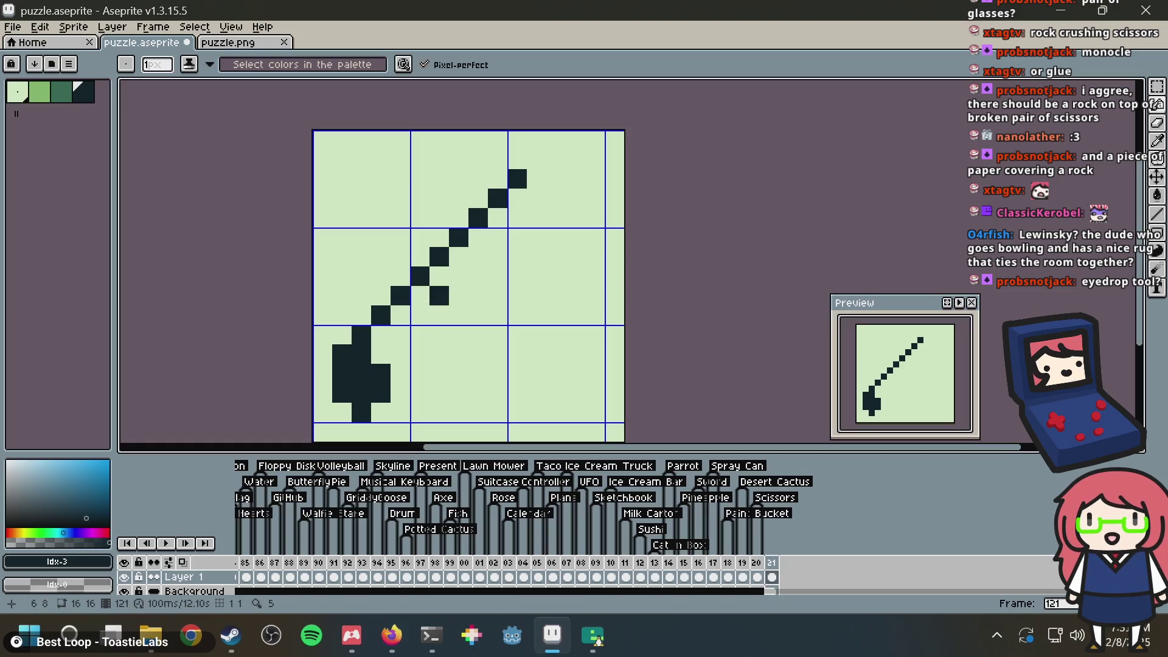
mouse_move(400, 315)
left_mouse_down()
mouse_move(517, 237)
mouse_move(556, 237)
mouse_move(556, 218)
left_mouse_up()
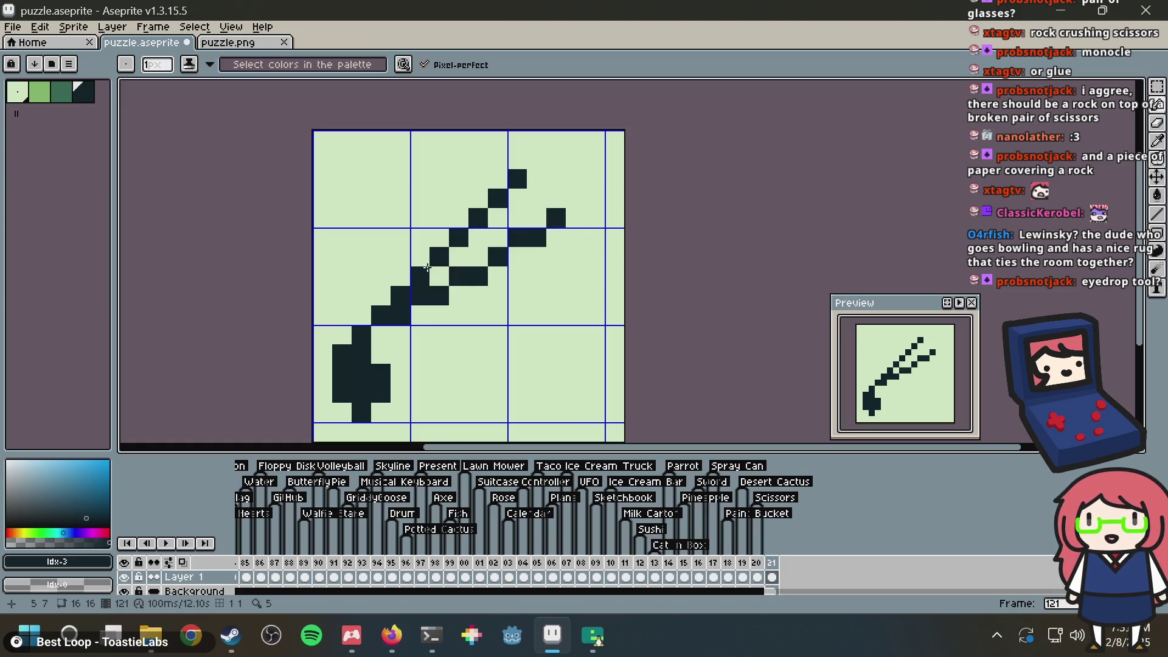
left_click(433, 273)
left_click(459, 257)
left_click(478, 257)
left_click(553, 230)
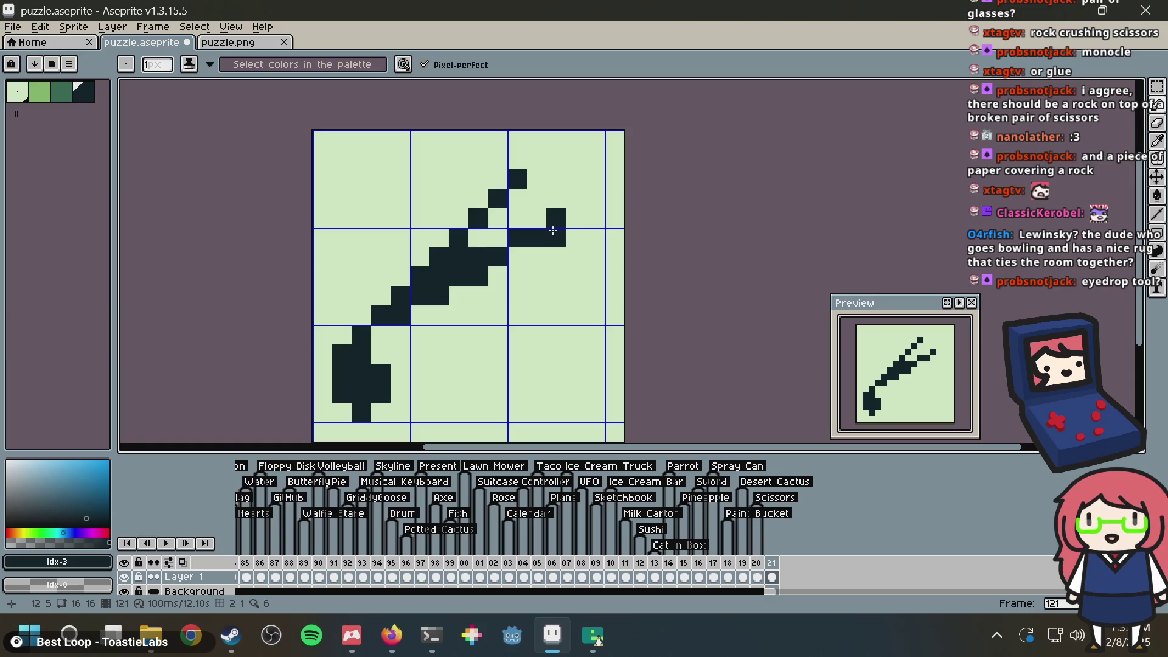
Step: Outline the eyedropper head at top right and close its loop
left_click_drag(530, 162, 557, 129)
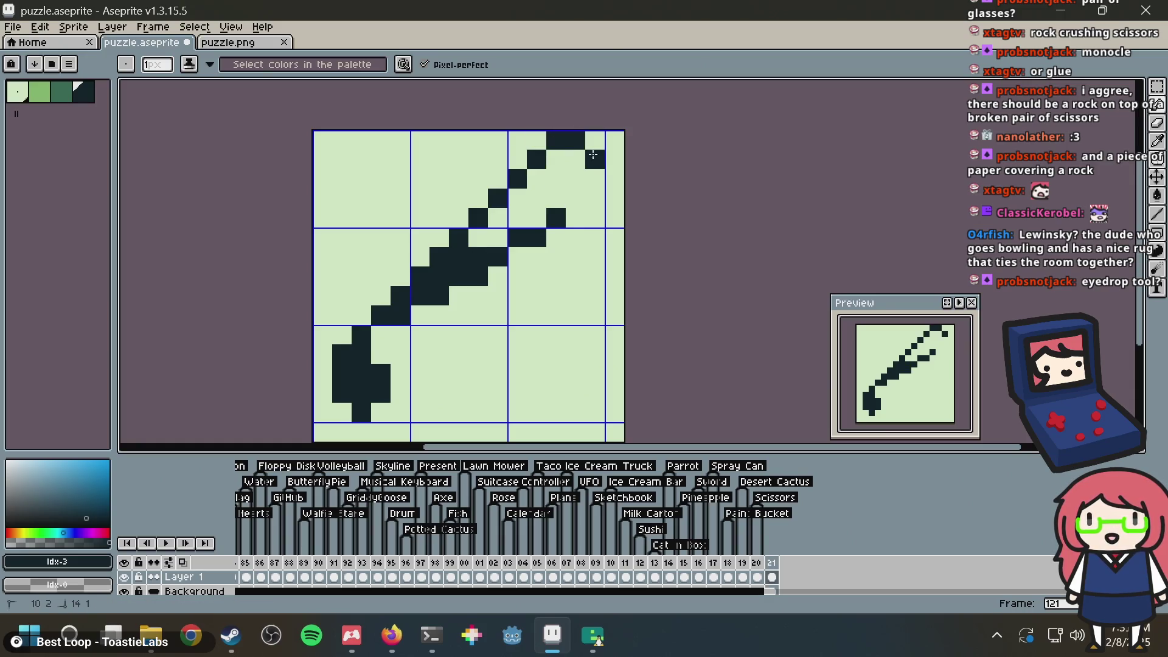
left_click_drag(587, 200, 568, 201)
left_click(526, 198)
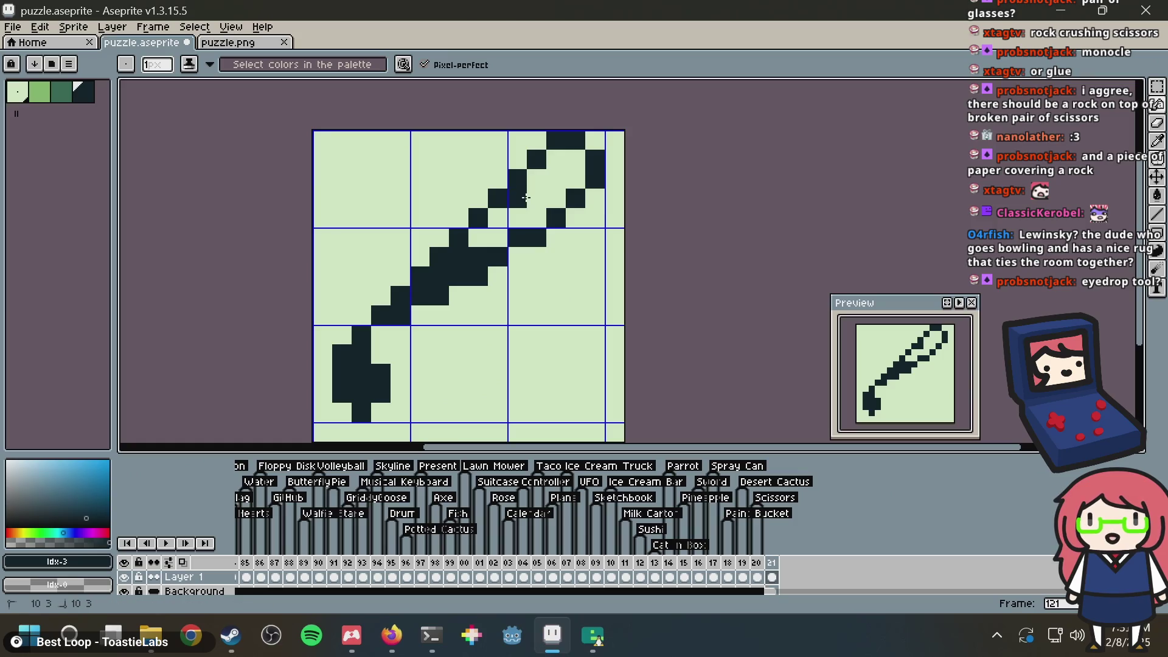
left_click(537, 205)
Step: Bucket-fill the head's interior dark, then try and undo a mid-green fill
key("g")
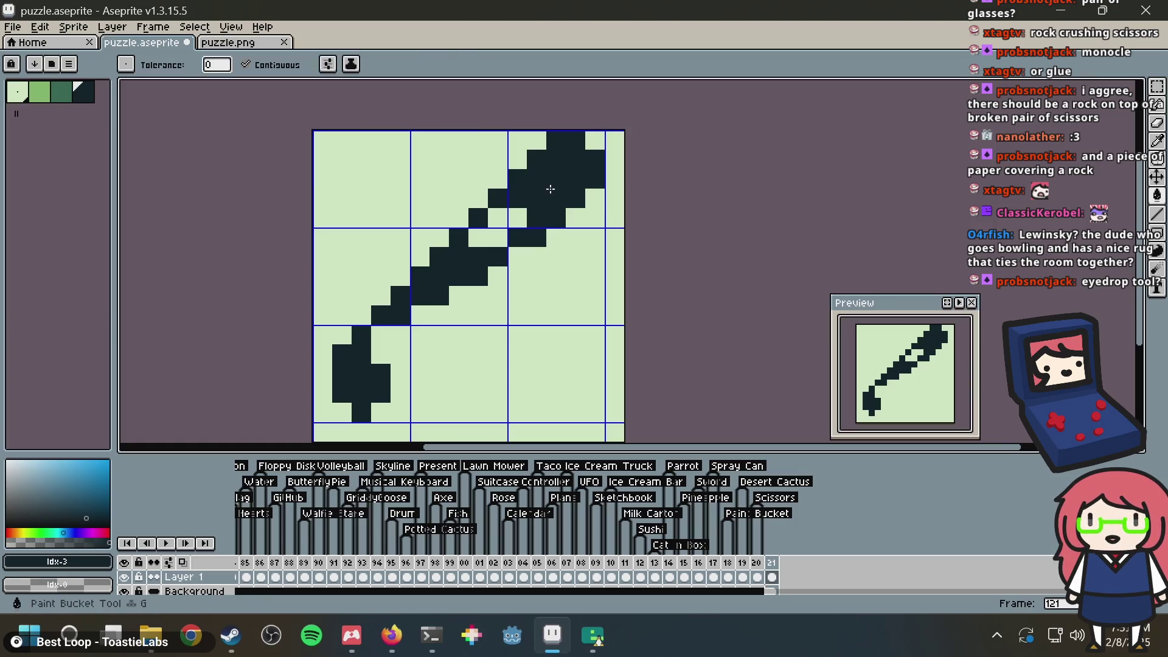
left_click(572, 201)
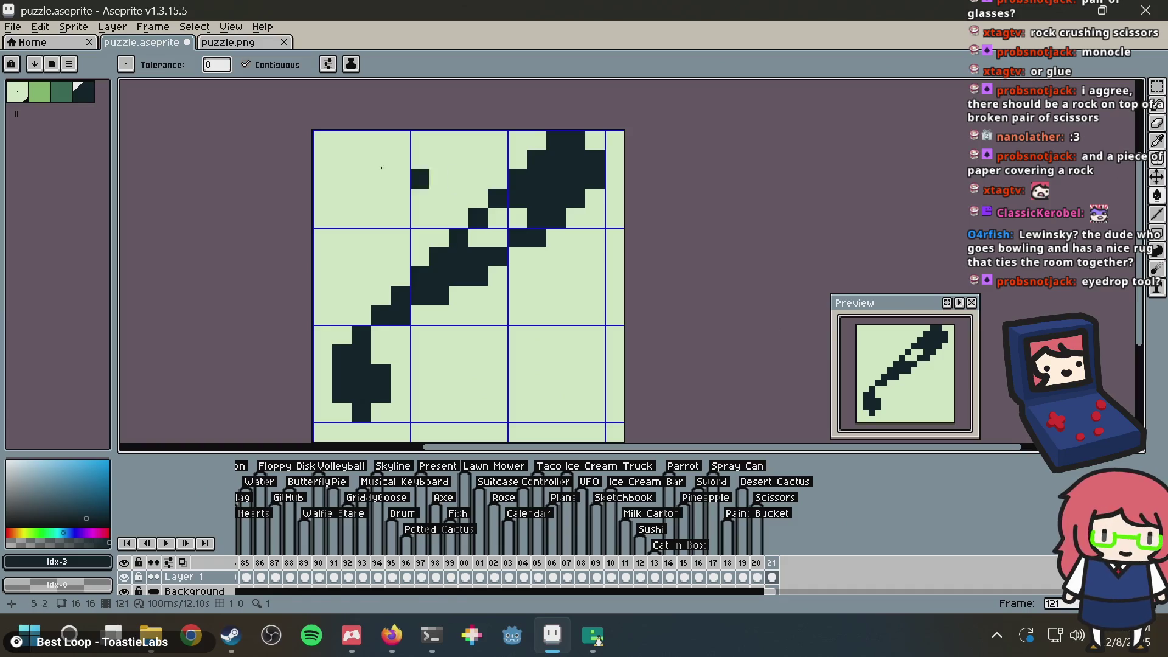
left_click(60, 92)
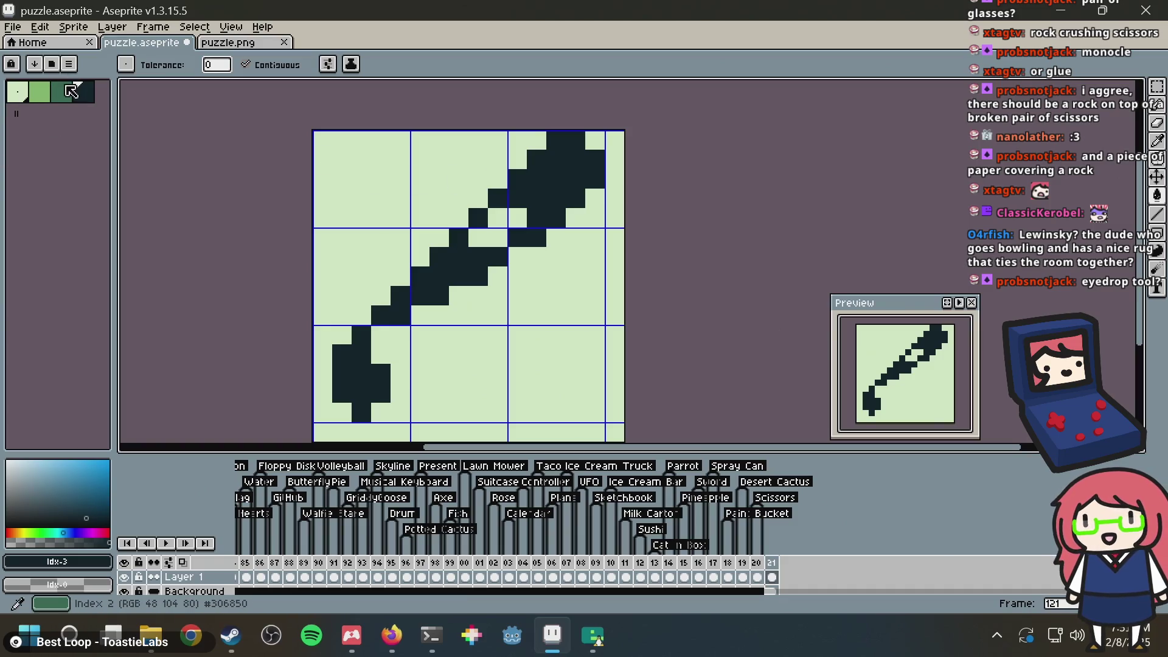
left_click(534, 197)
key("ctrl+z")
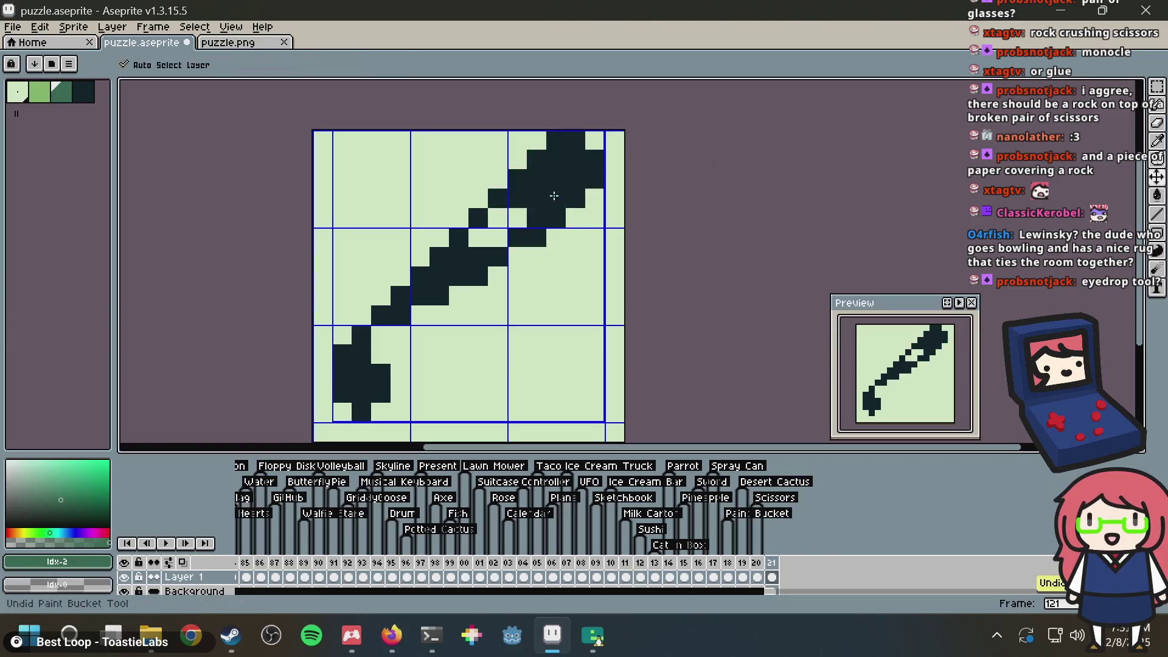
Step: Paint mid-green highlights inside the head, on the drop and along the stem
key("b")
mouse_move(537, 200)
left_mouse_down()
mouse_move(538, 178)
mouse_move(566, 172)
left_mouse_up()
left_click(554, 168)
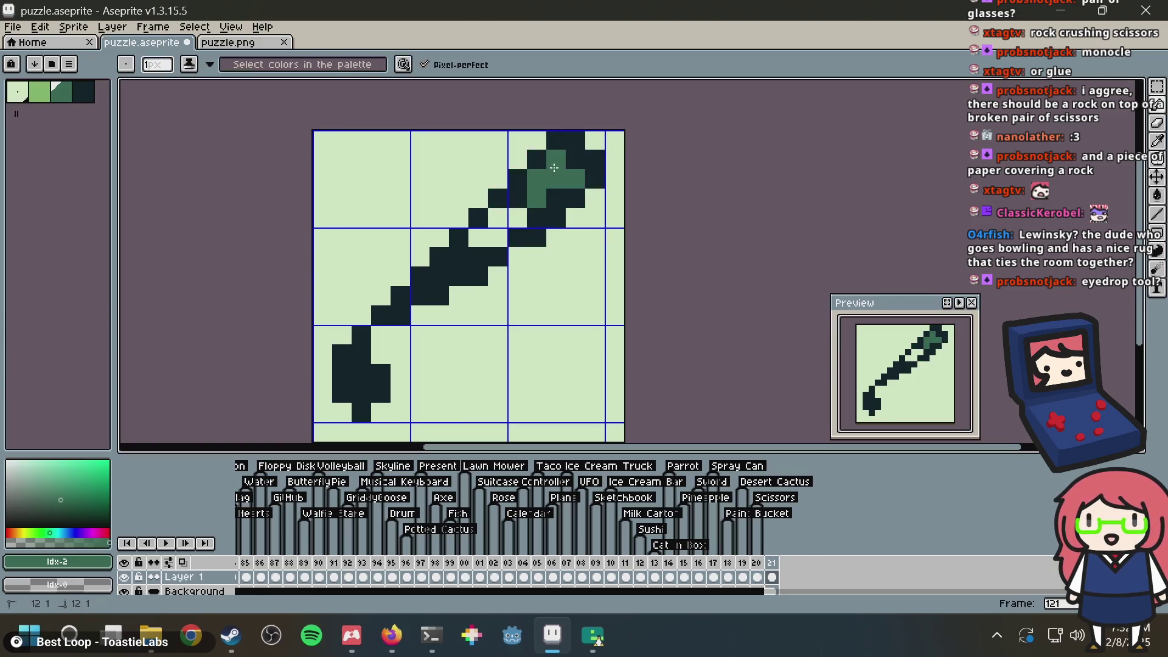
left_click(552, 199)
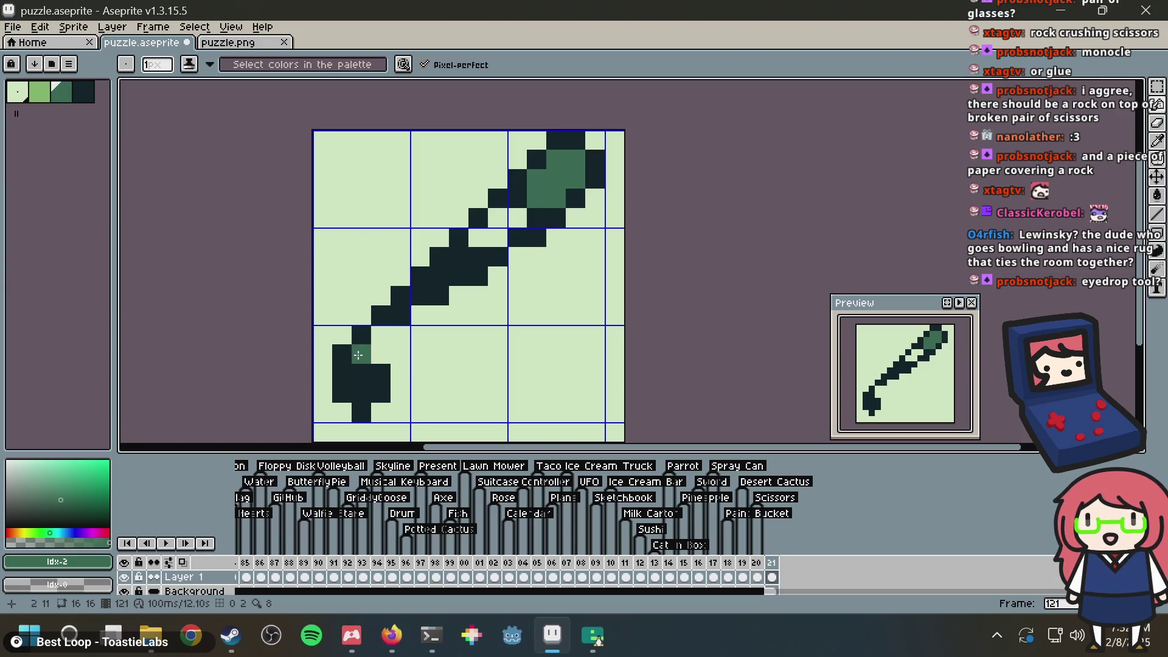
left_click_drag(361, 353, 363, 373)
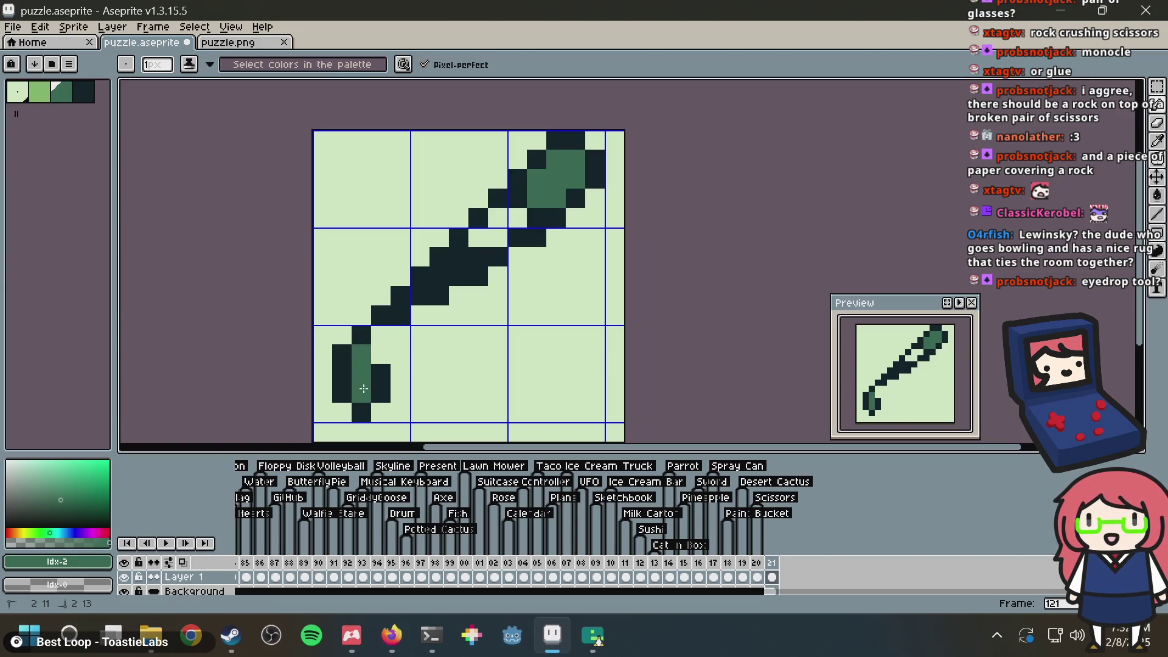
left_click(420, 295)
left_click(434, 279)
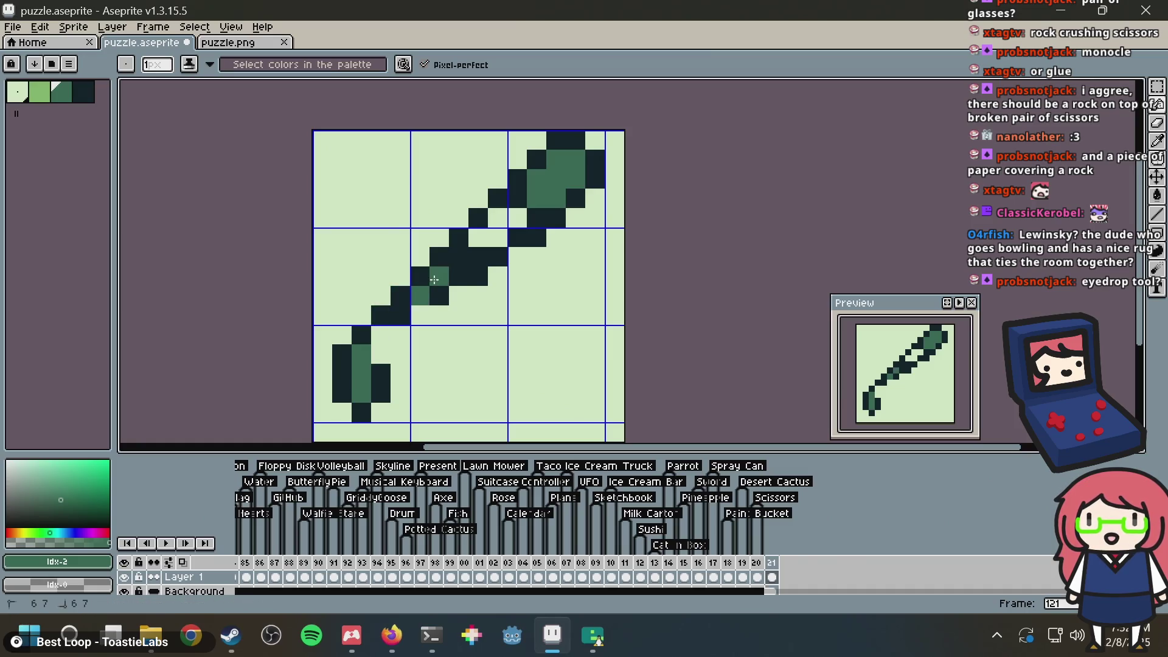
left_click(459, 259)
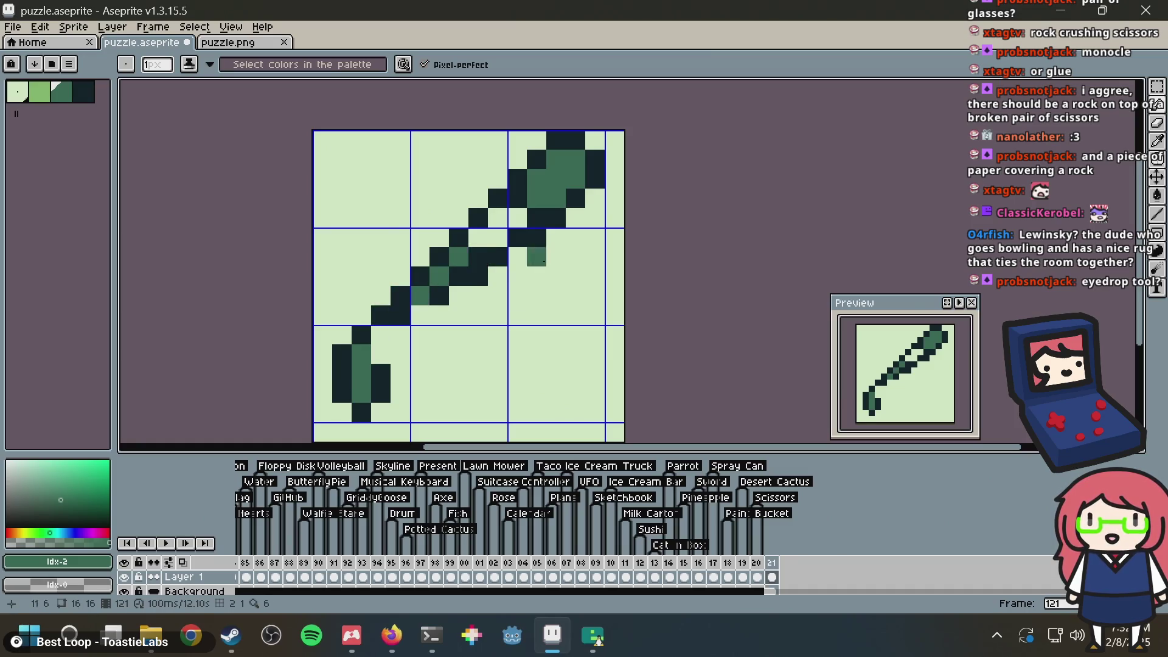
left_click(536, 174)
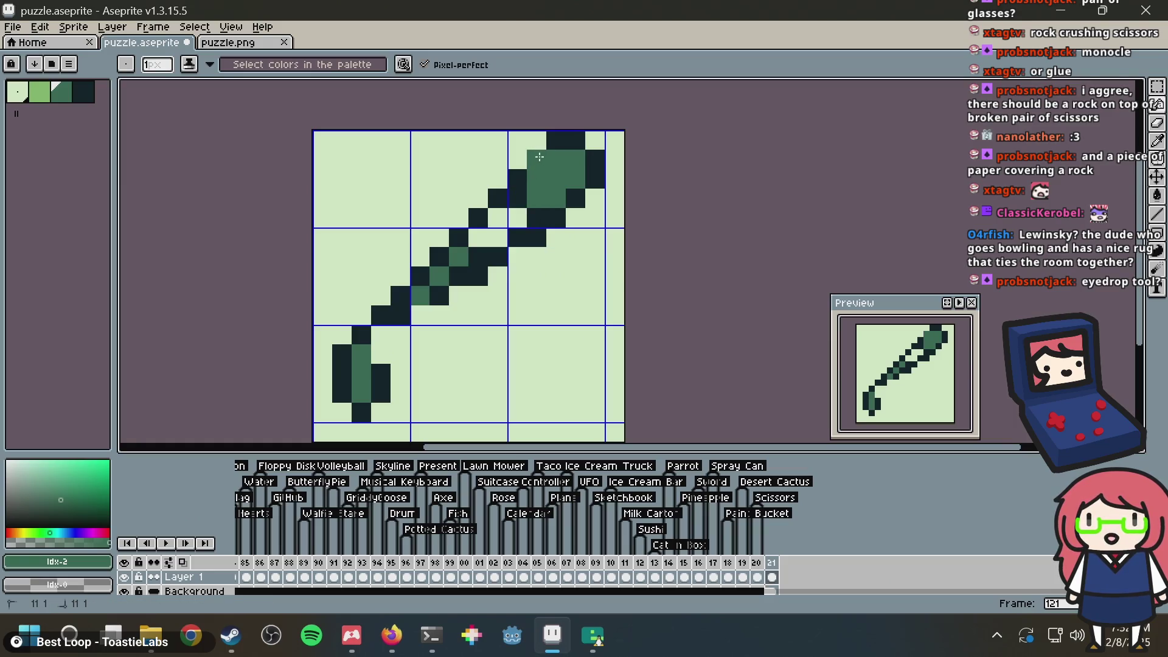
left_click(550, 141)
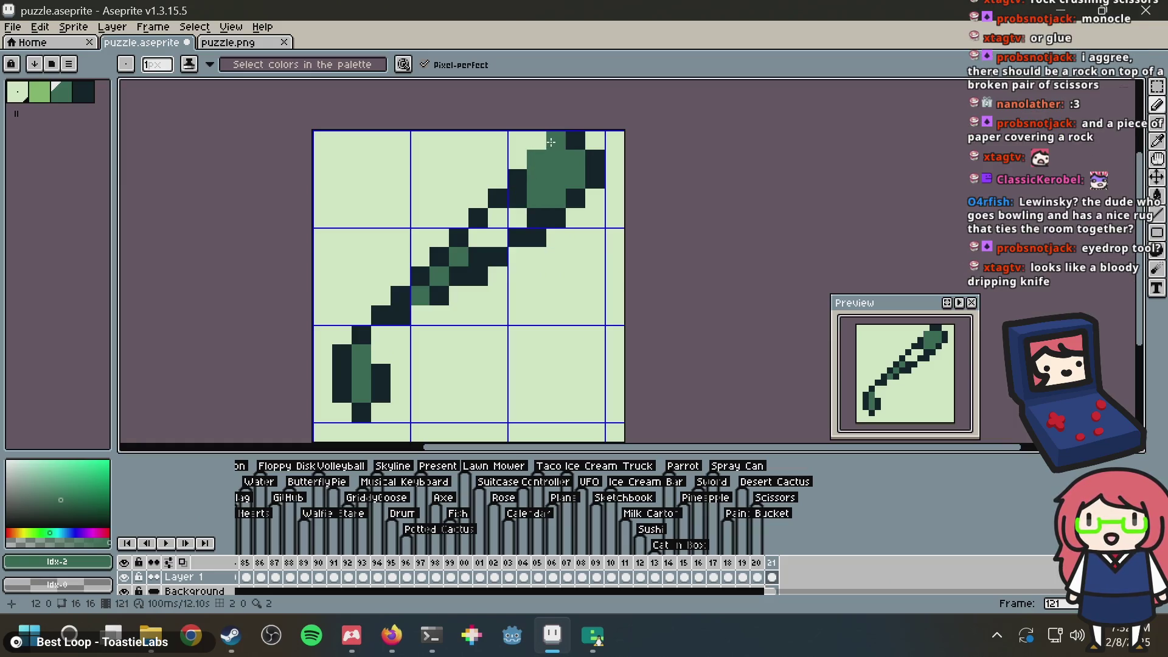
Step: Using the sampled dark outline colour, add dark pixels on the head's top and right side
key("i")
left_click(517, 188)
key("b")
left_click_drag(518, 159, 533, 147)
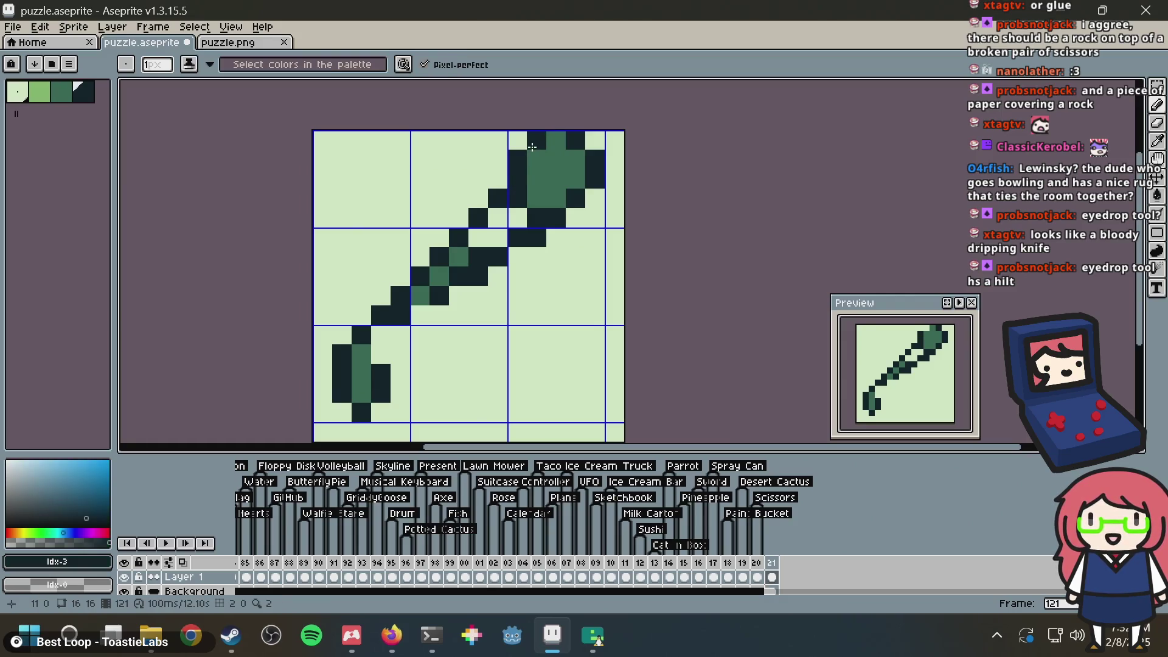
key("i")
key("b")
left_click(595, 198)
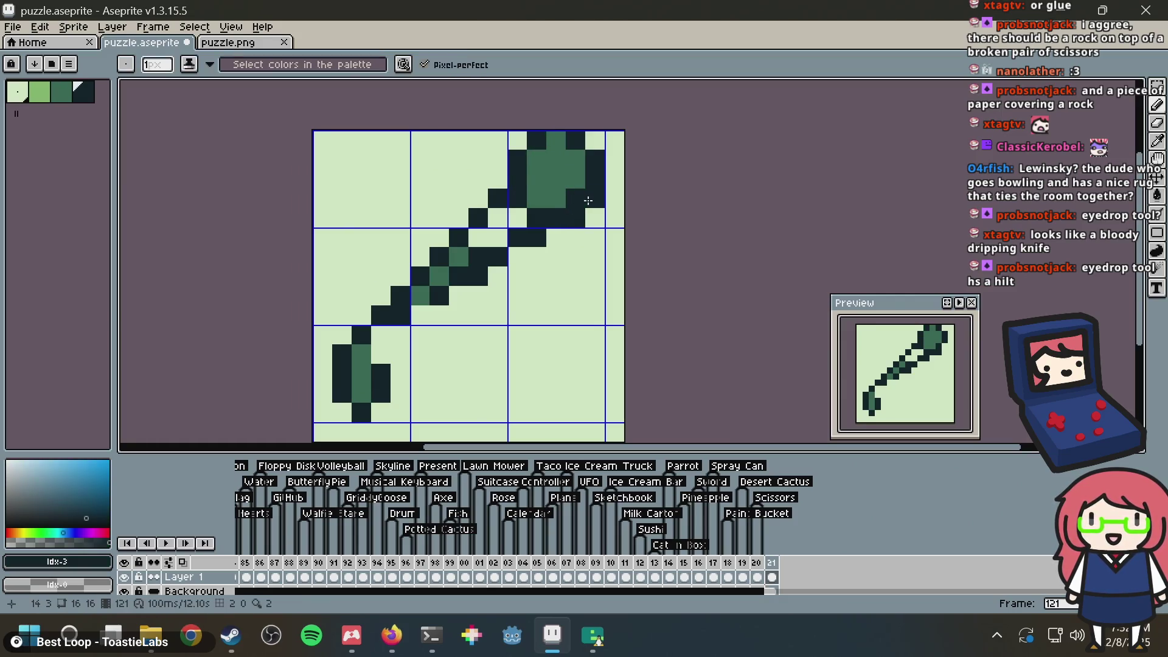
Step: Turn the head's right-side pixel green and fill the gap in its top row dark
key("i")
left_click(581, 175)
key("b")
left_click(576, 198)
key("i")
left_click(581, 140)
key("b")
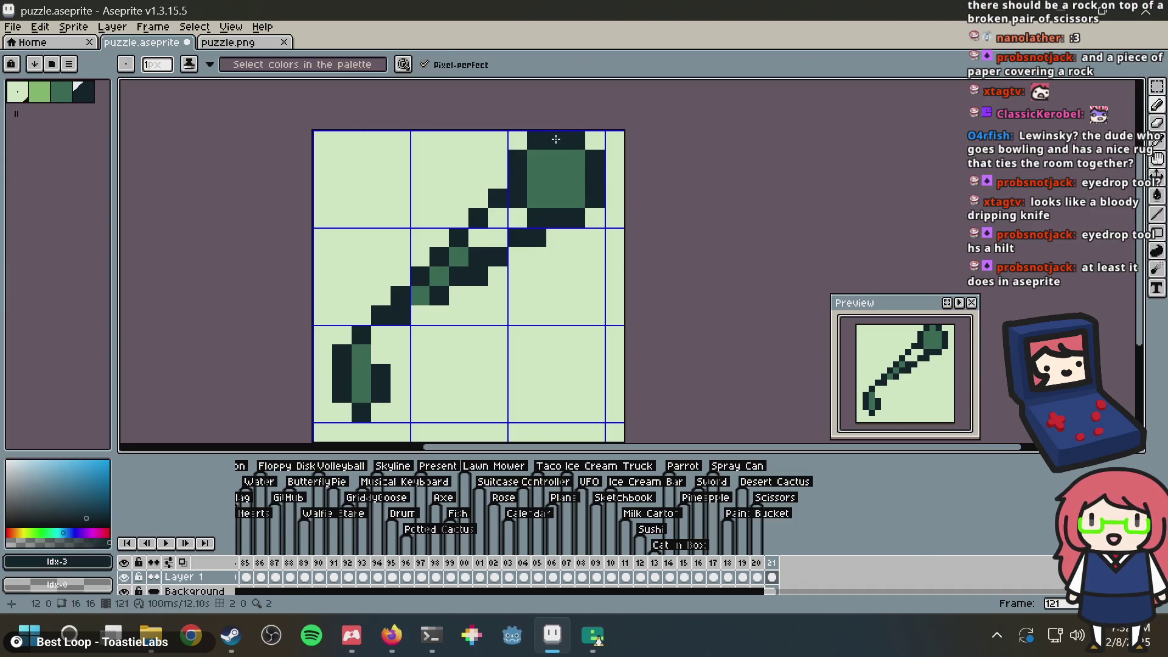
left_click(555, 140)
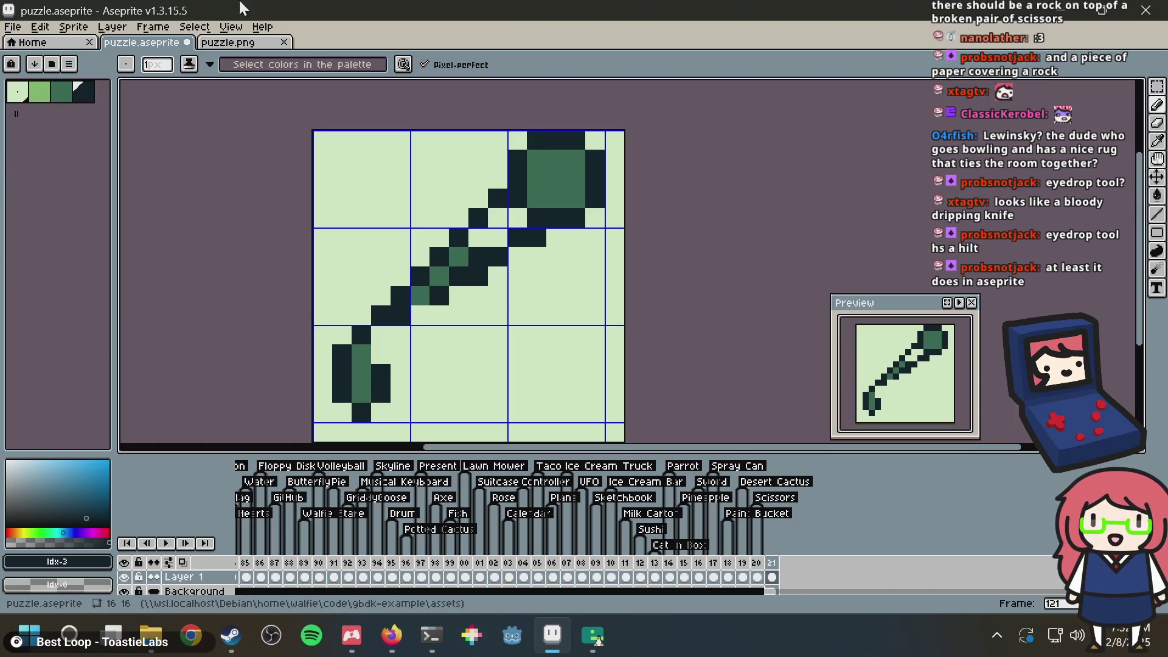
Step: Add dark pixels to the outline, below the green square, and at the bulb's top-left
key("i")
key("b")
left_click(501, 183)
left_click(549, 240)
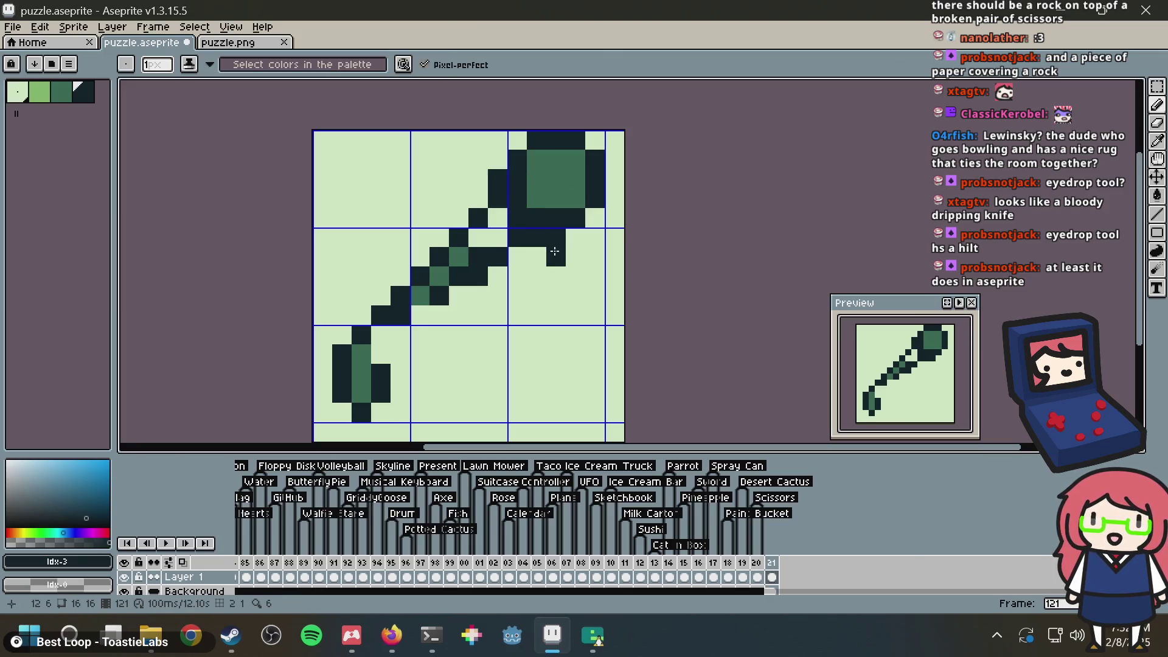
left_click(537, 159)
Step: Clear stray dark pixels around the bulb's edges with the light background colour
key("i")
key("b")
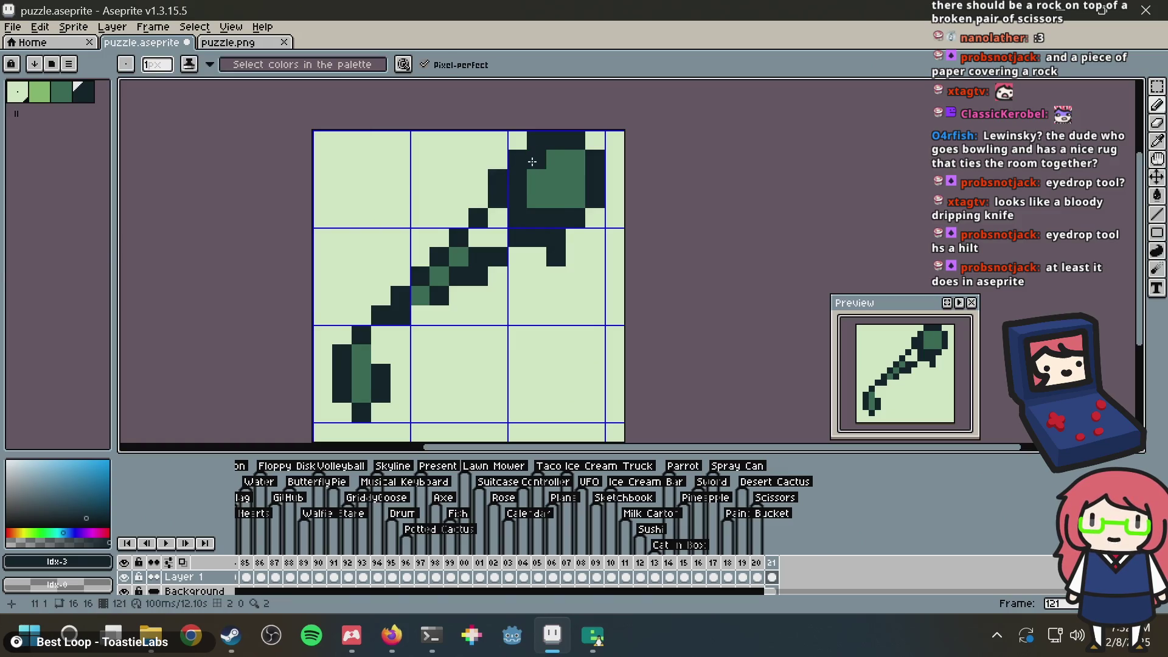
left_click(616, 246, "alt")
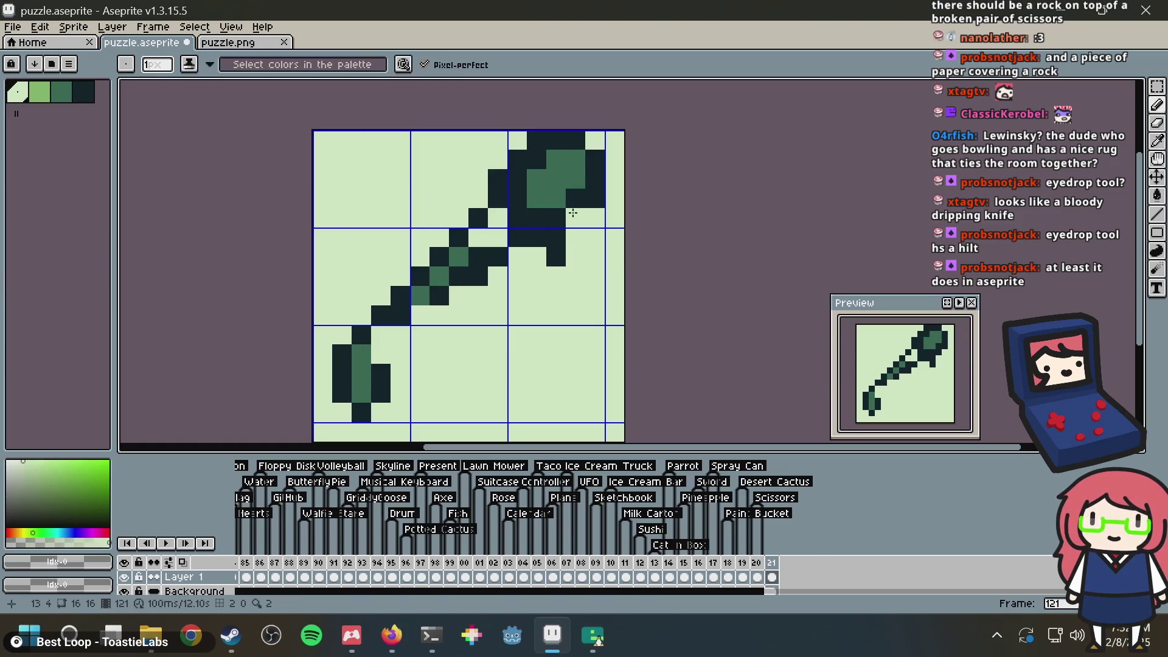
left_click(594, 198)
left_click(568, 138)
key("ctrl+z")
left_click(534, 139)
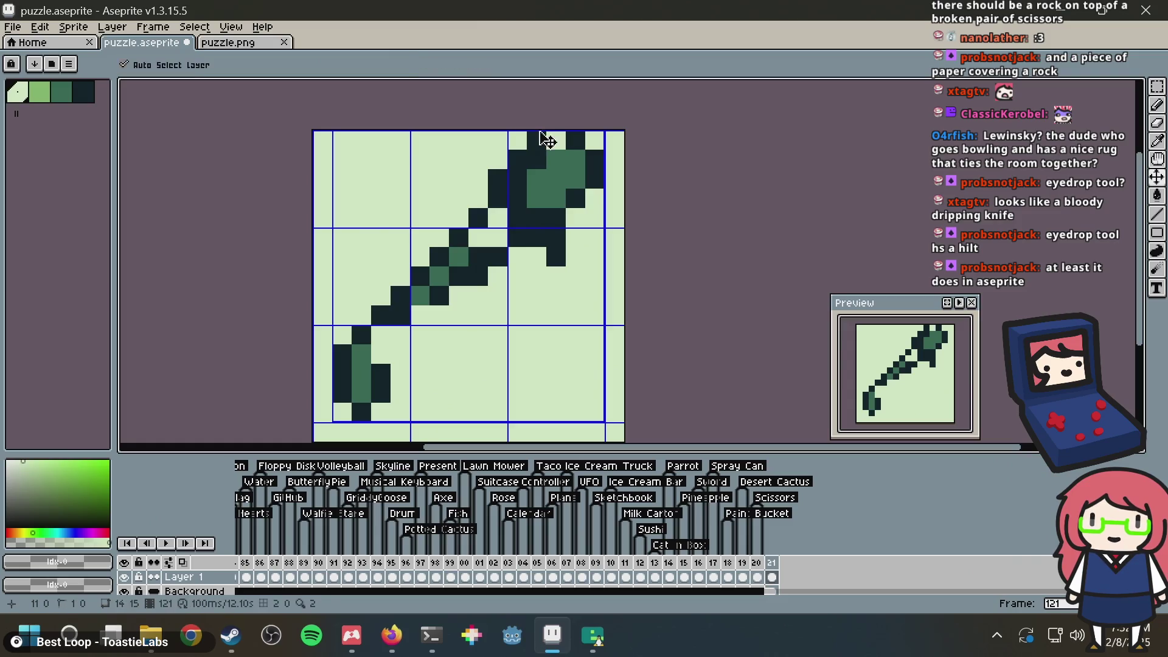
left_click(509, 161)
left_click(516, 179)
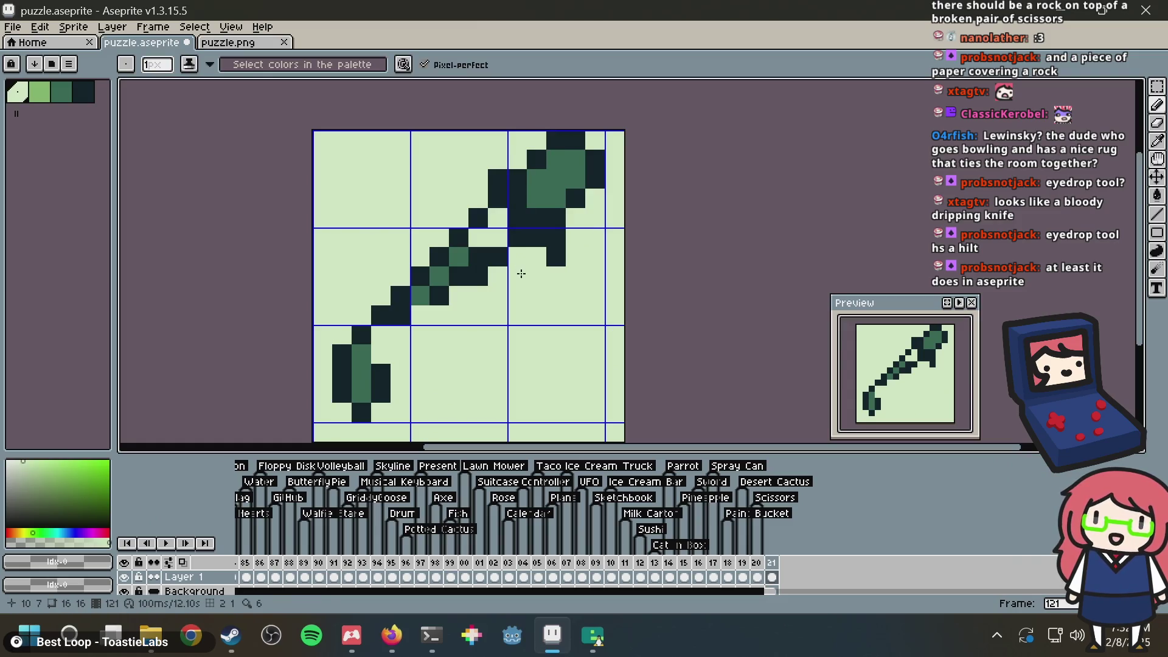
left_click(556, 256)
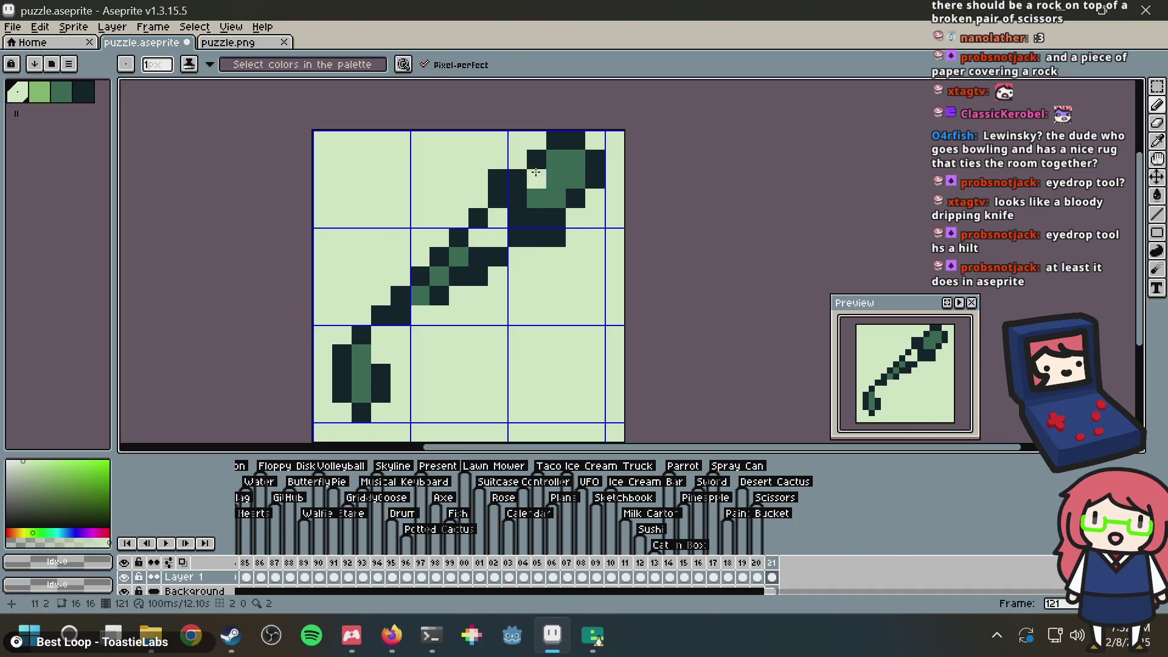
Step: Make one bulb pixel mid green, repaint the pixel below the bulb dark, and clear two beside the bulb and stem
key("i")
left_click(509, 172, "alt")
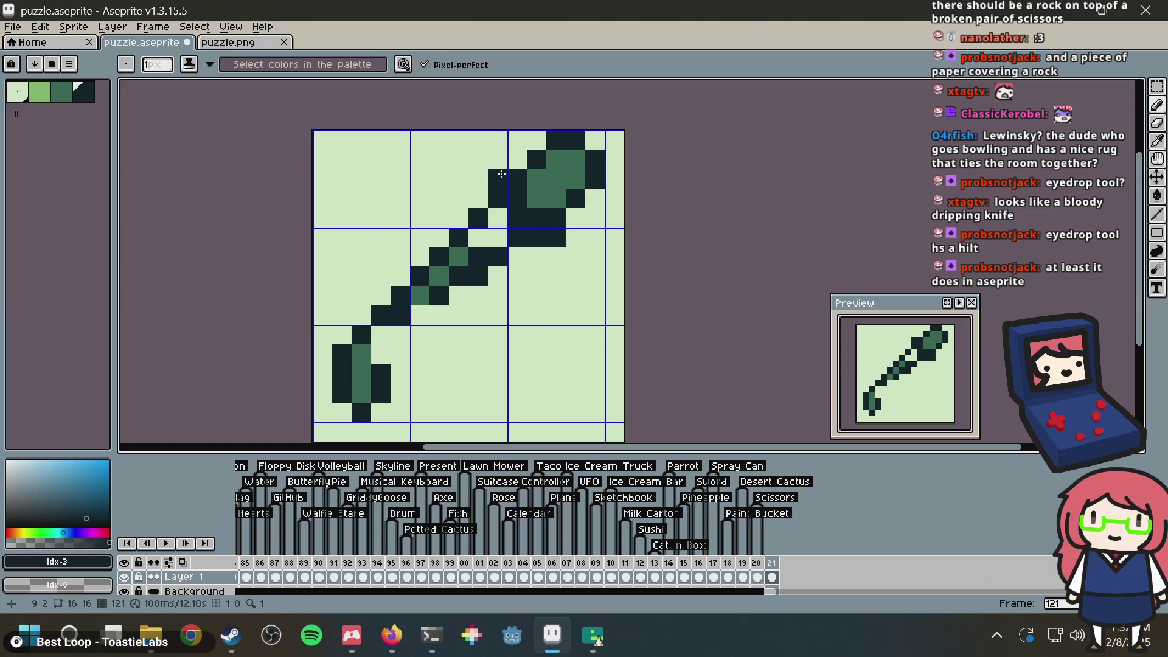
left_click(515, 182, "alt")
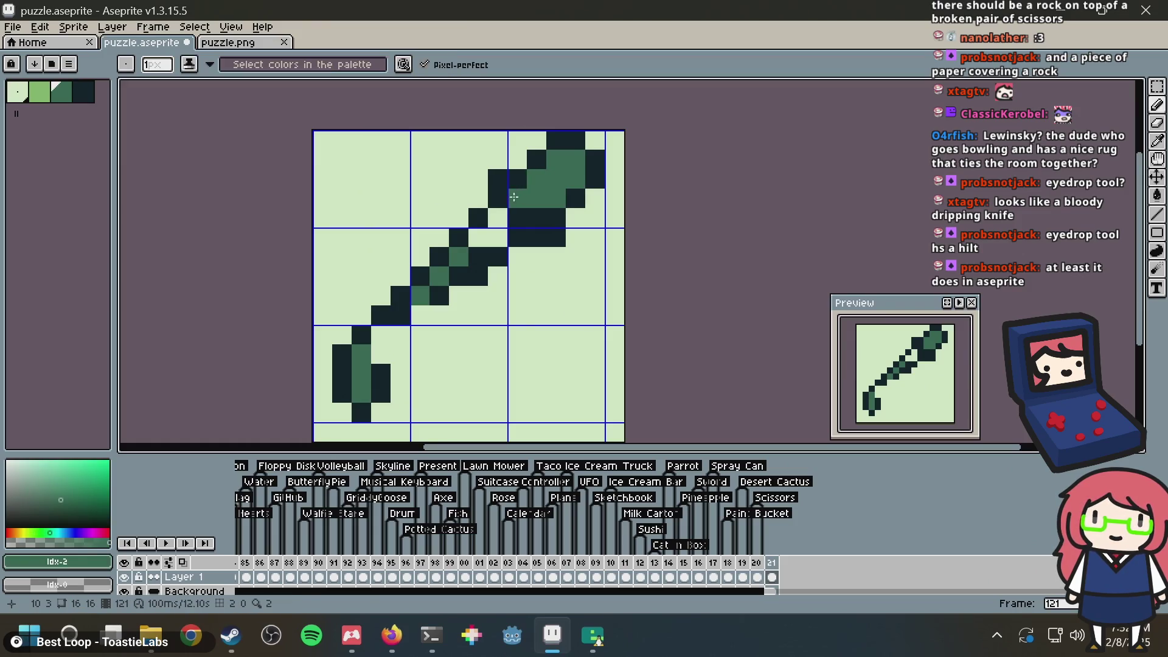
left_click(499, 195, "alt")
left_click(547, 256)
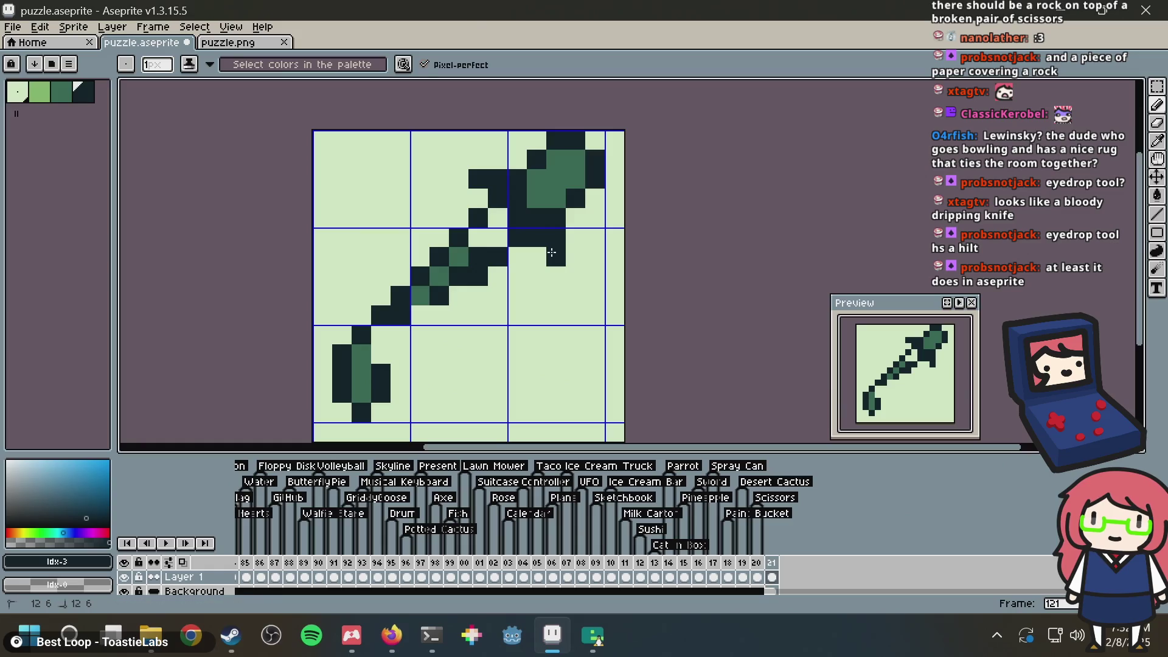
left_click(575, 238, "alt")
left_click(555, 238)
left_click(498, 179)
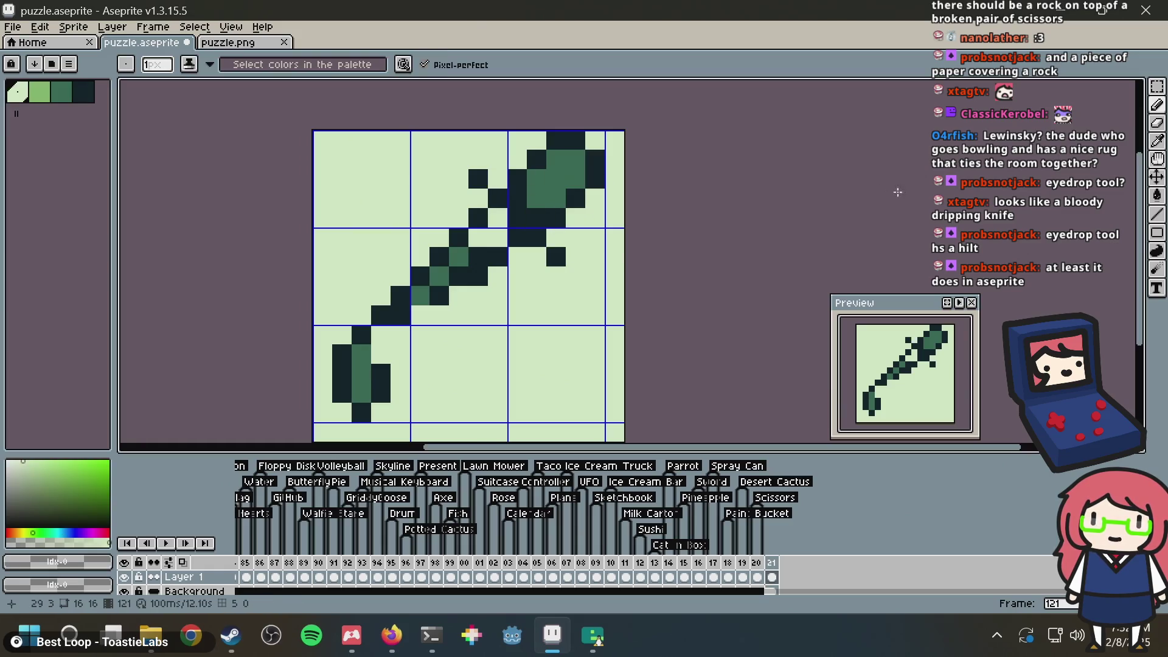
Step: Add dark pixels left of and below the bulb and thicken the stem outline
key("alt")
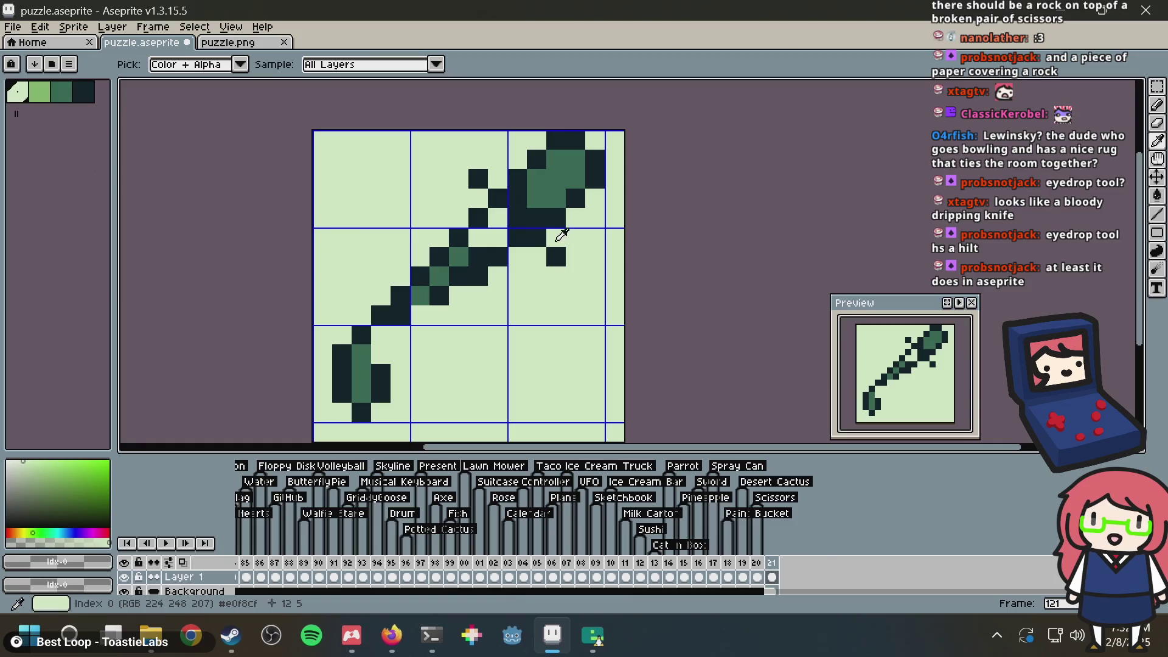
left_click(547, 221, "alt")
left_click(477, 198)
left_click(533, 260)
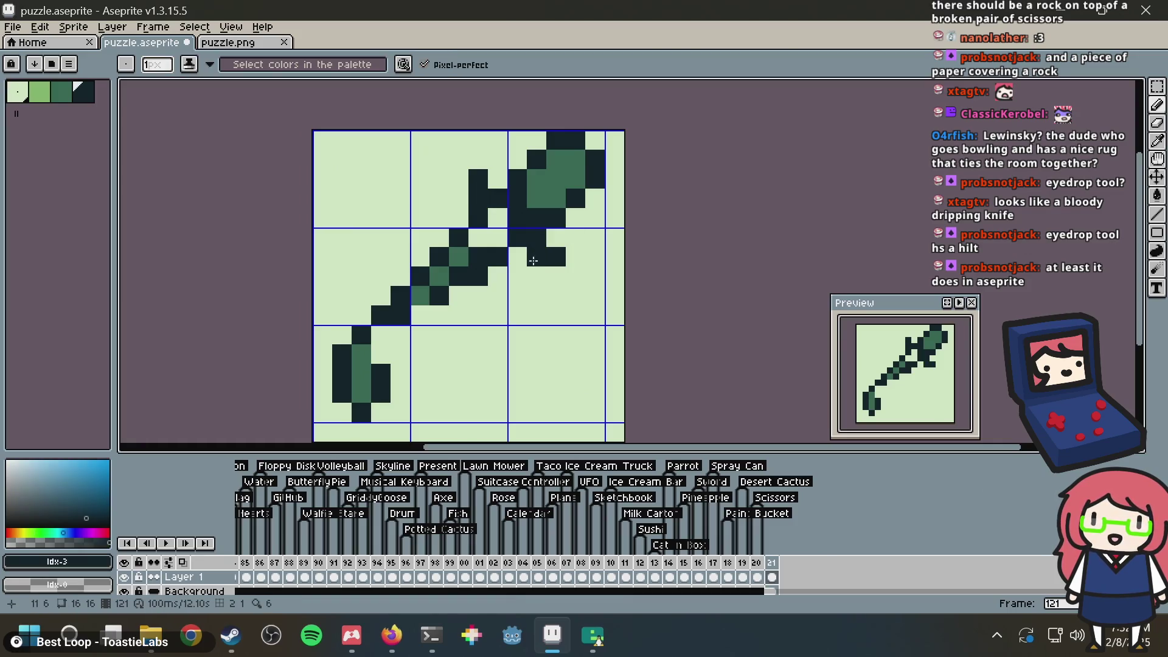
left_click(498, 218)
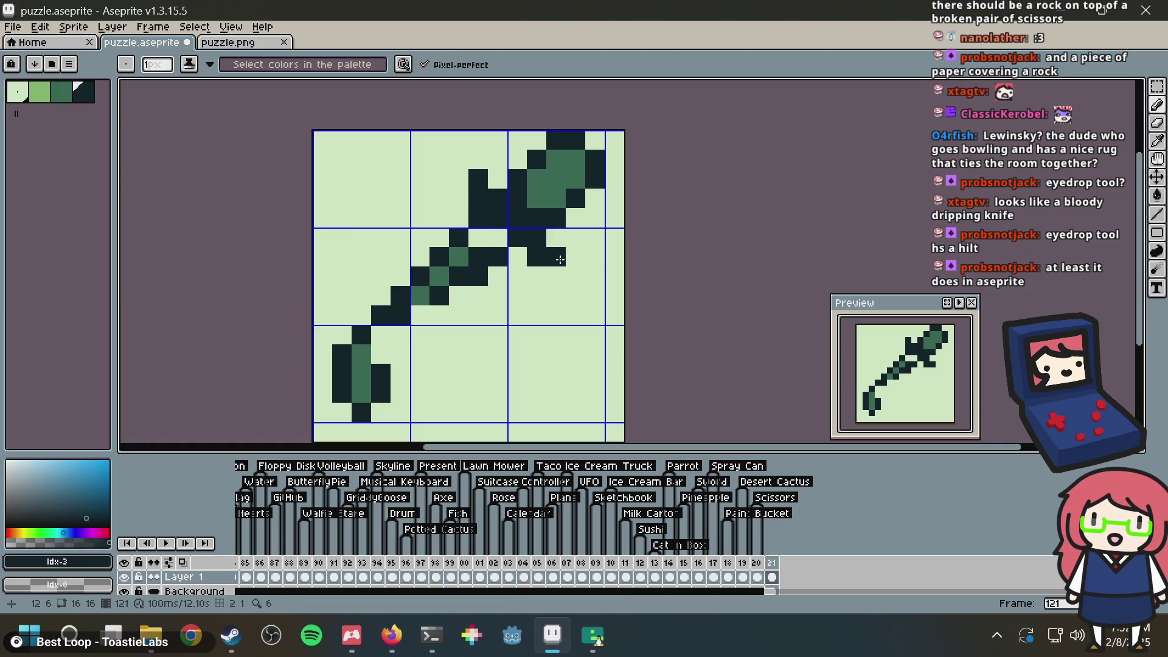
Step: Widen the lower stem with a mid-green pixel and a dark border
left_click(420, 289, "alt")
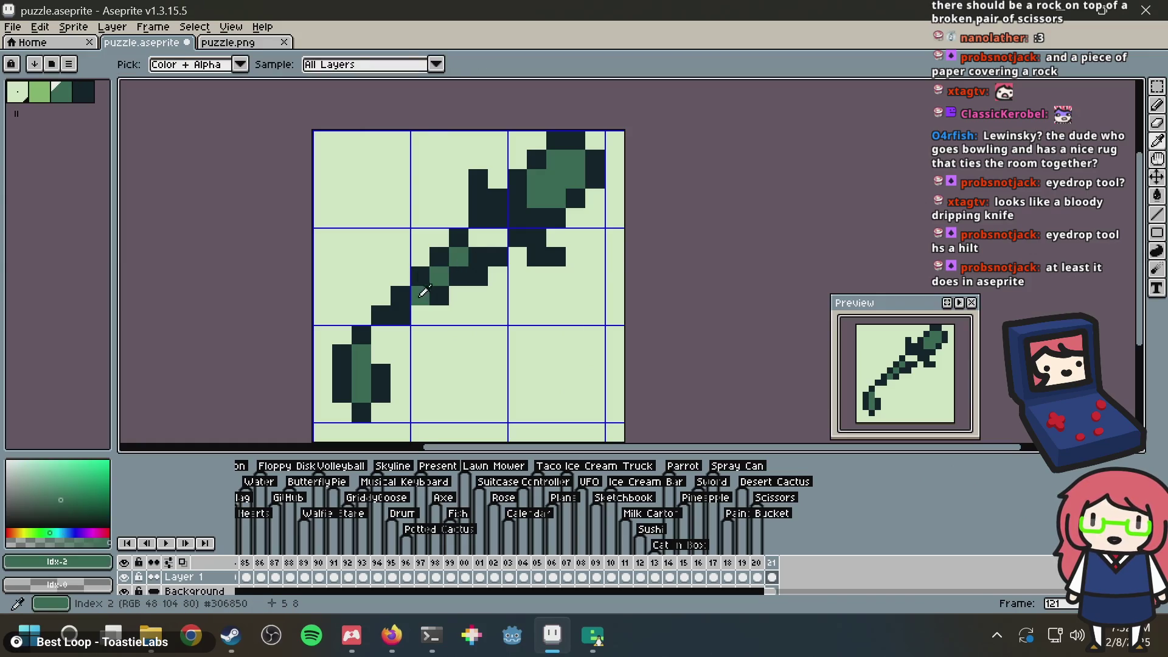
left_click(400, 315)
left_click(425, 304, "alt")
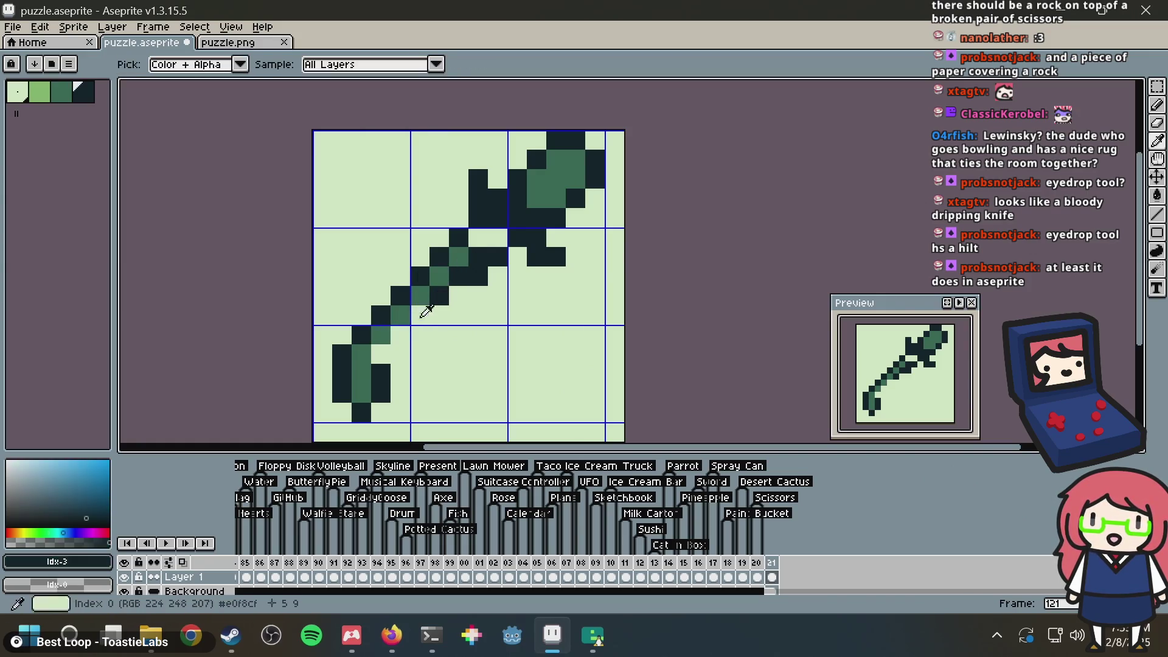
left_click(419, 315)
left_click(381, 334)
left_click(399, 331)
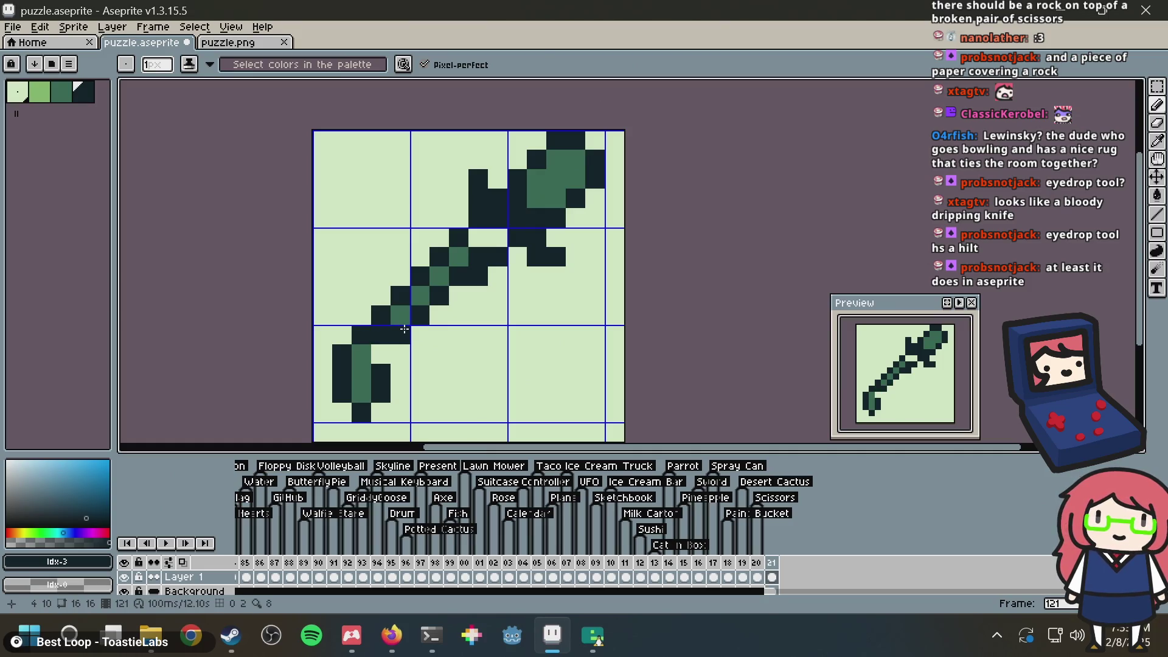
Step: Run a mid-green stripe down the stem to the tip
left_click(464, 263, "alt")
left_click(461, 279)
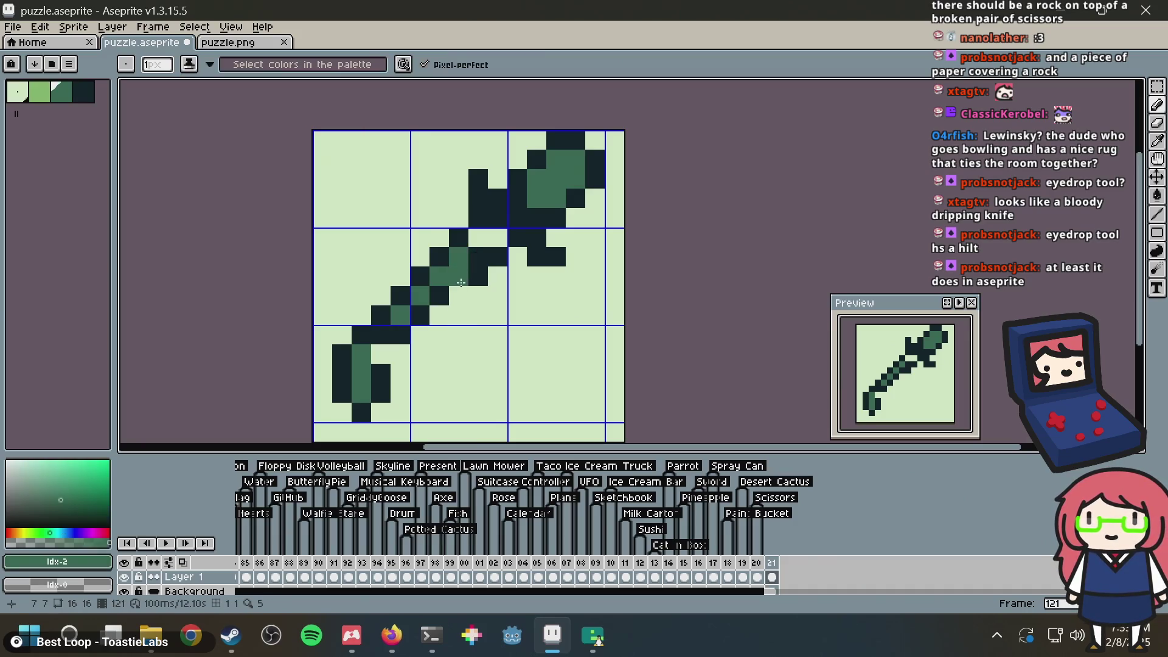
left_click(401, 335)
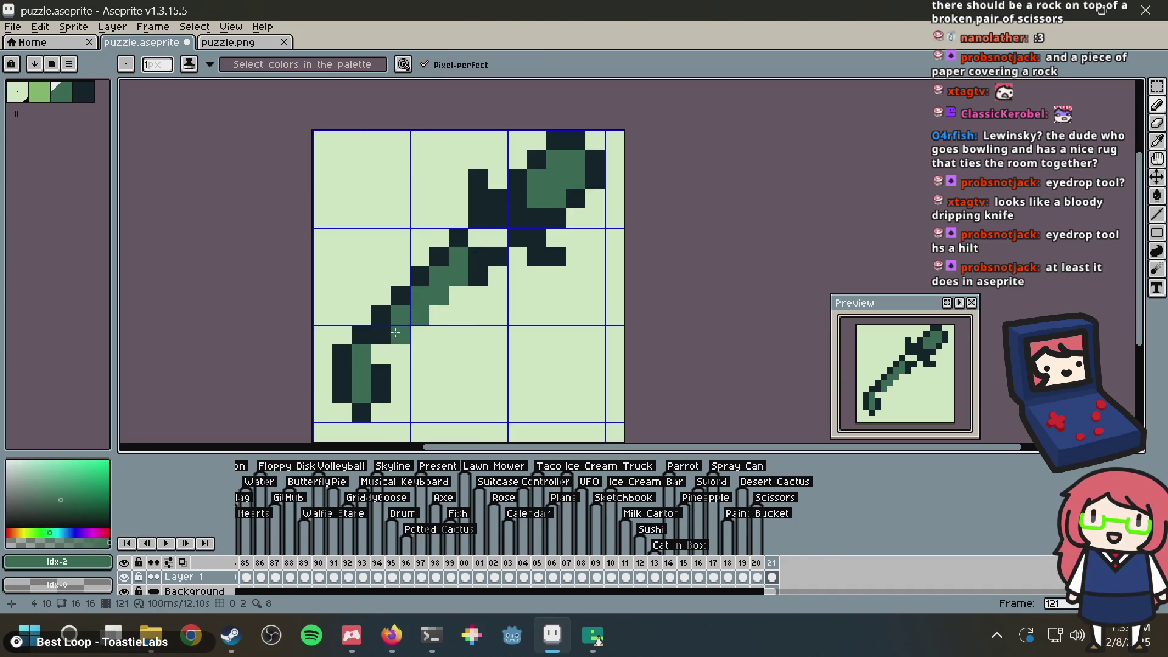
left_click(381, 335)
Step: Use the light background colour to clear pixels beside the stem and hollow out the tube's green fill
key("i")
left_click(491, 238, "alt")
left_click(458, 255)
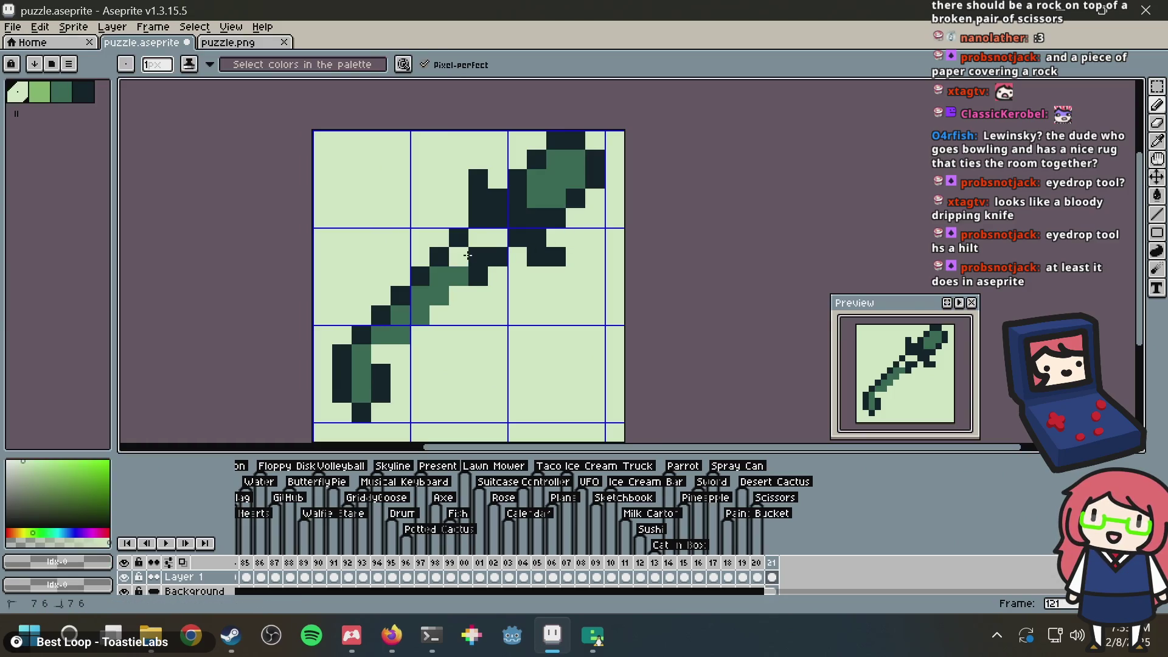
left_click(474, 254)
left_click(440, 276)
left_click(439, 295)
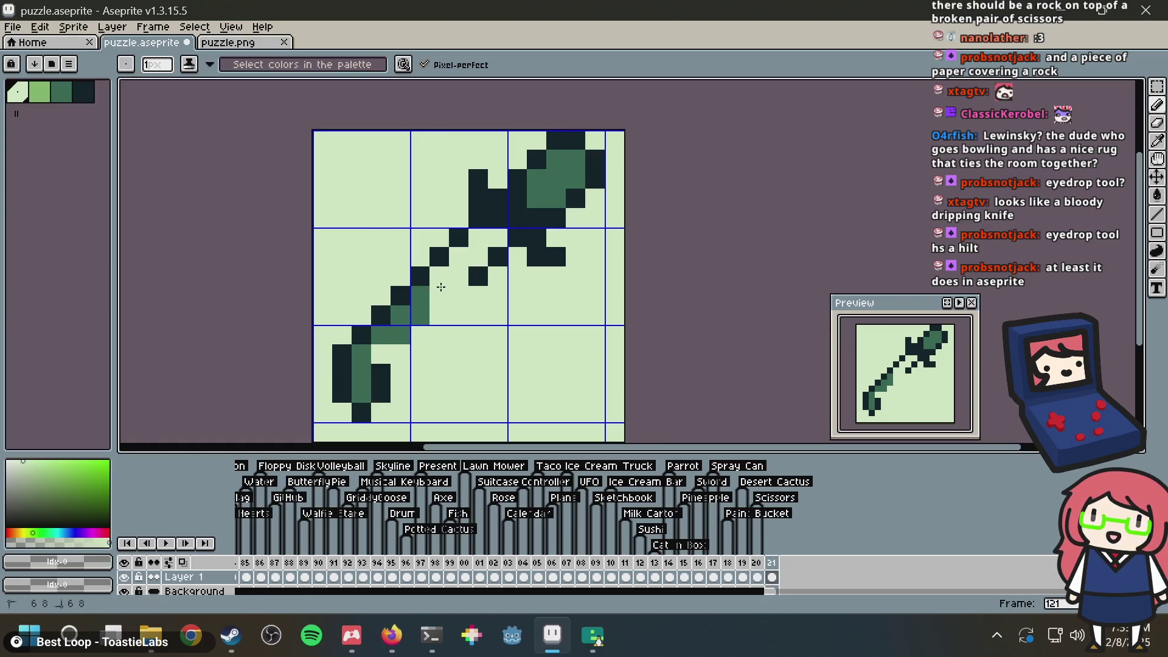
left_click(421, 295)
left_click(420, 309)
Step: Add dark outline pixels under the bulb and clear the pixel below them
left_click(496, 254, "alt")
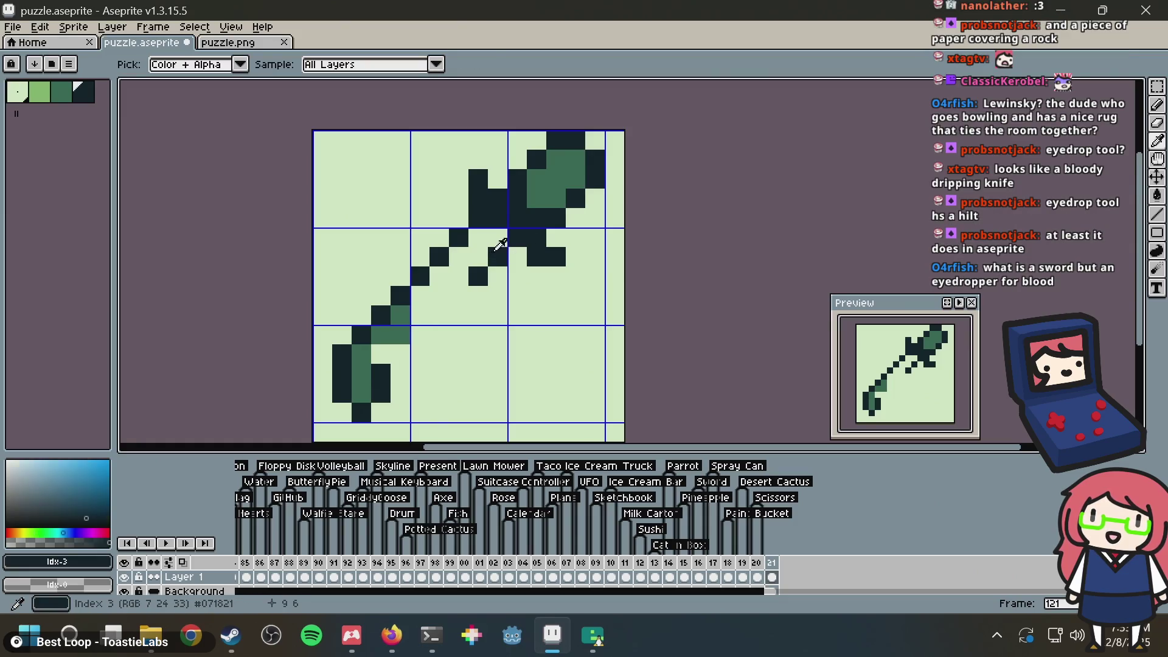
left_click(509, 269)
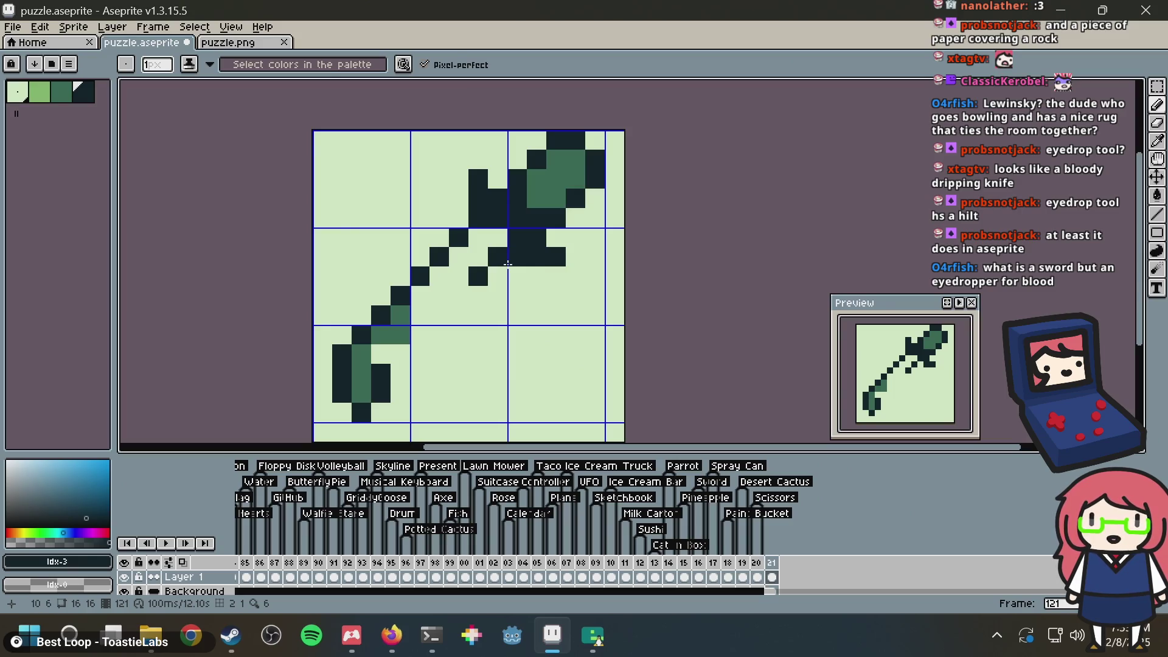
left_click(497, 238)
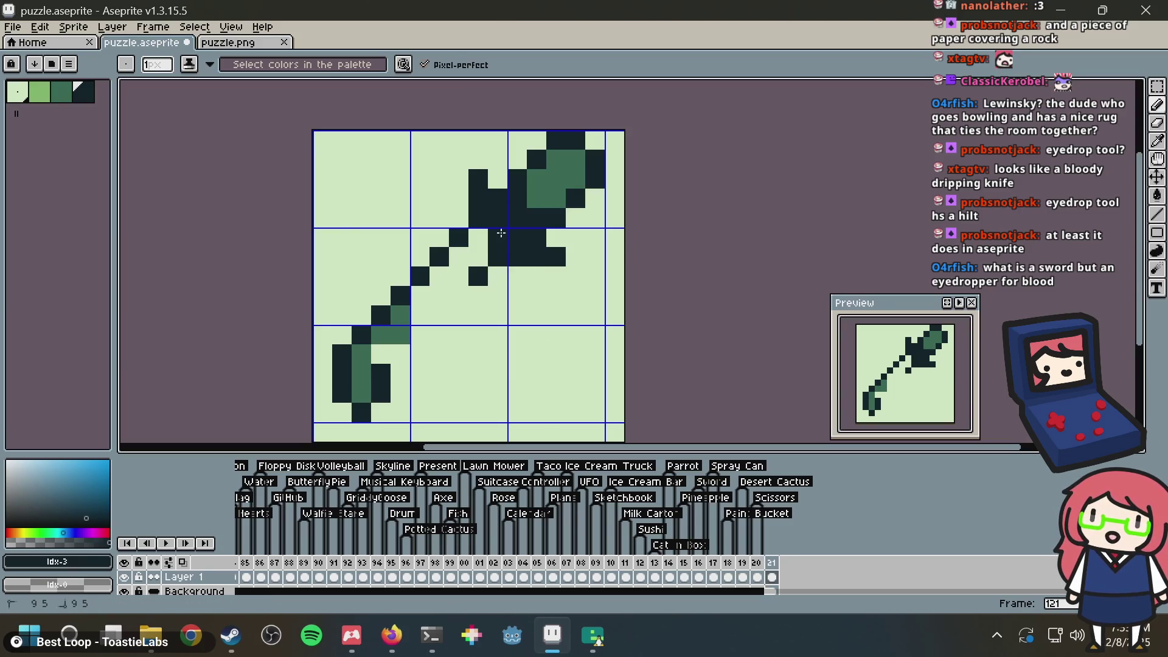
left_click(497, 276, "alt")
left_click(498, 263)
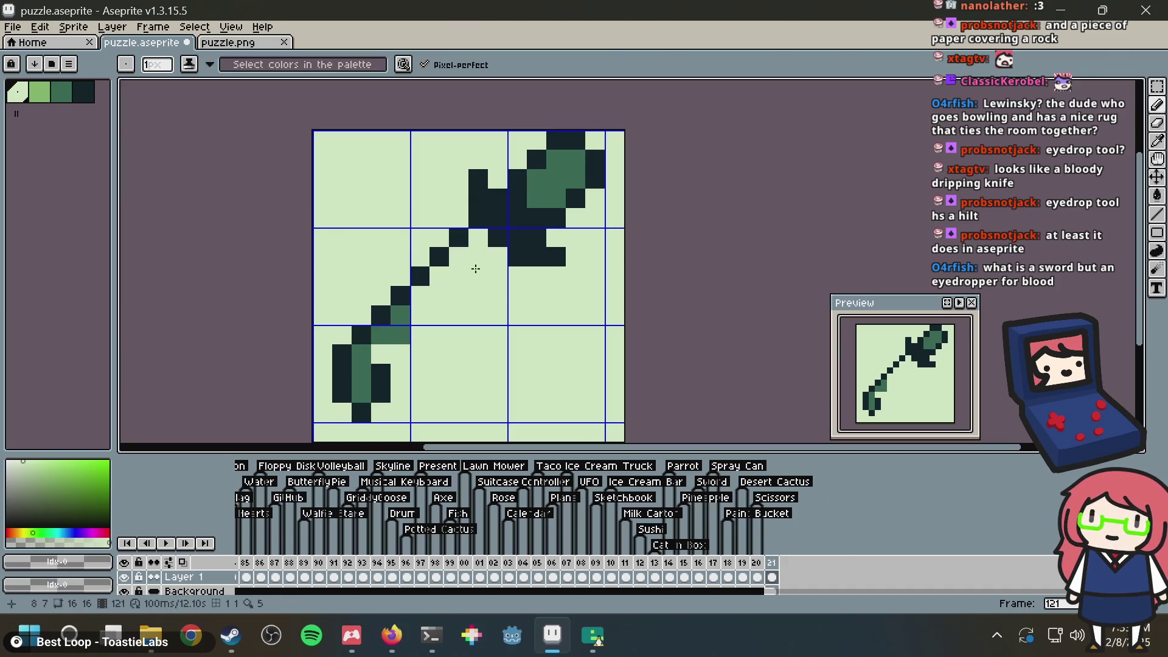
Step: Draw the tube's lower dark outline down to the lower tip
left_click(515, 253, "alt")
left_click(496, 274)
left_click(473, 292)
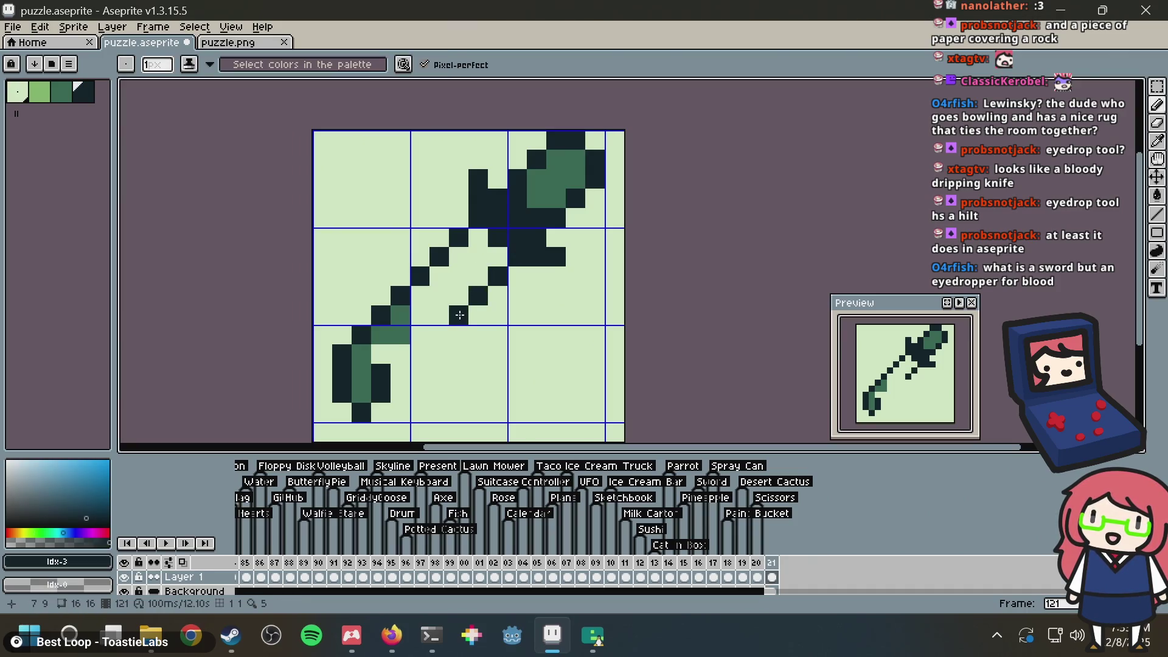
left_click(433, 334)
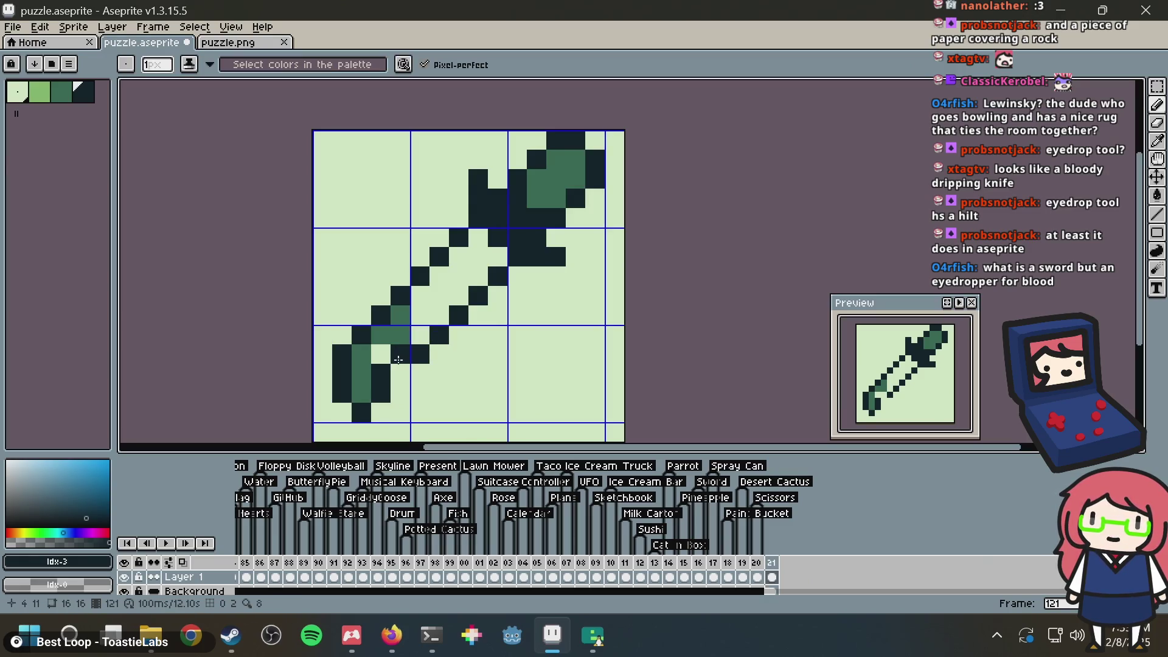
left_click(397, 368)
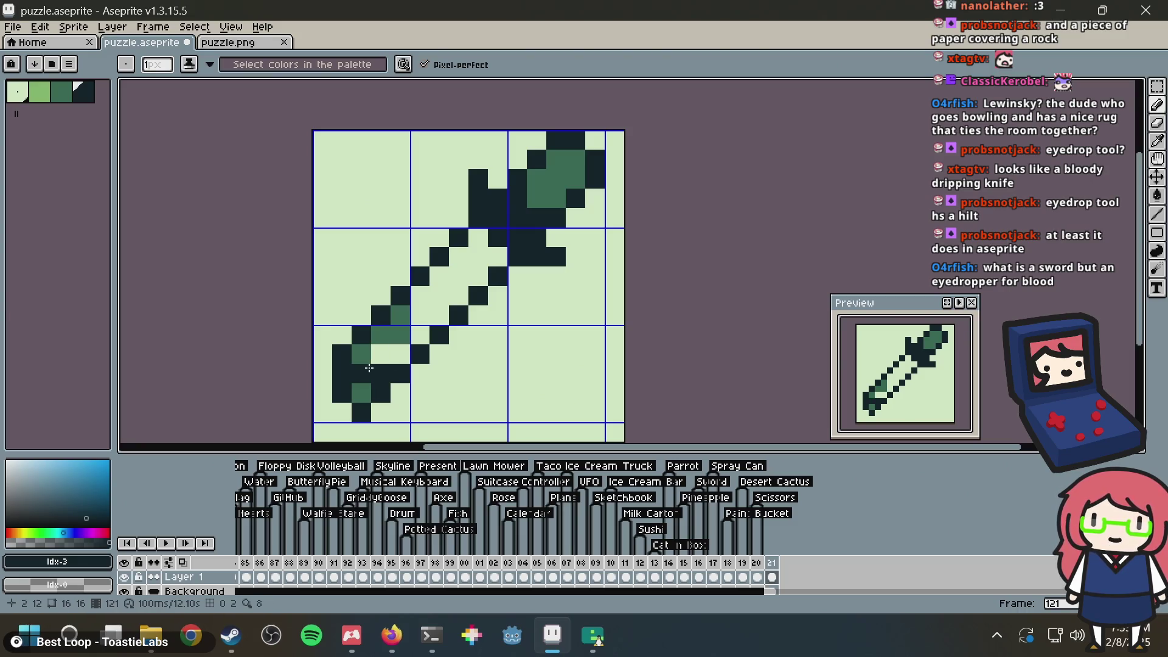
Step: Paint mid-green cells near the tip and reshape its lower and left dark edges
left_click(385, 335, "alt")
left_click_drag(380, 355, 394, 358)
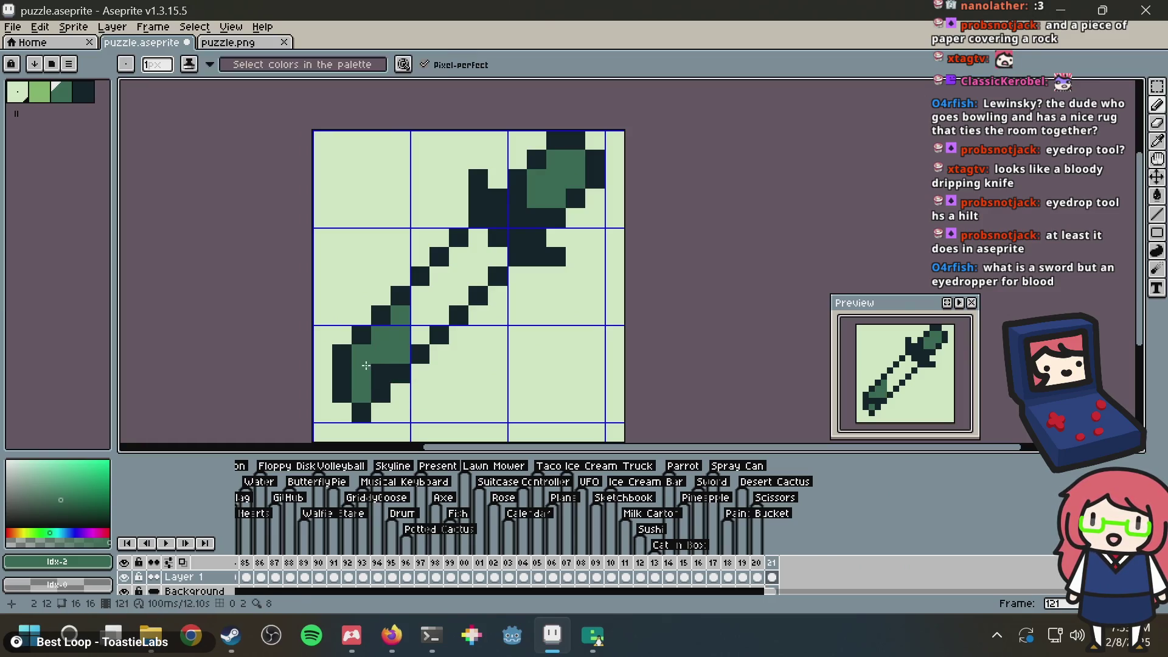
left_click(380, 365)
left_click(381, 393, "alt")
left_click(361, 393)
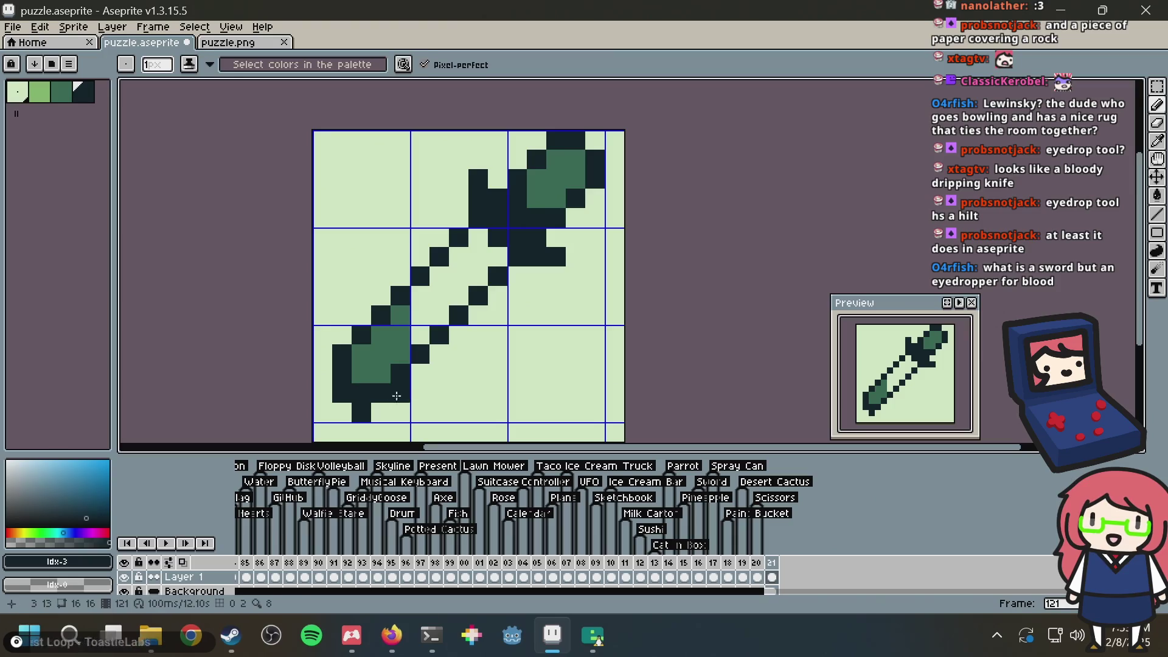
left_click(398, 393, "alt")
left_click(373, 391)
left_click(374, 391)
left_click(361, 412)
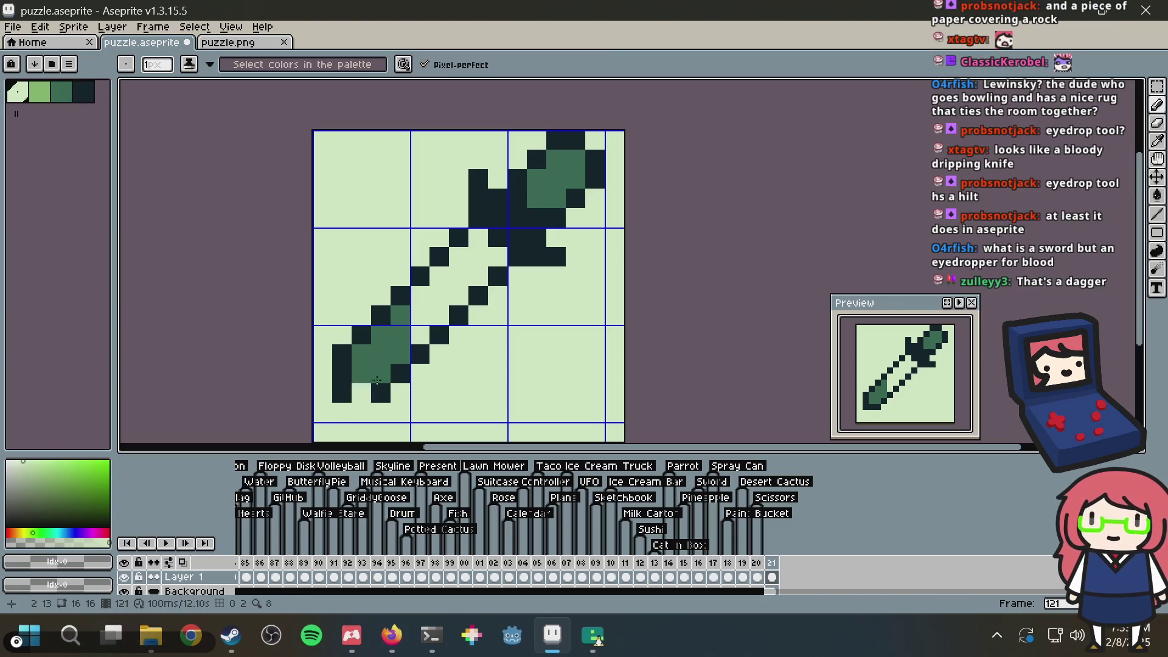
left_click(362, 393)
Step: Clear stray tube pixels and touch up the dark outline pixels around the lower tip
left_click(401, 315)
left_click(403, 331)
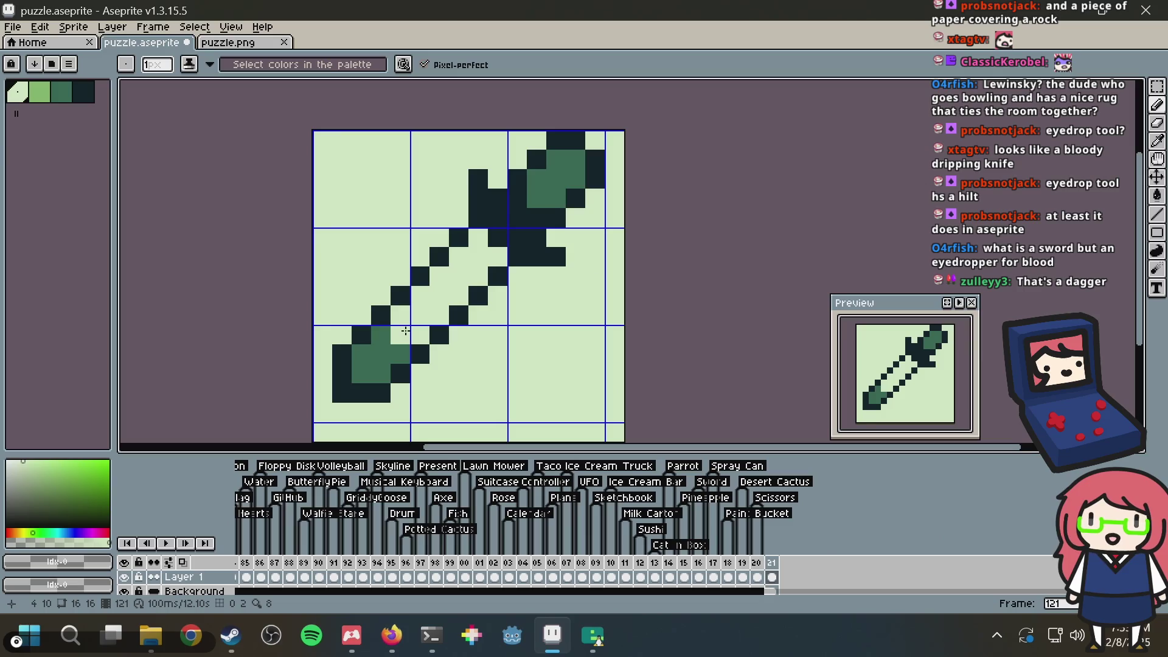
left_click(362, 338, "alt")
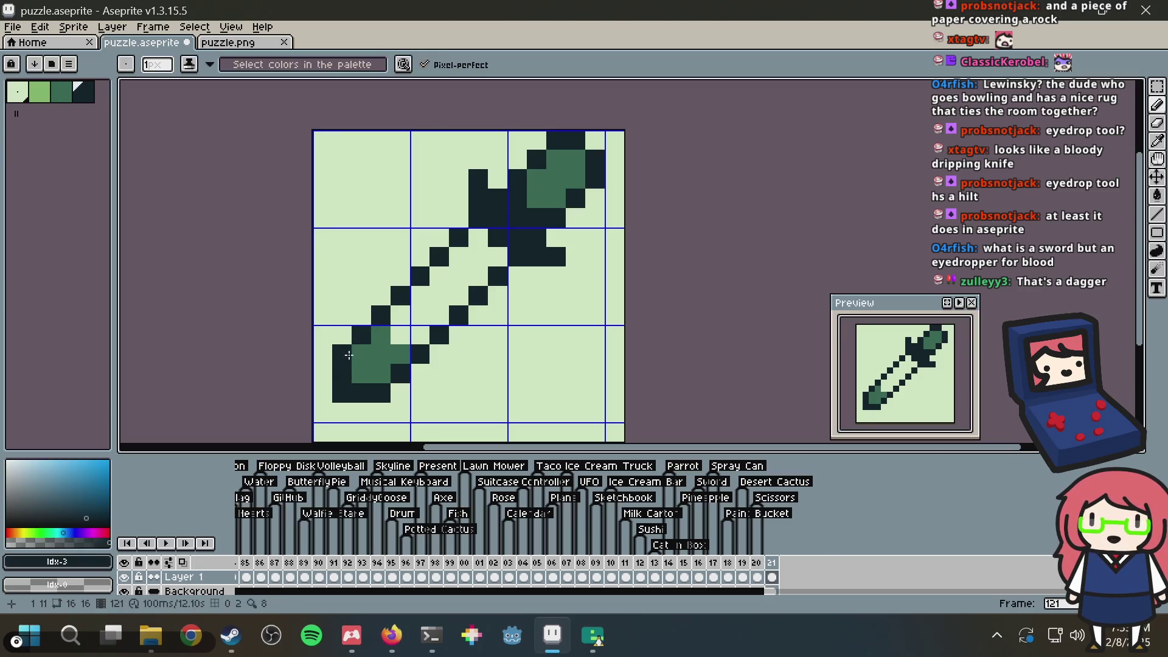
left_click(365, 355)
left_click(380, 375)
left_click(361, 355)
left_click(342, 335, "alt")
left_click(345, 353)
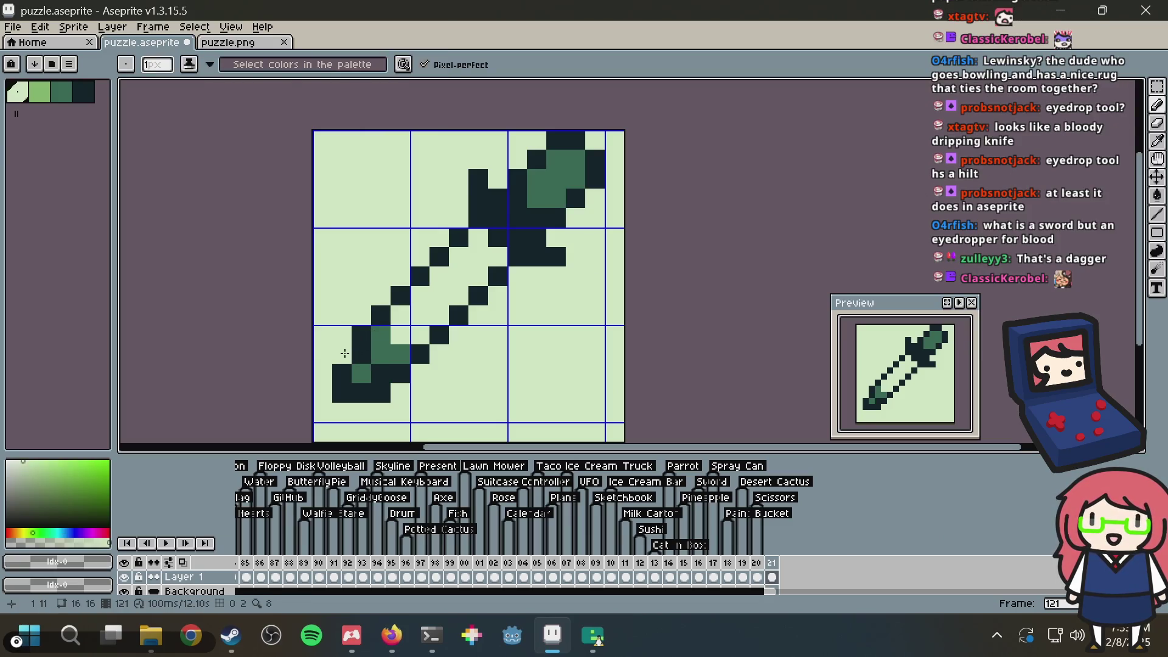
right_click(381, 373)
left_click(381, 393)
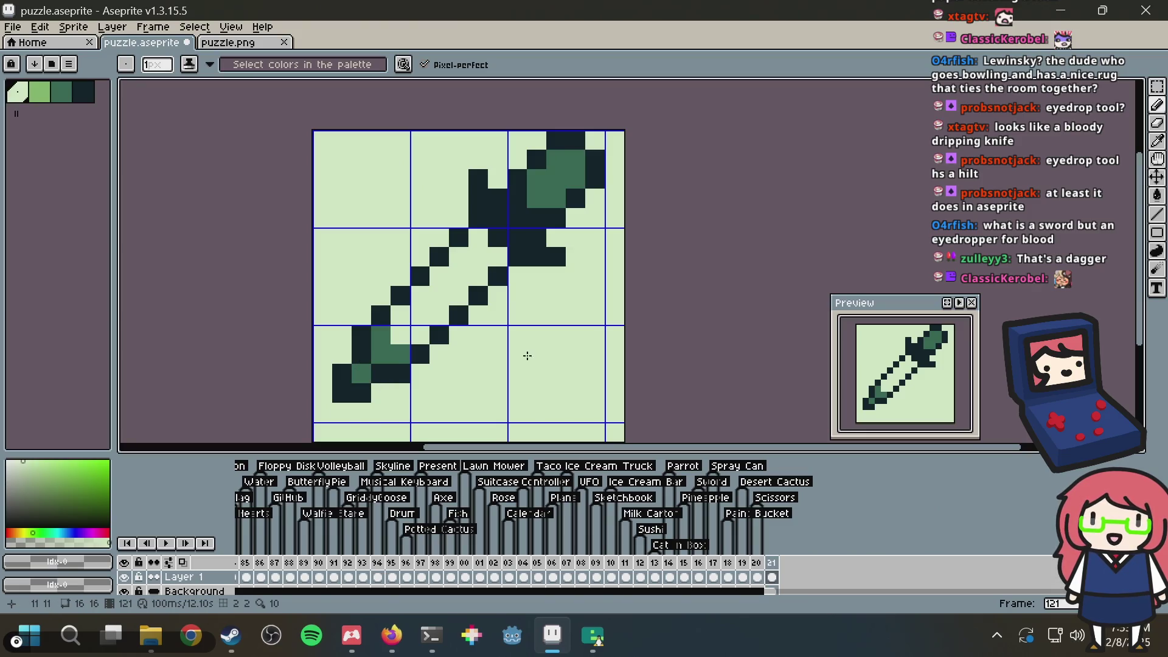
right_click(418, 348)
left_click(371, 333)
Step: Try darkening tube outline pixels and lightening a lower one, then undo the edit
left_click(380, 315, "alt")
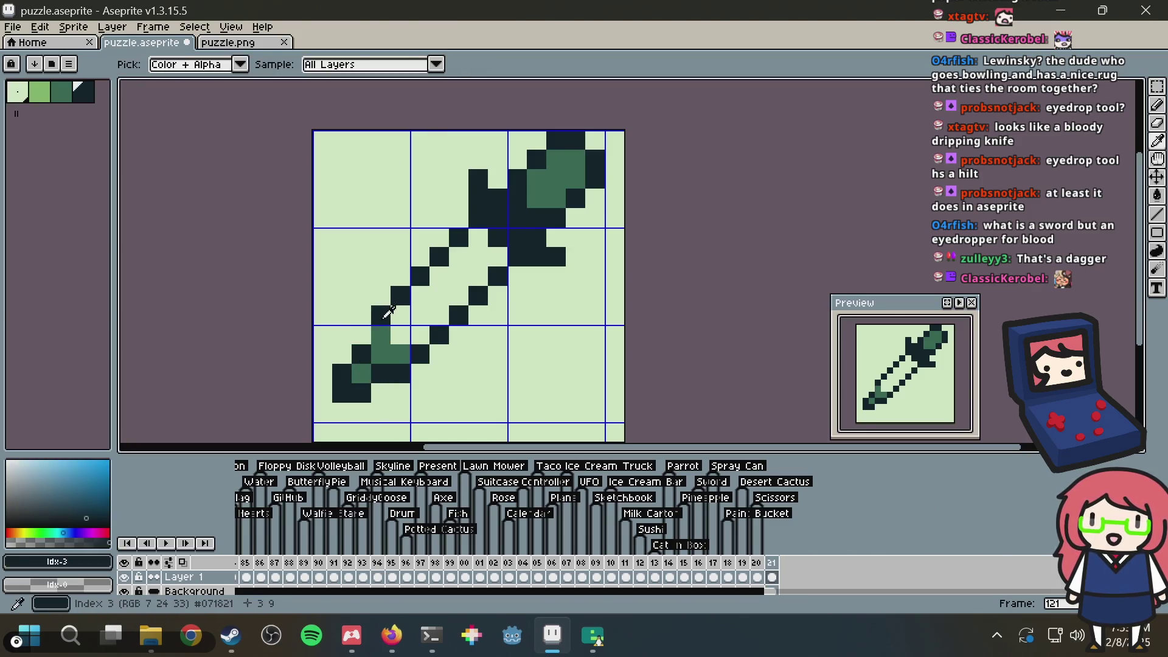
left_click(380, 334)
left_click(396, 346)
left_click(420, 373, "alt")
left_click(400, 374)
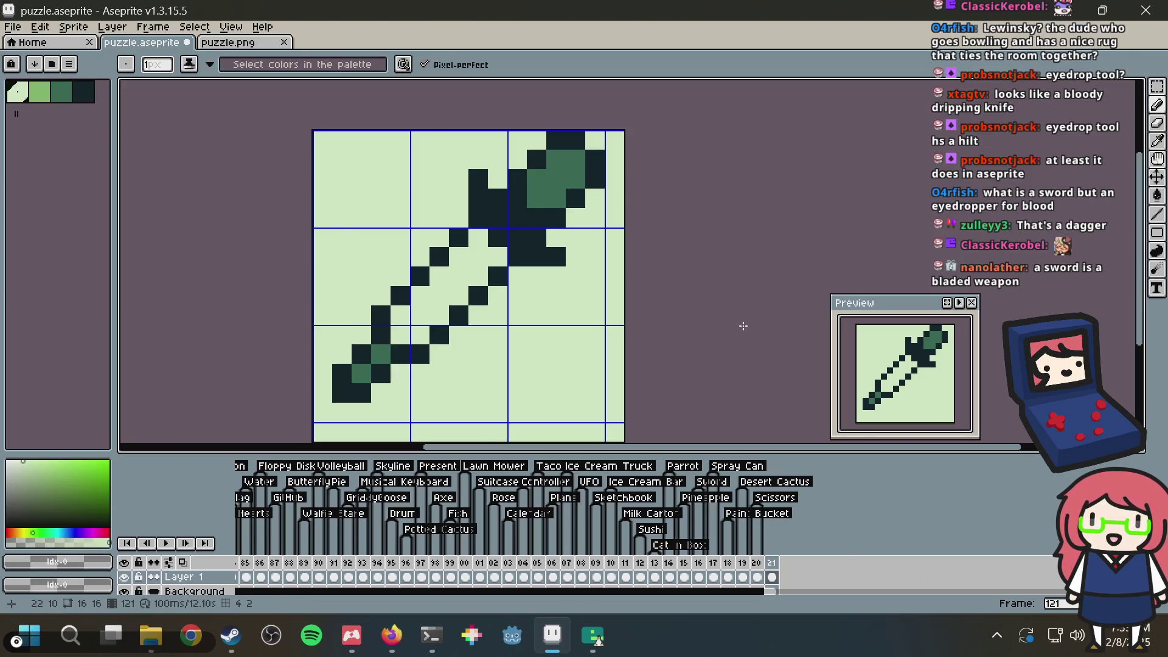
key("ctrl+z")
key("ctrl+z")
key("ctrl+z")
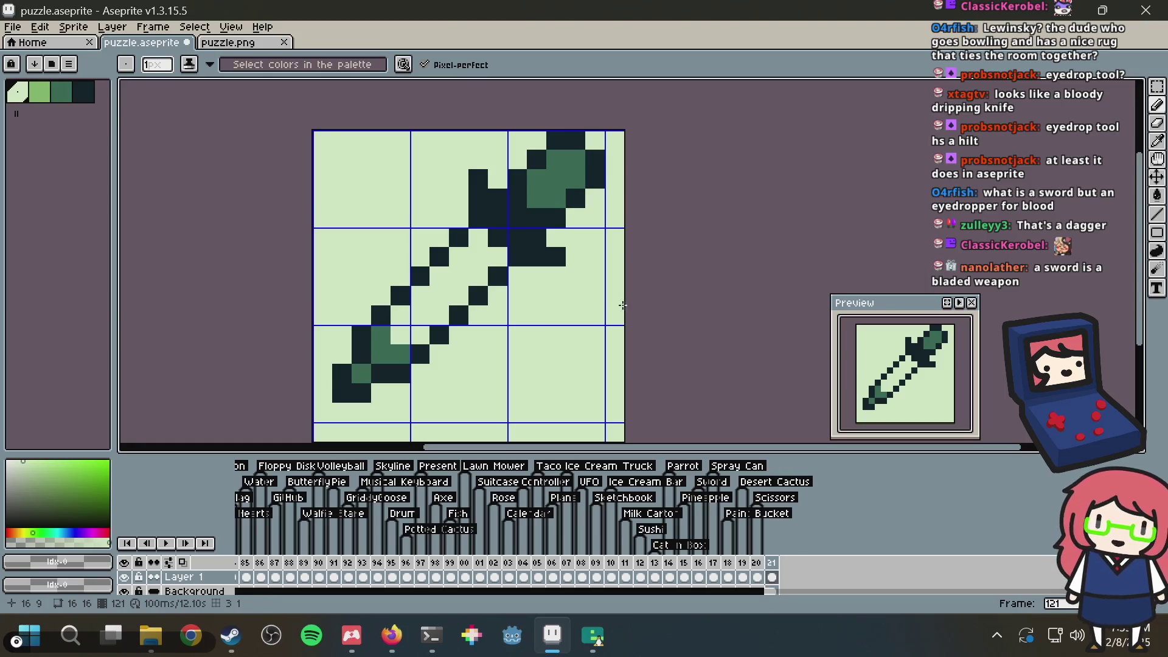
Step: Test mid-green on the bulb-edge pixels, undo them, and save puzzle.aseprite
left_click(535, 186, "alt")
left_click(498, 197)
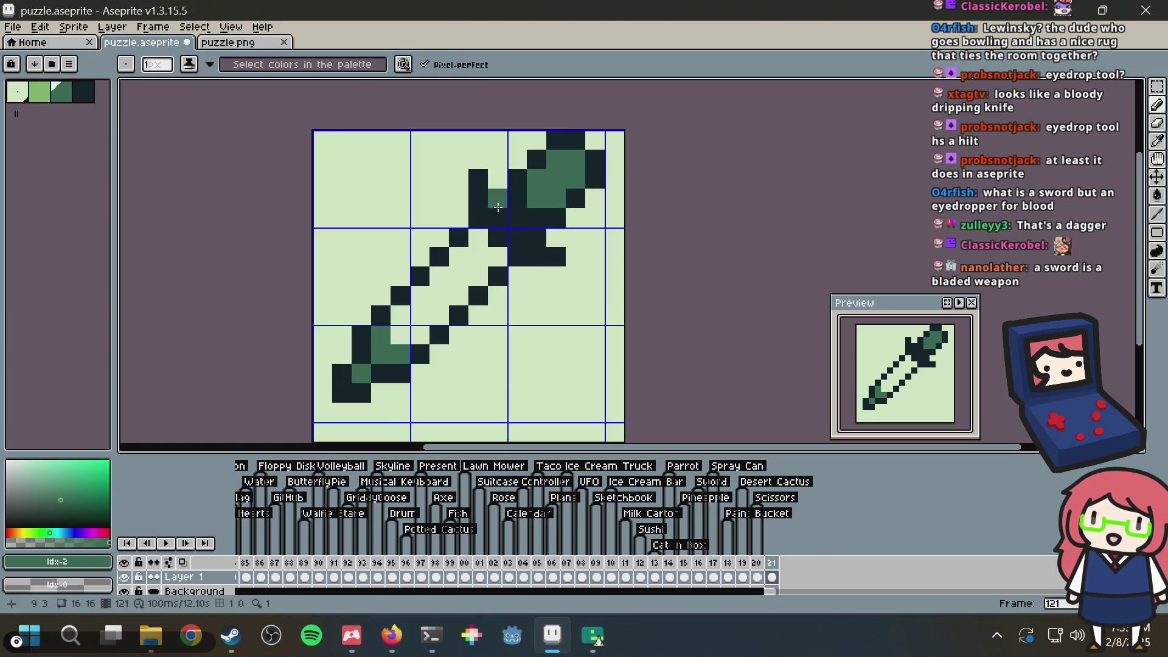
left_click(513, 222)
left_click(536, 238)
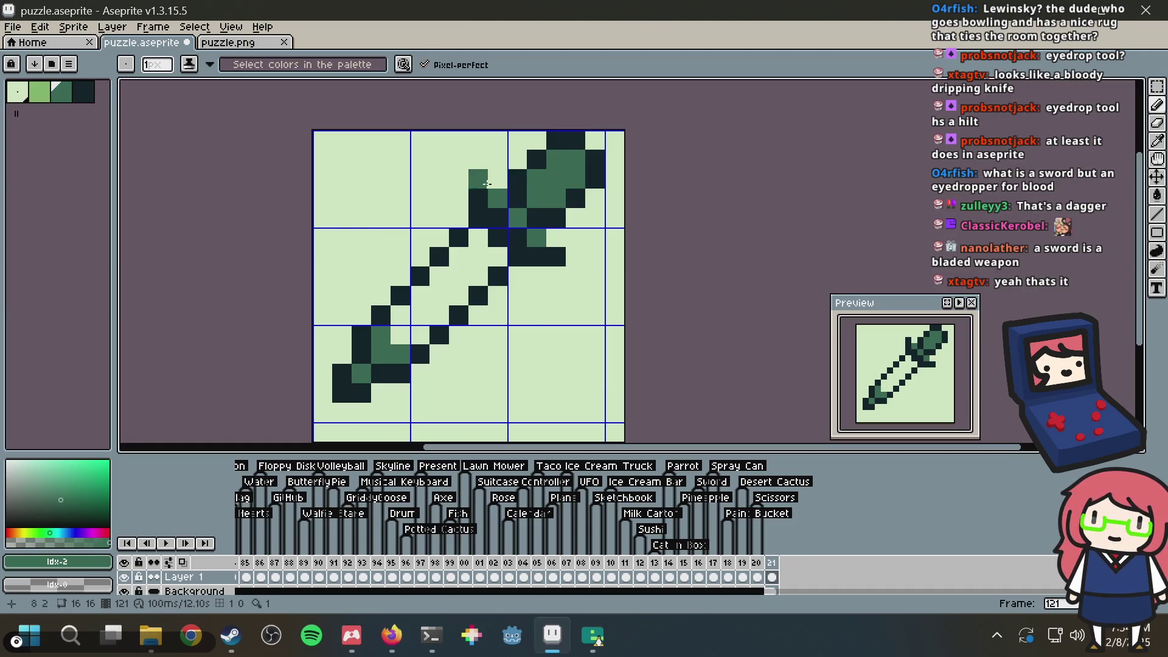
key("v")
key("ctrl+z")
key("ctrl+z")
key("ctrl+z")
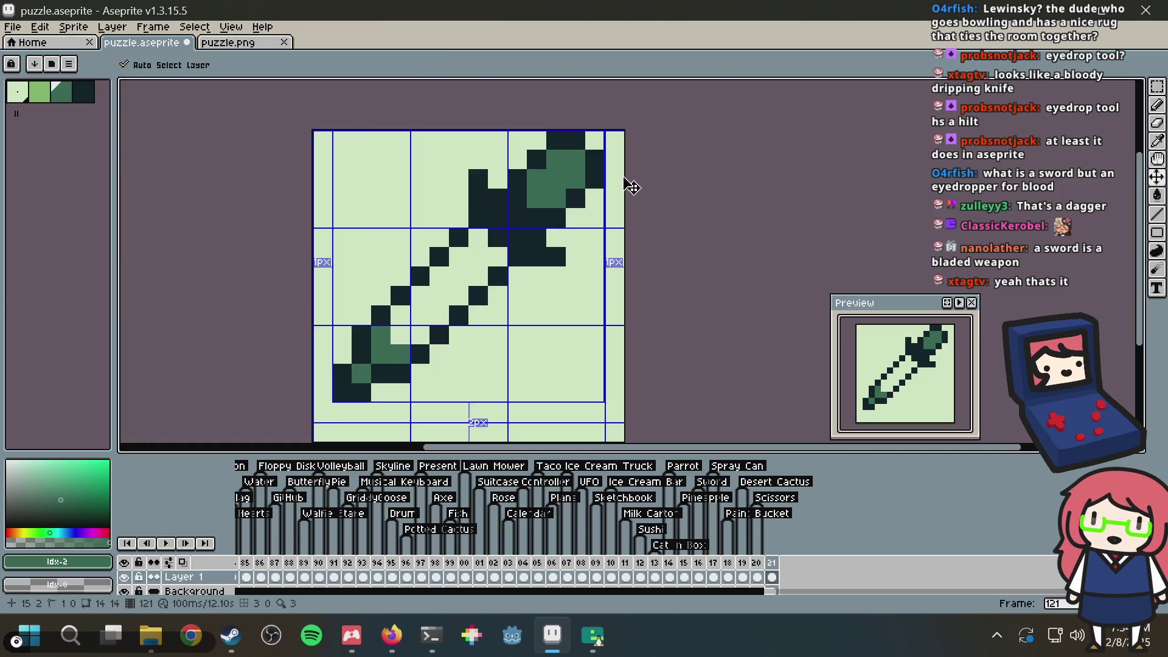
key("b")
key("ctrl+s")
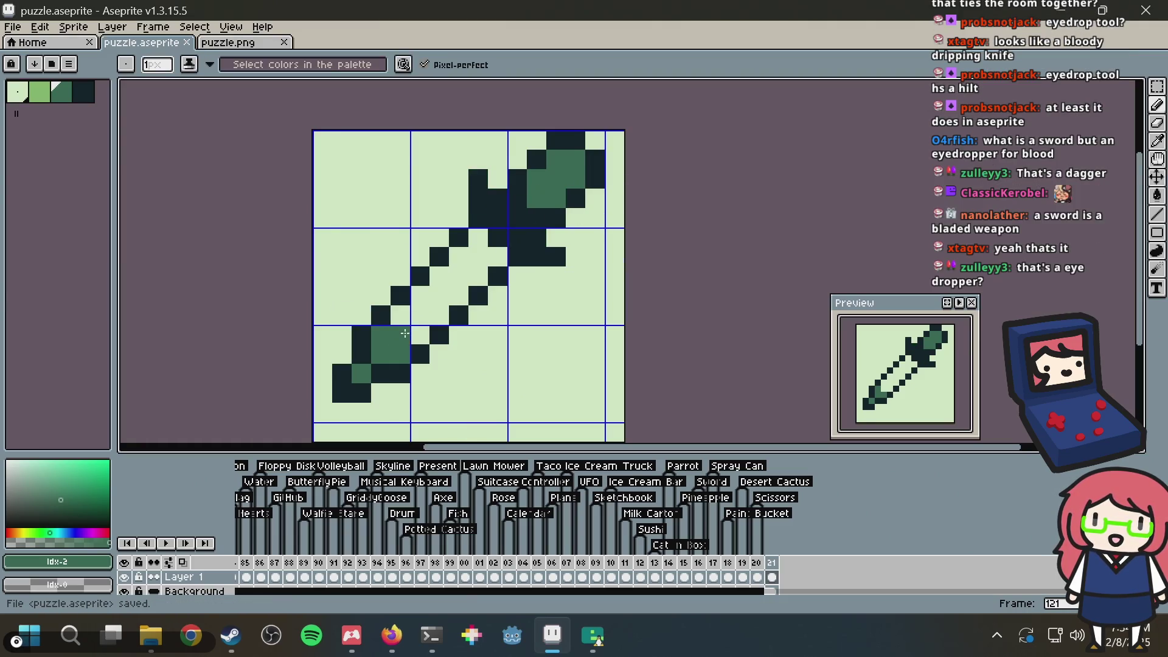
Step: Test a 2x2 mid-green block at the lower tip, undo it, and sample the dark outline colour
right_click(408, 336)
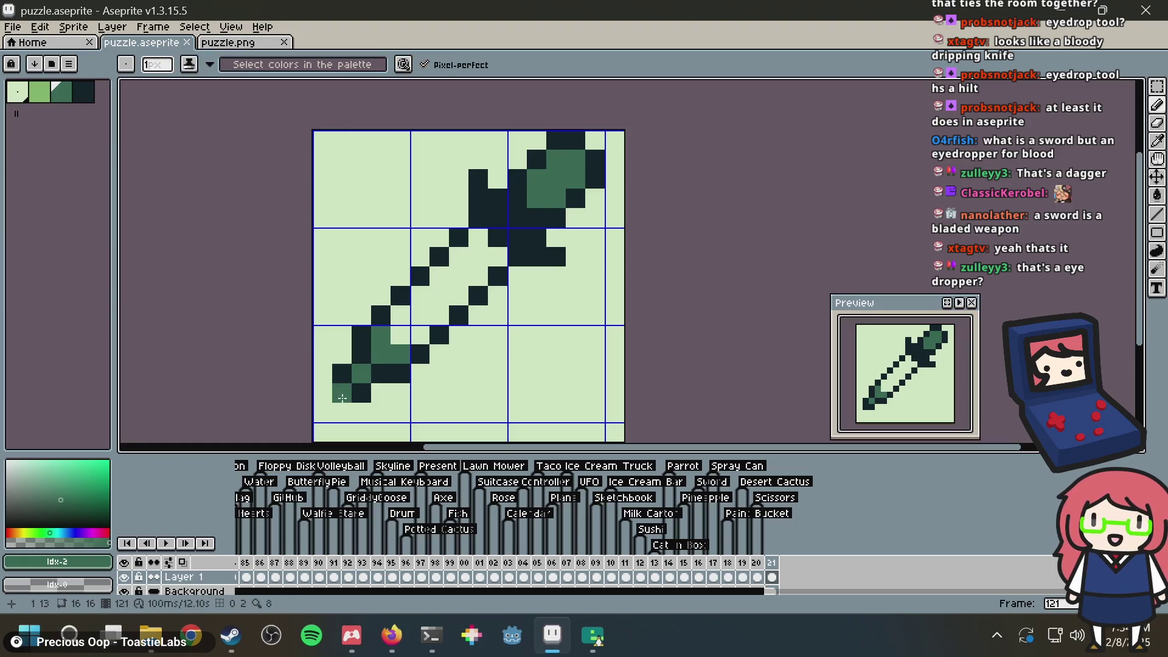
left_click(335, 408)
left_click(341, 393)
left_click(322, 412)
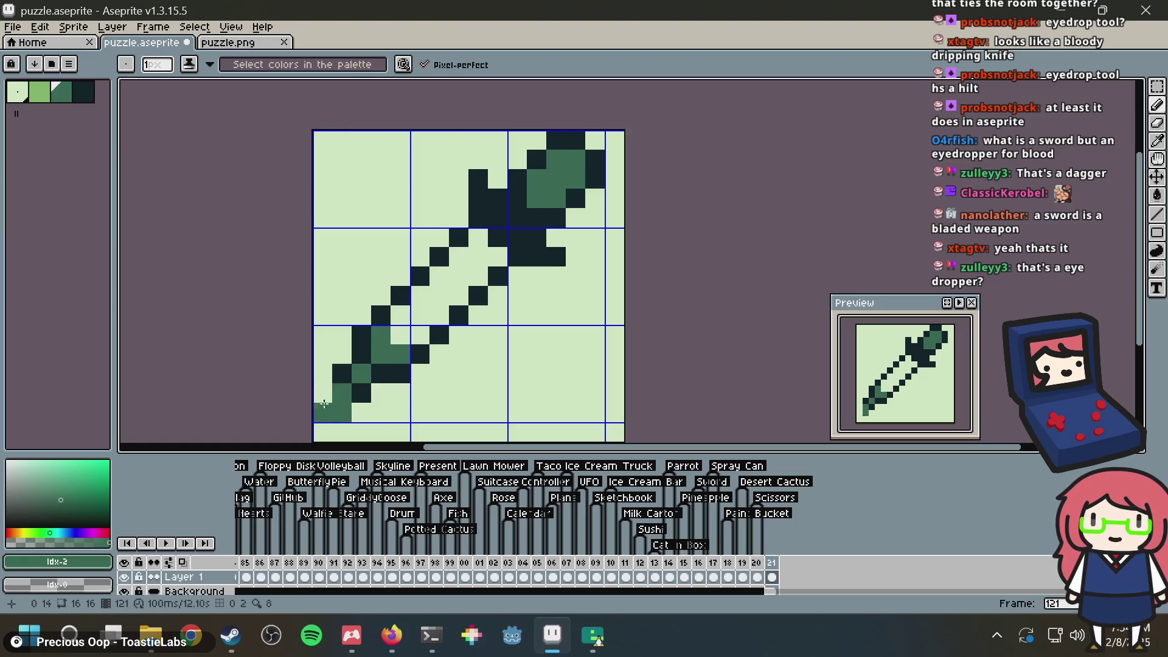
left_click(322, 393)
key("ctrl+z")
key("ctrl+z")
key("ctrl+z")
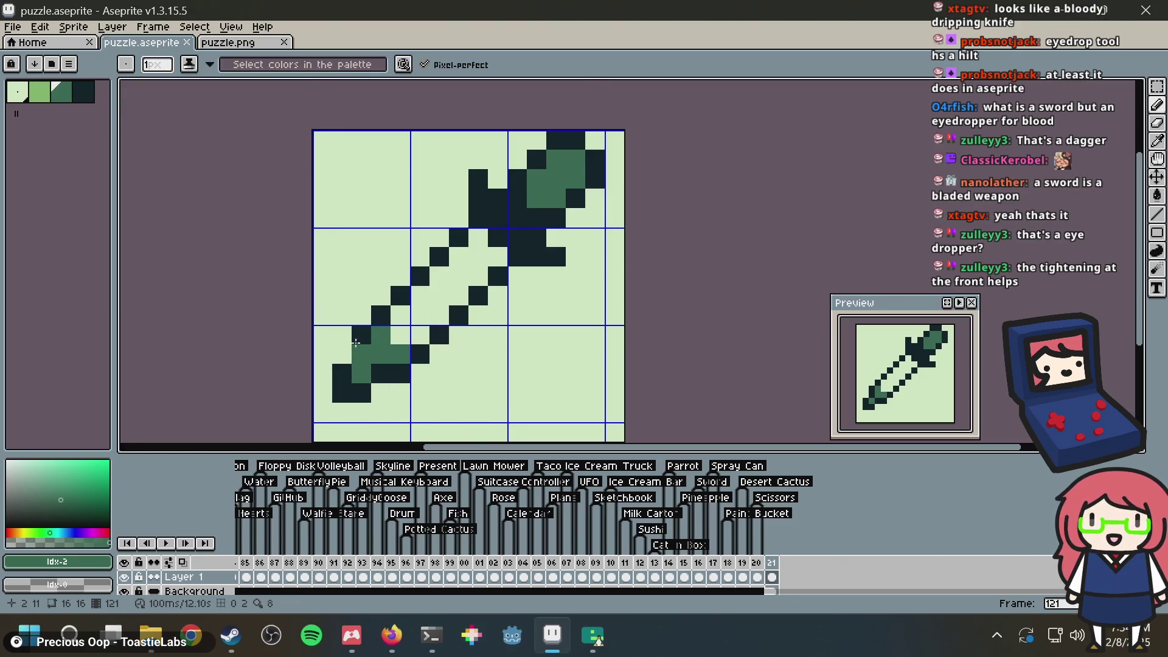
key("i")
left_click(367, 323)
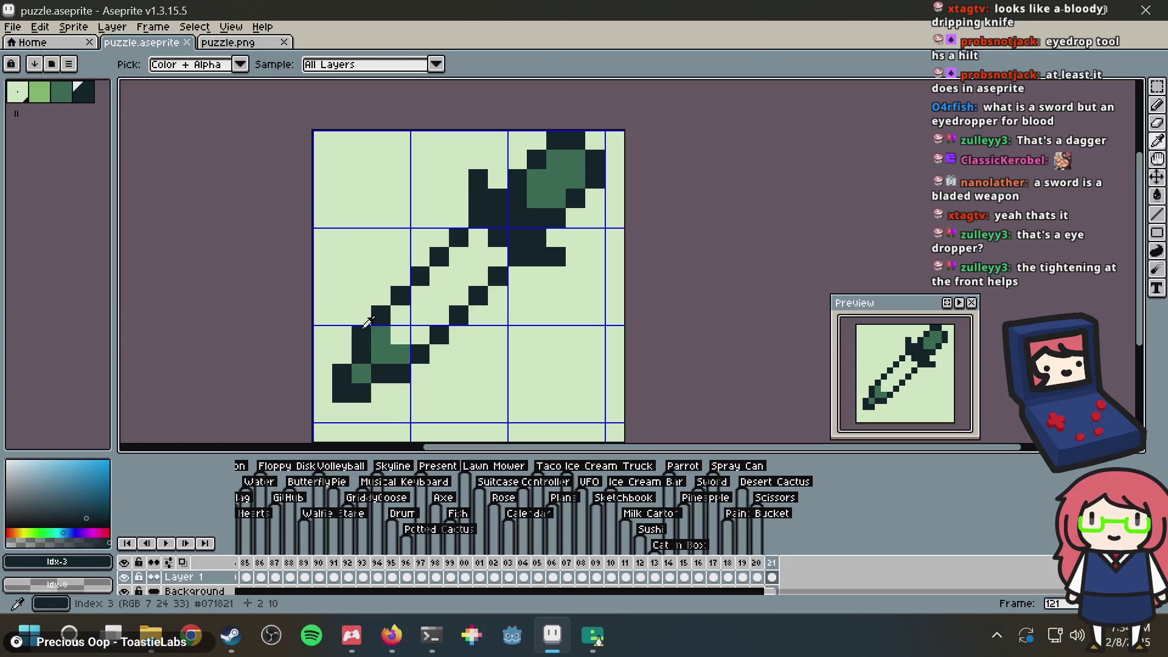
Step: Draw two dark diagonal lines to thicken the tube outline, clearing stray pixels at (8,6) and (7,6)
key("alt")
left_click(360, 312)
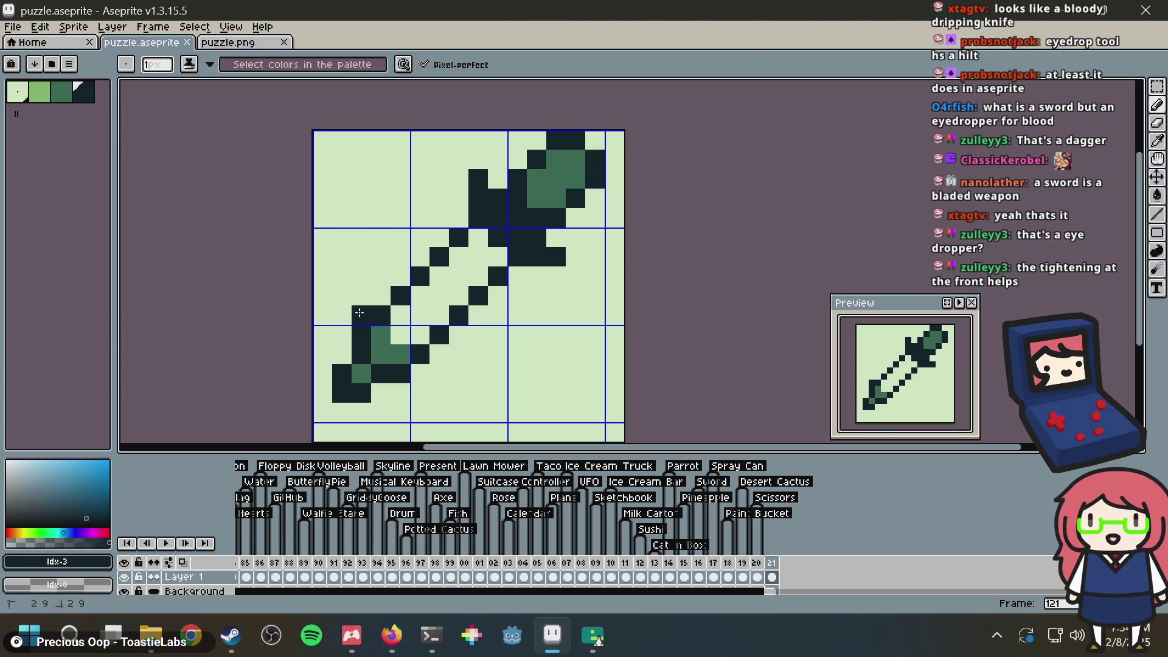
left_click(459, 218, "shift")
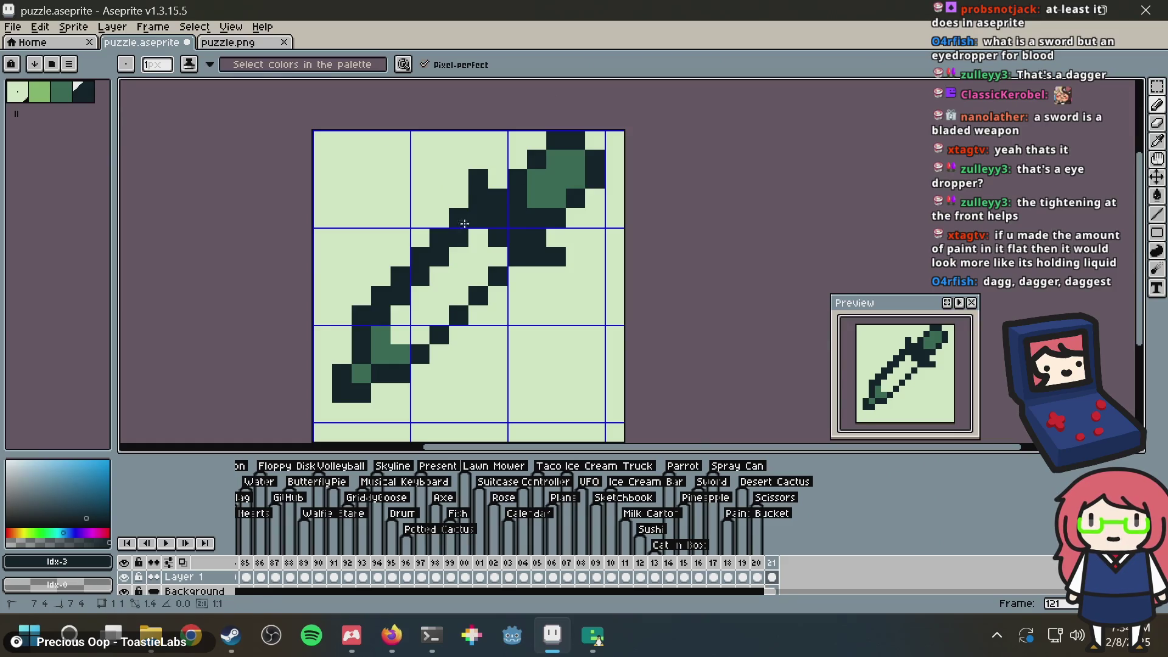
left_click(399, 393)
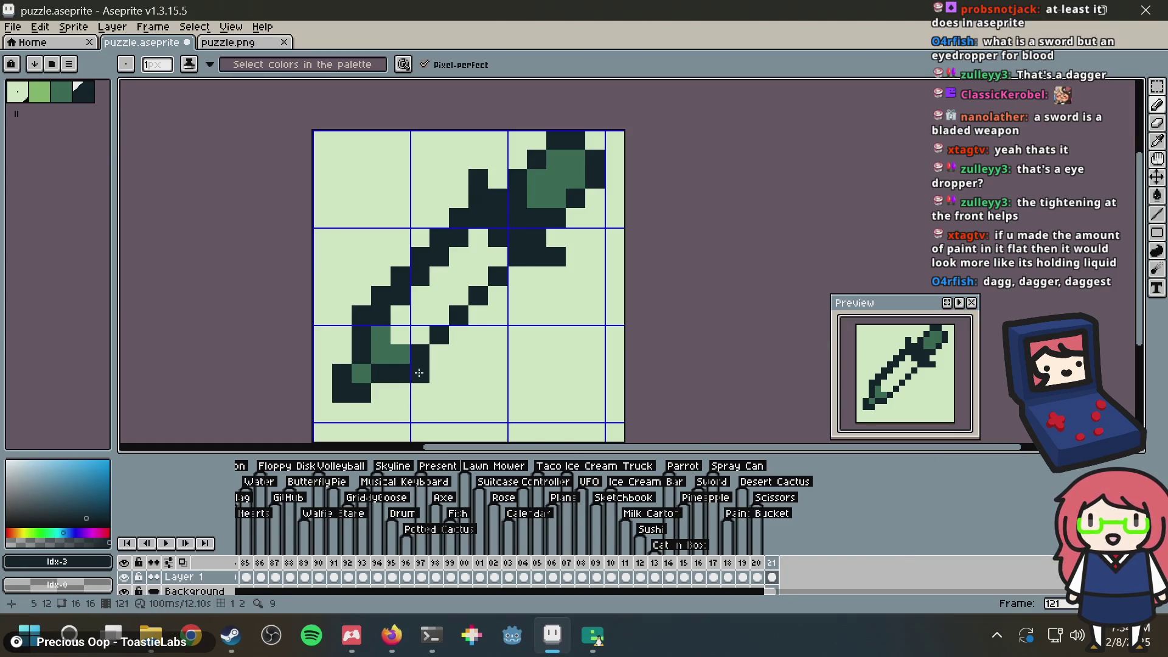
left_click(500, 292, "shift")
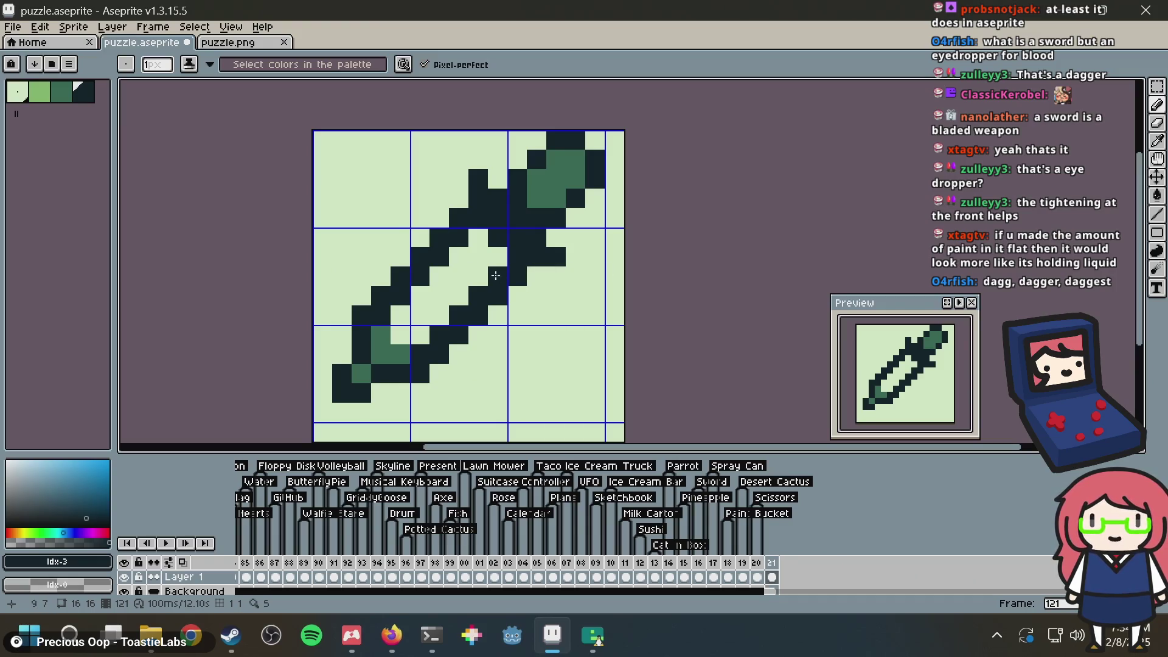
right_click(469, 264)
left_click(464, 264)
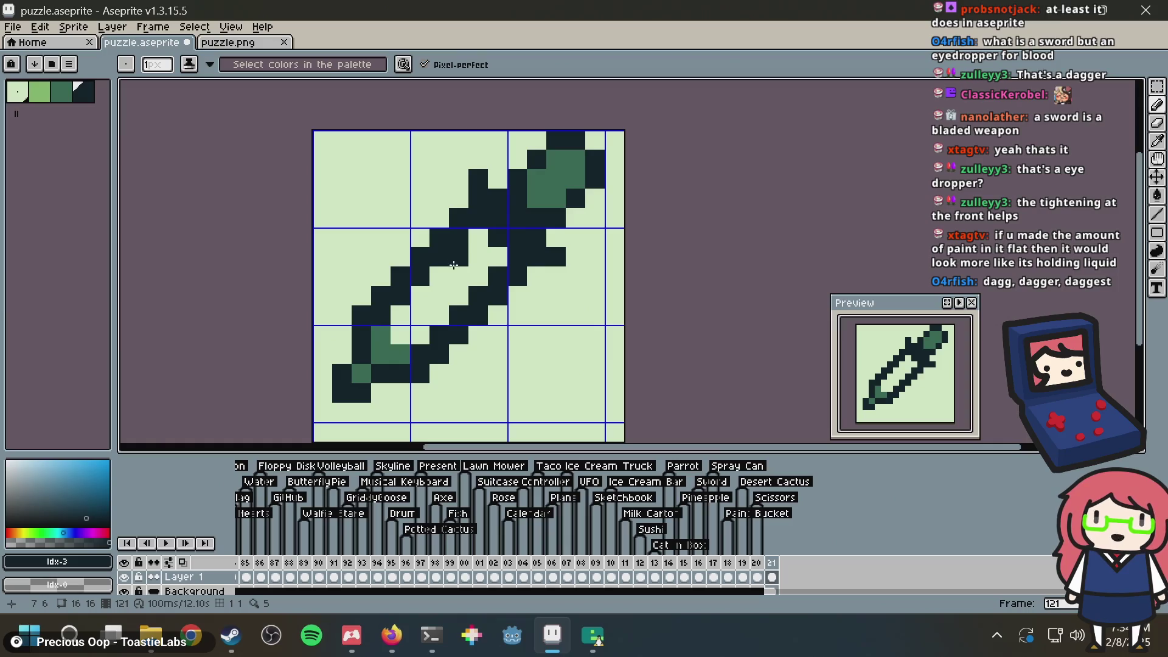
right_click(453, 265)
Step: Paint mid-green liquid pixels inside the tube's lower end, undoing the row 8 stroke
left_click(391, 336, "alt")
left_click(394, 336)
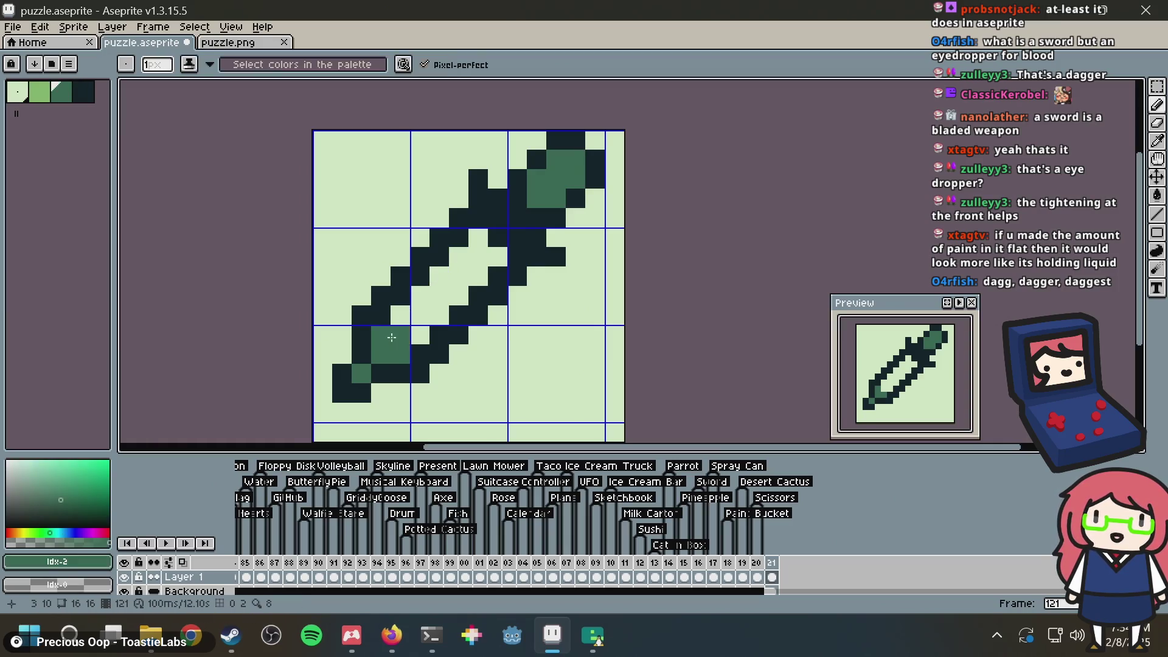
left_click(420, 335)
left_click(401, 315)
left_click(427, 313)
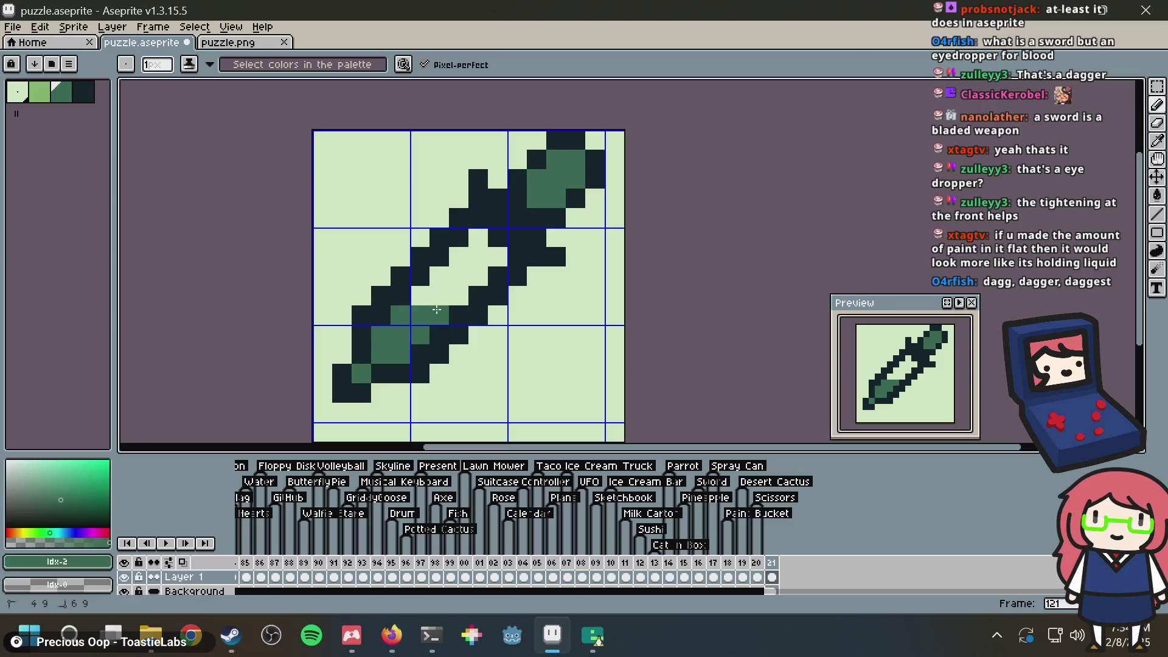
left_click(423, 291)
mouse_move(416, 288)
left_mouse_down()
mouse_move(459, 286)
mouse_move(452, 295)
left_mouse_up()
key("e")
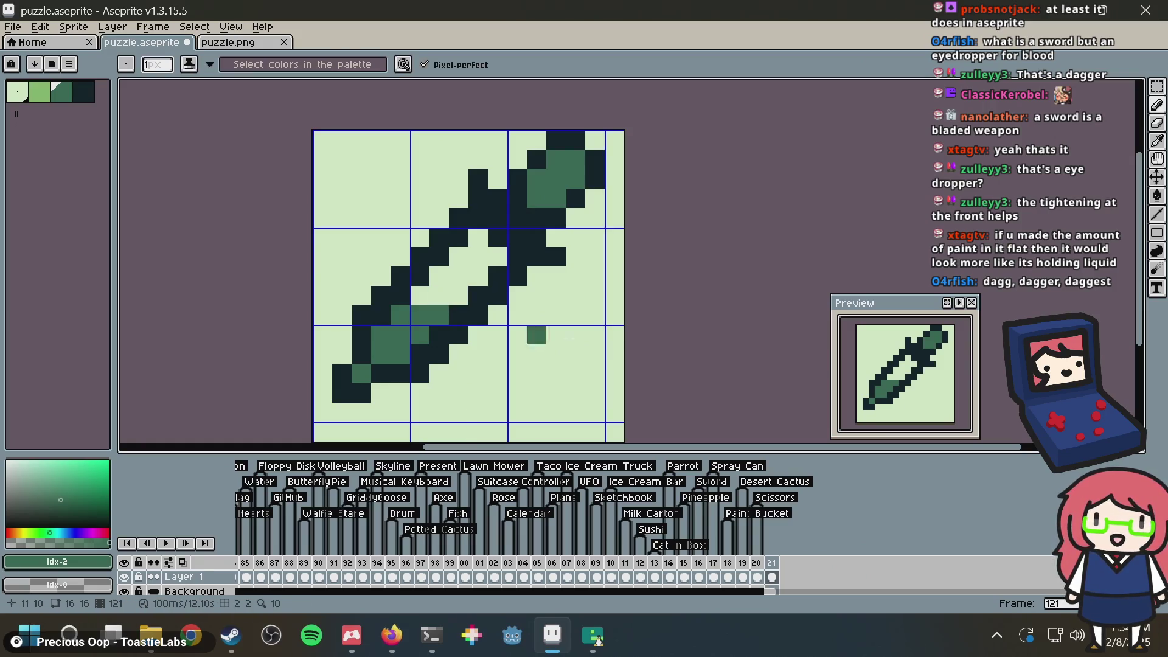
key("b")
left_click(479, 325)
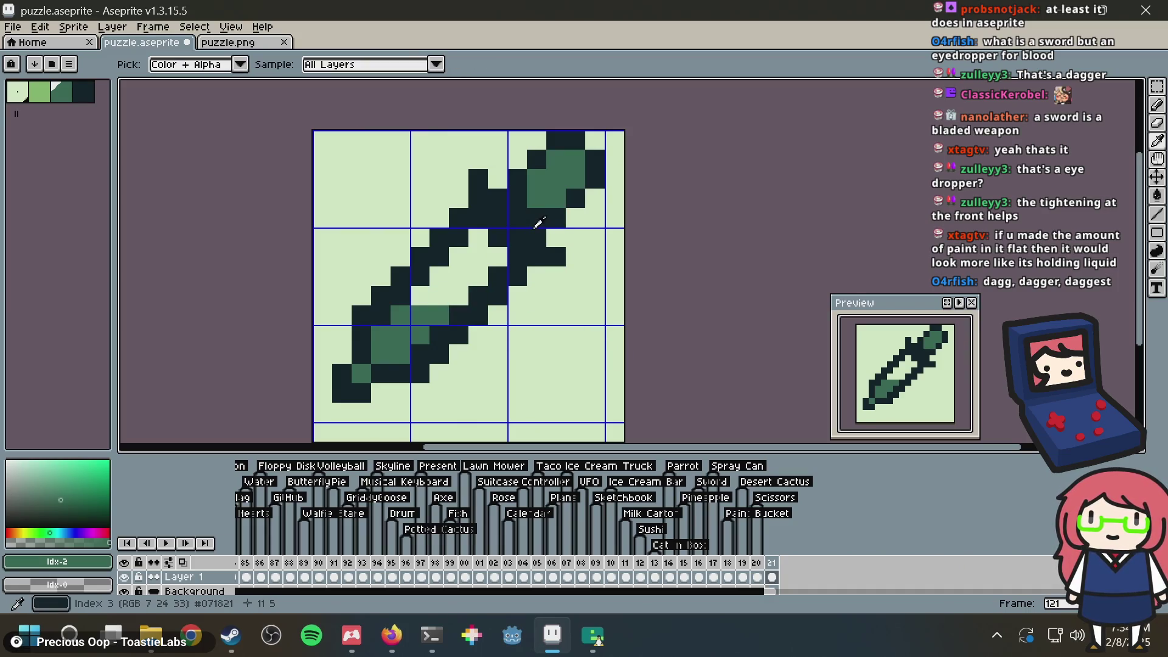
Step: Extend the dark collar beside the bulb, undo one stroke, and save puzzle.aseprite
left_click(536, 234, "alt")
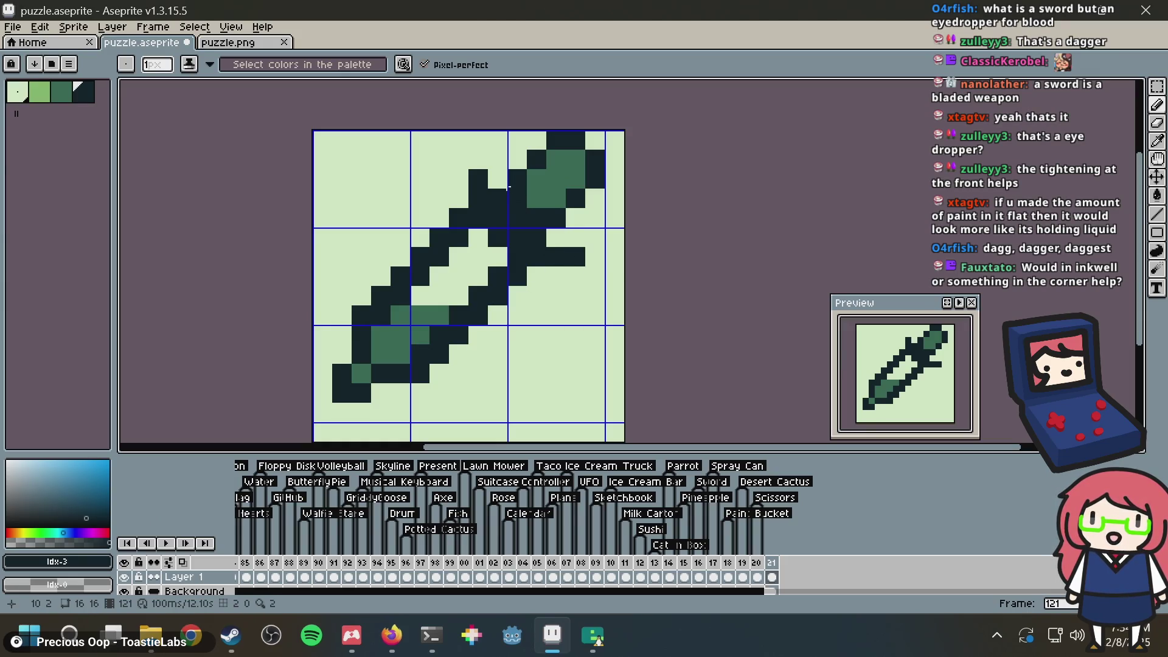
left_click_drag(557, 274, 470, 185)
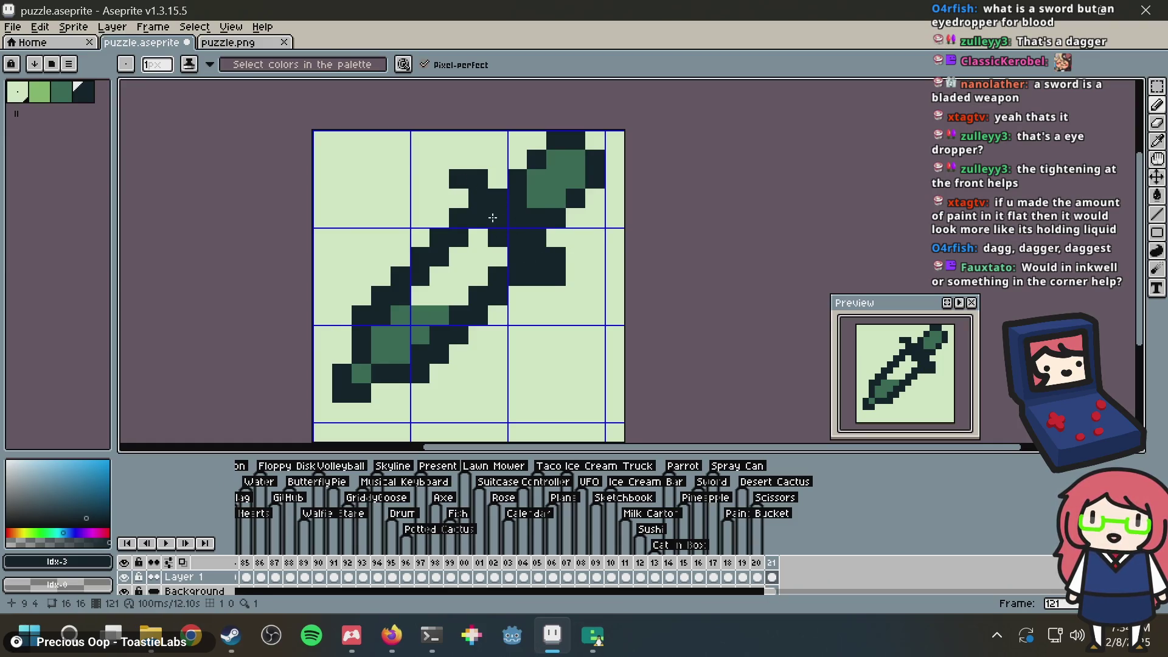
key("ctrl+z")
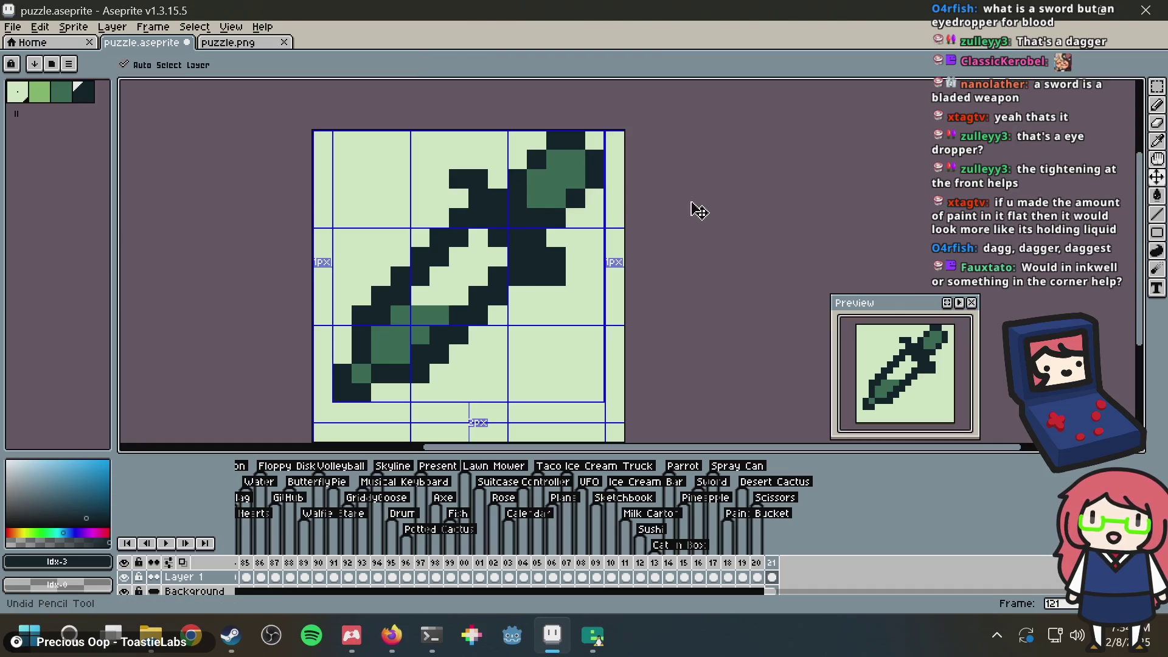
key("ctrl+s")
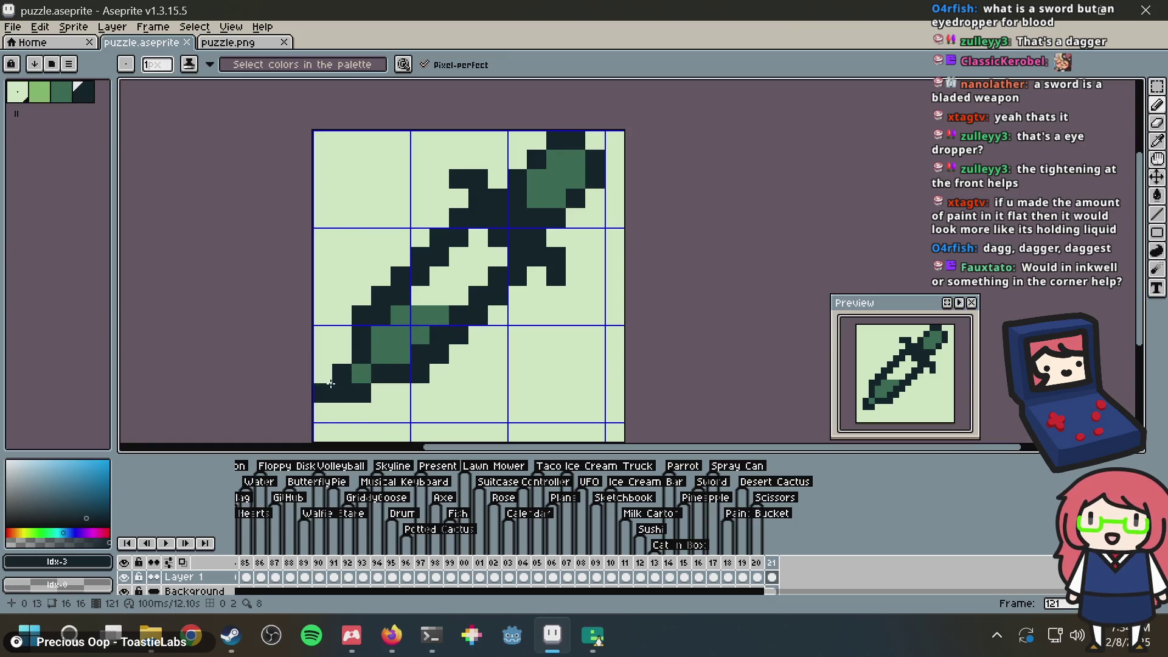
key("m")
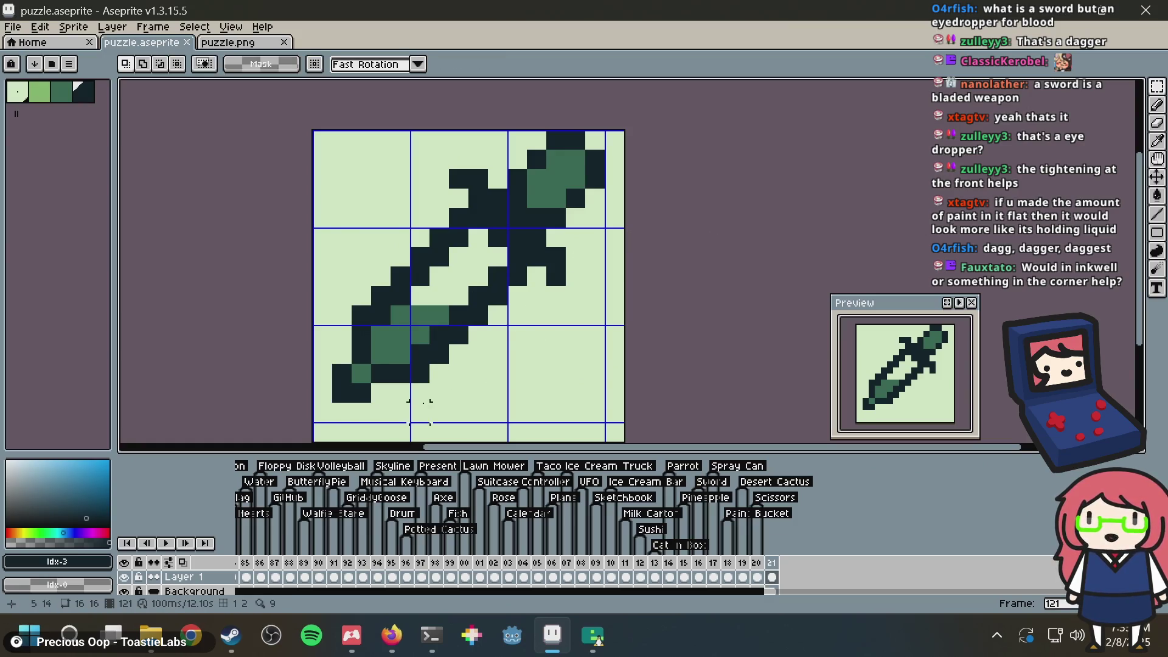
left_click_drag(426, 419, 260, 292)
key("Right")
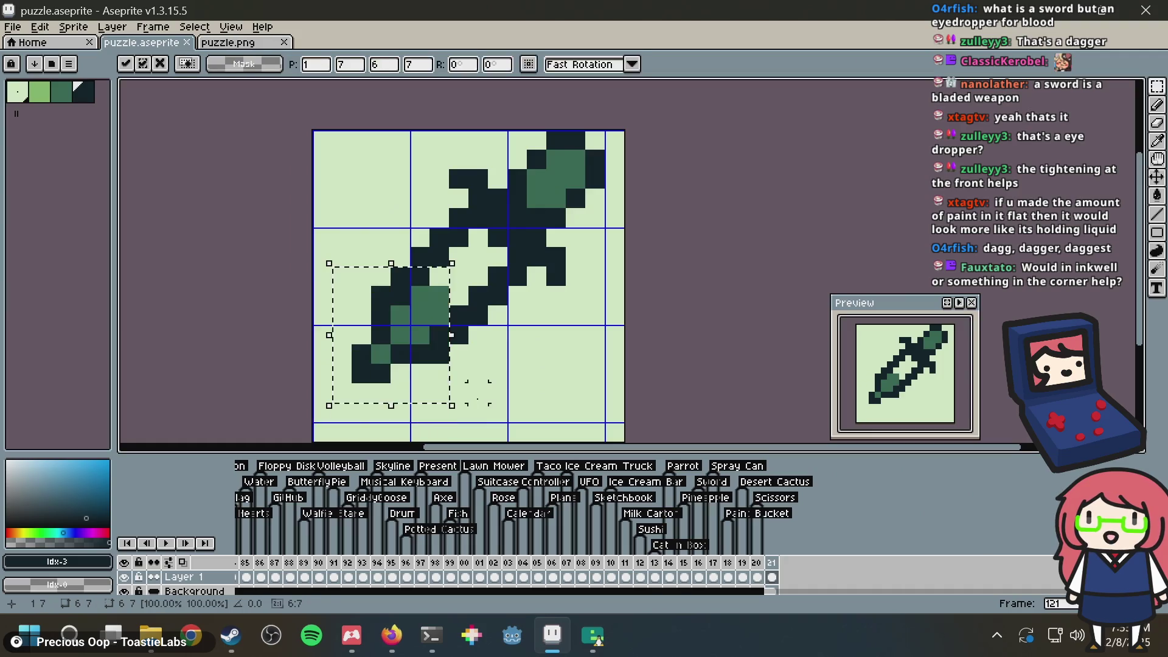
key("Up")
key("ctrl+d")
key("b")
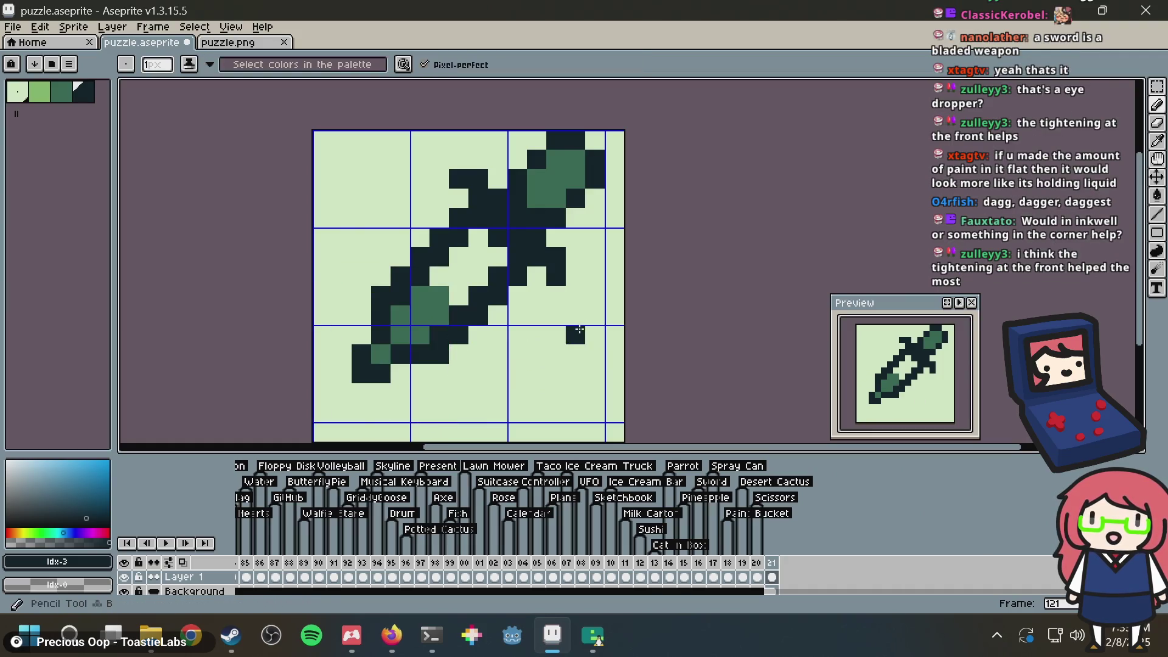
key("ctrl+s")
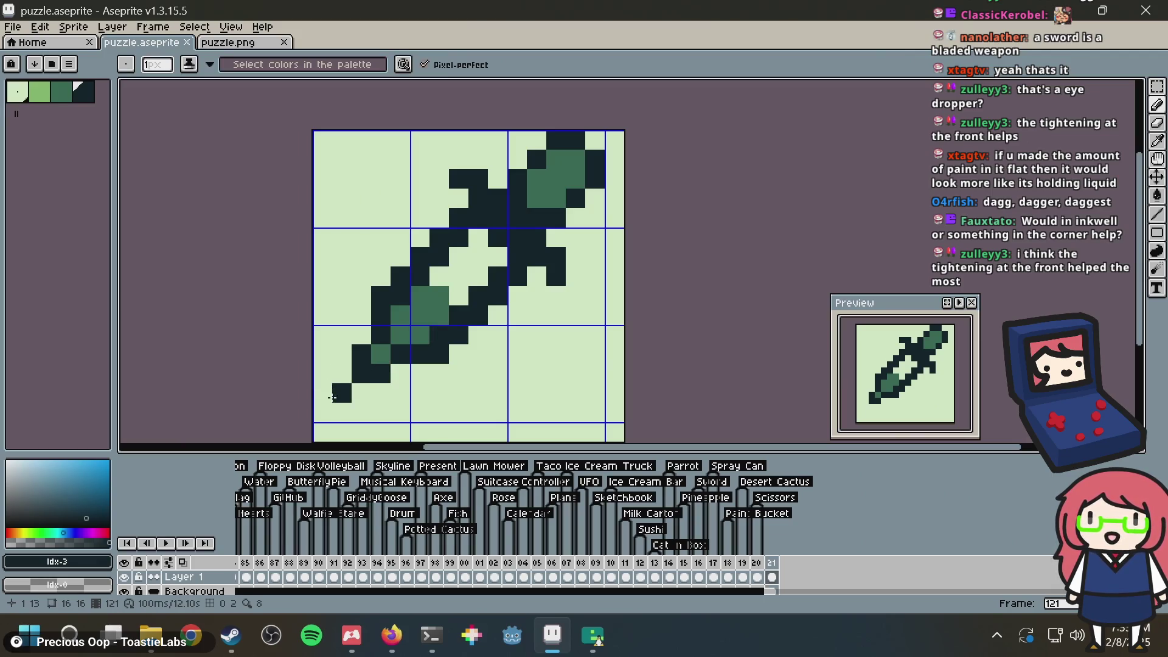
left_click_drag(323, 393, 325, 406)
left_click(341, 413)
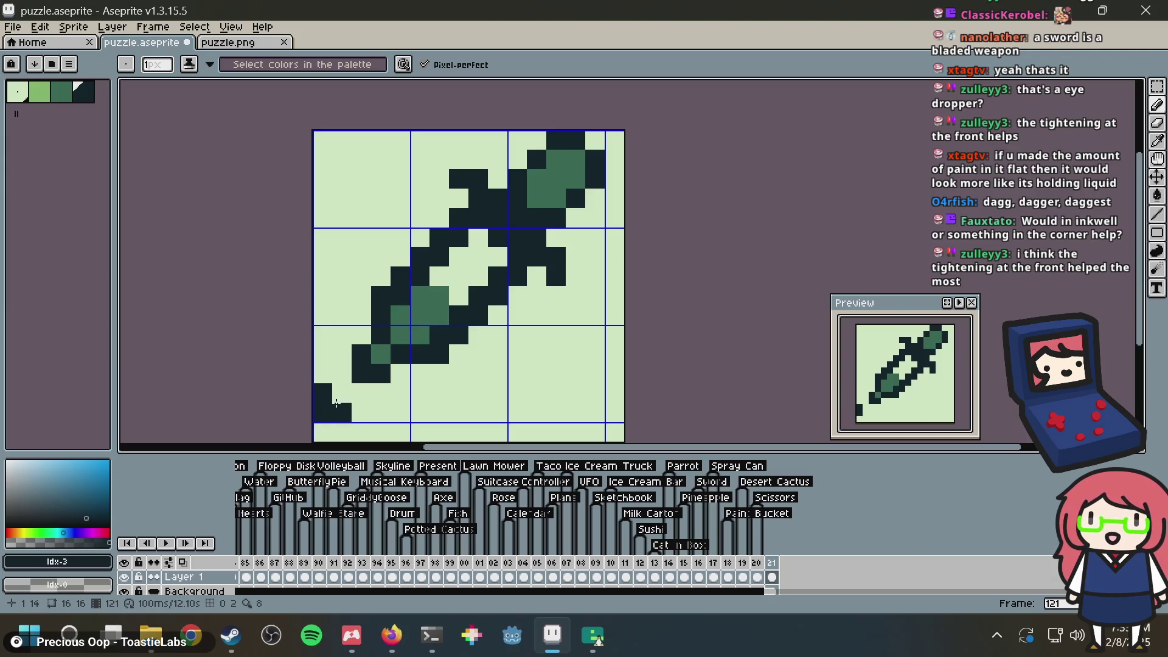
left_click(342, 393)
key("ctrl+z")
key("ctrl+z")
key("ctrl+z")
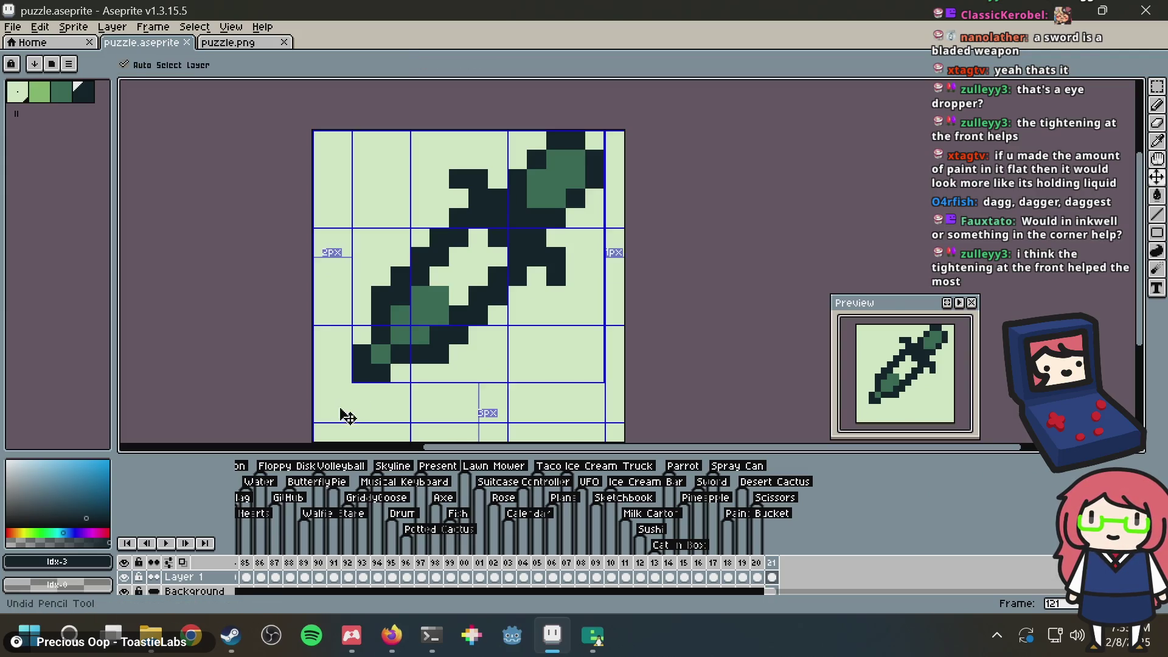
left_click_drag(341, 394, 338, 414)
left_click(324, 413)
key("ctrl+z")
key("ctrl+z")
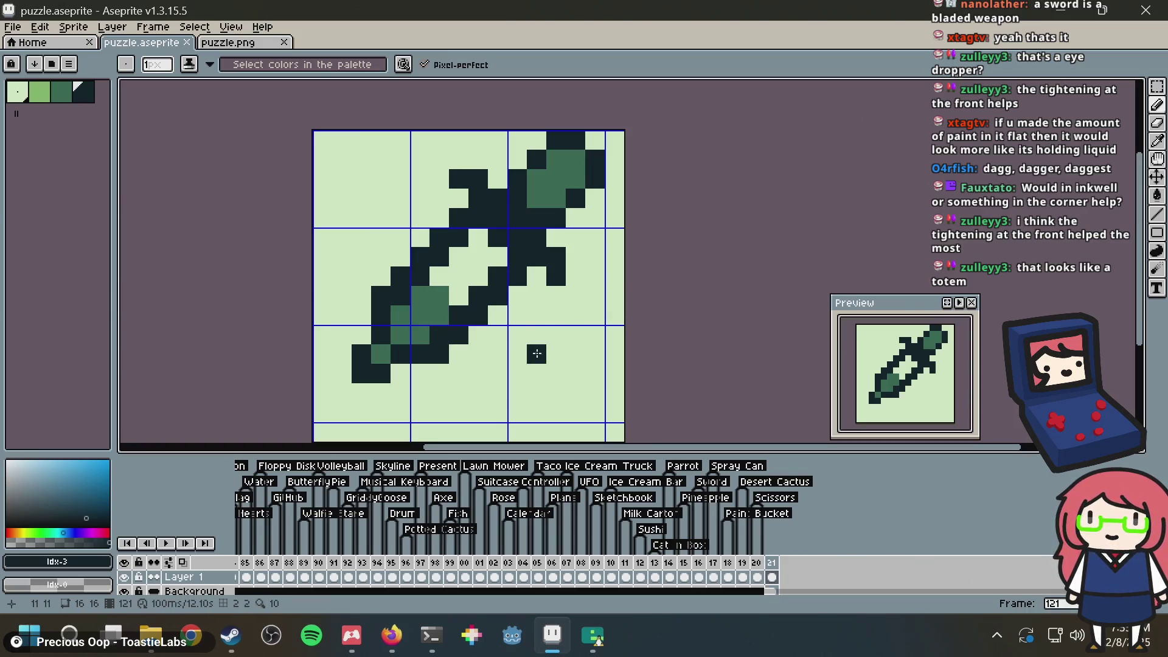
mouse_move(517, 331)
left_mouse_down()
mouse_move(468, 383)
mouse_move(566, 316)
mouse_move(614, 334)
left_mouse_up()
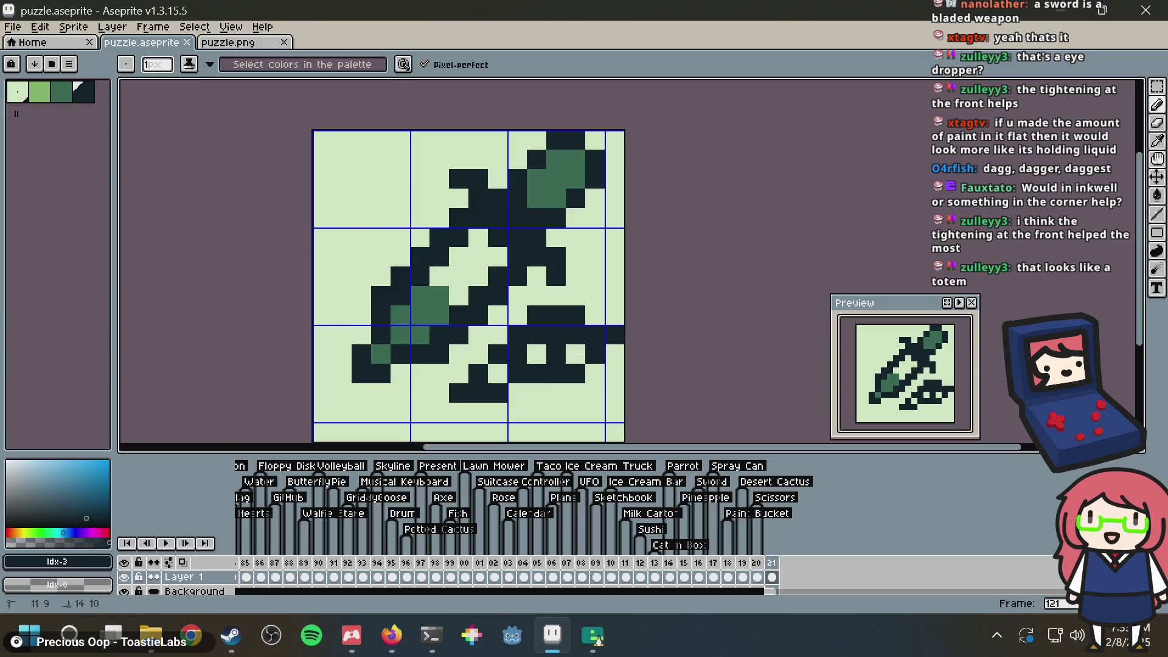
key("ctrl+z")
left_click_drag(361, 159, 351, 201)
key("ctrl+z")
key("ctrl+z")
key("ctrl+z")
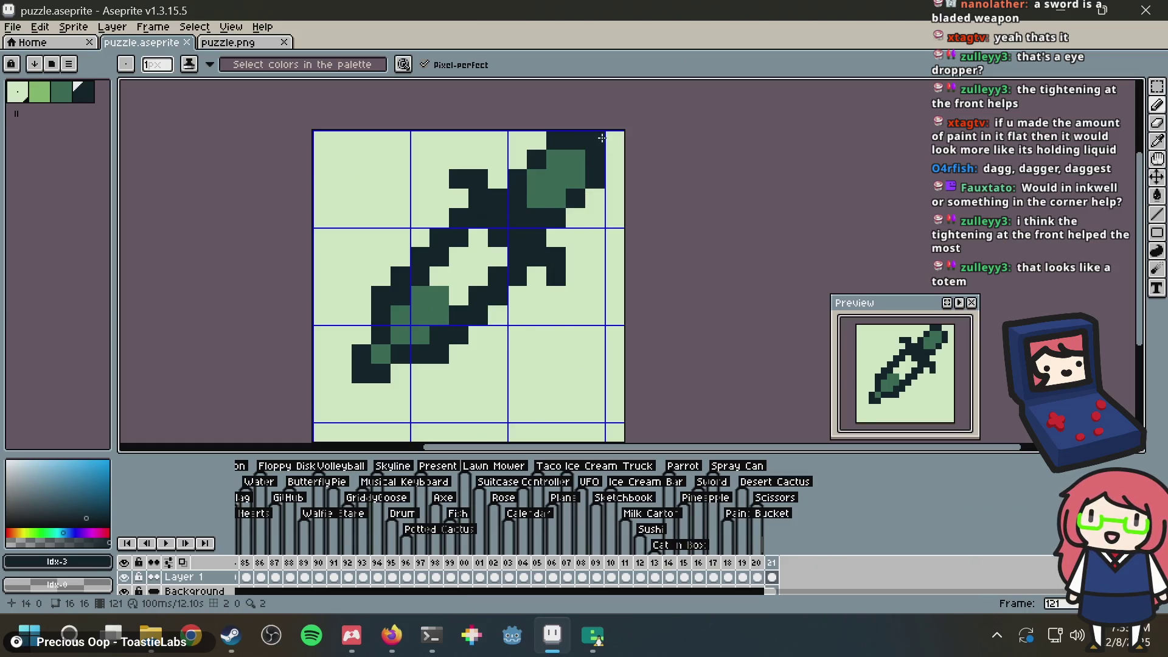
left_click(757, 566)
left_click(743, 566)
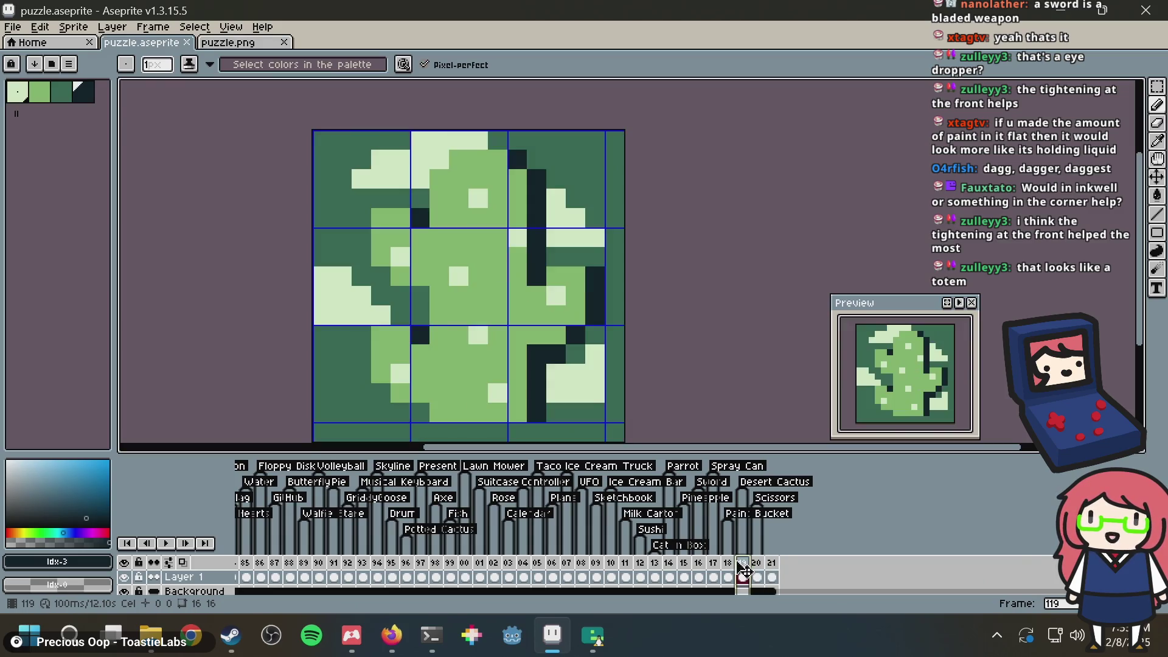
left_click(757, 566)
left_click(729, 564)
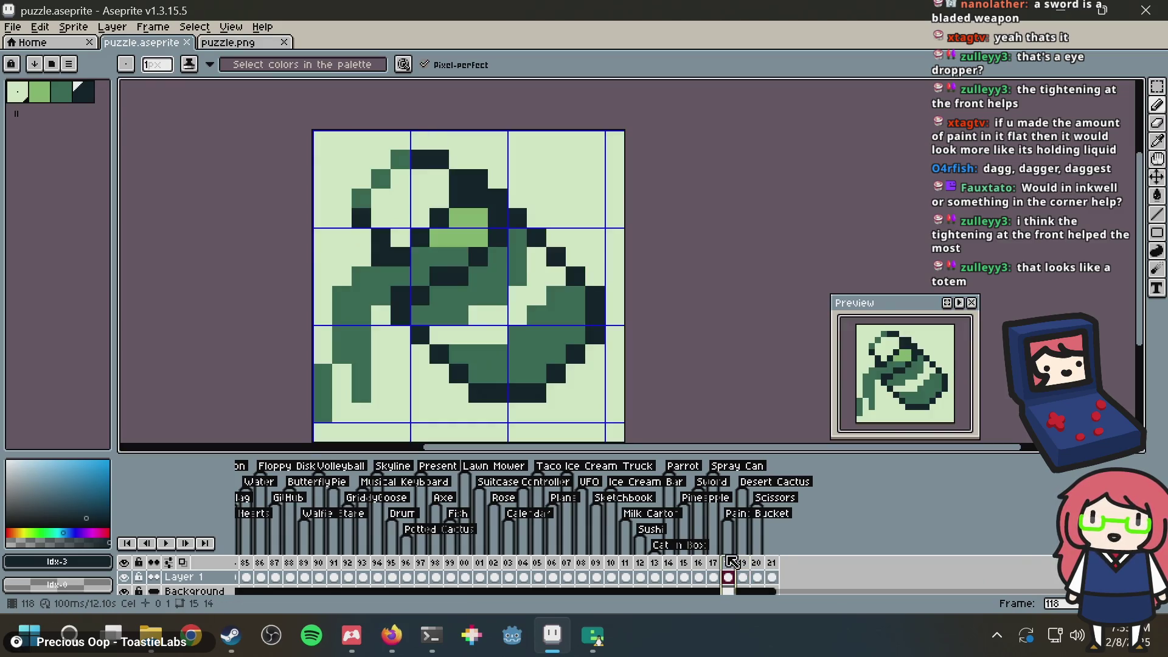
left_click(712, 564)
left_click(698, 564)
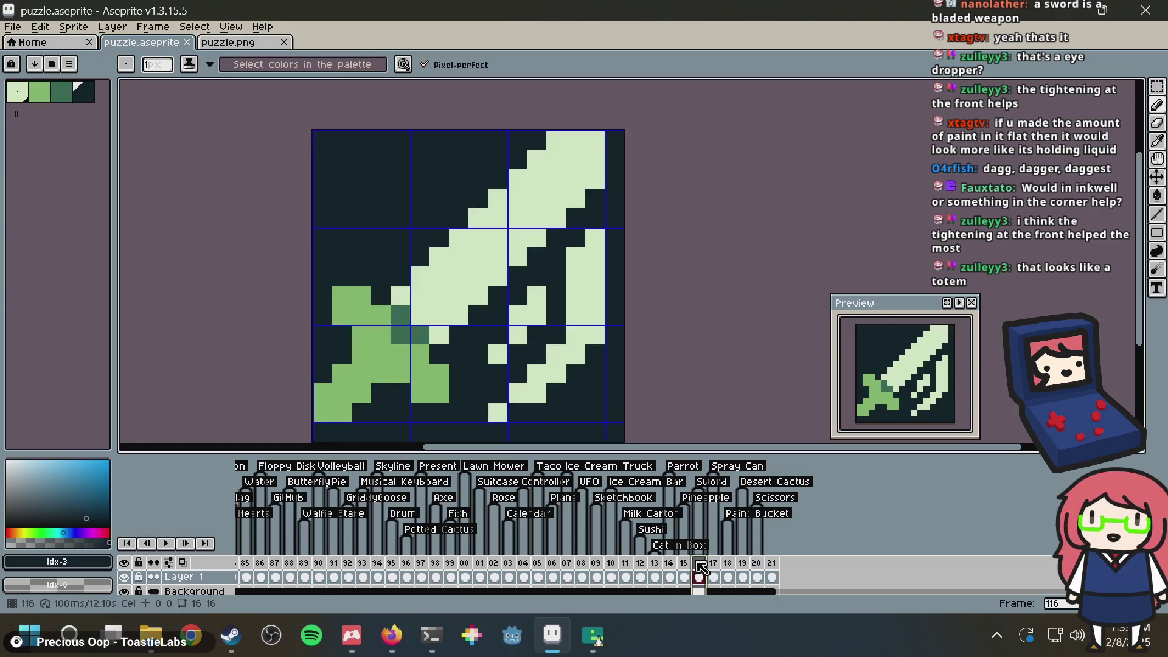
left_click(668, 565)
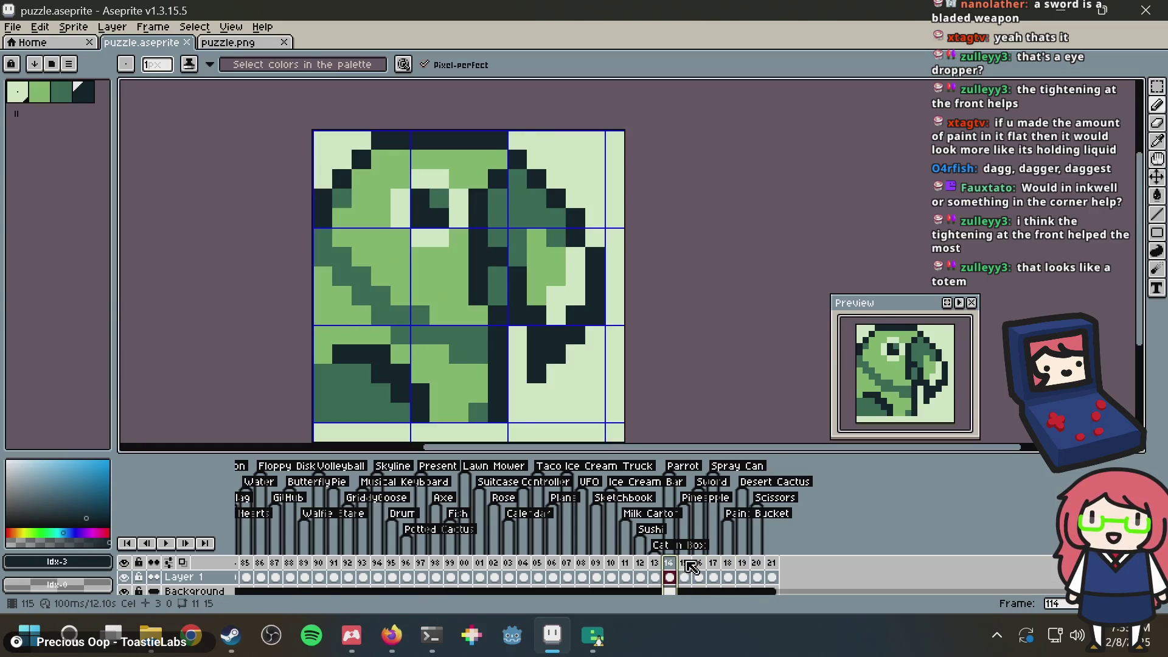
left_click(683, 564)
left_click(654, 564)
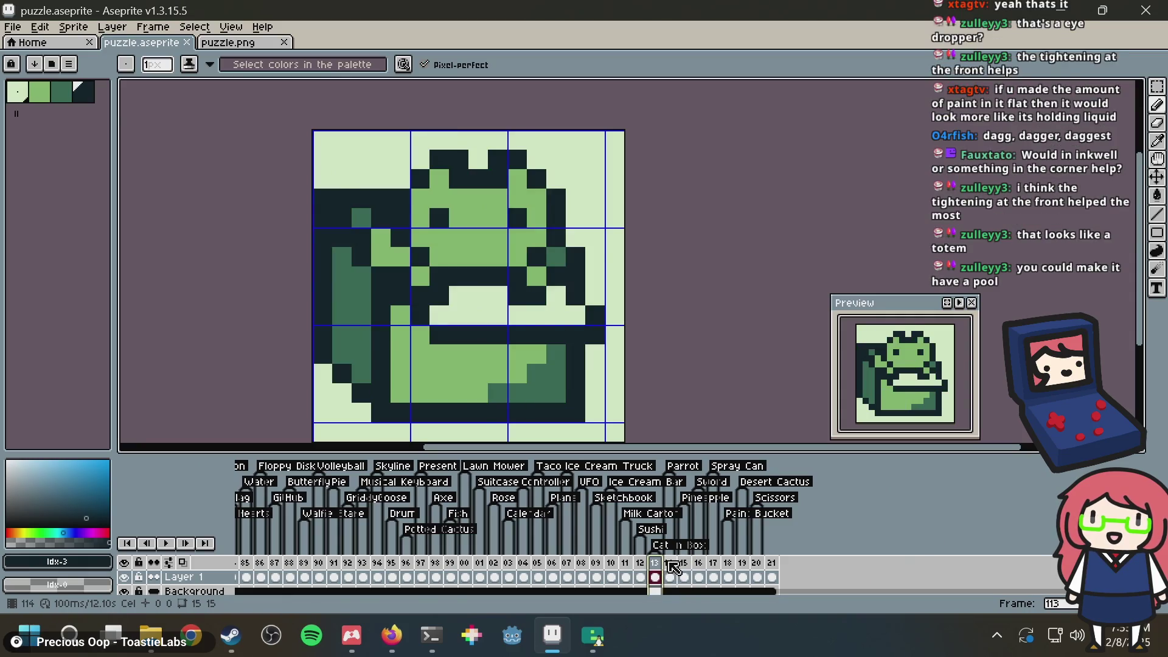
left_click(669, 565)
left_click(639, 565)
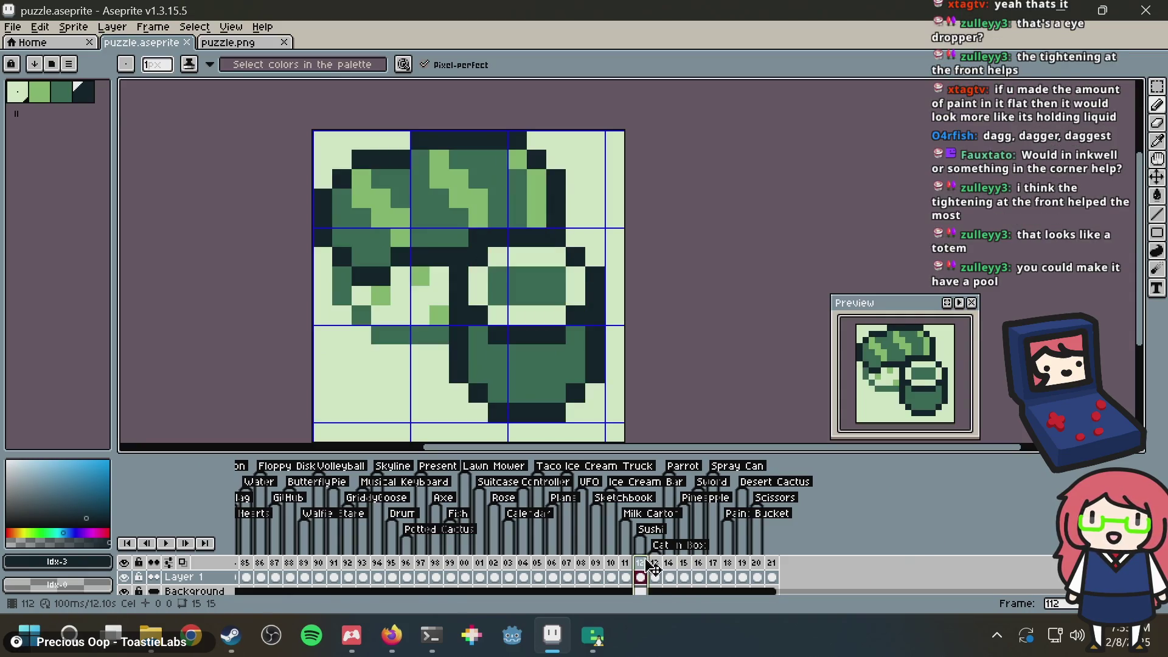
left_click(612, 565)
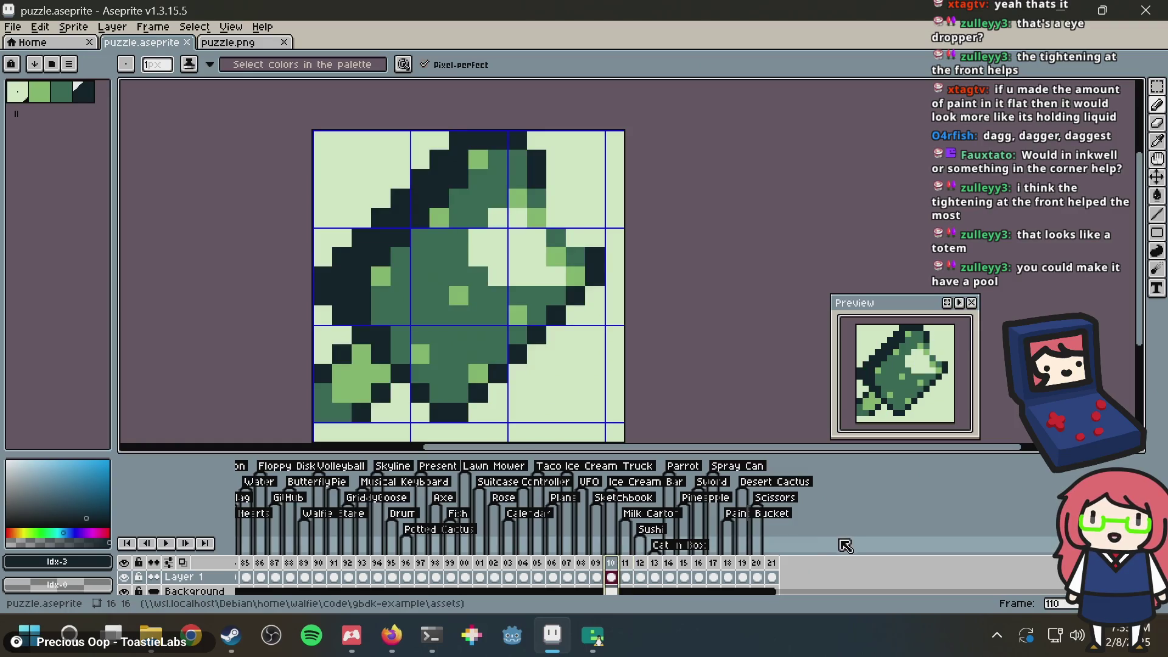
left_click(772, 577)
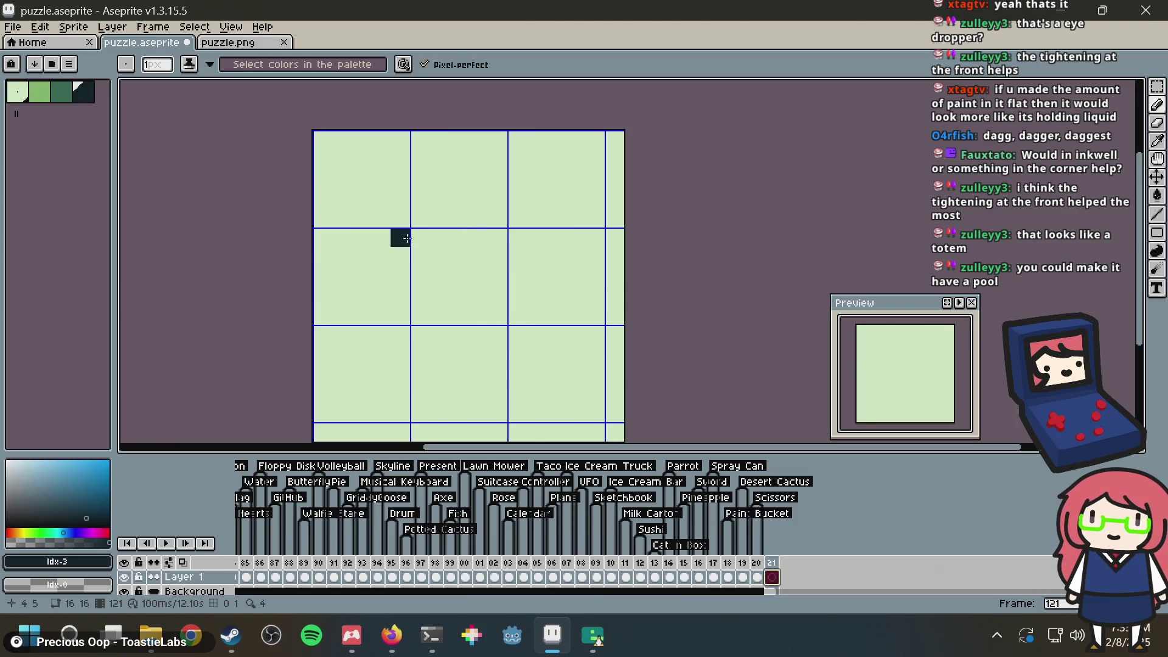
Step: Paint a medium-green puddle beneath the eyedropper tip plus a separate drip on the bottom row
left_click(60, 96)
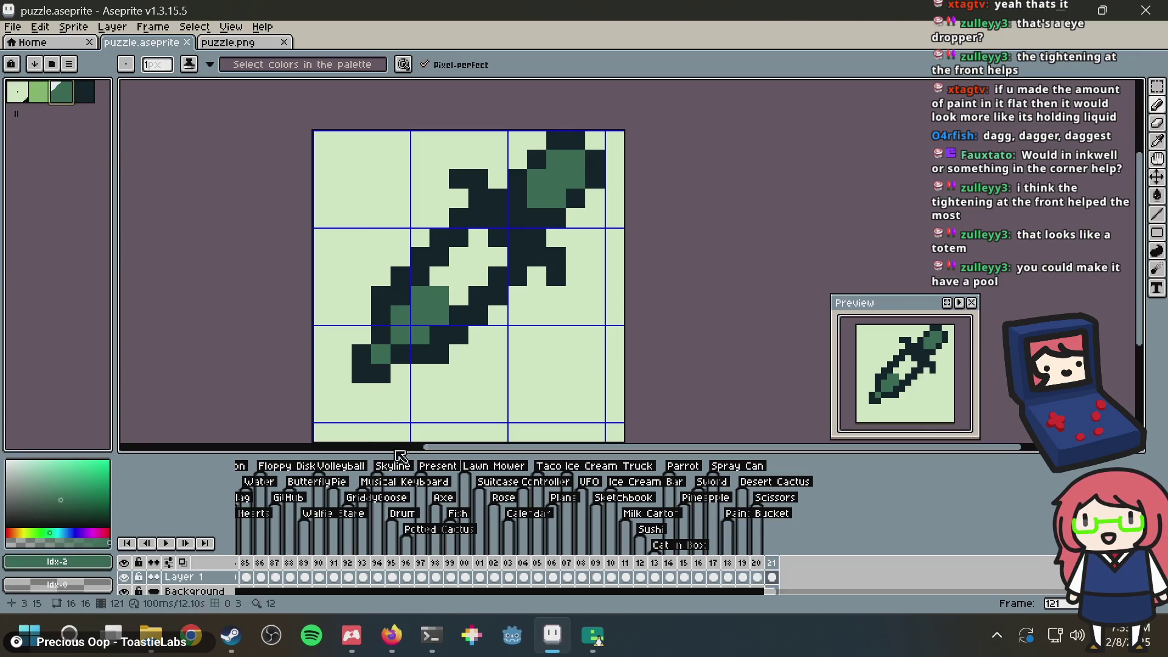
left_click(341, 374)
mouse_move(341, 393)
left_mouse_down()
mouse_move(367, 409)
mouse_move(439, 393)
mouse_move(459, 412)
left_mouse_up()
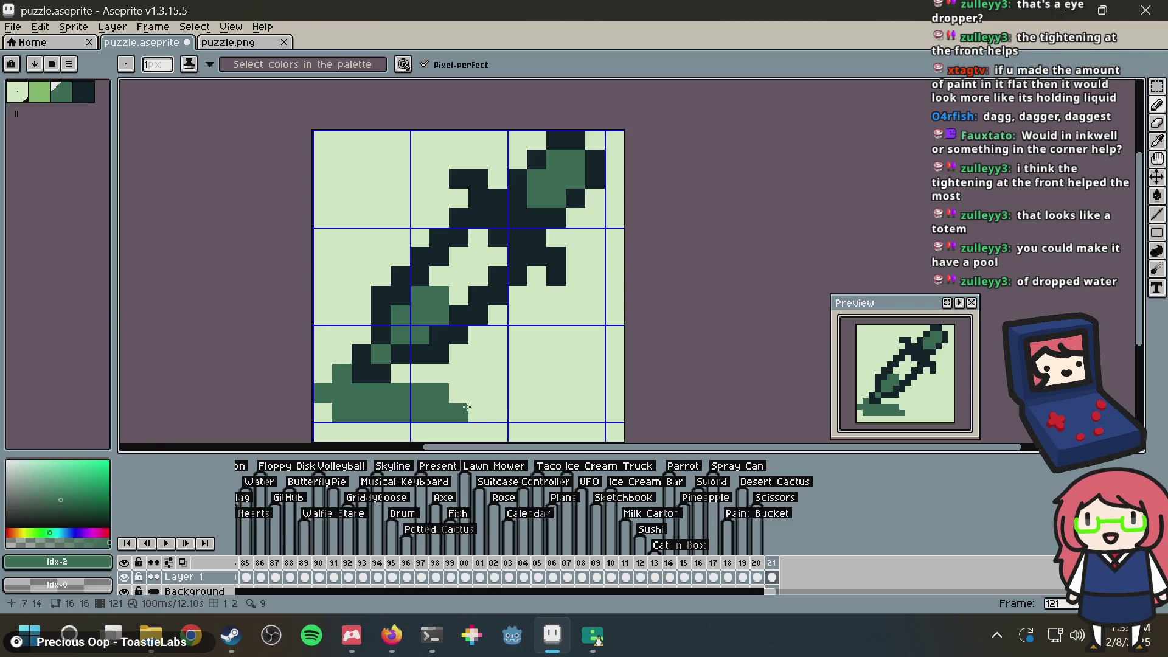
left_click_drag(498, 411, 522, 406)
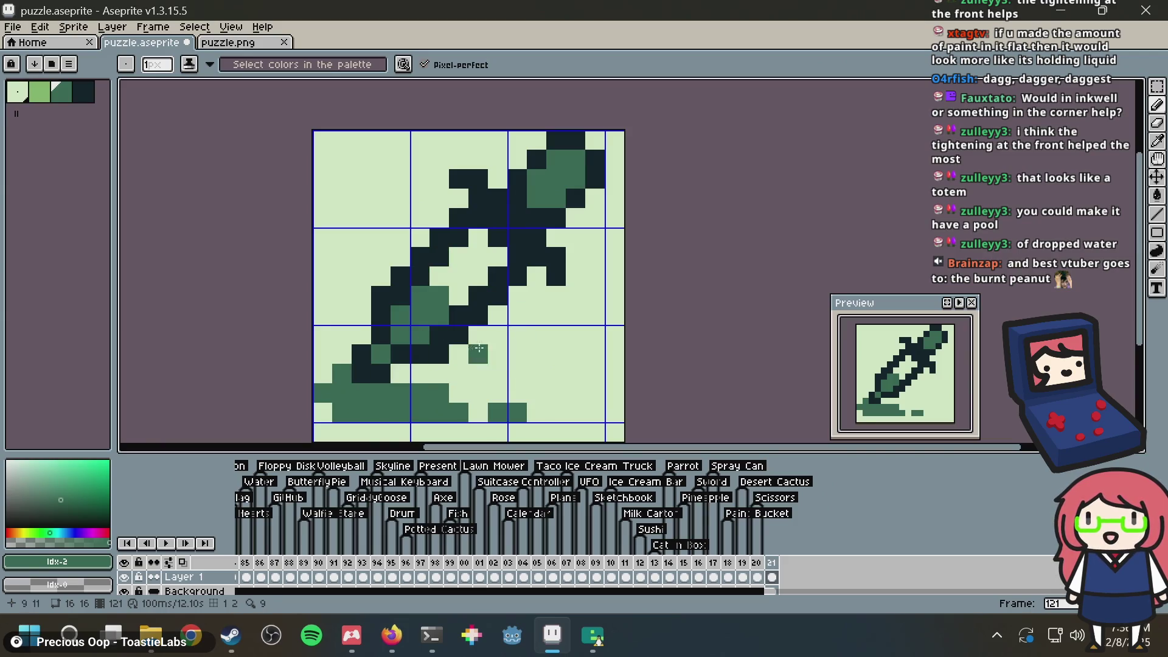
Step: Darken two tip pixels, add a medium-green pixel near the right edge, and save
left_click(381, 339, "alt")
left_click(361, 335)
left_click(395, 378)
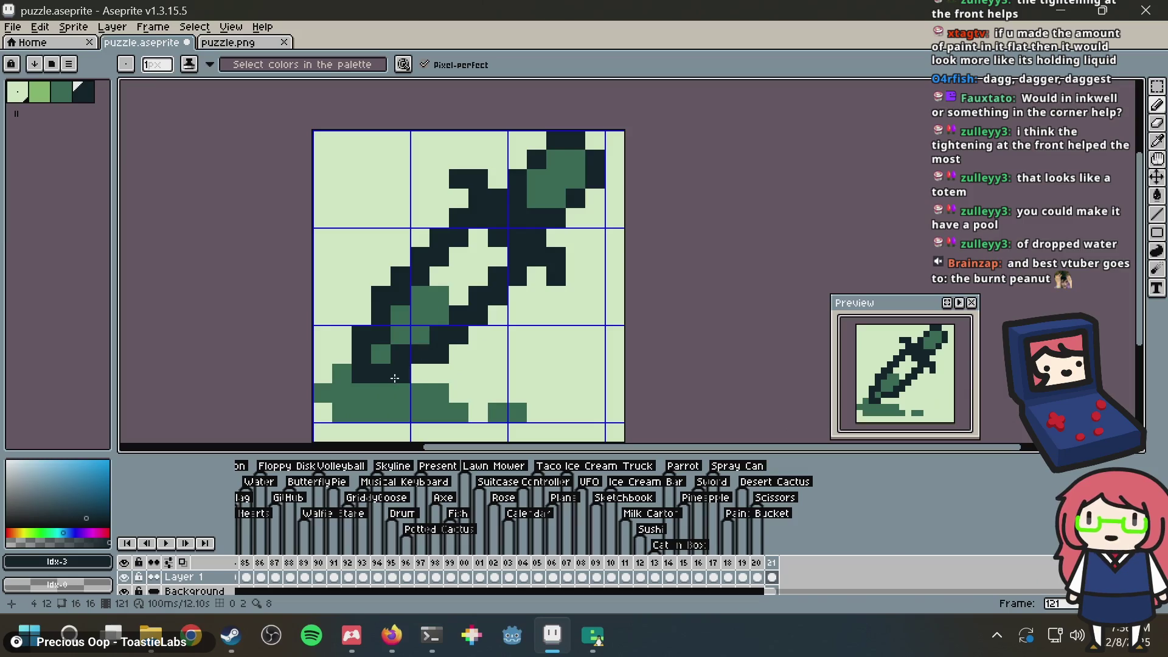
key("alt")
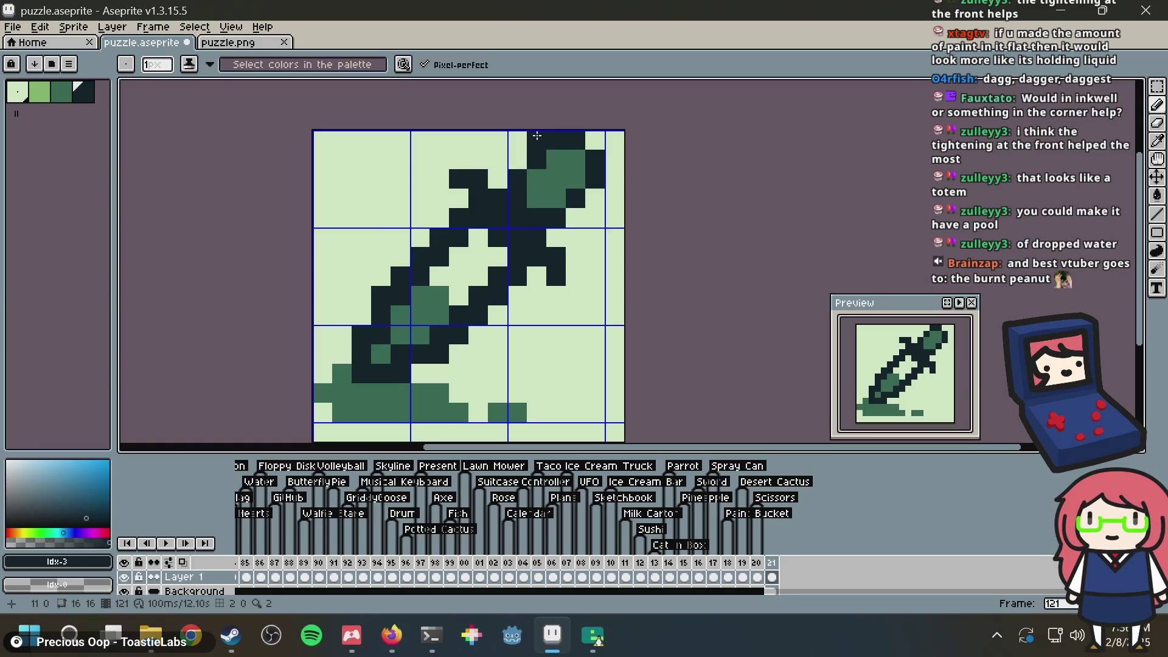
key("alt")
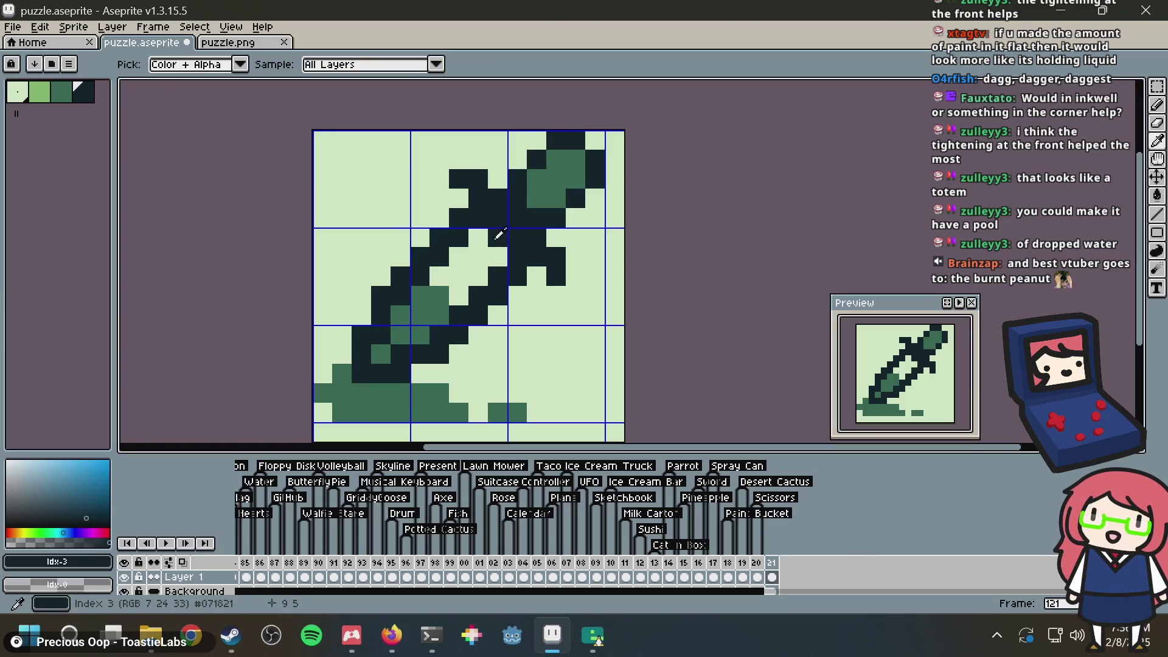
left_click(540, 179, "alt")
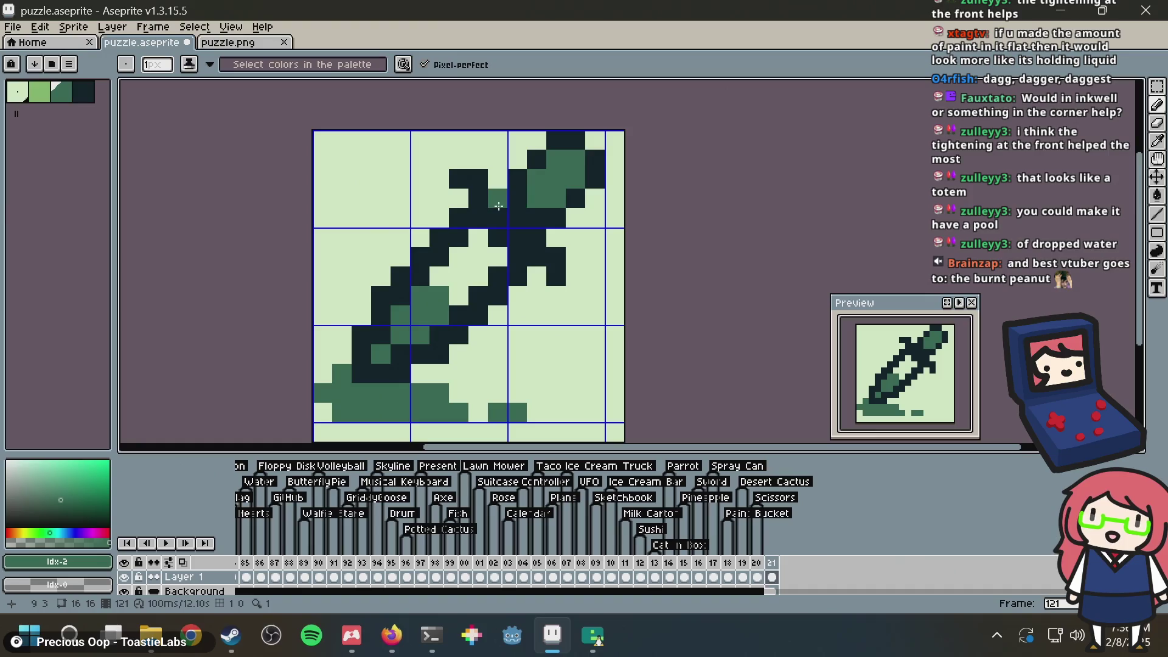
left_click(606, 223)
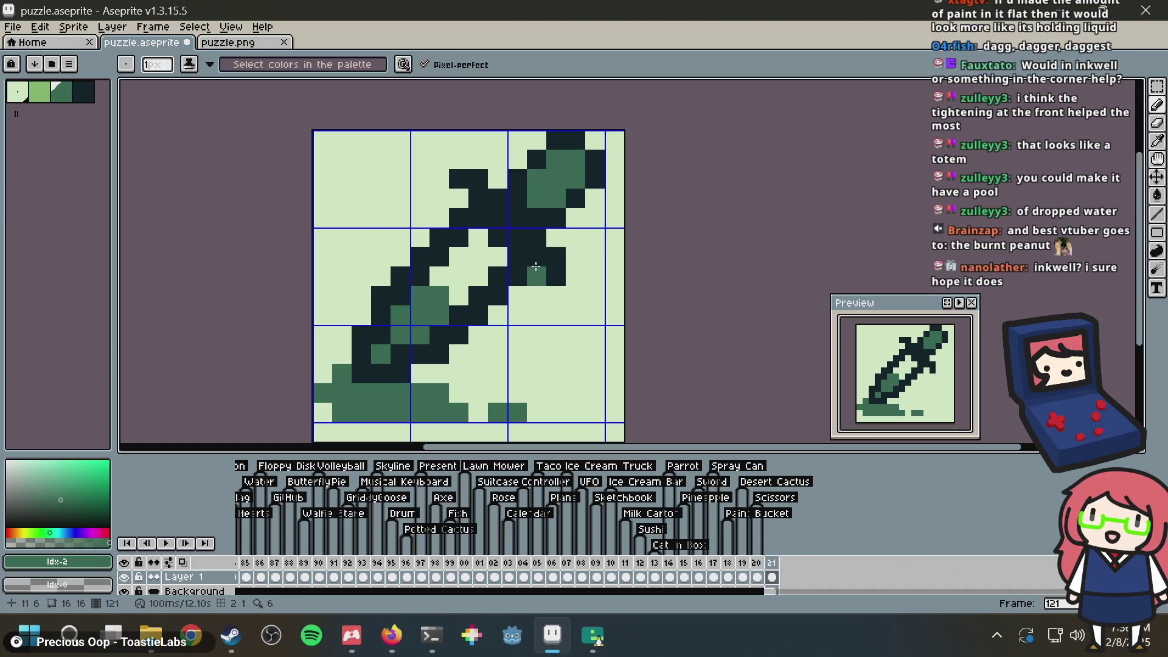
key("ctrl+s")
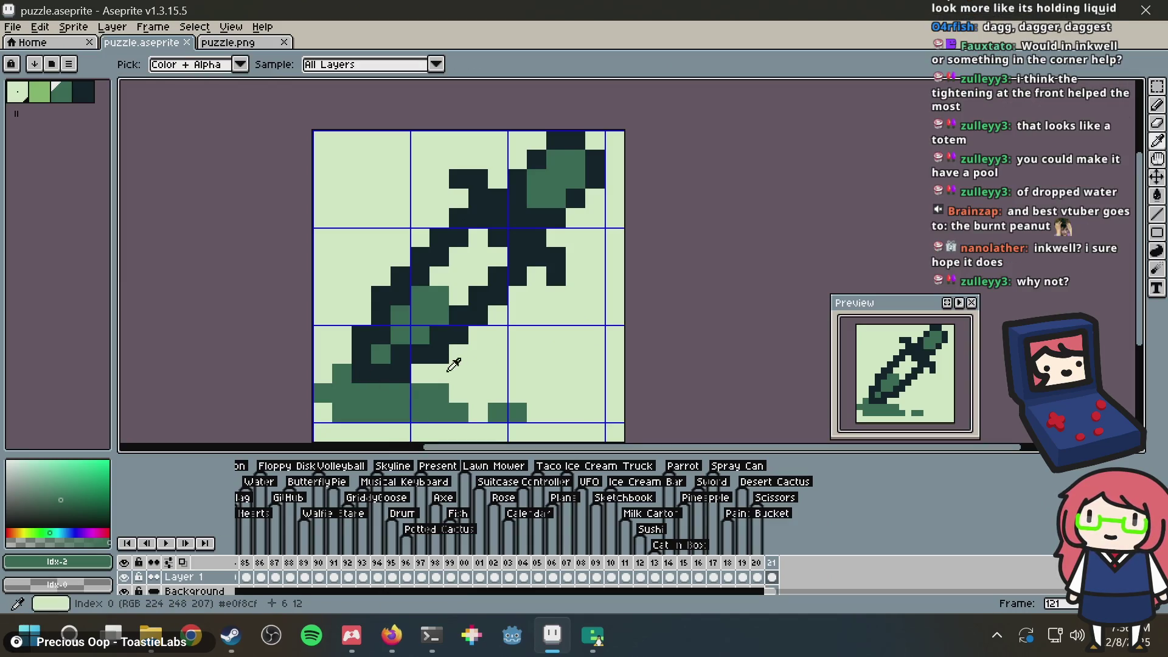
Step: Add one more green pixel to the puddle and save, undoing the stray test pixels
key("b")
left_click(570, 406)
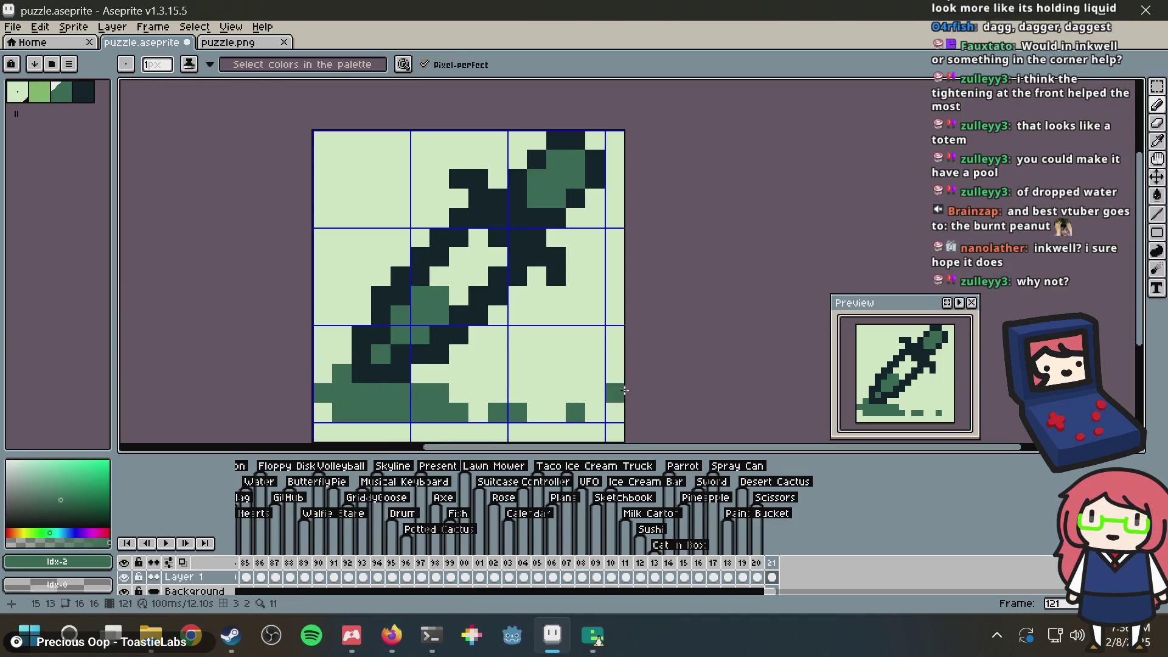
key("ctrl+z")
key("ctrl+s")
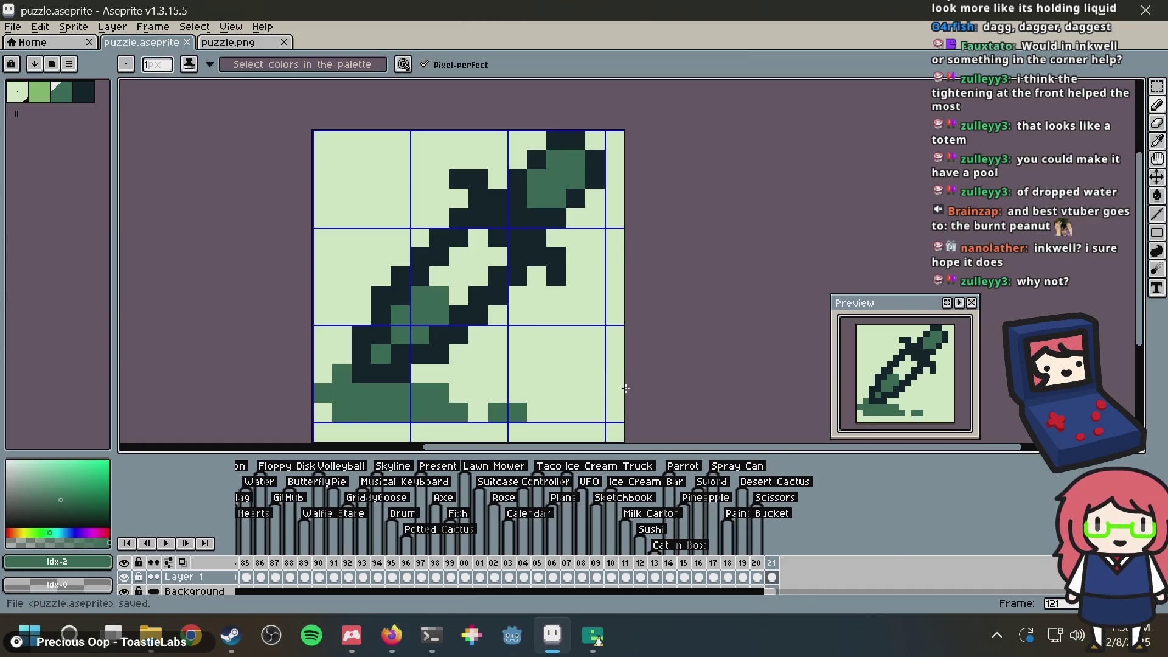
left_click(420, 373)
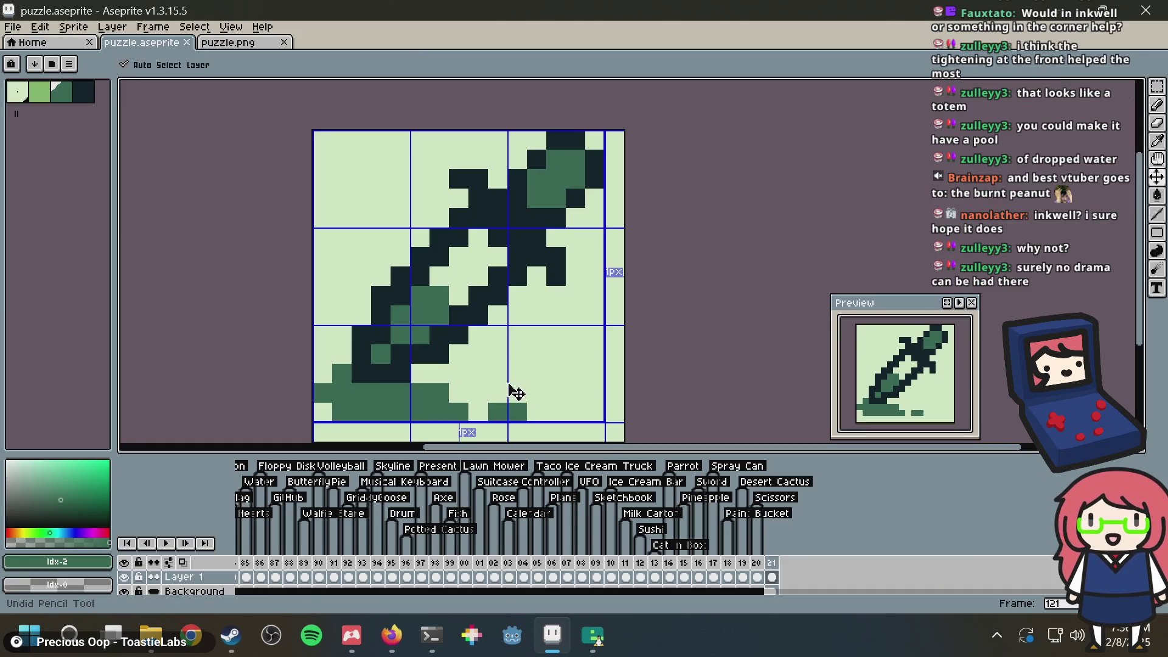
key("ctrl+s")
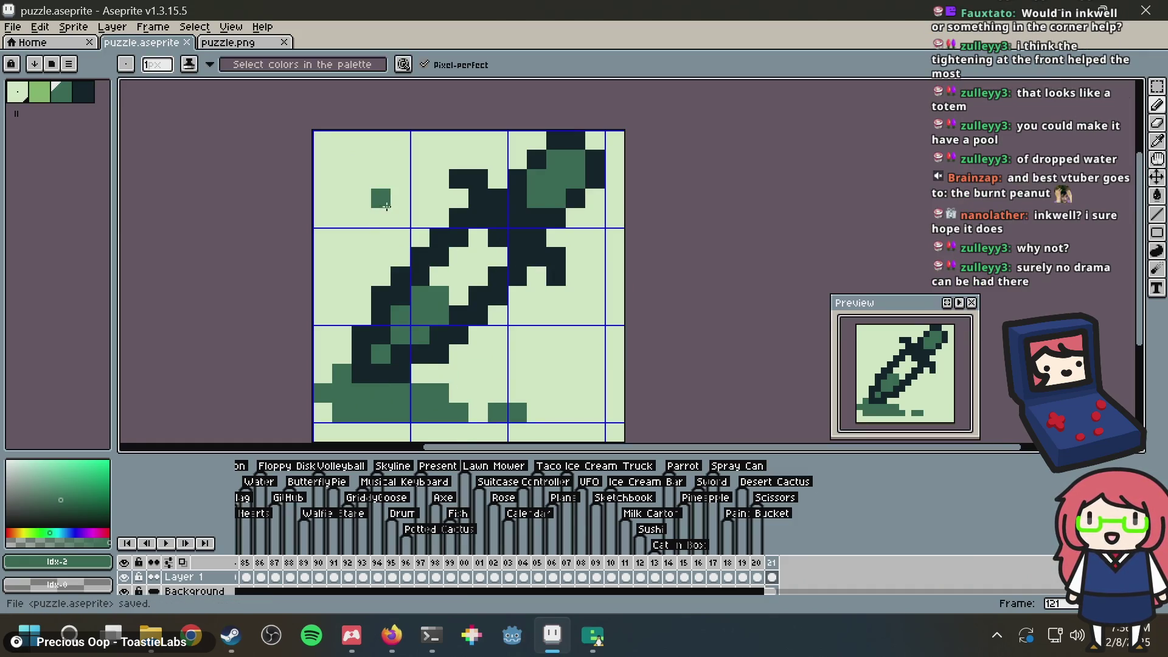
left_click_drag(360, 141, 362, 147)
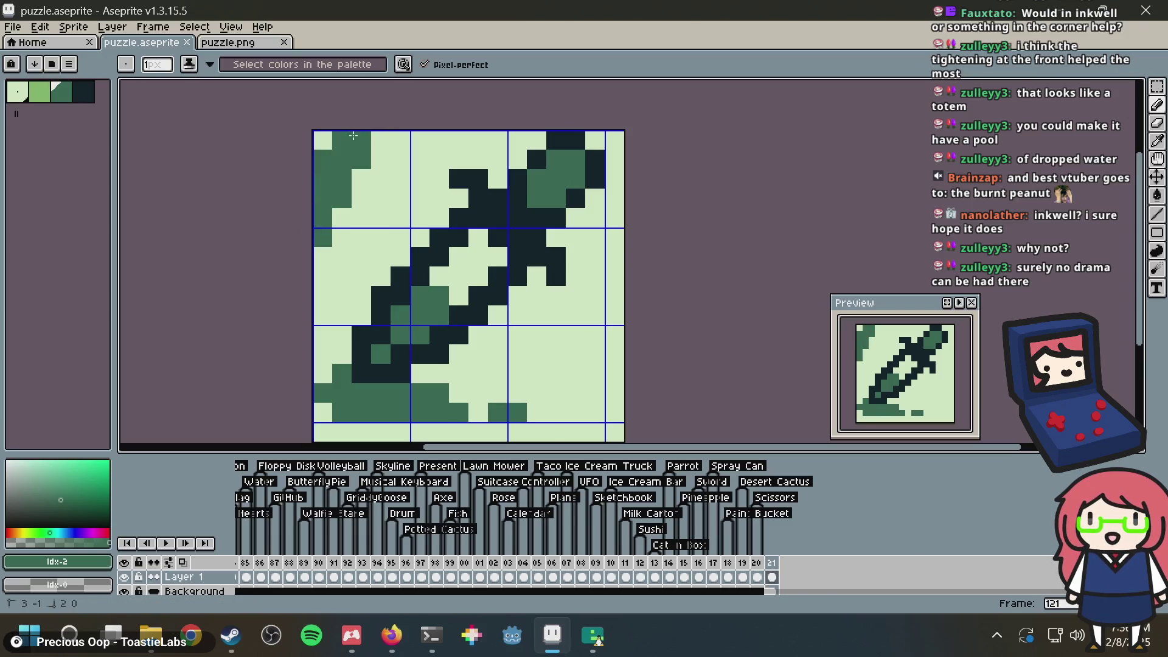
key("ctrl+z")
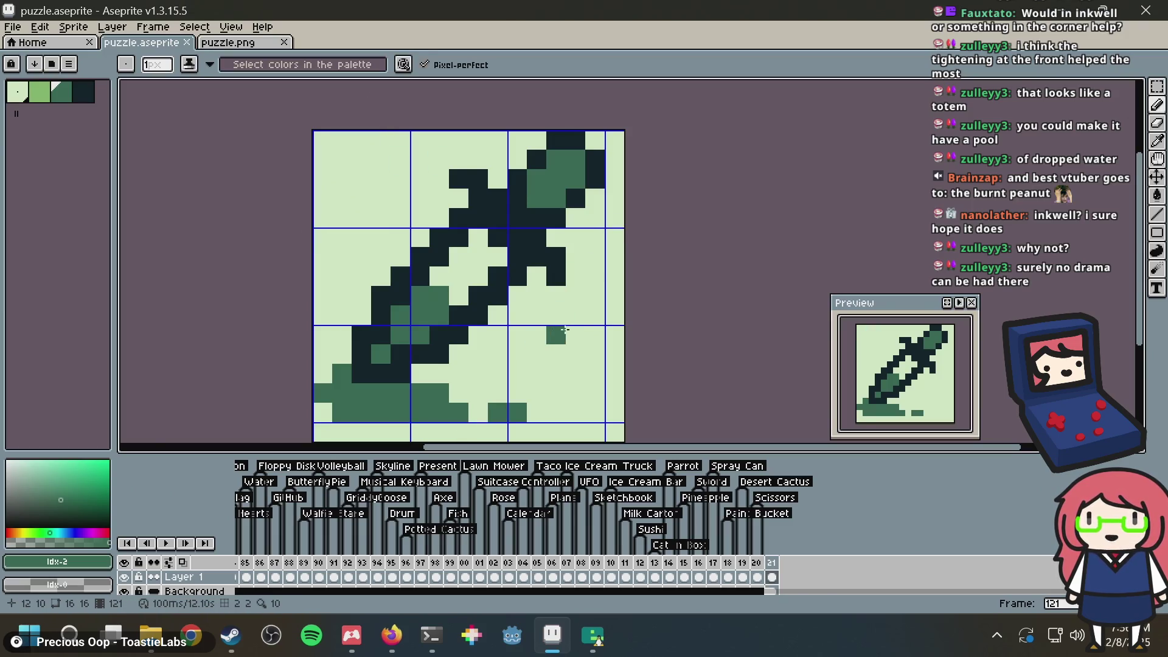
Step: Paste the eyedropper tile into puzzle.png and save it
left_click(249, 48)
key("ctrl+v")
key("ctrl+s")
key("alt+Tab")
key("alt+Tab")
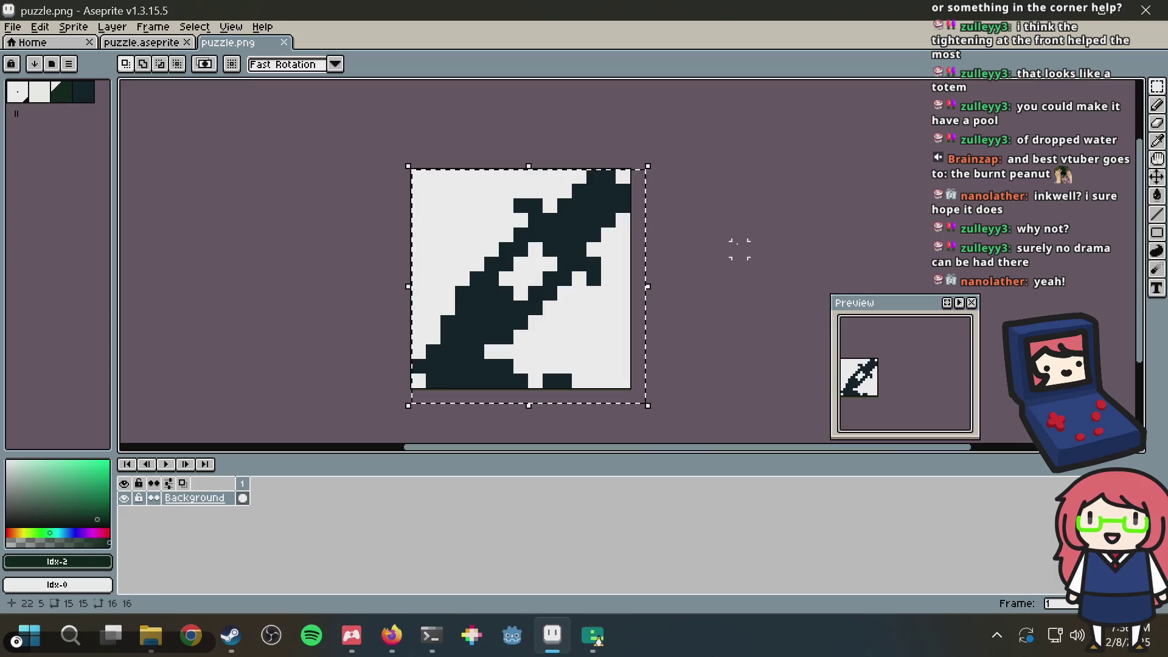
Step: Clear frame 121's pixels in puzzle.aseprite and delete that extra last frame
scroll(727, 245, "down", 2)
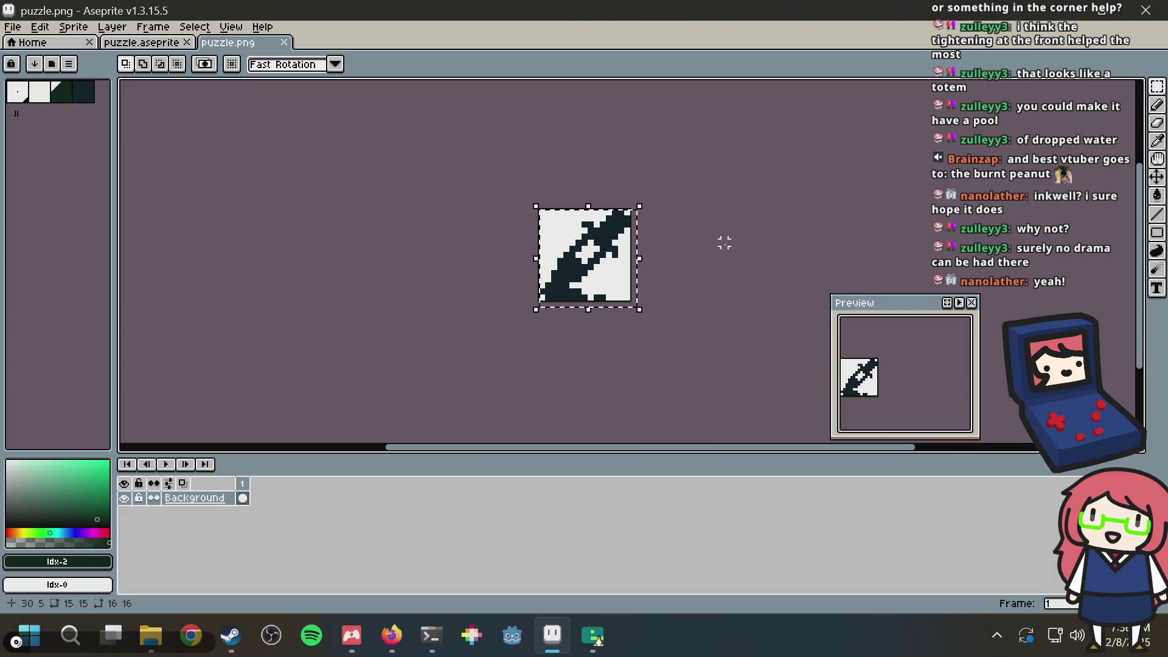
left_click(143, 43)
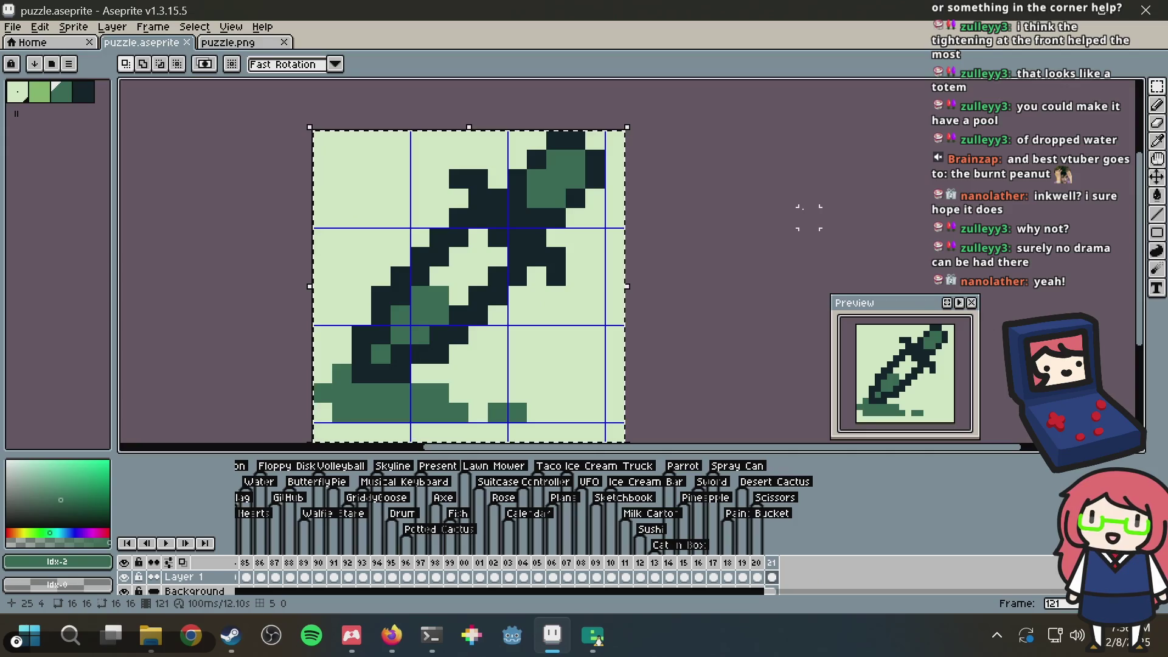
scroll(802, 212, "down", 3)
key("ctrl+a")
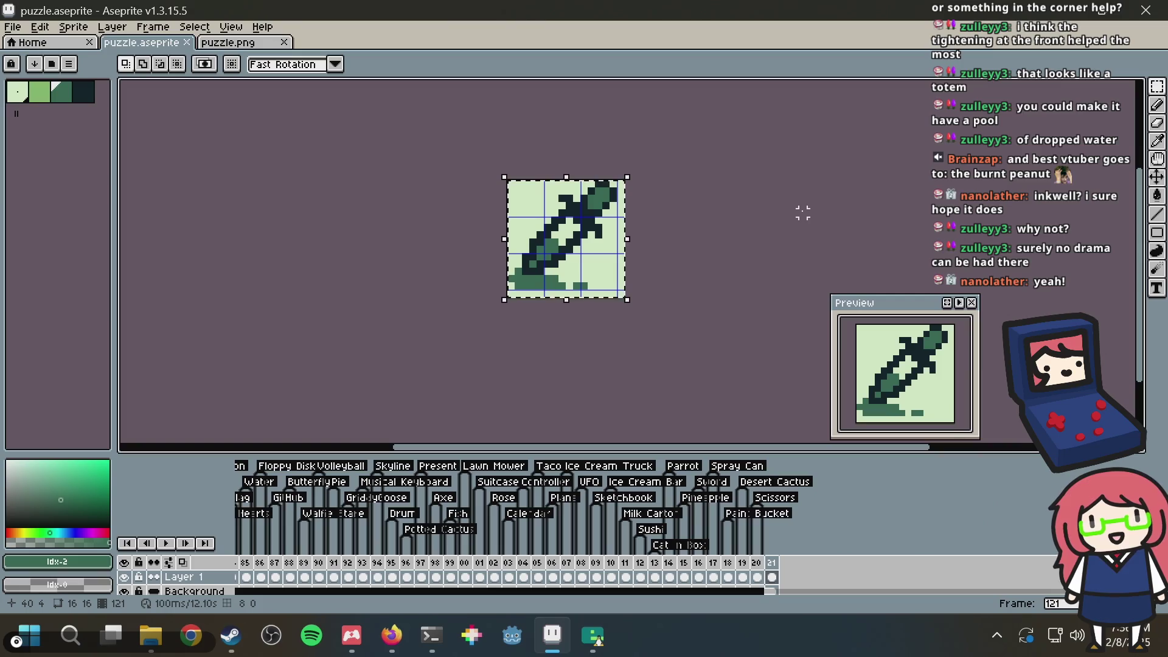
key("Delete")
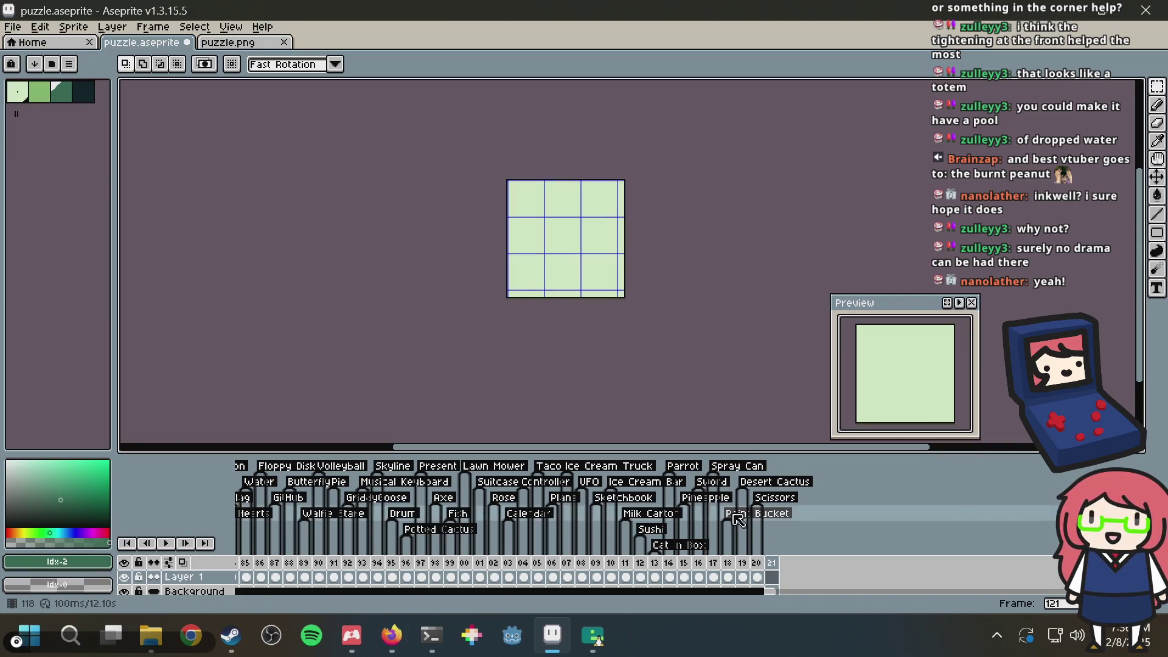
right_click(775, 563)
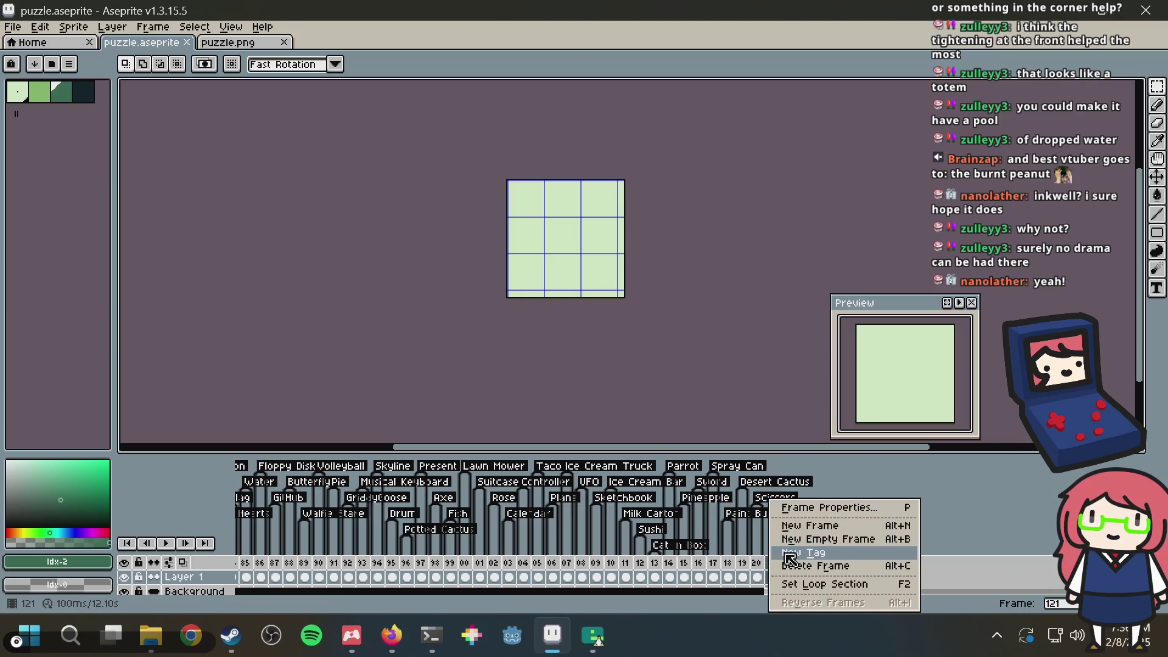
left_click(785, 565)
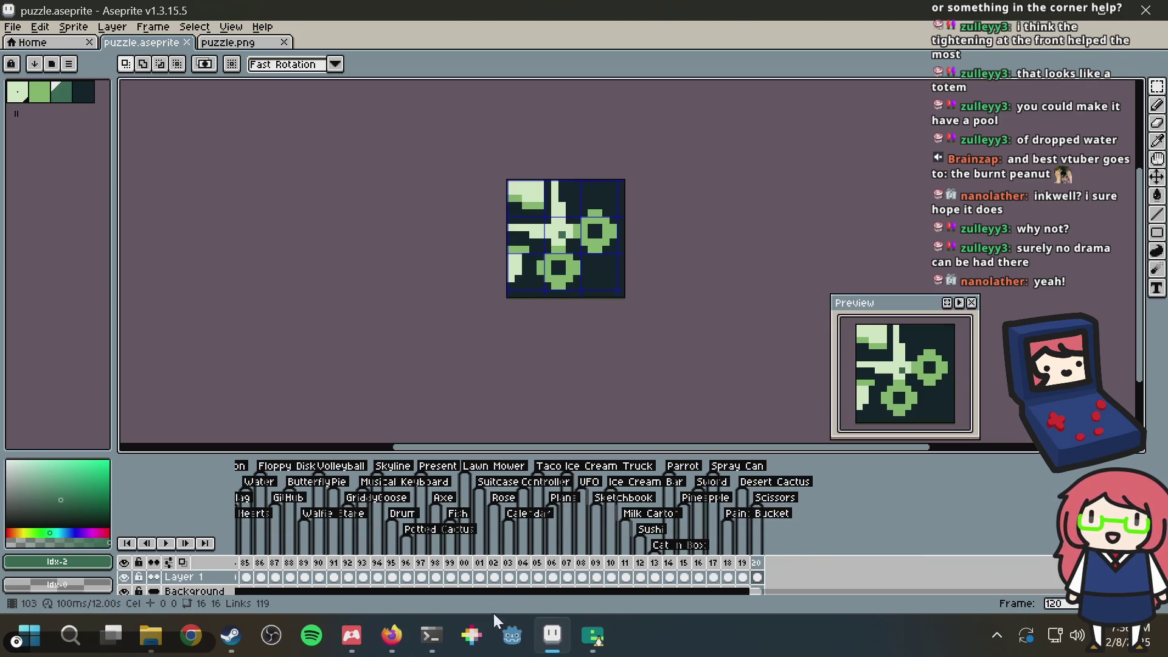
Step: Stop the emulator, run git diff, and rerun the emulator build command from history
left_click(436, 634)
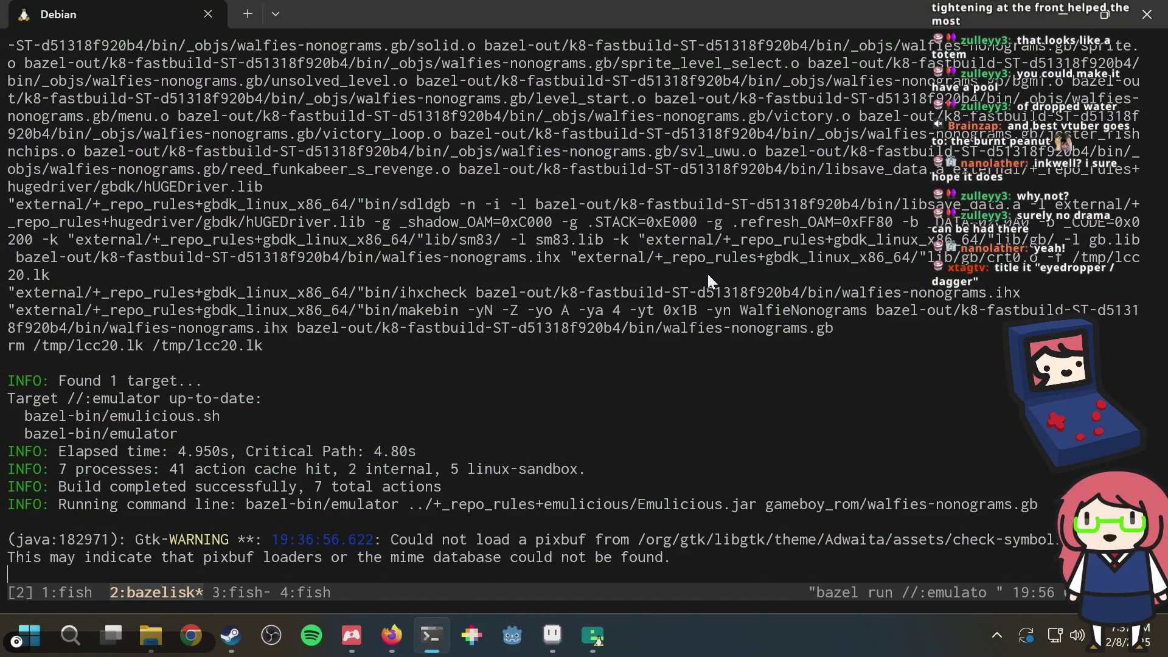
key("ctrl+c")
type("git diff")
key("Return")
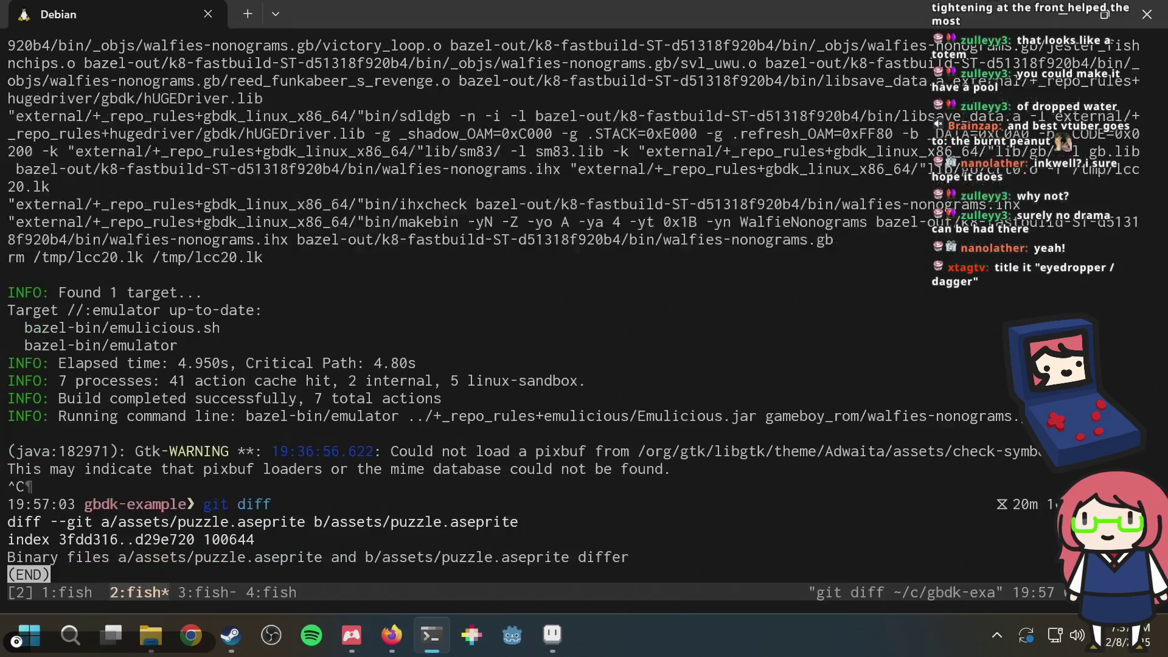
key("ctrl+r")
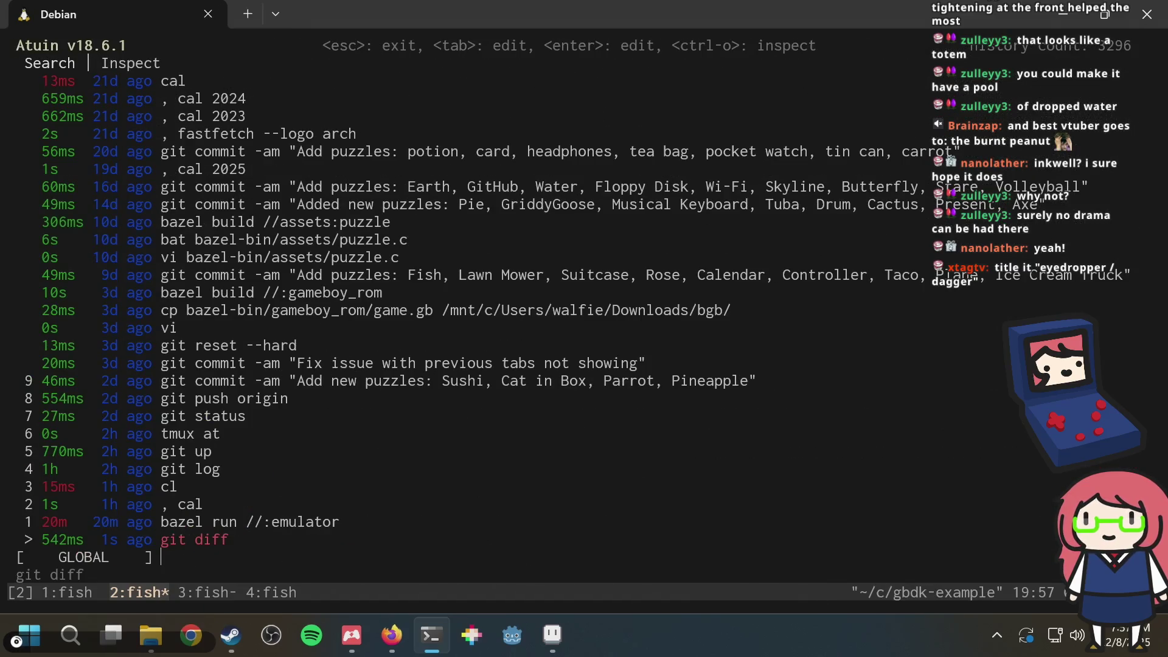
key("Up")
key("Return")
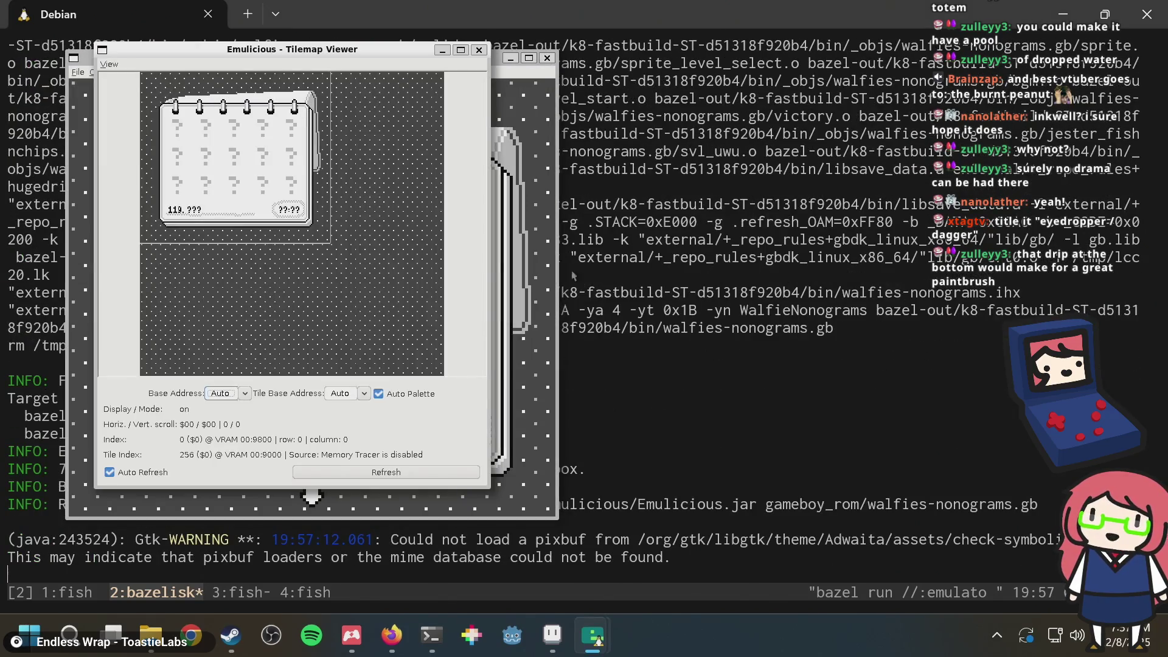
Step: Stop the emulator again and run git status
left_click(540, 180)
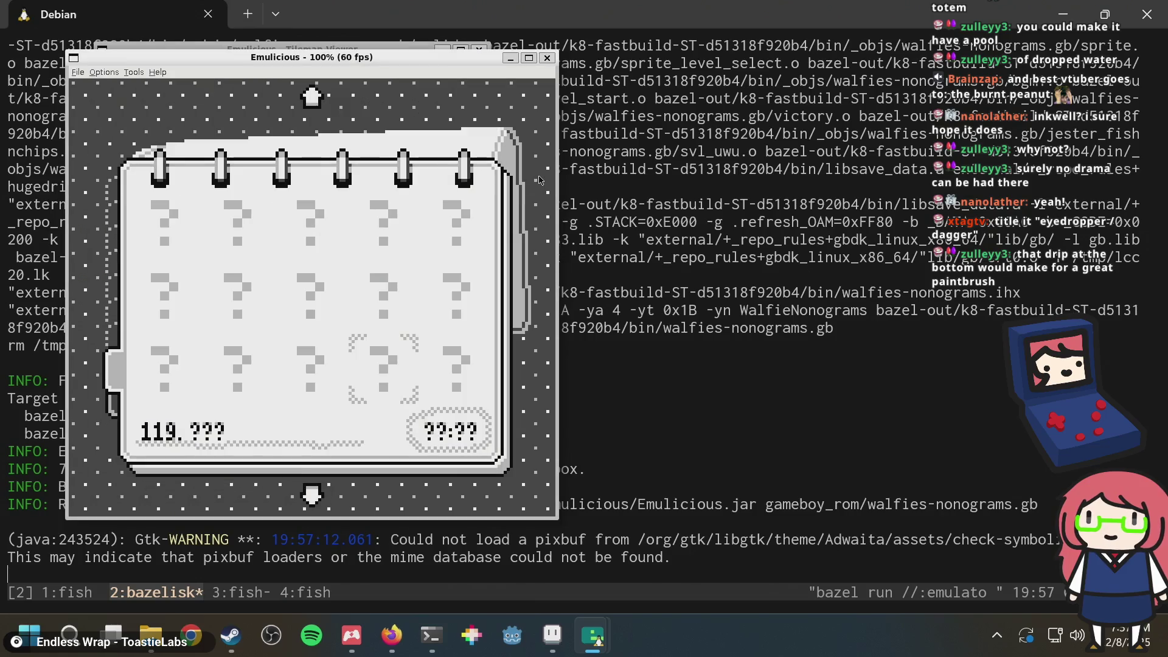
left_click(713, 136)
key("ctrl+c")
type("git")
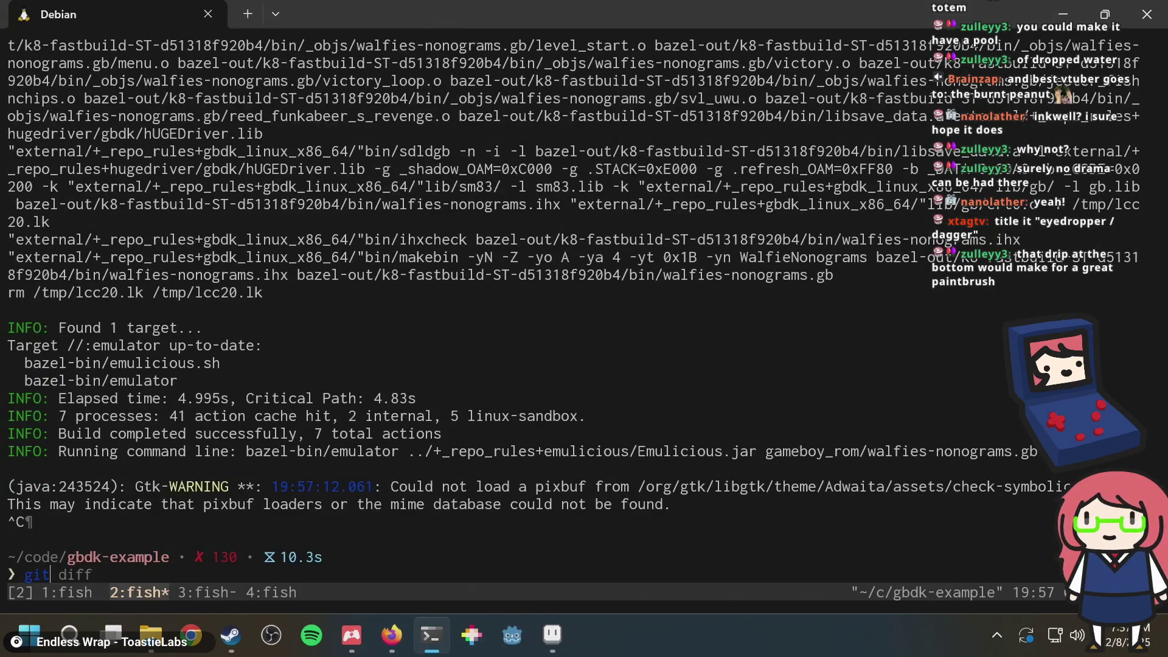
type(" status")
key("Return")
key("BackSpace")
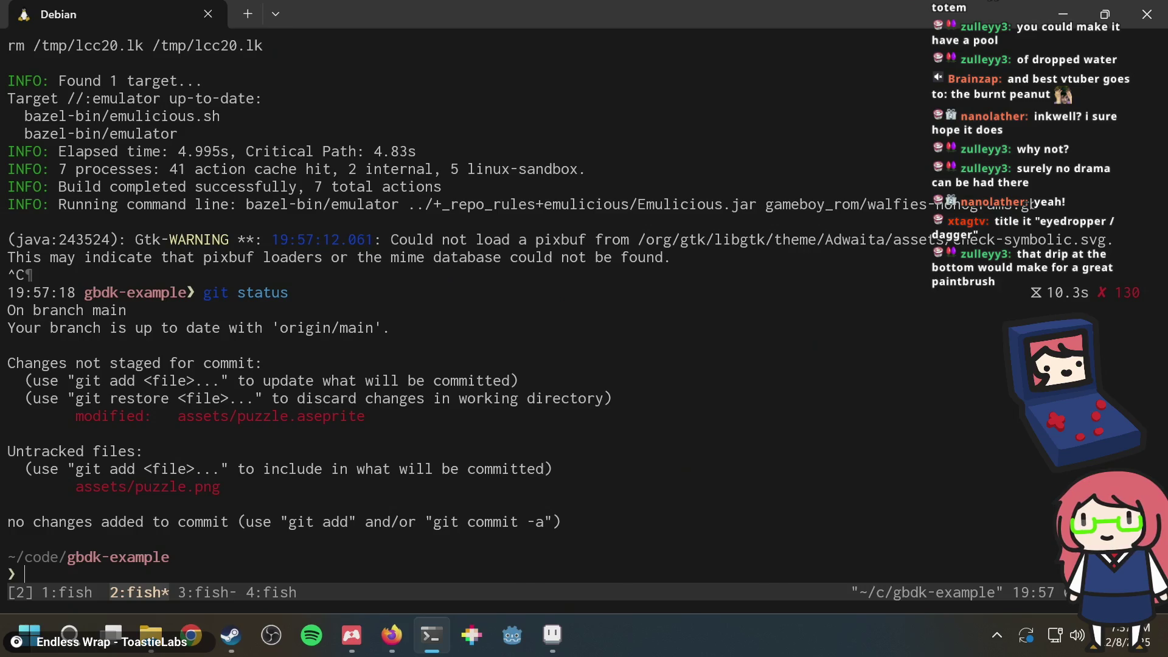
Step: In the next tmux window, append ', Sc' for Scissors to the quoted puzzle-name list
key("ctrl+b")
key("n")
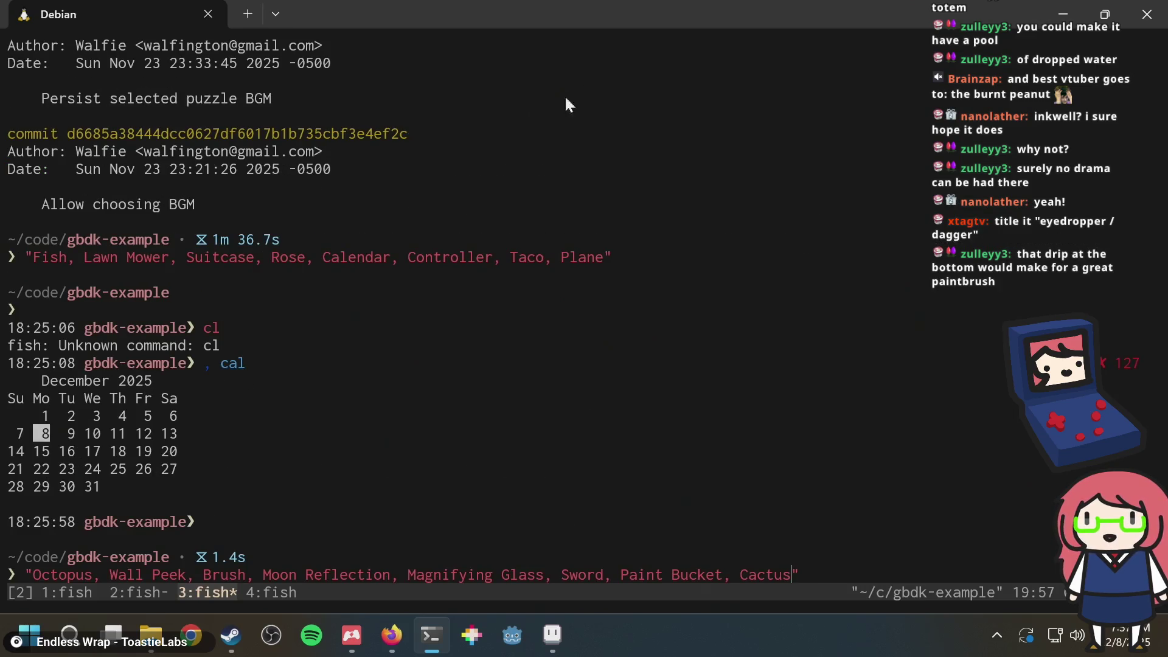
key("alt+Tab")
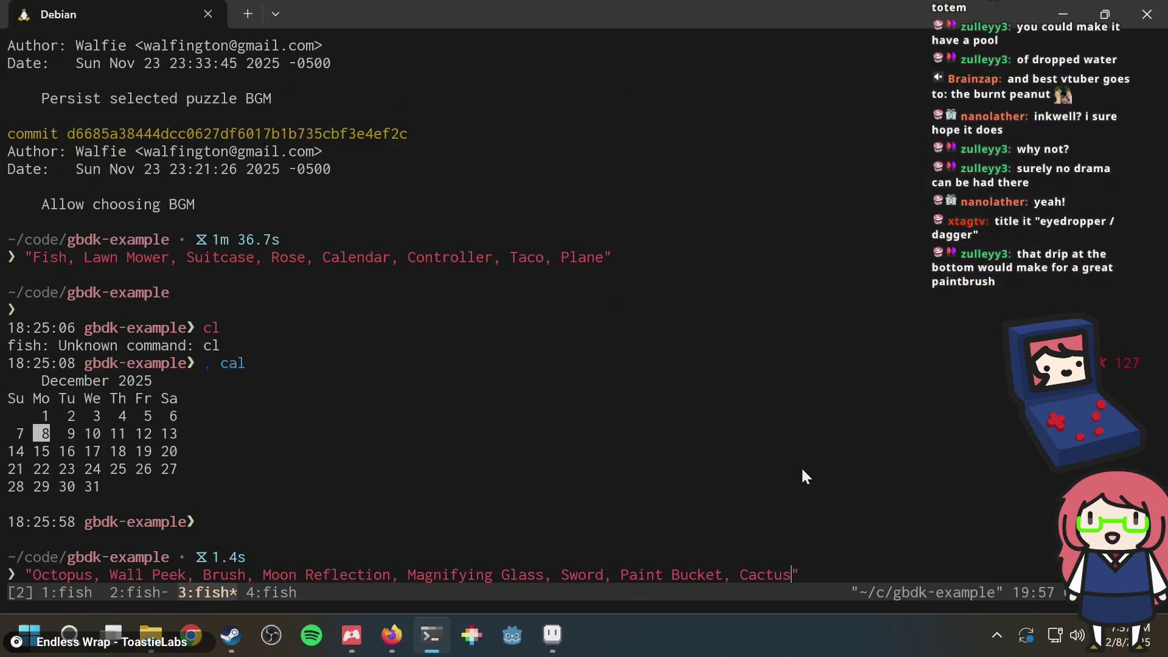
key("alt+Tab")
type(", Sc")
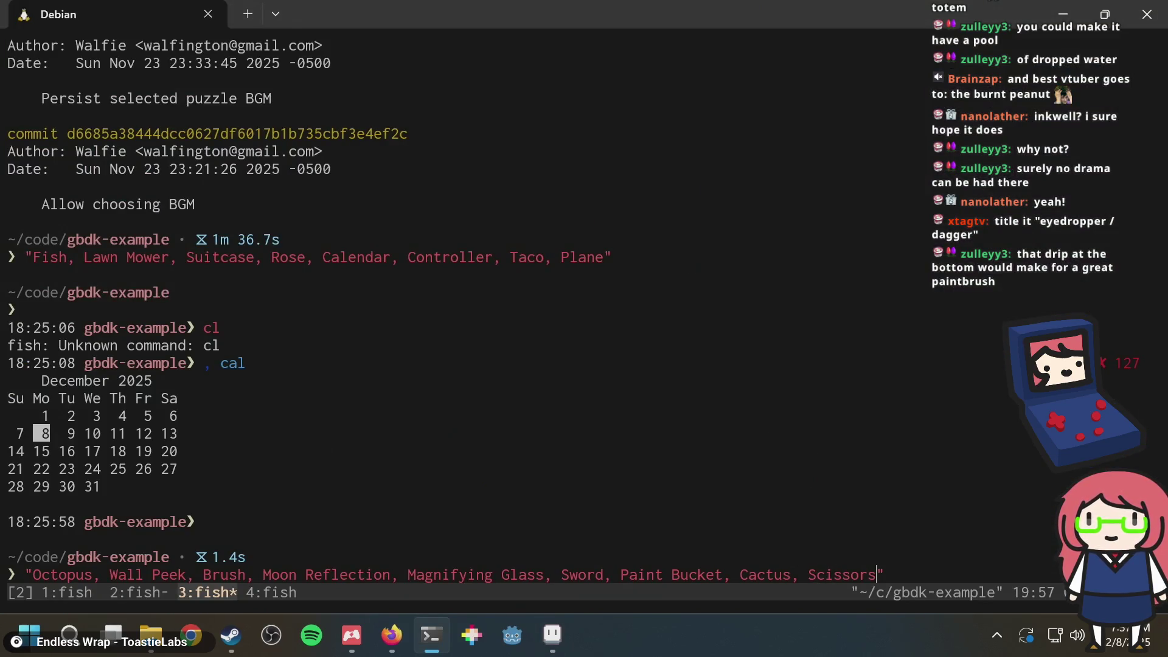
key("alt+Tab")
Step: Compare the cactus (119), frame 118 and spray can (117) tiles against the terminal's puzzle list
left_click(745, 564)
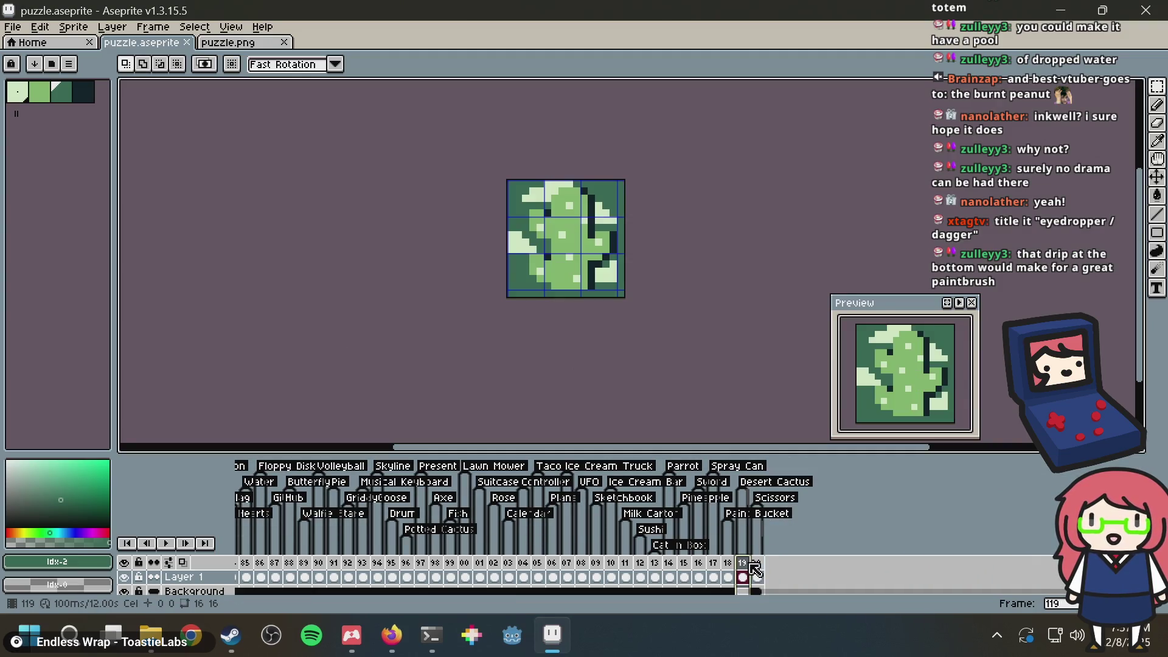
key("alt+Tab")
key("alt+Tab")
left_click(729, 565)
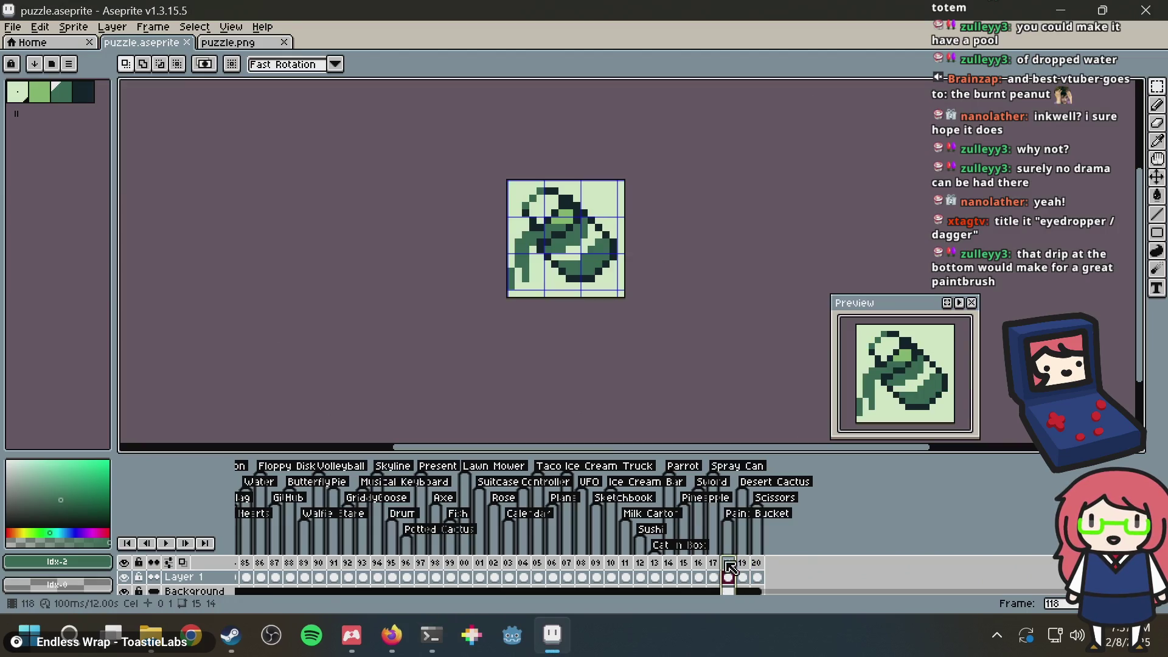
key("alt+Tab")
key("alt+Tab")
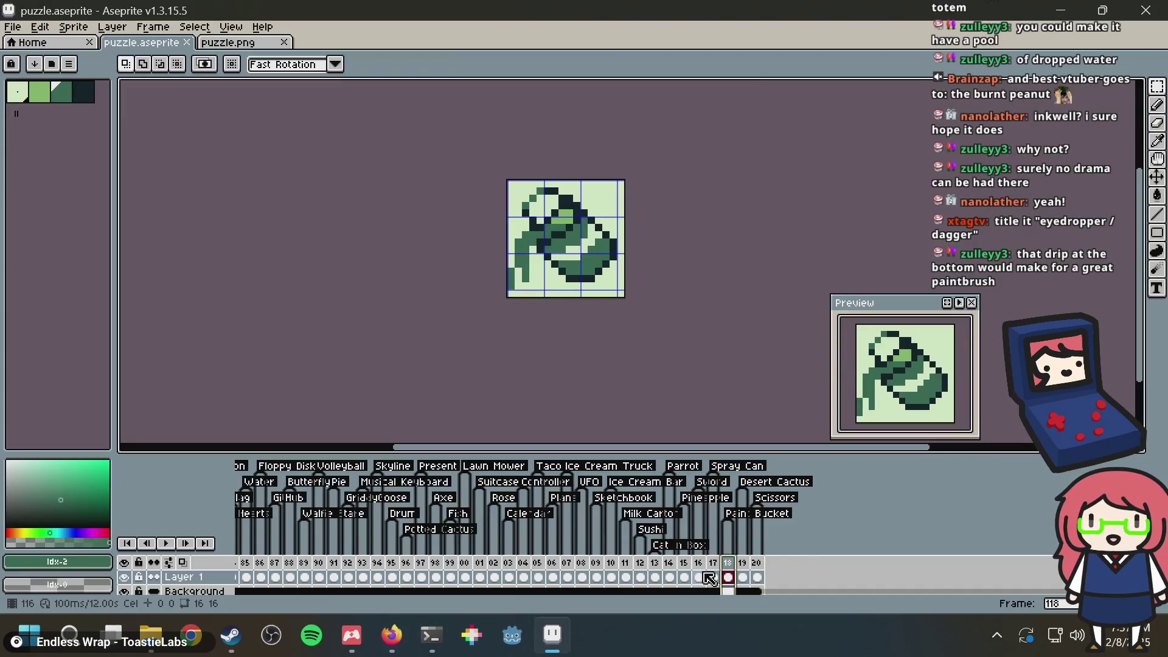
left_click(714, 568)
key("alt+Tab")
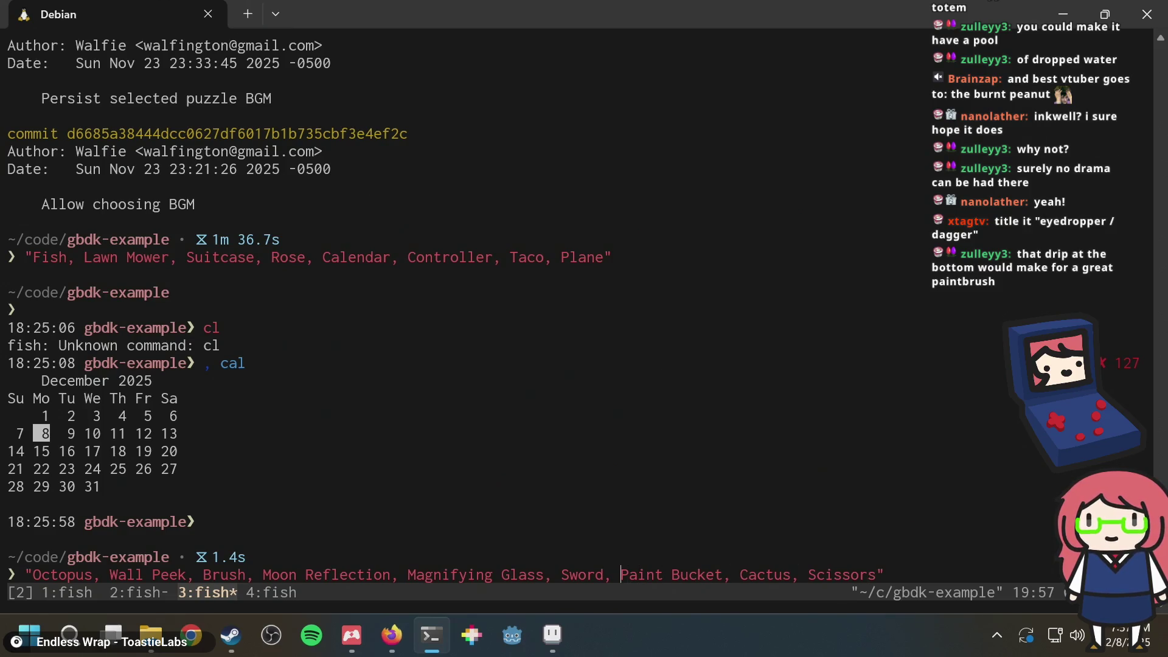
Step: Add 'Spray Can,' to the list and commit all changes with the message "Add puzzles: ..."
type("Spray Can,")
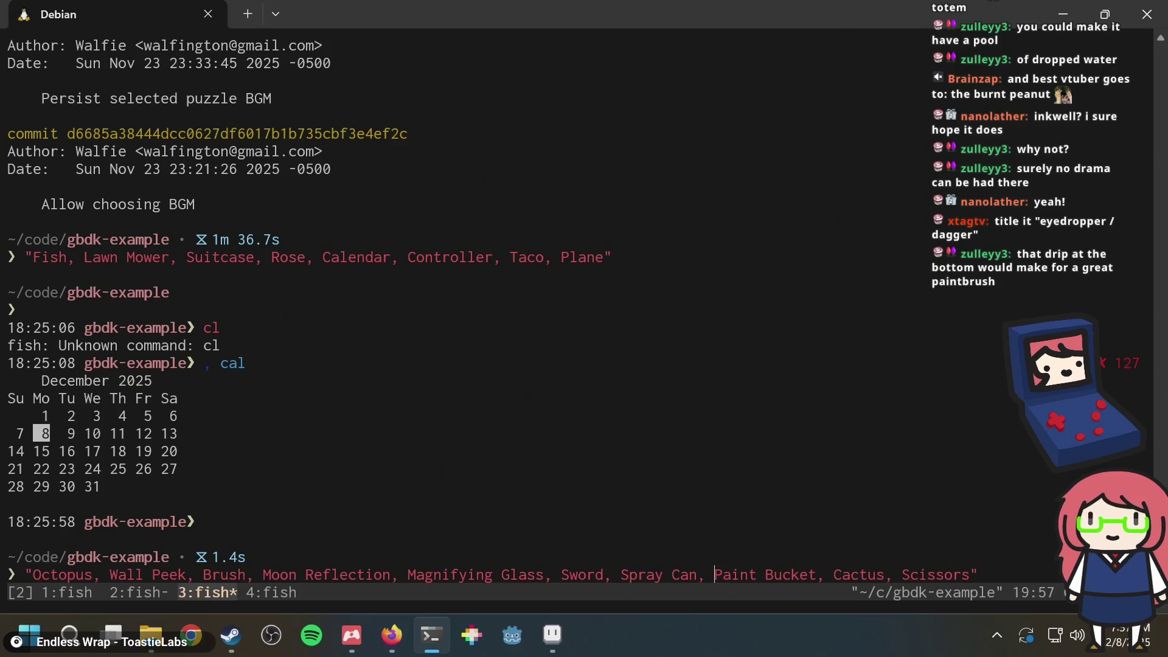
key("Home")
type("git commit -am")
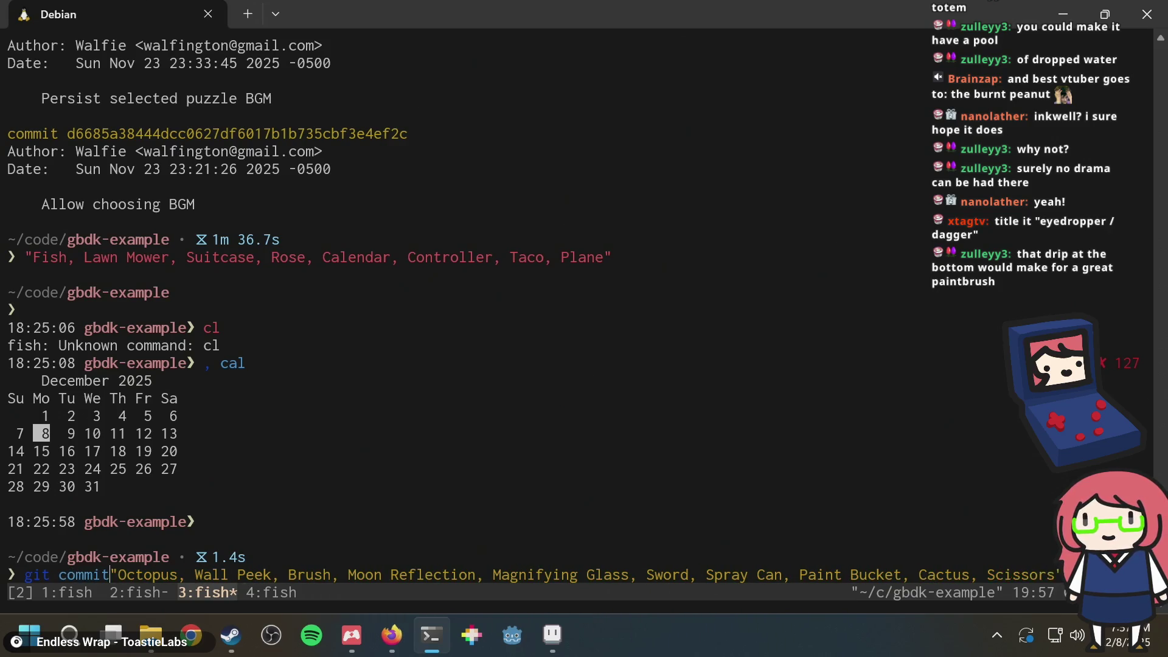
type(" \"Add pu")
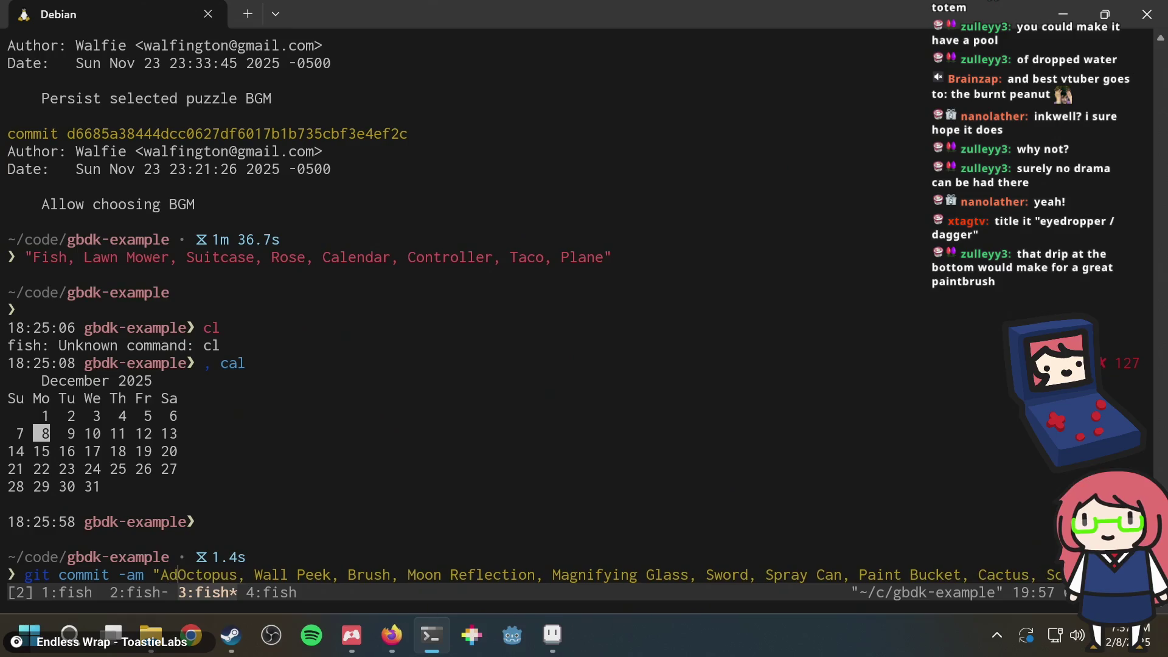
type("zzles:")
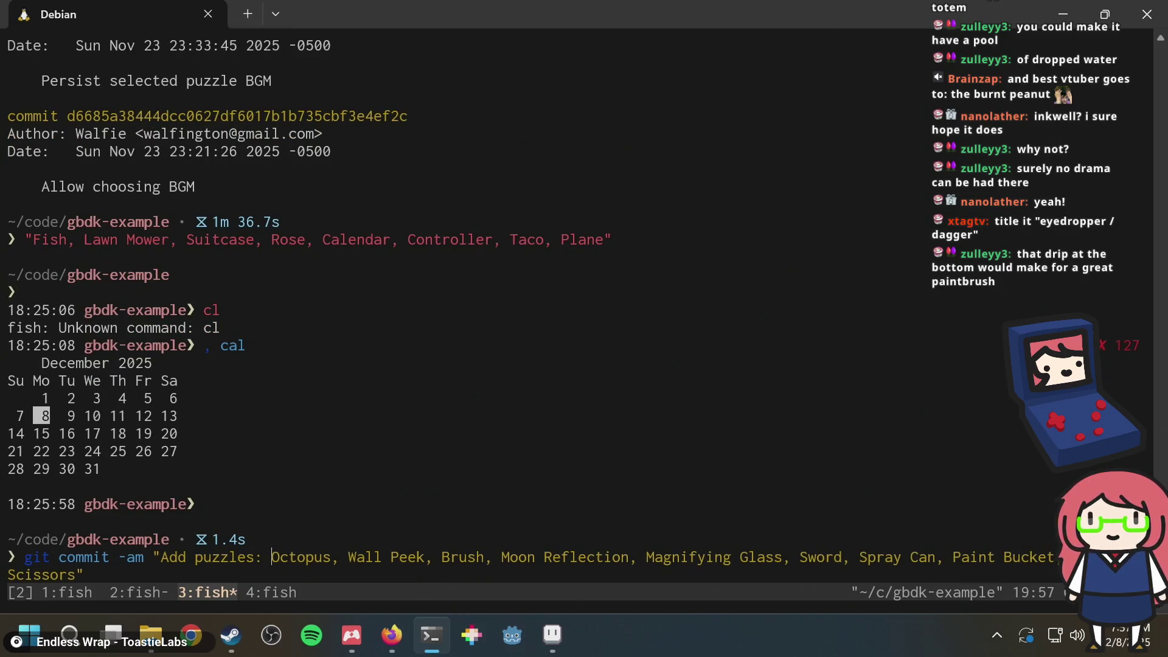
key("Return")
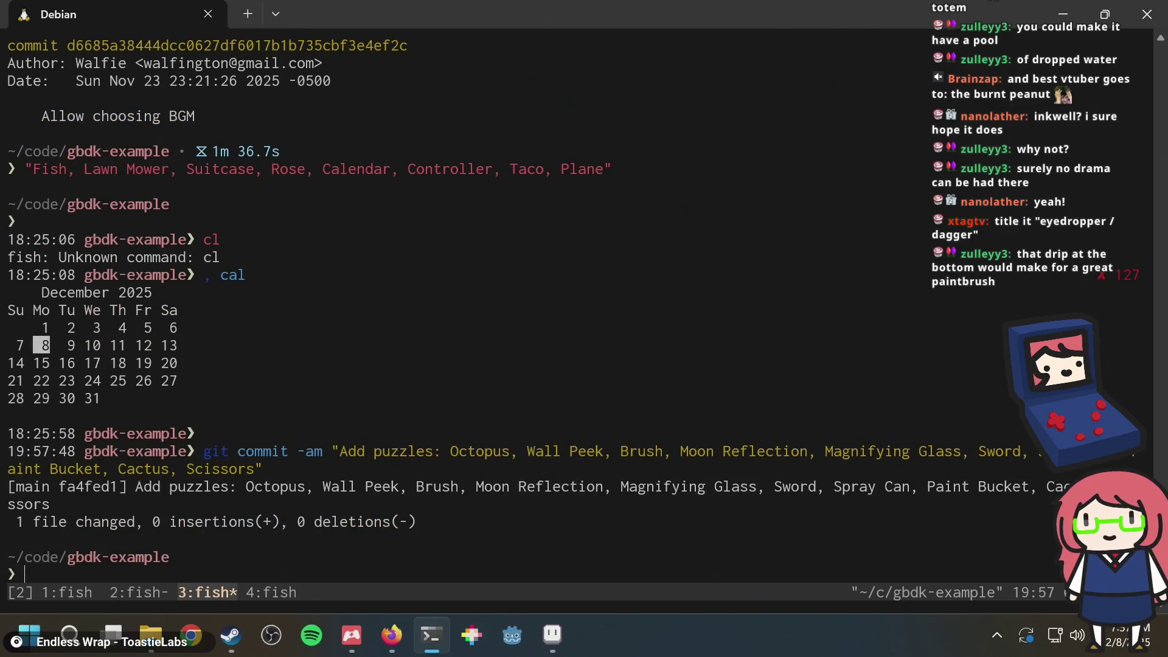
Step: Review the new commit in git log, then push it to origin with the qgitp alias
type("git log")
key("Return")
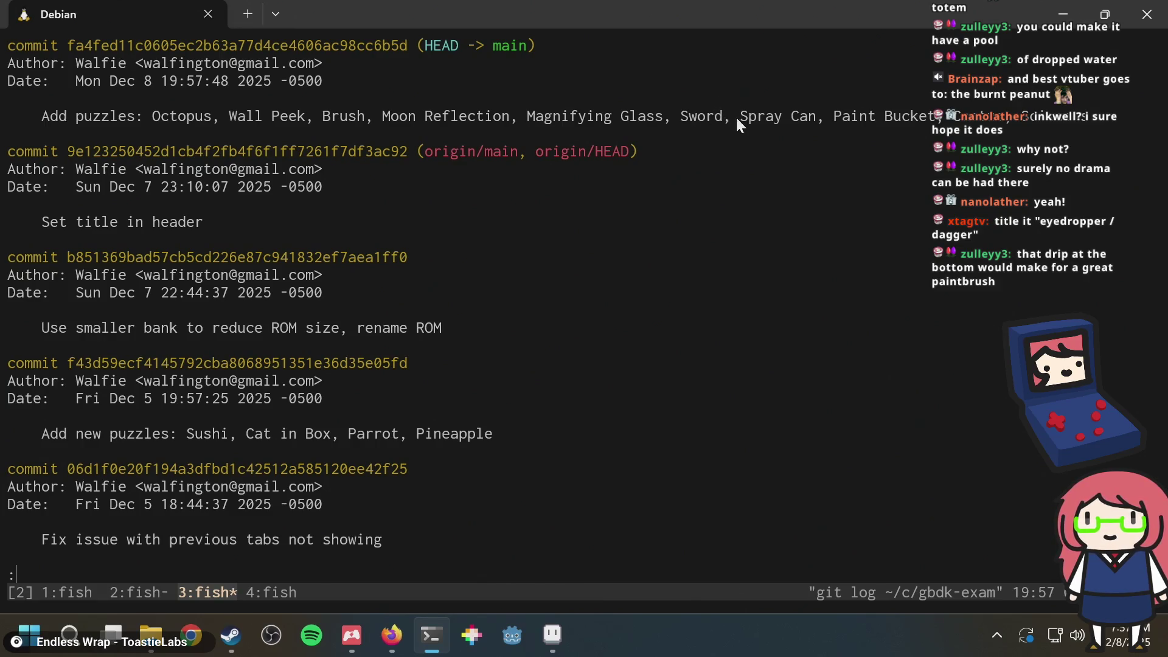
left_click_drag(736, 119, 780, 116)
type("q")
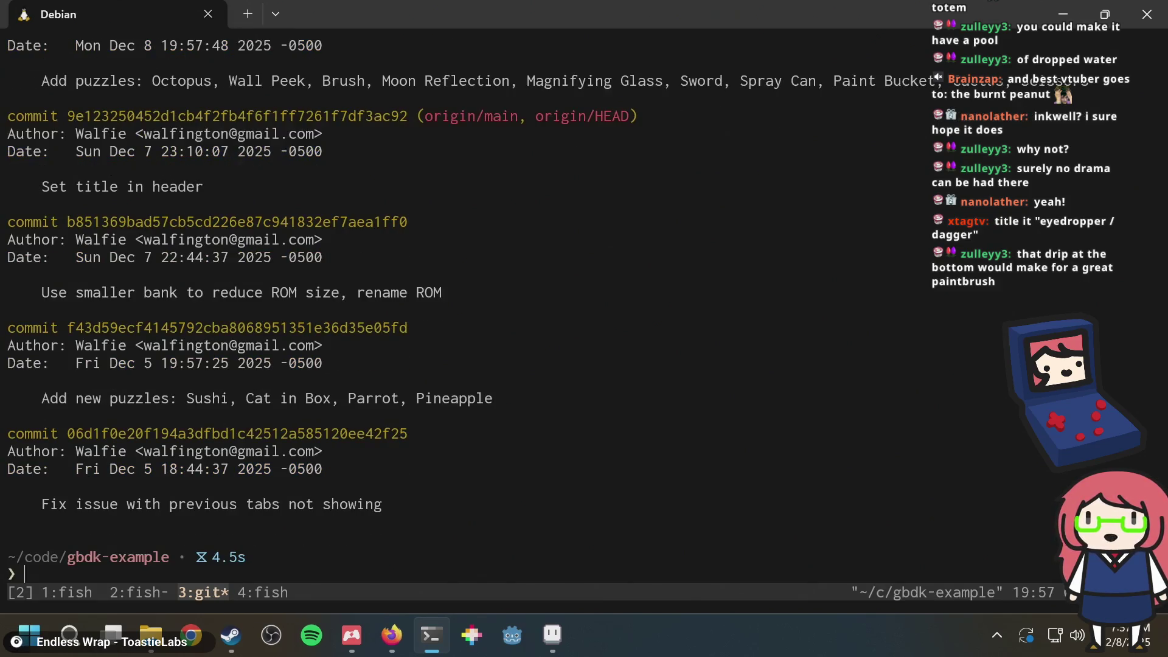
type("gitpush origin")
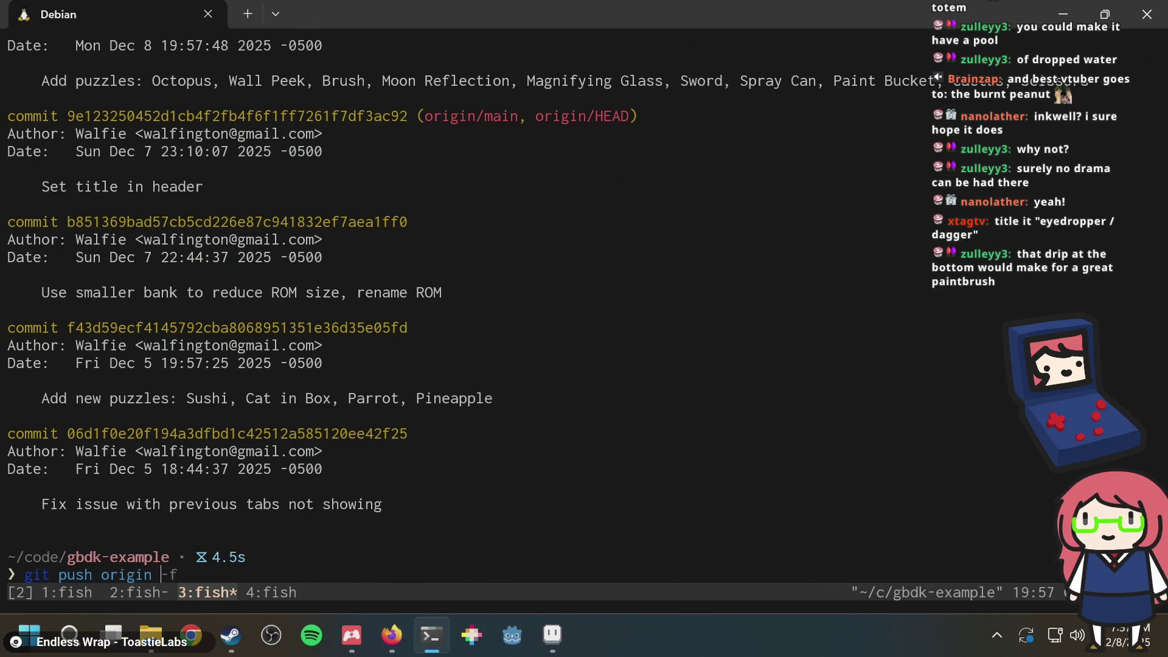
key("Return")
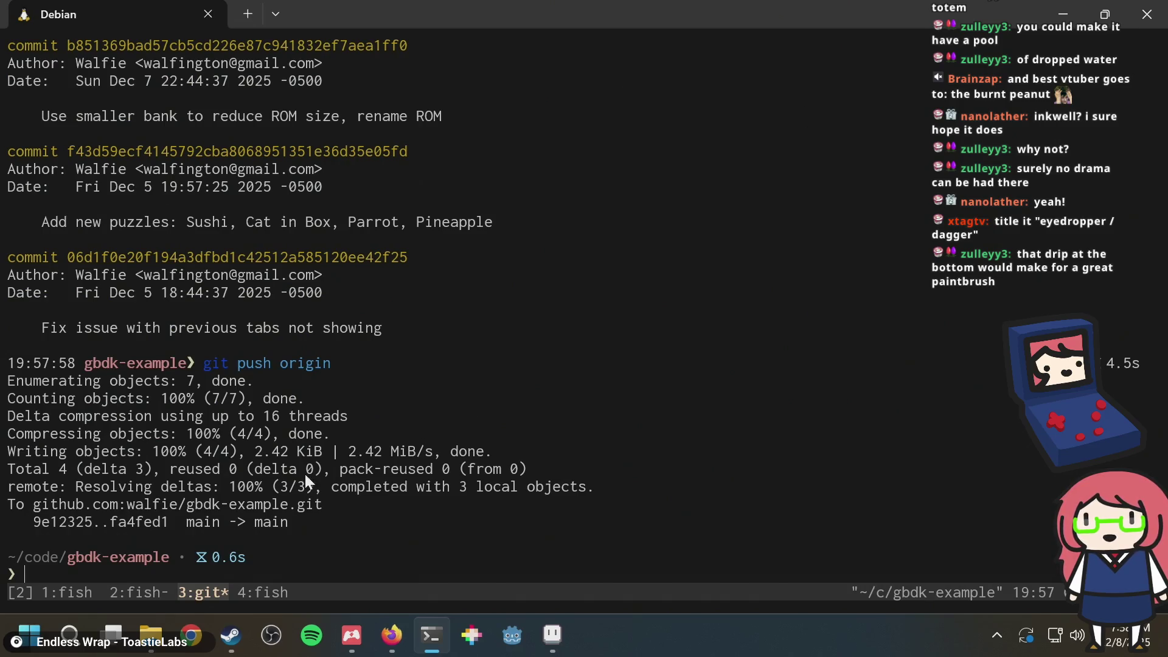
Step: Copy the new commit hash fa4fed1 from the push output
right_click(169, 518)
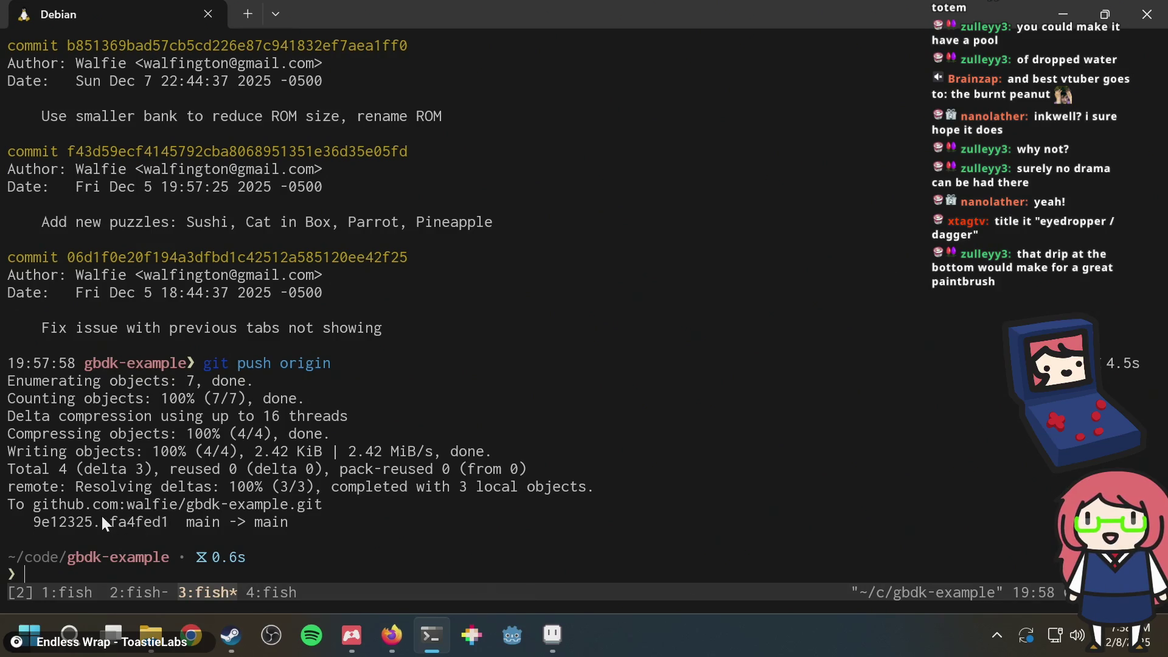
left_click_drag(102, 518, 130, 521)
right_click(169, 522)
right_click(169, 522)
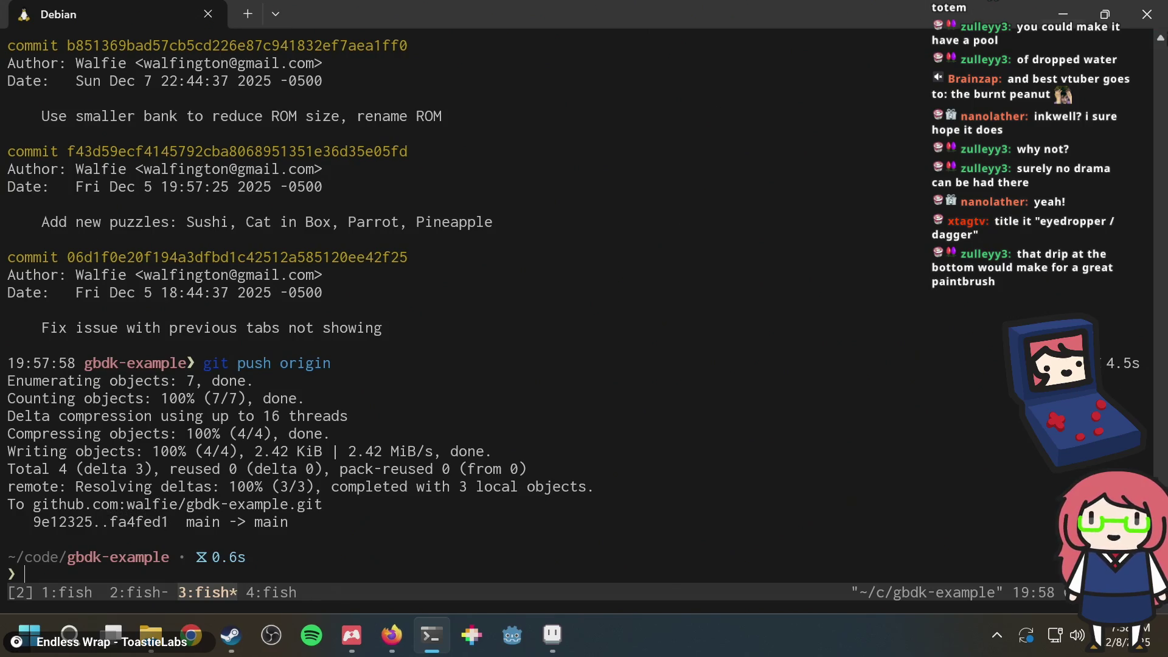
Step: Close the terminal, Aseprite, the itch app, Steam and File Explorer
left_click(1146, 14)
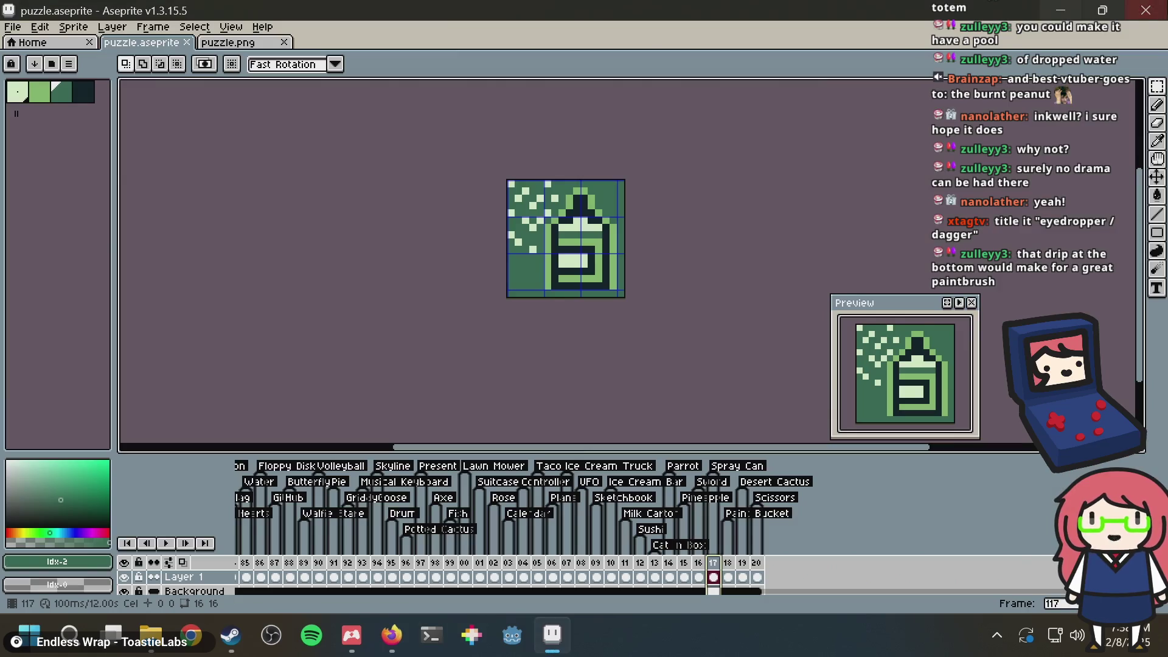
left_click(1146, 9)
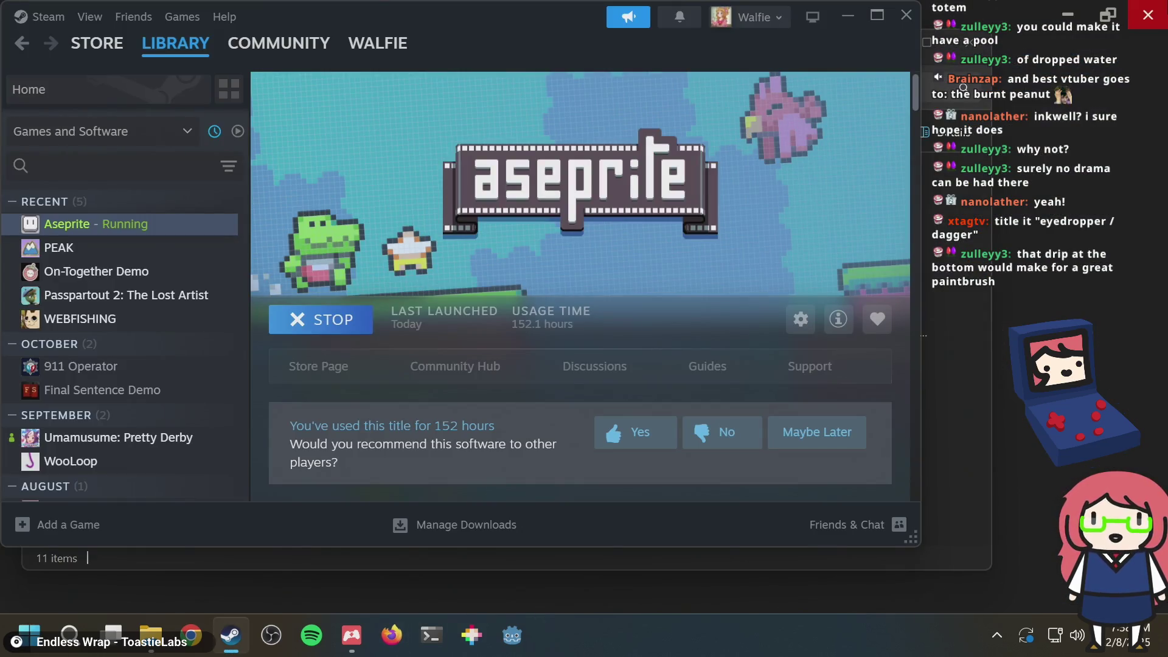
left_click(1149, 12)
left_click(1149, 12)
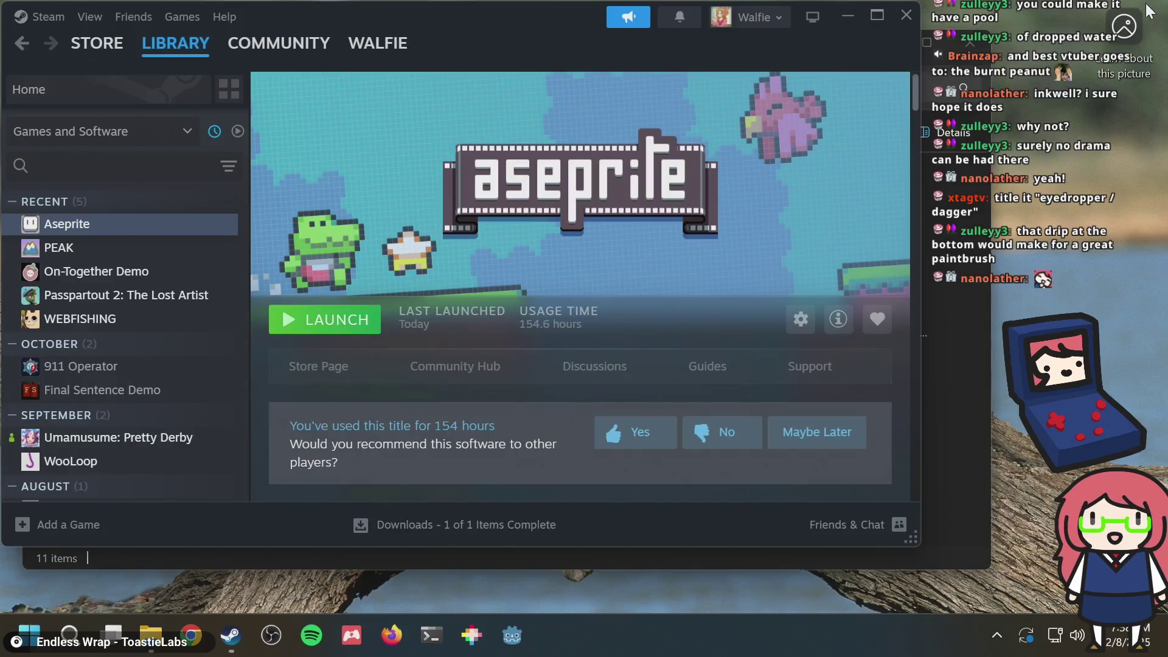
left_click(906, 15)
left_click(976, 42)
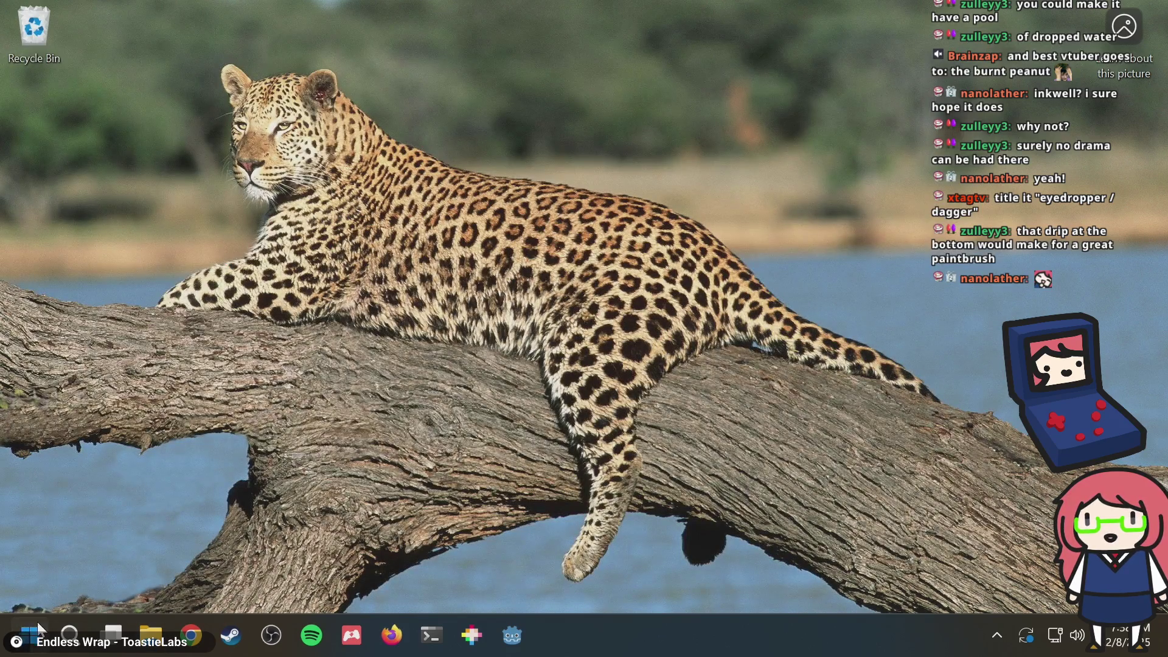
Step: Shut down the computer from the Start menu's power options
left_click(38, 624)
left_click(540, 572)
left_click(538, 503)
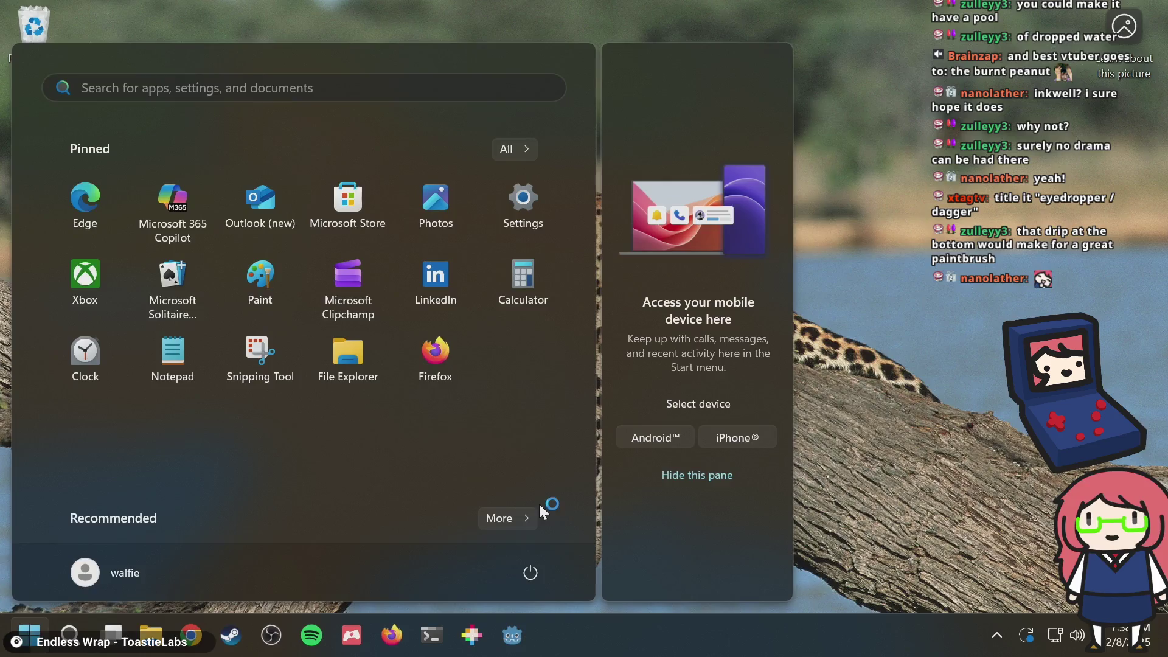